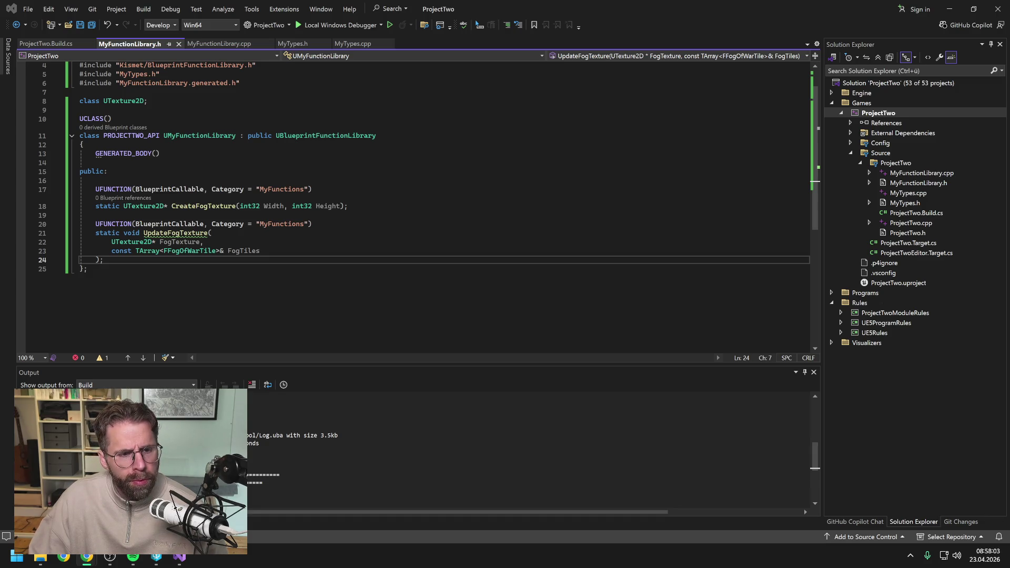
- Paste the new UpdateFogTexture declaration over the old lines in MyFunctionLibrary.h and save
drag(104, 260, 80, 224)
key(ctrl+x)
key(ctrl+v)
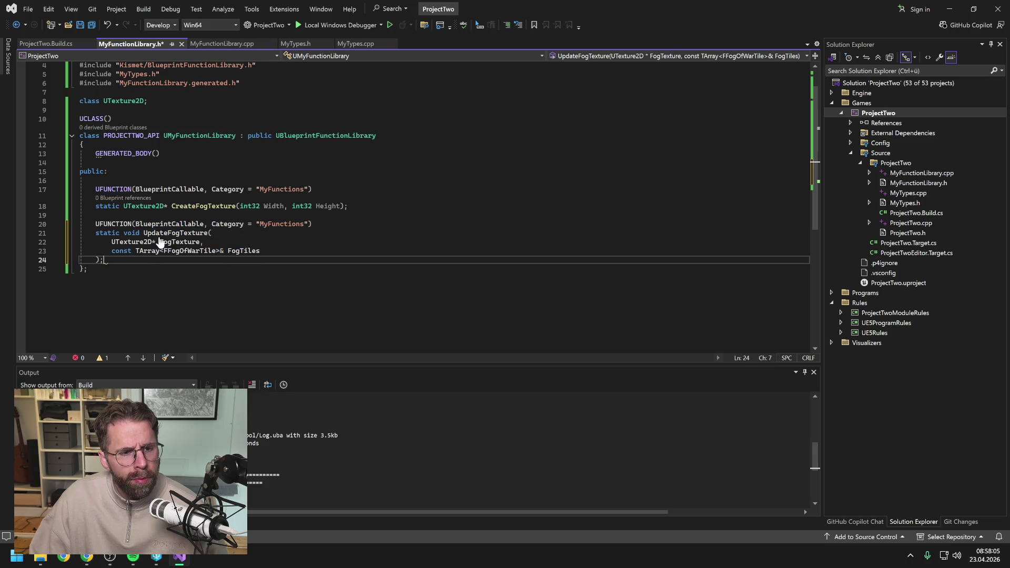
key(ctrl+s)
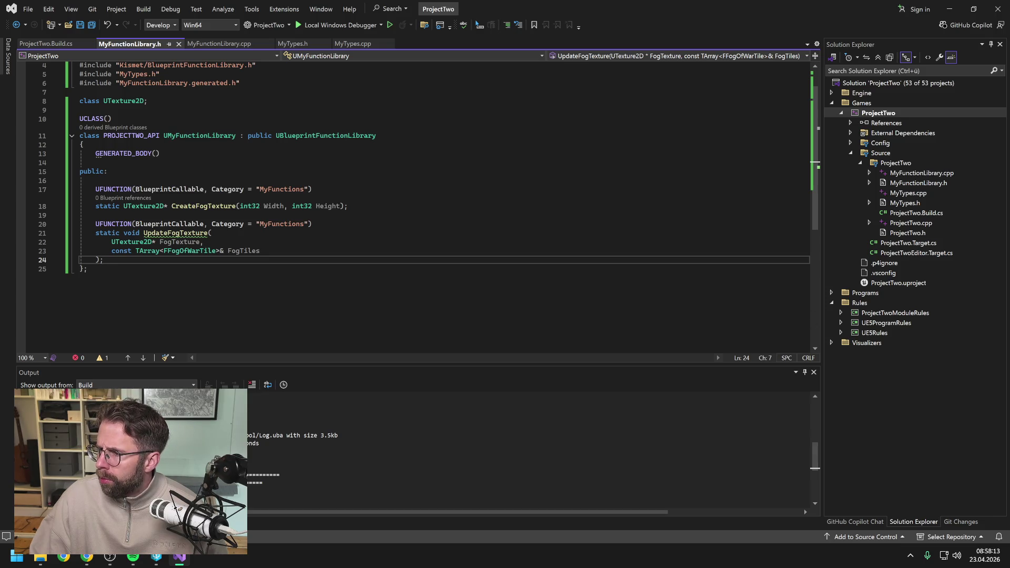
key(alt+Tab)
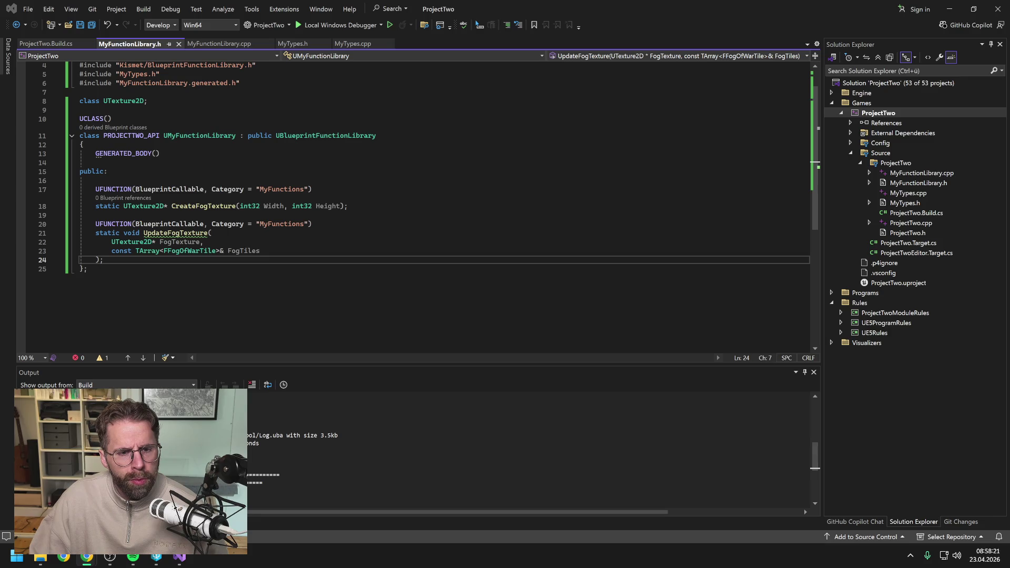
- Rename the Width and Height parameters on line 18 to GridWidth and GridHeight, then save
click(265, 206)
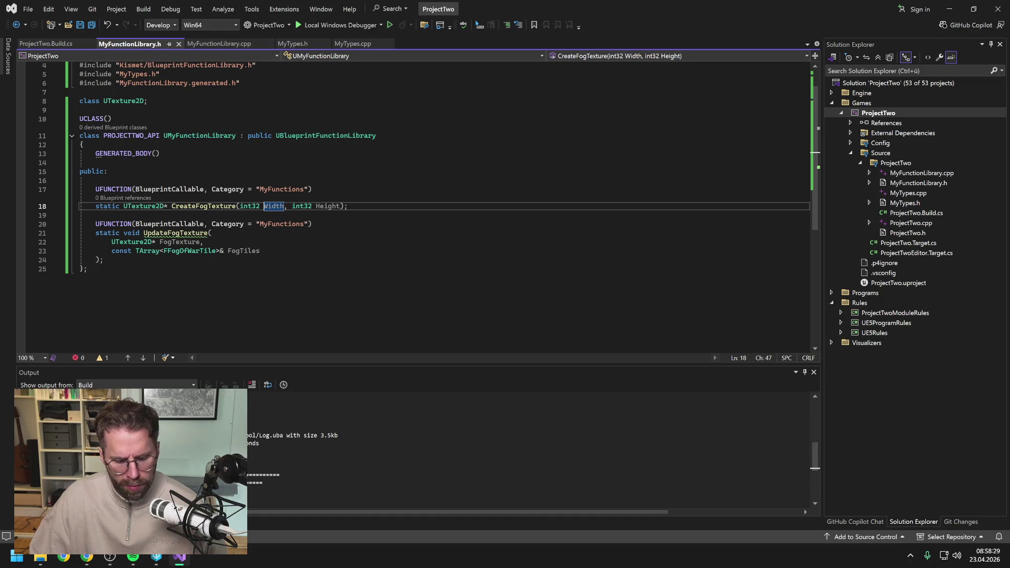
text(Grid)
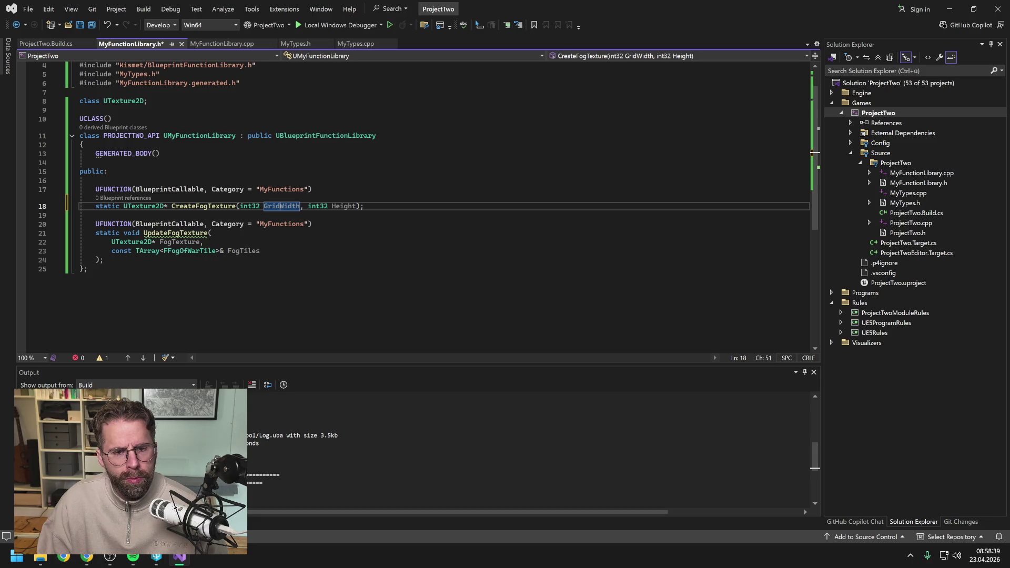
click(313, 206)
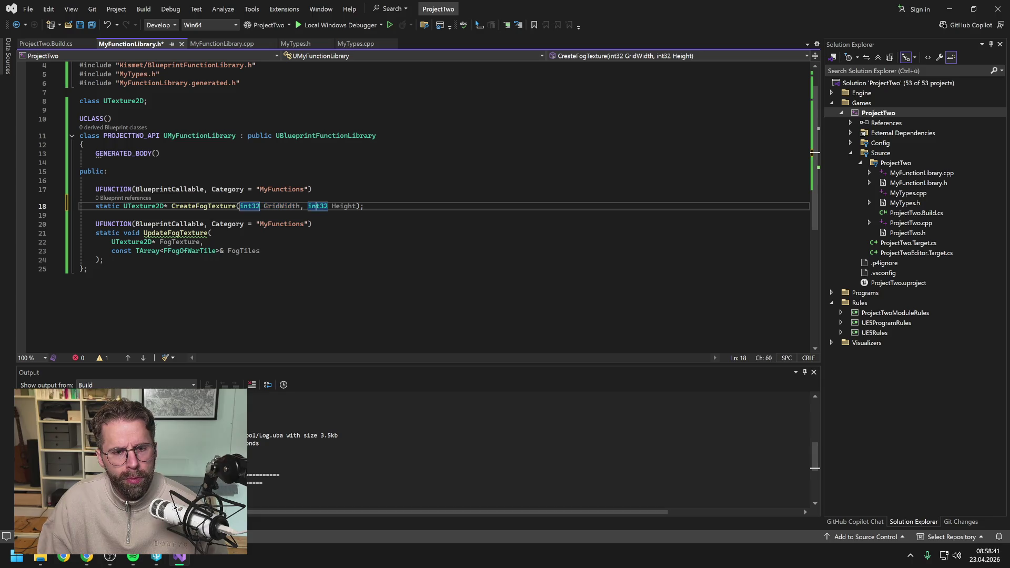
text(Grid)
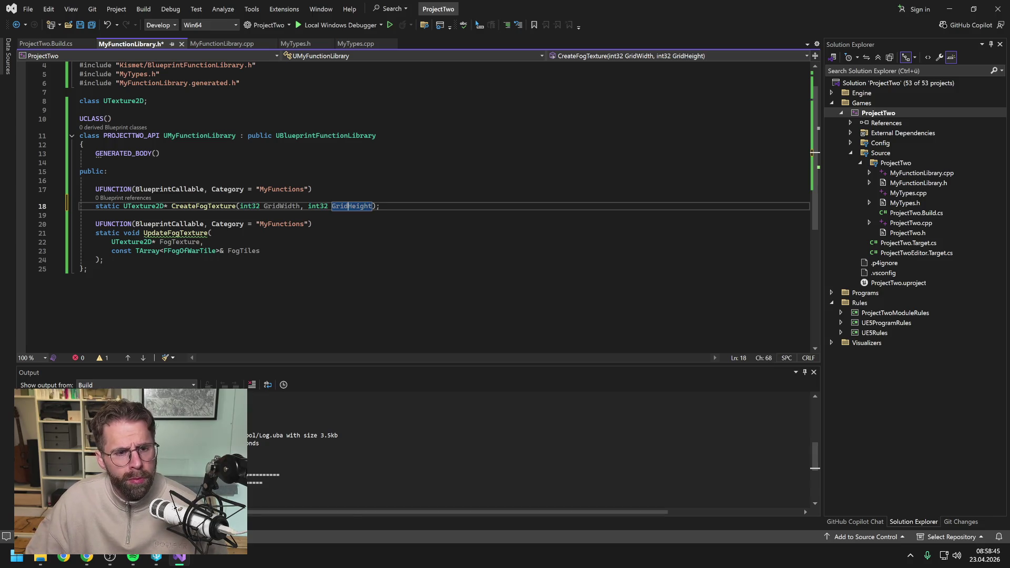
click(211, 232)
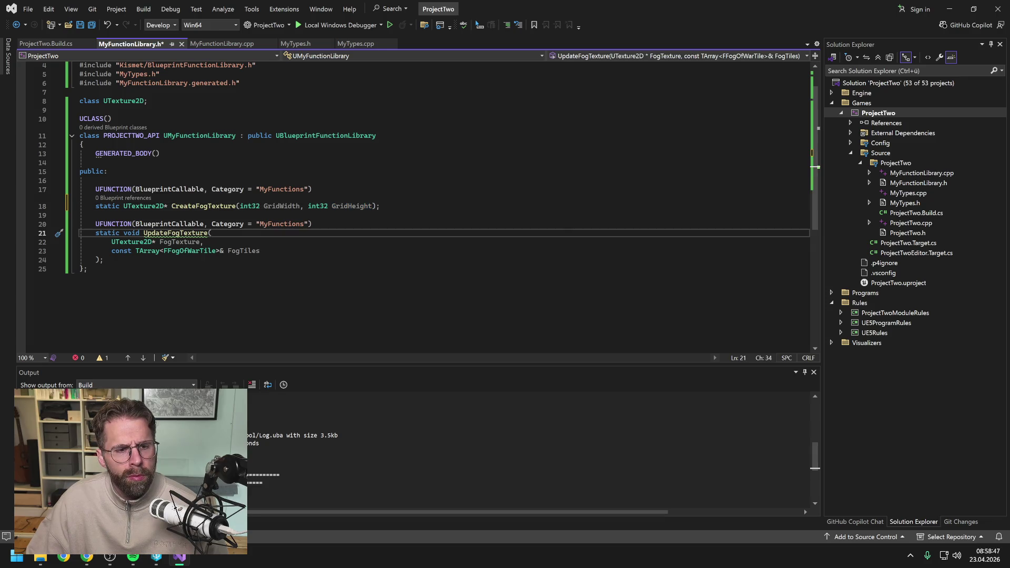
key(ctrl+s)
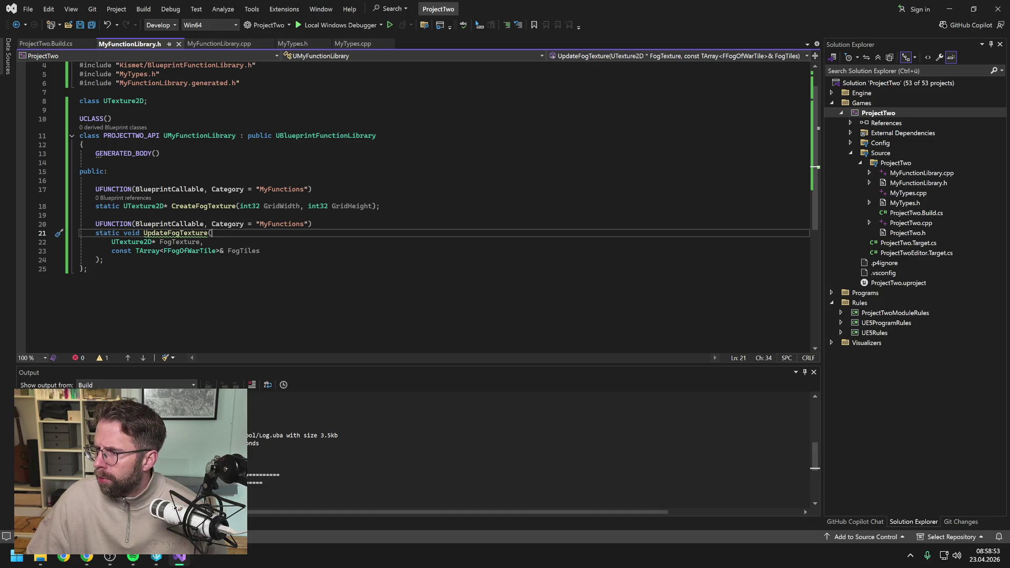
key(alt+Tab)
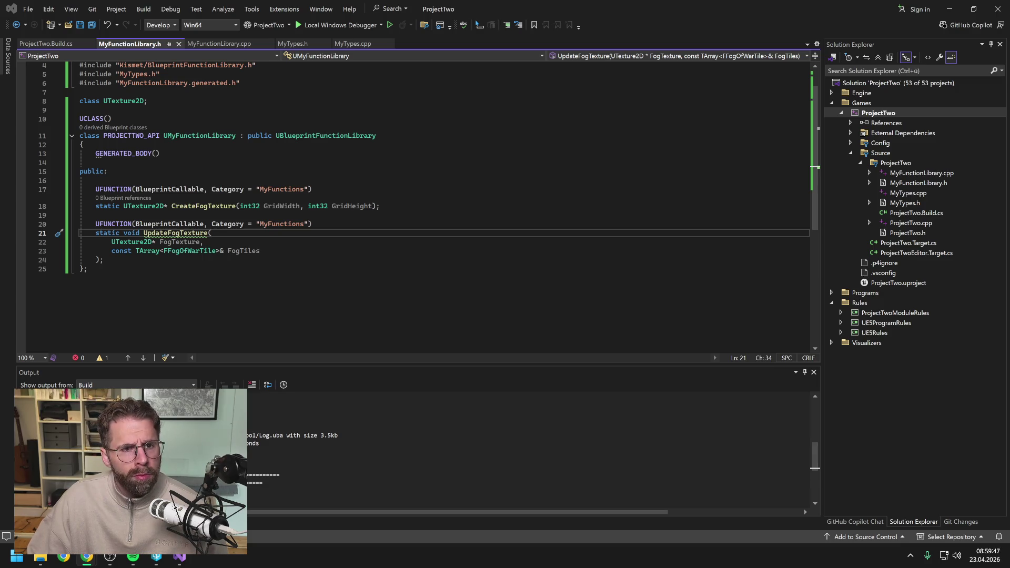
click(211, 45)
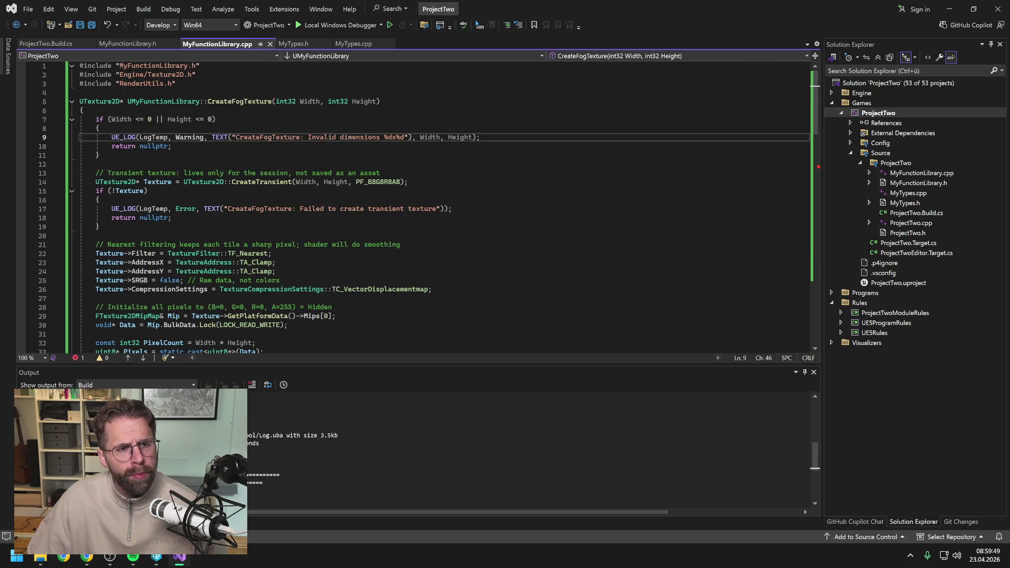
- Replace all of MyFunctionLibrary.cpp with the new fog texture code and save it
key(ctrl+a)
key(ctrl+v)
key(ctrl+s)
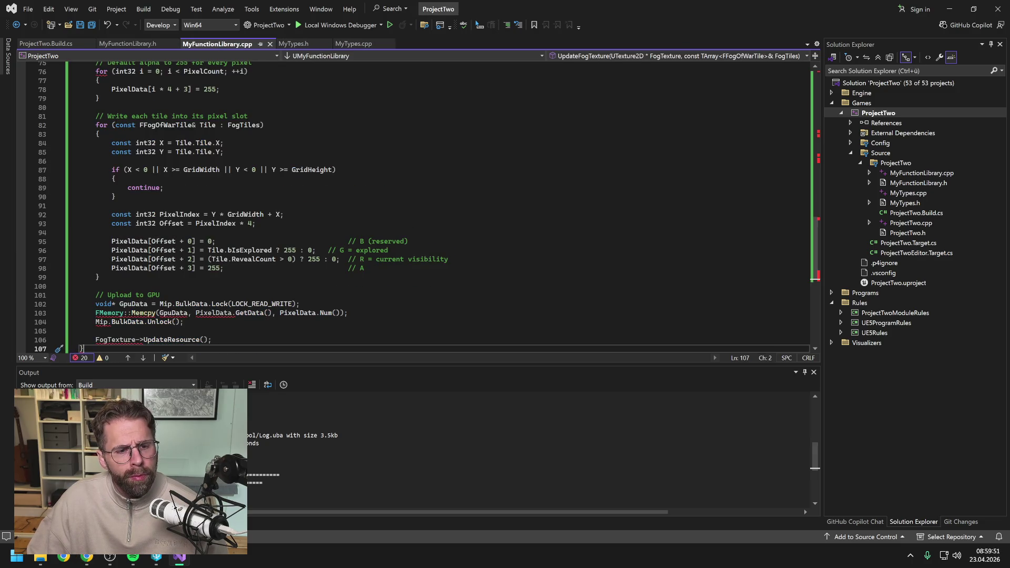
scroll(311, 179, down, 3)
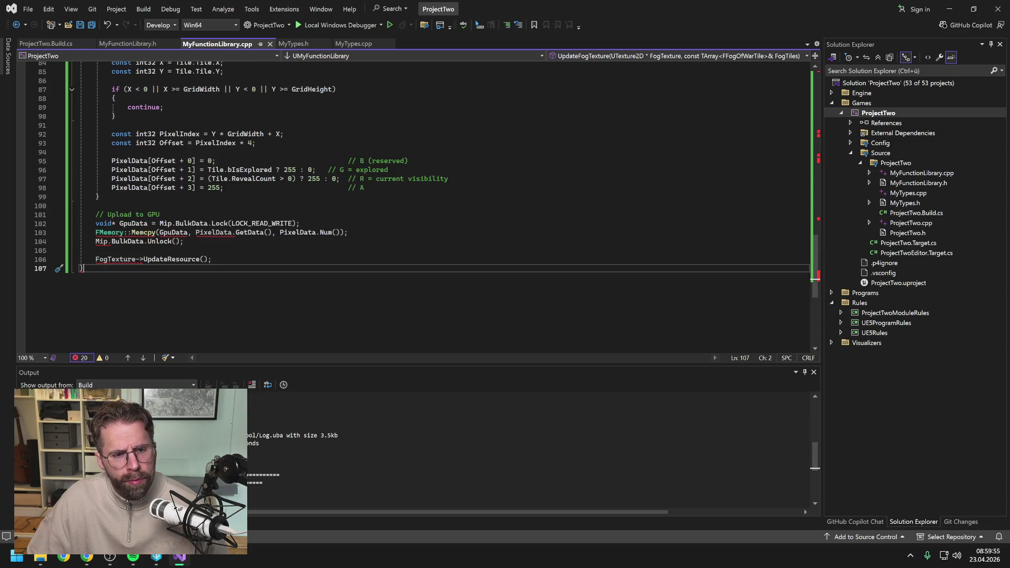
click(96, 251)
click(96, 206)
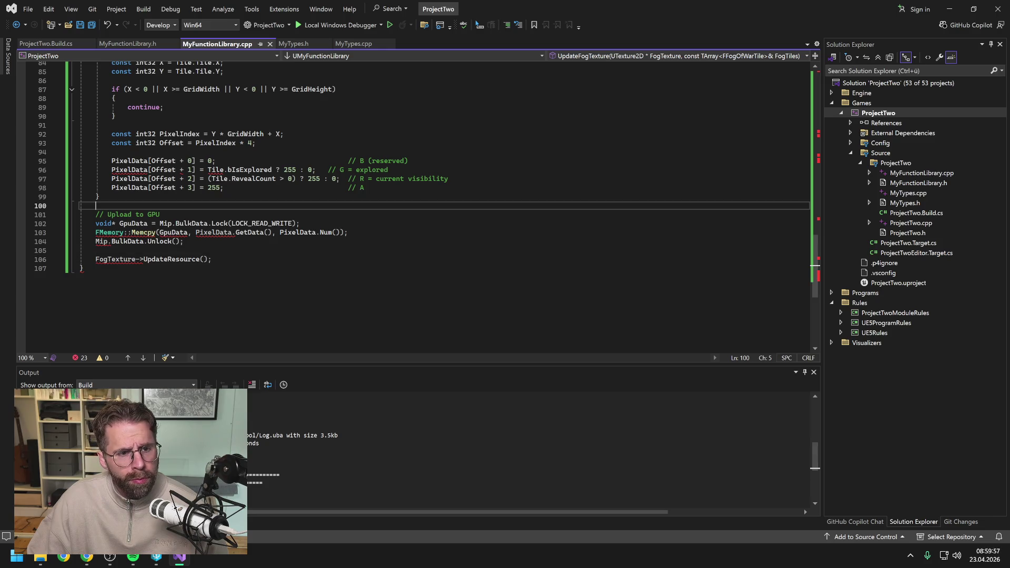
scroll(421, 206, up, 18)
scroll(421, 206, up, 7)
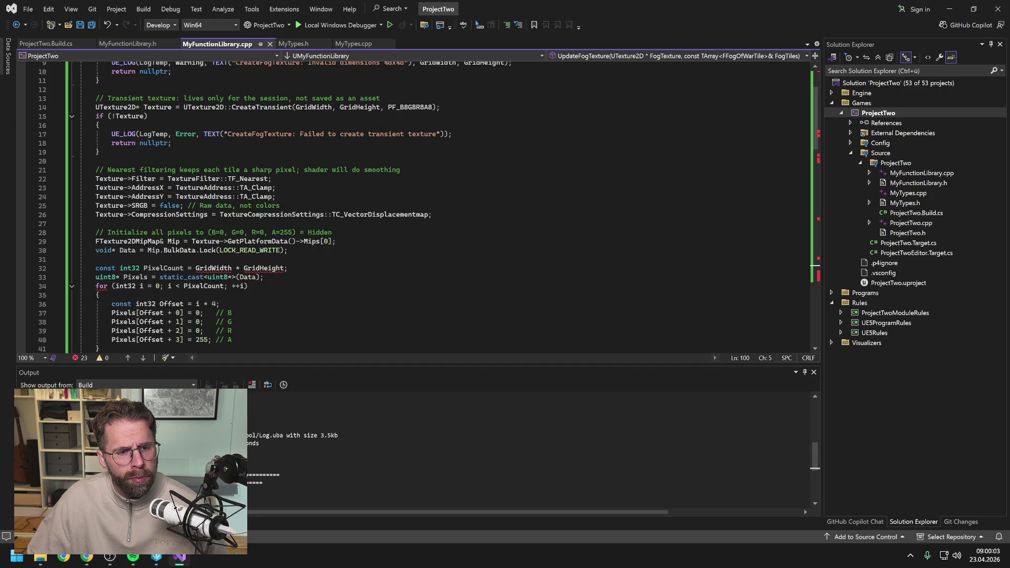
scroll(421, 205, up, 3)
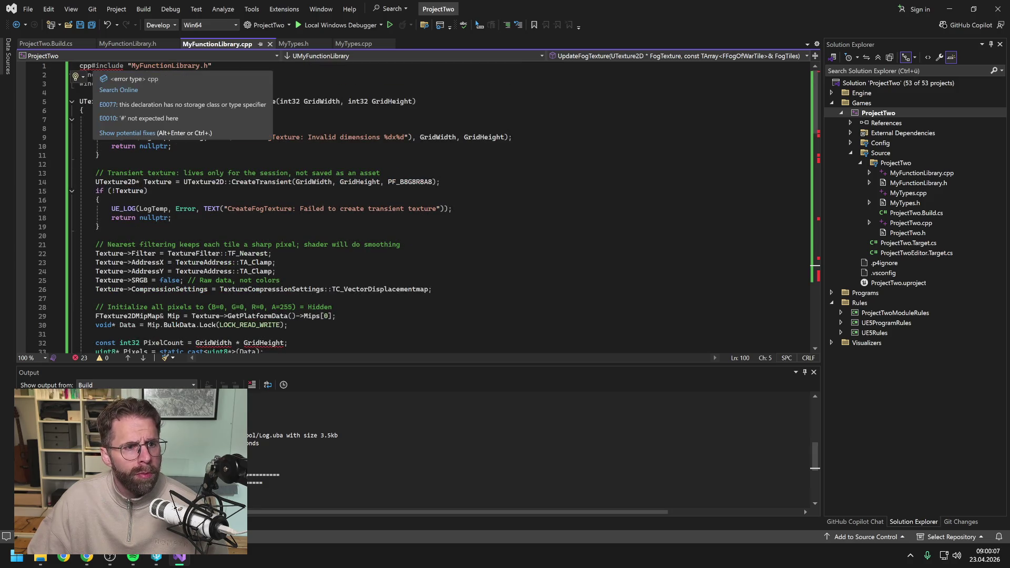
- Delete the stray 'cpp' text on line 1 and save the source file again
double_click(85, 65)
key(BackSpace)
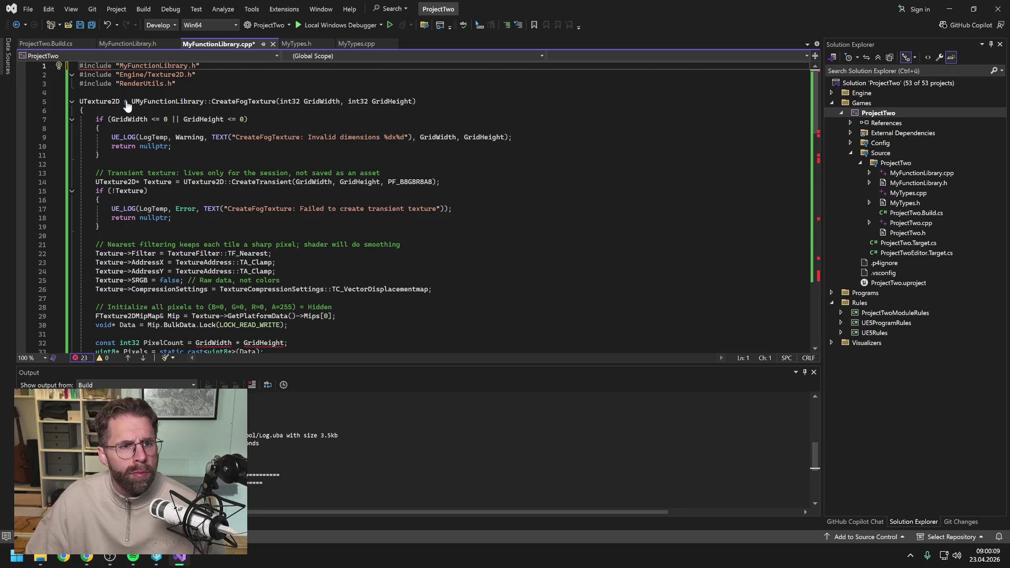
key(ctrl+s)
click(79, 93)
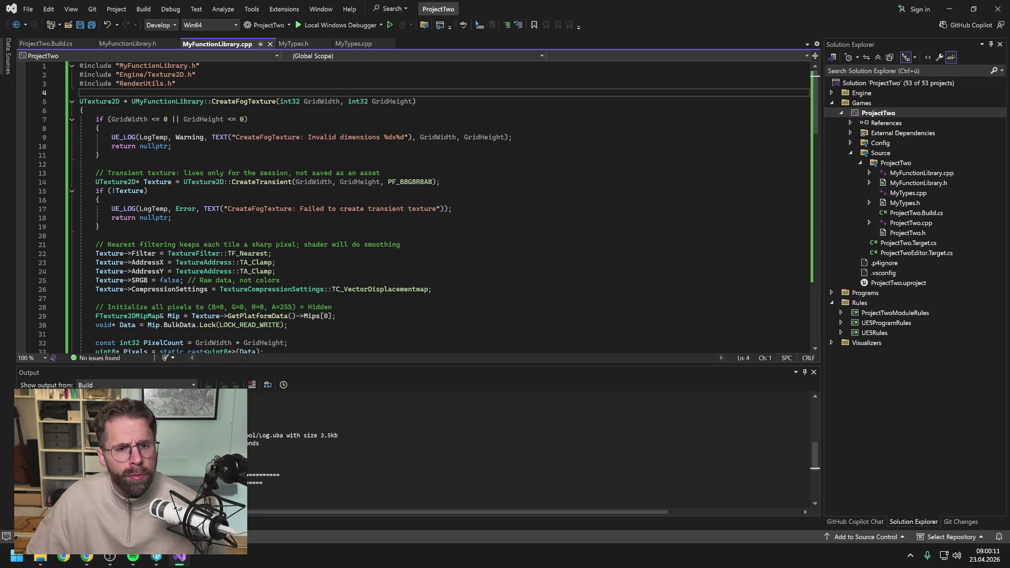
scroll(415, 205, down, 20)
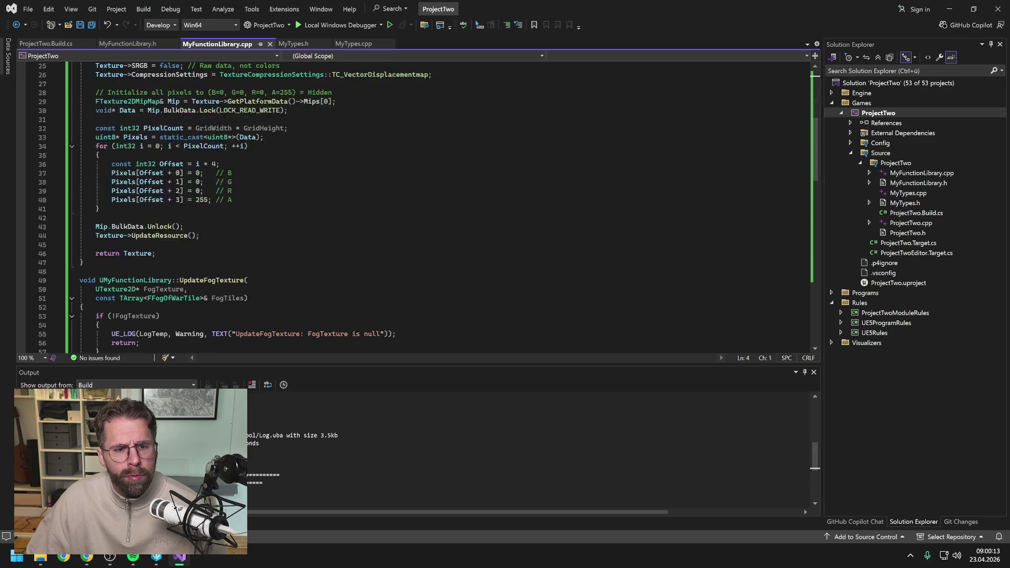
scroll(416, 205, up, 3)
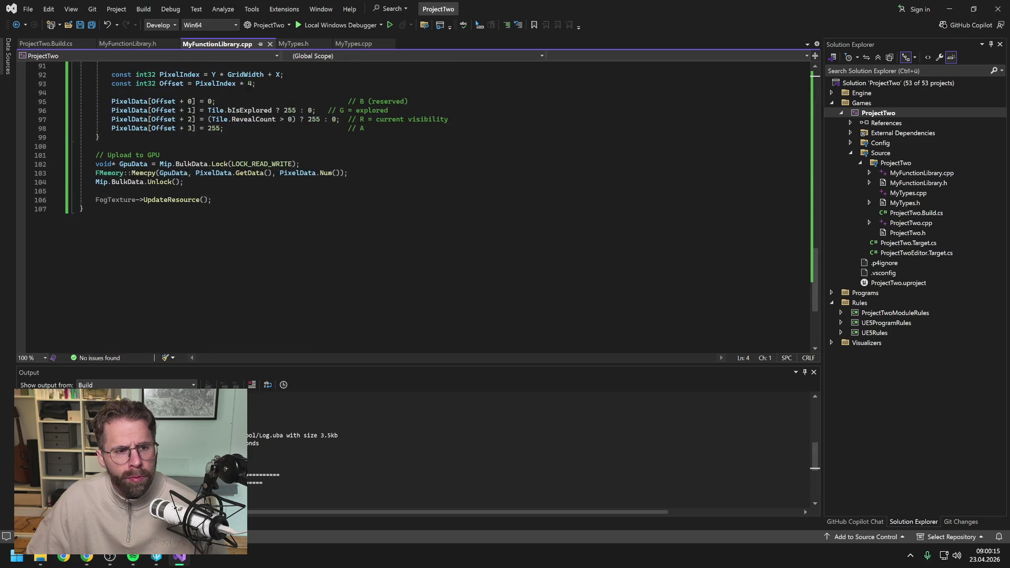
right_click(871, 113)
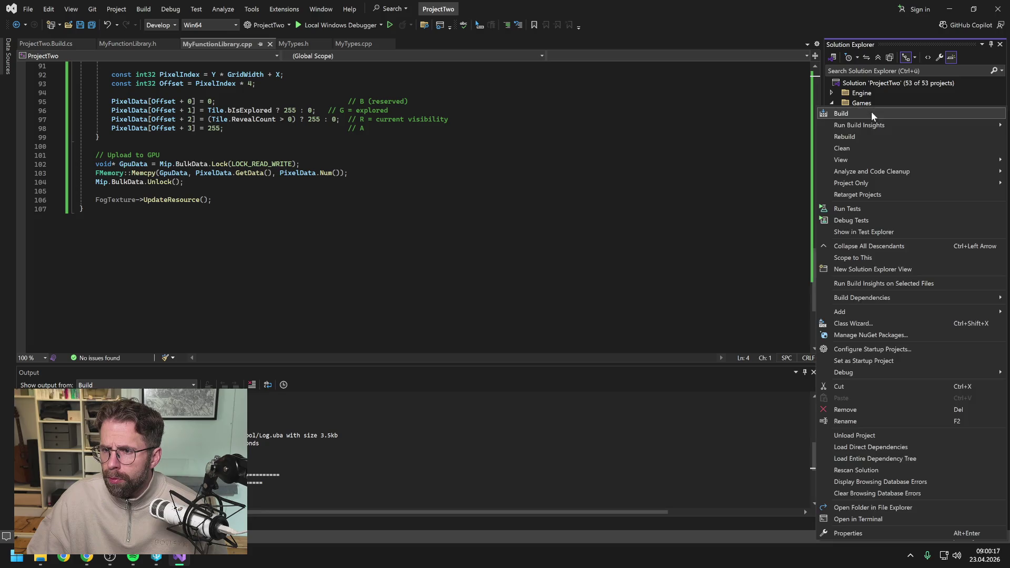
- Build the ProjectTwo project from Solution Explorer
click(855, 113)
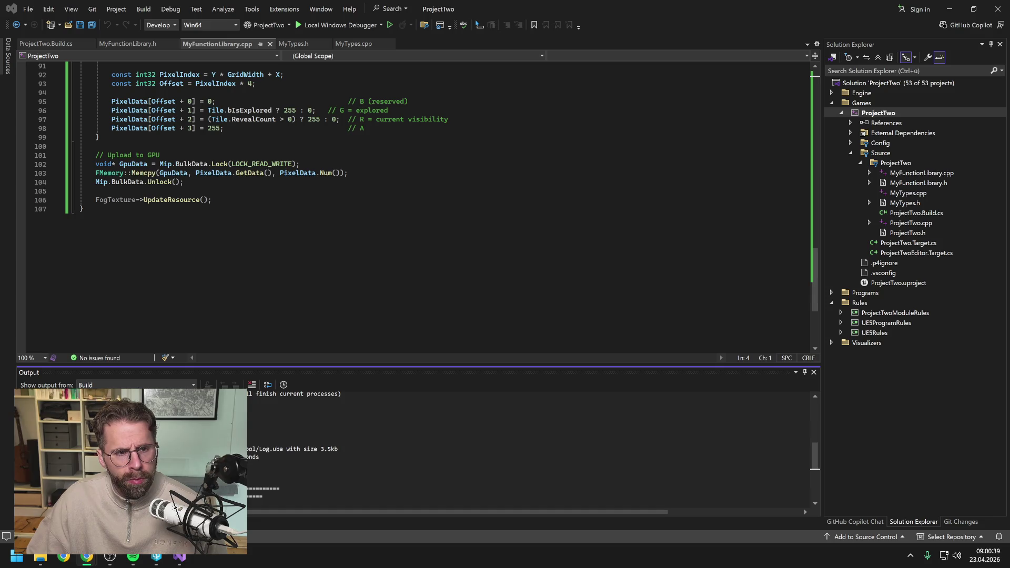
scroll(330, 171, up, 20)
scroll(331, 171, up, 5)
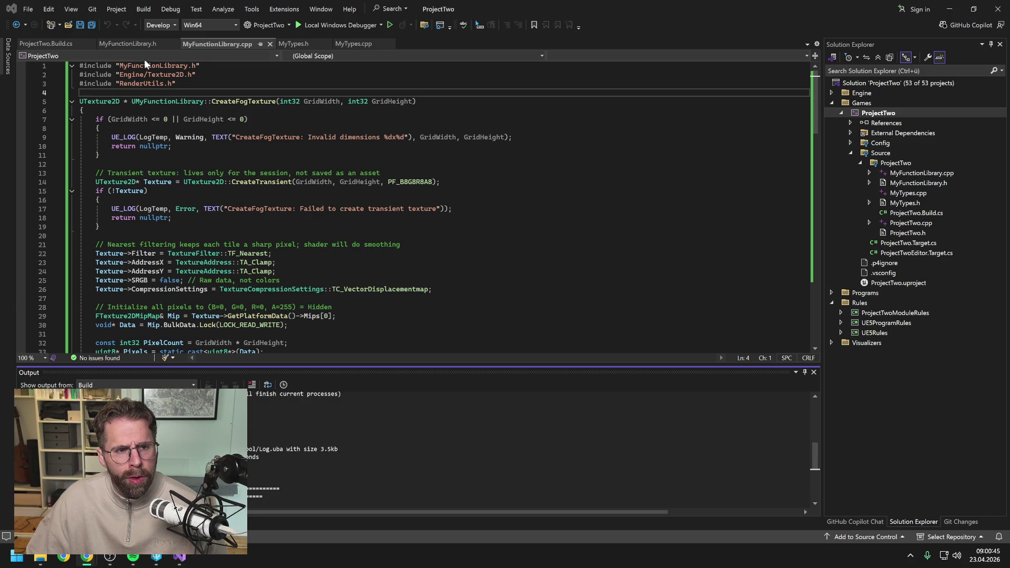
- Check the MyTypes.h and MyFunctionLibrary.h headers, then close Visual Studio
click(300, 46)
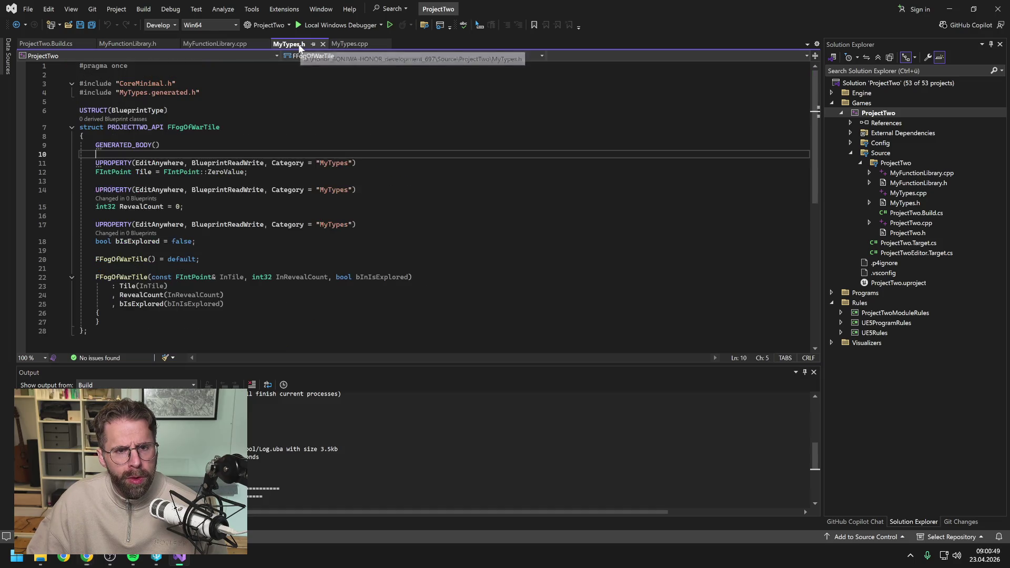
click(125, 43)
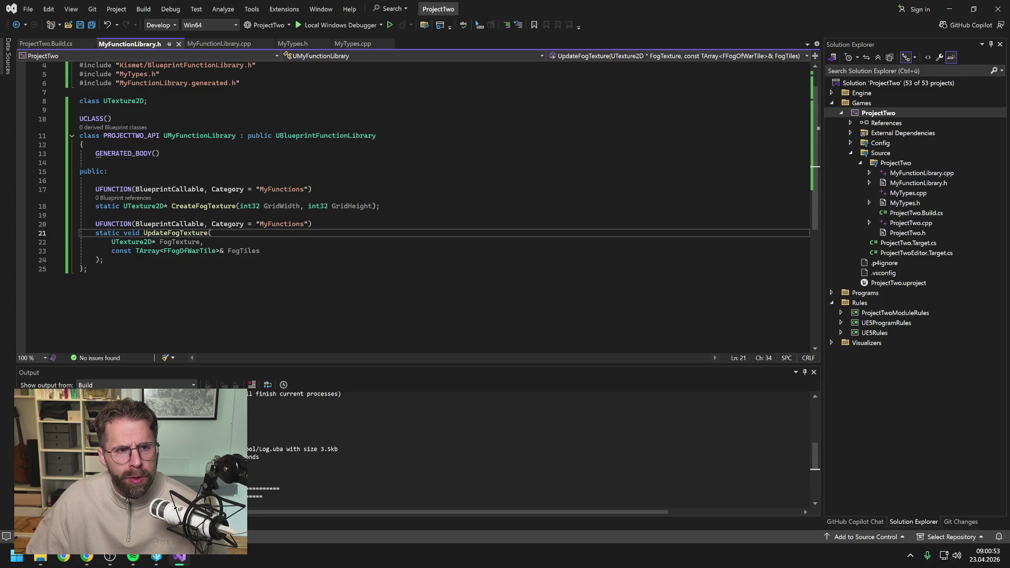
click(998, 9)
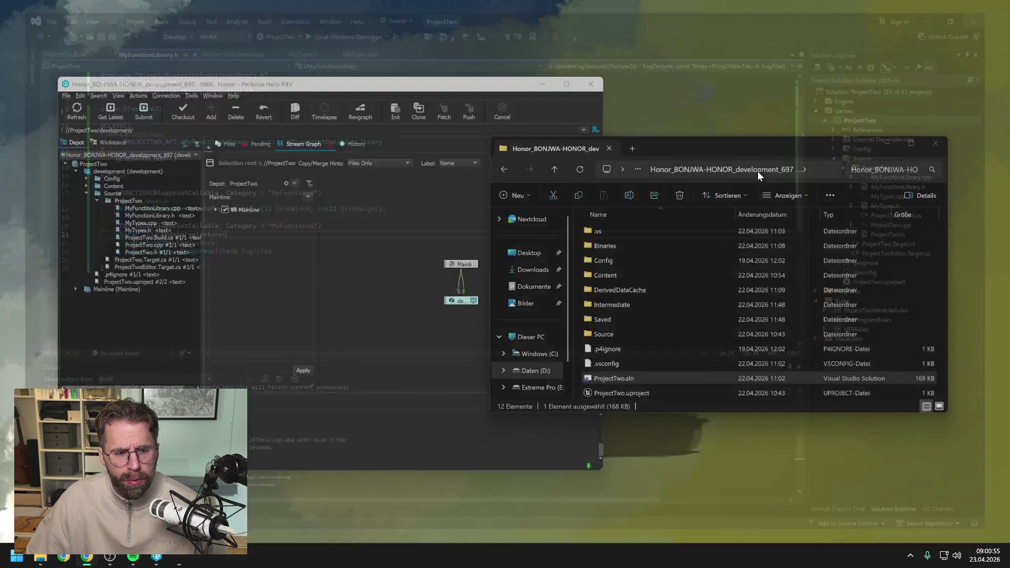
- Launch ProjectTwo.uproject from the P4V depot tree and bring up the Unreal editor showing L_Map1
click(122, 323)
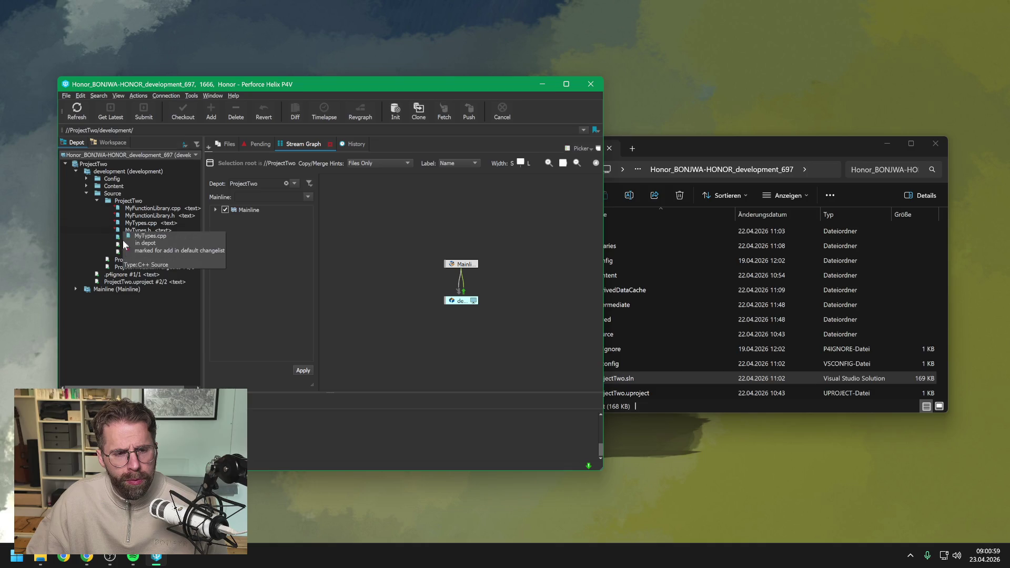
click(138, 281)
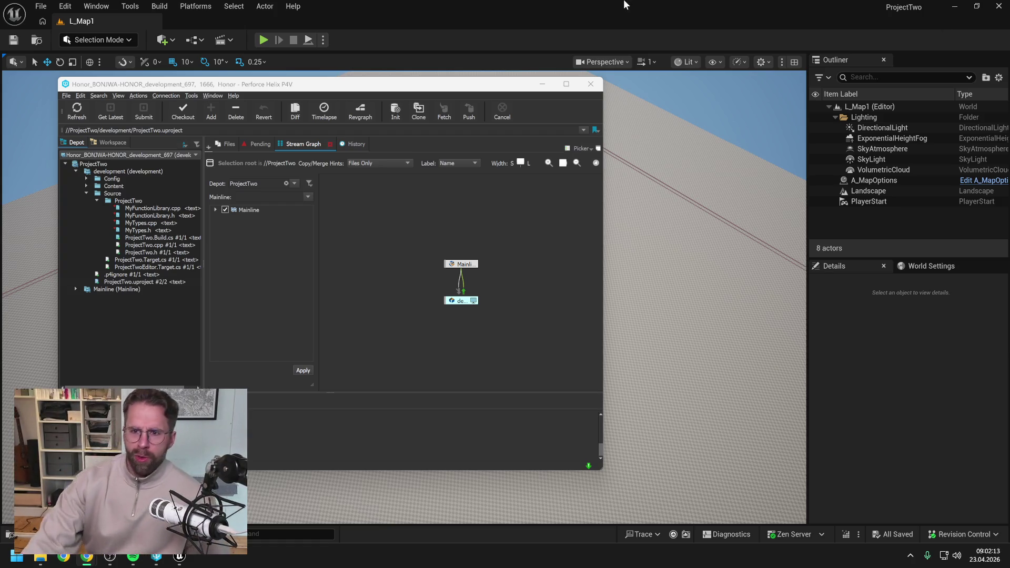
click(538, 22)
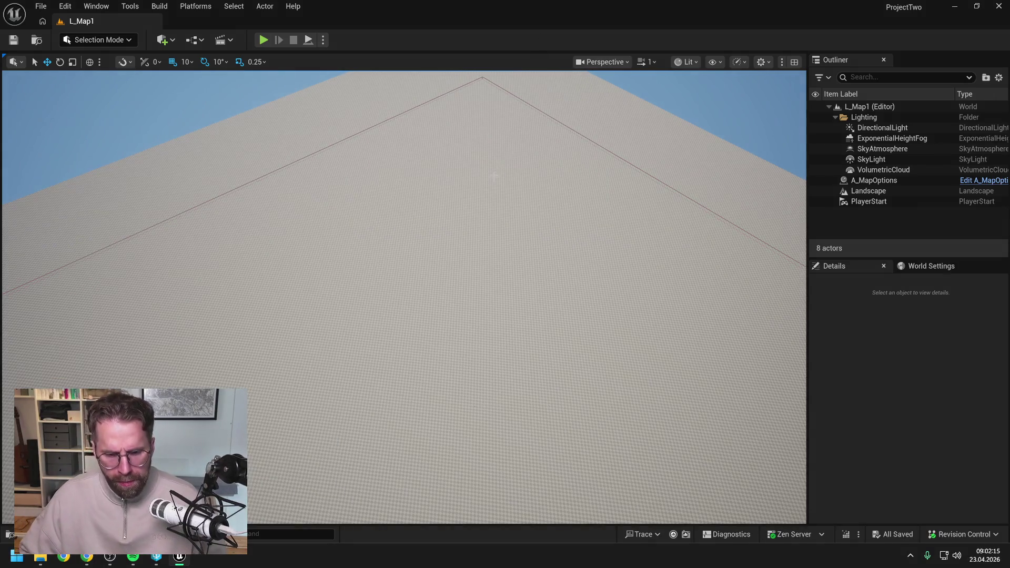
- Search the project content for 'map o' and open the A_MapOptions Blueprint
key(ctrl+space)
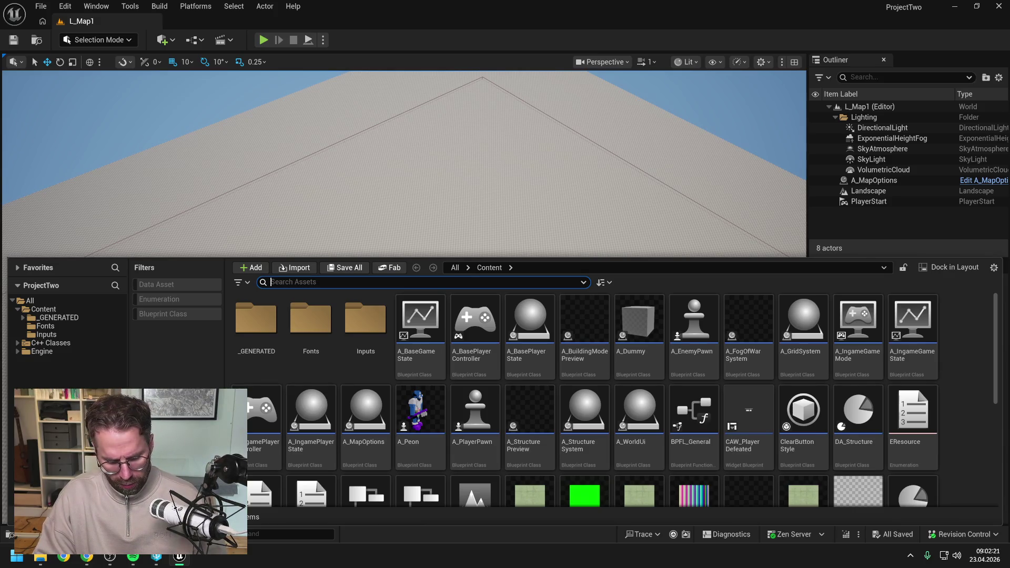
text(map o)
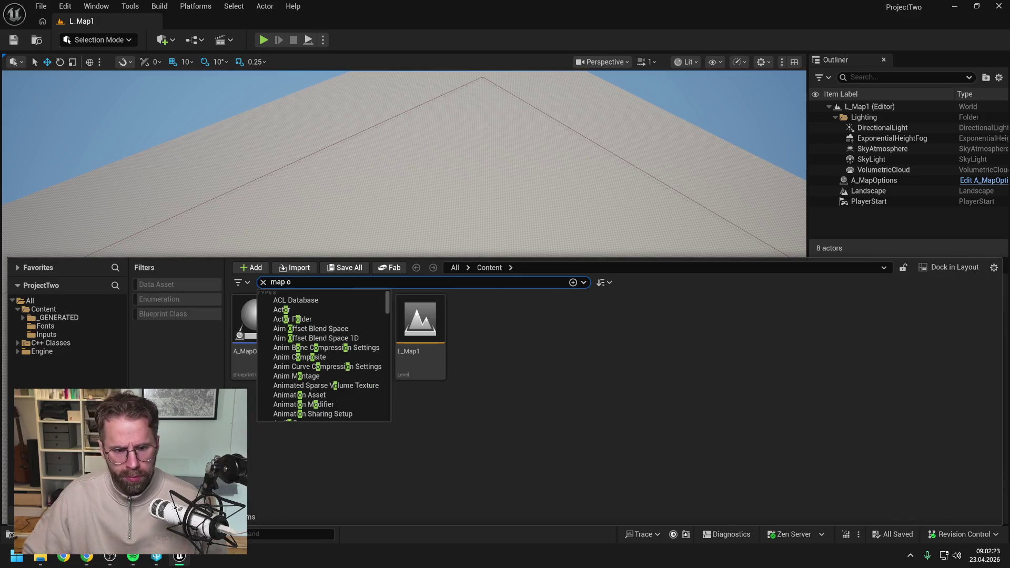
key(Escape)
key(Down)
key(Return)
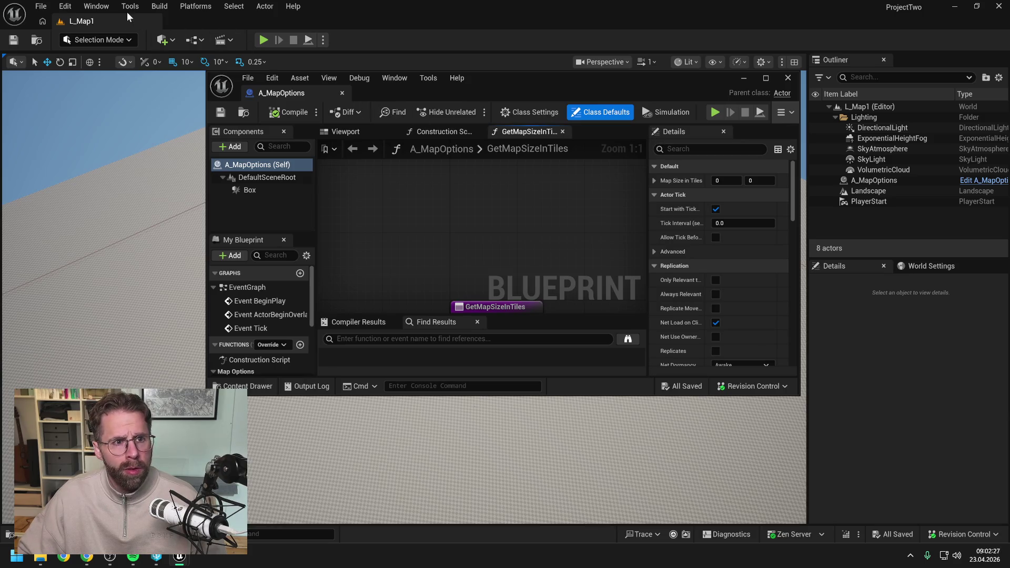
- In Editor Preferences, set Asset Editor Open Location to Main Window, keeping the Dark theme
click(130, 6)
mouse_move(66, 6)
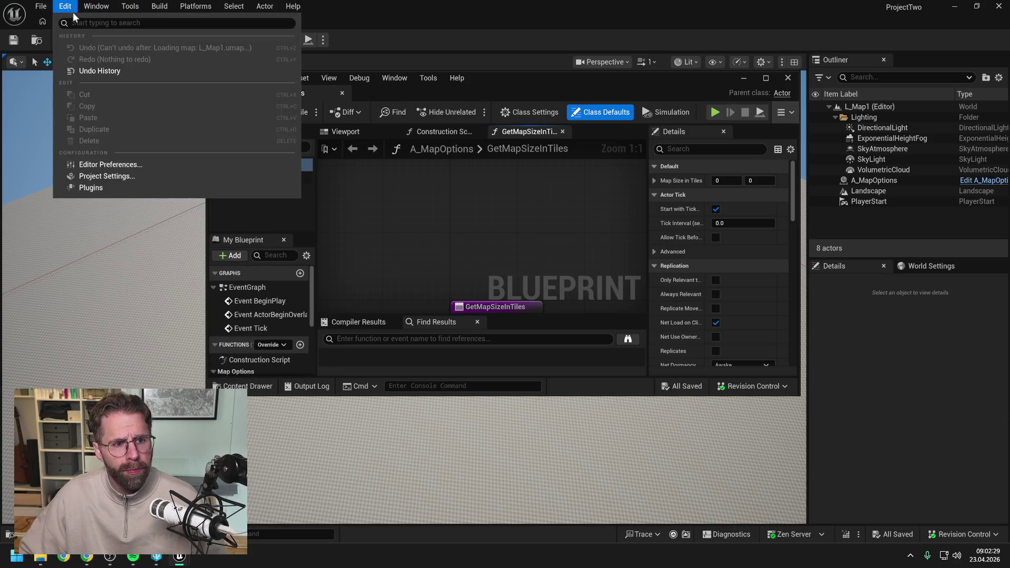
click(125, 166)
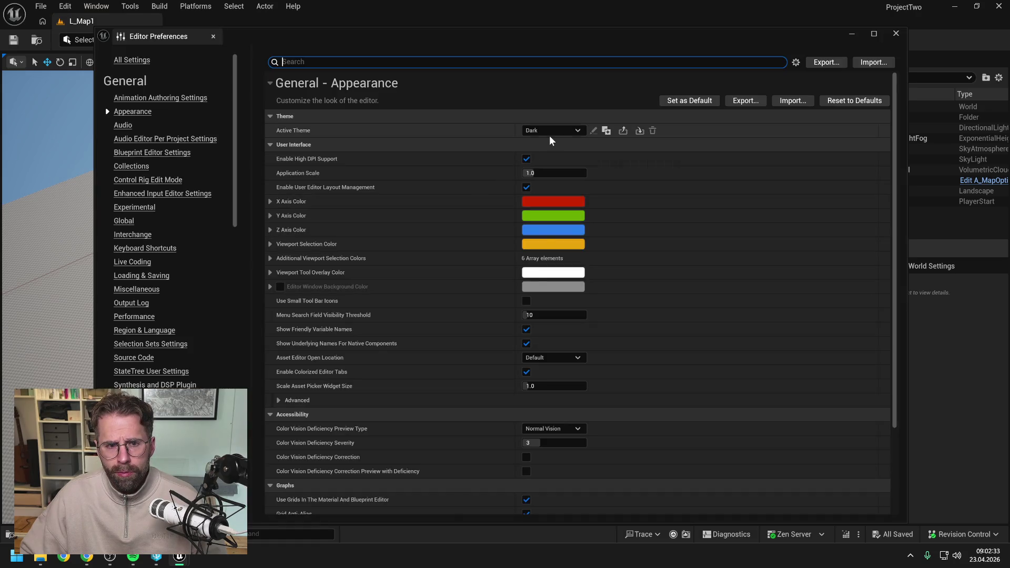
click(546, 132)
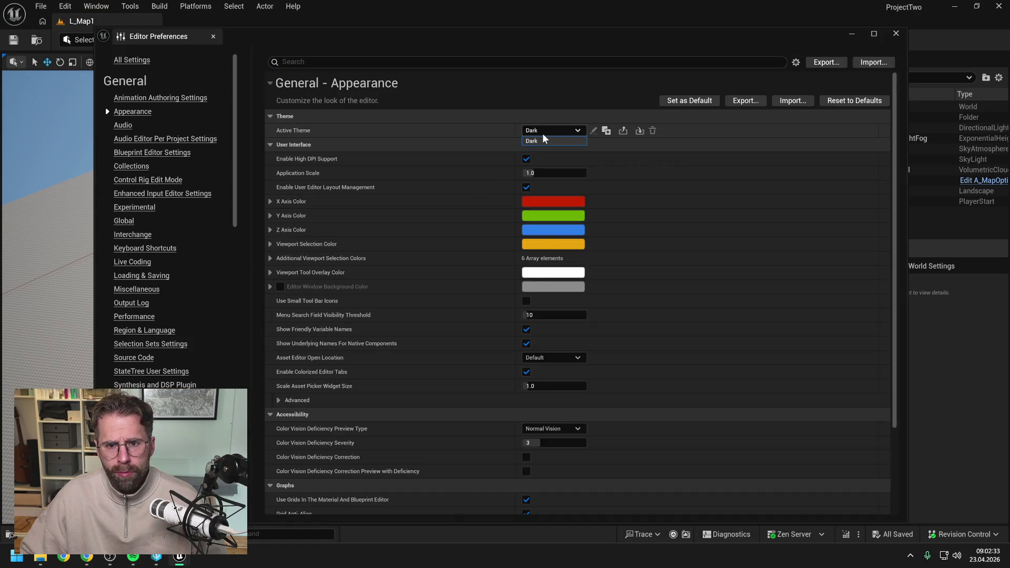
click(542, 131)
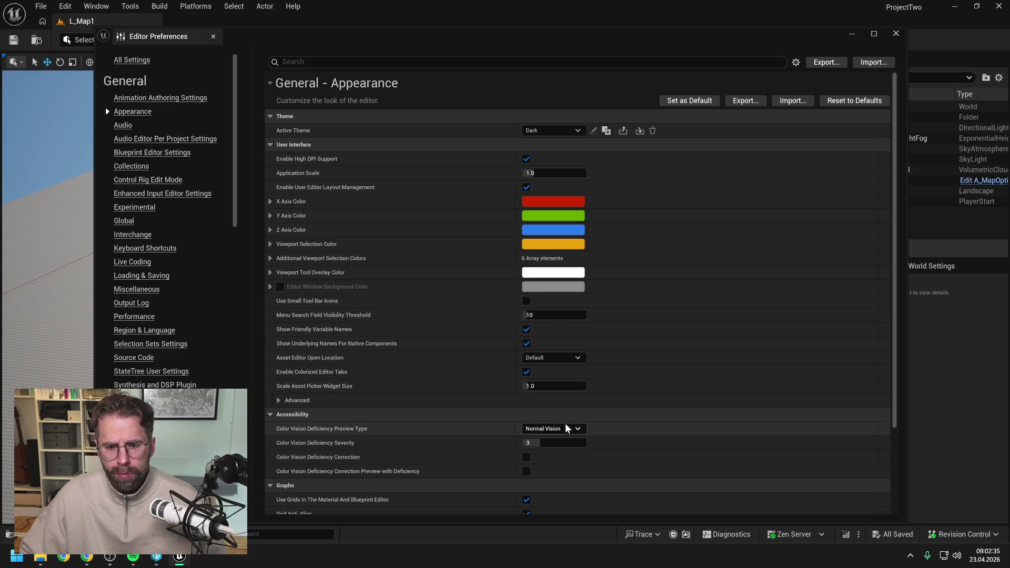
click(554, 357)
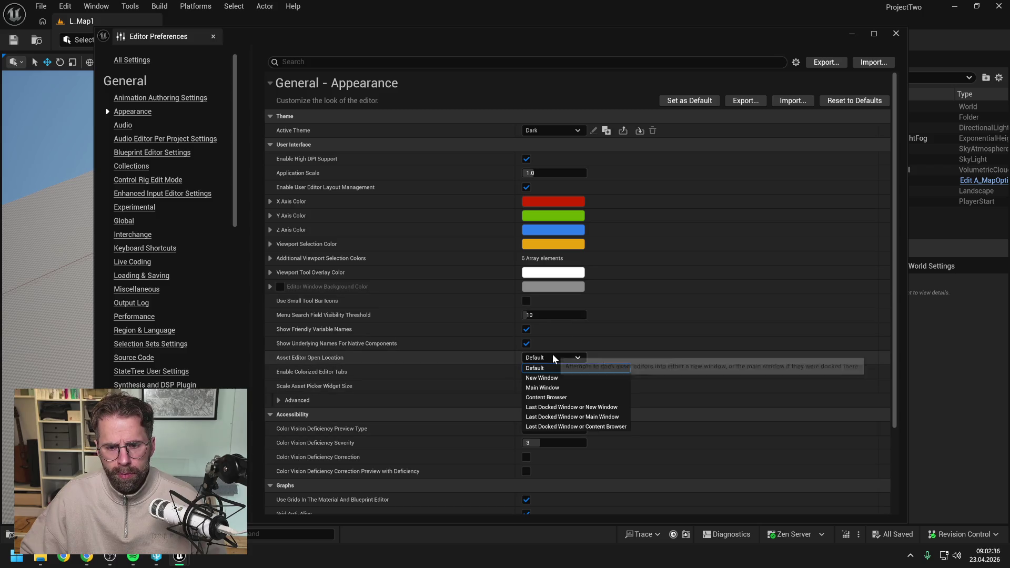
click(550, 388)
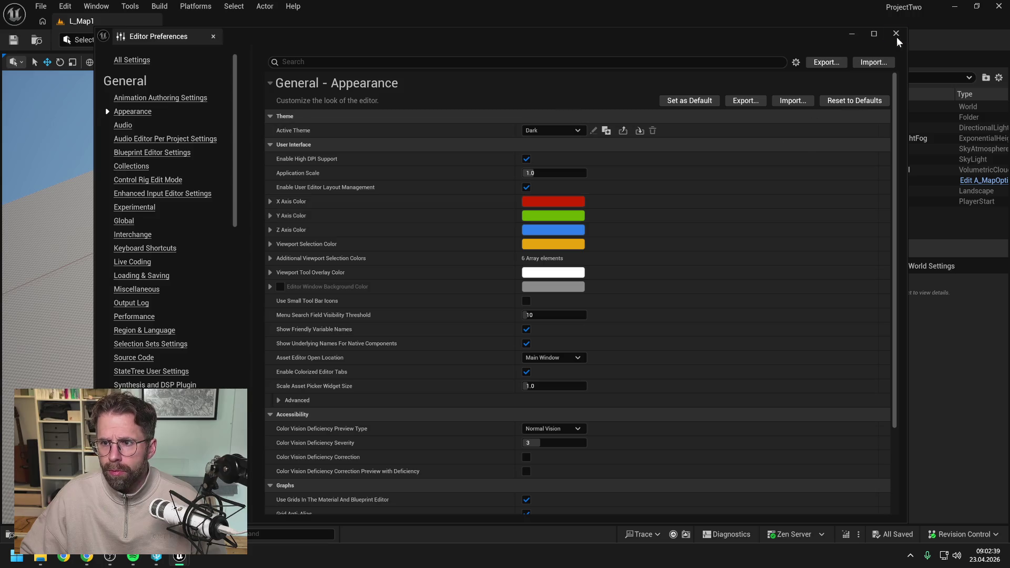
click(897, 35)
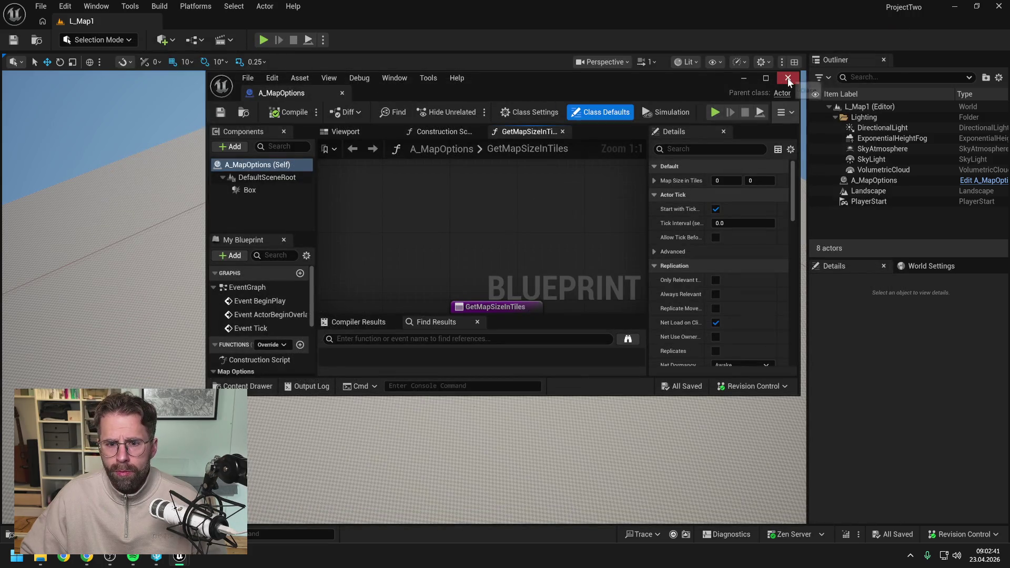
- Reopen A_MapOptions docked, keep only the EventGraph tab, and delete its three event nodes
click(787, 80)
double_click(258, 331)
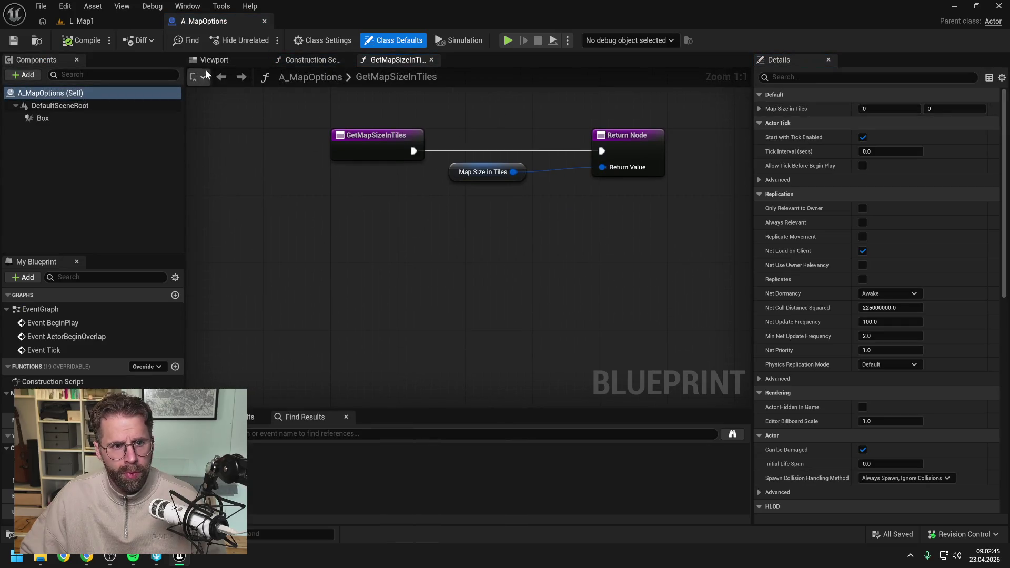
double_click(61, 309)
right_click(400, 60)
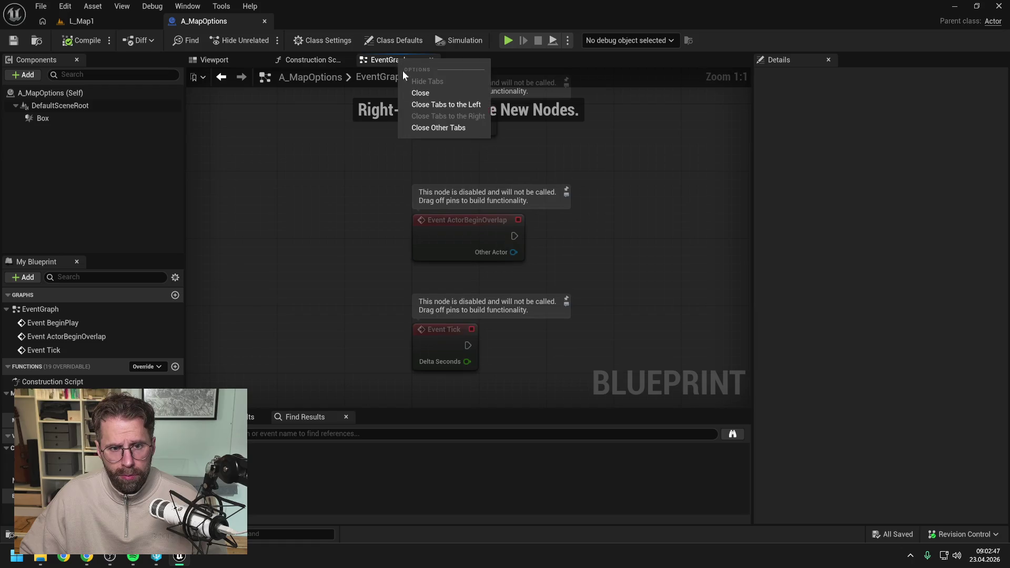
click(438, 128)
drag(372, 129, 499, 287)
key(Delete)
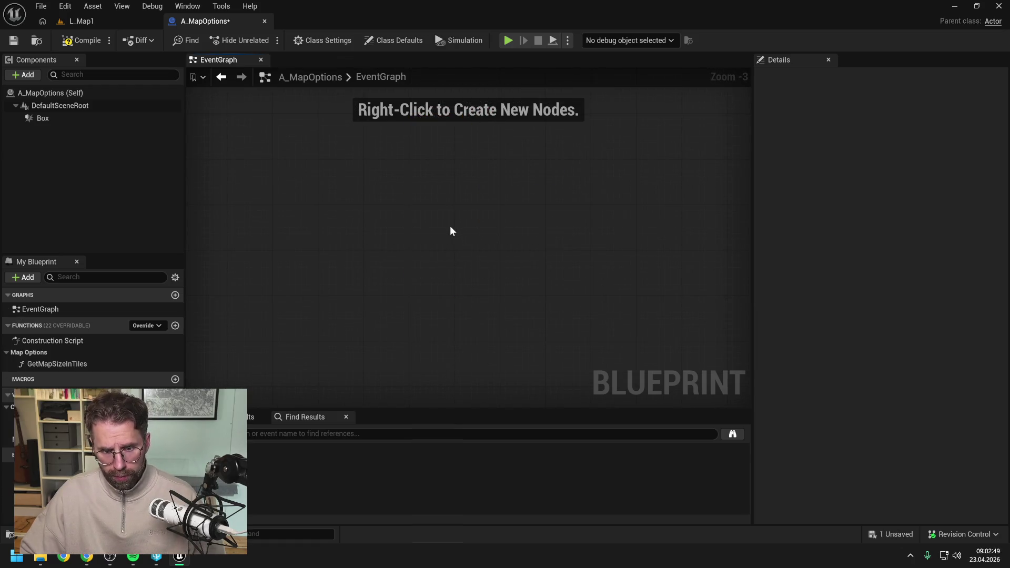
right_click(451, 228)
text(make)
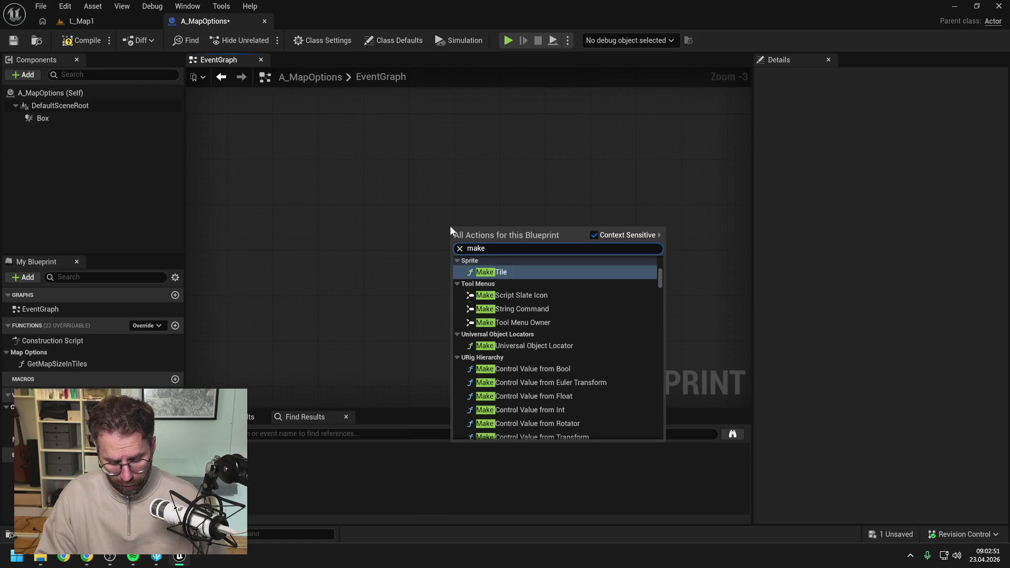
text( f)
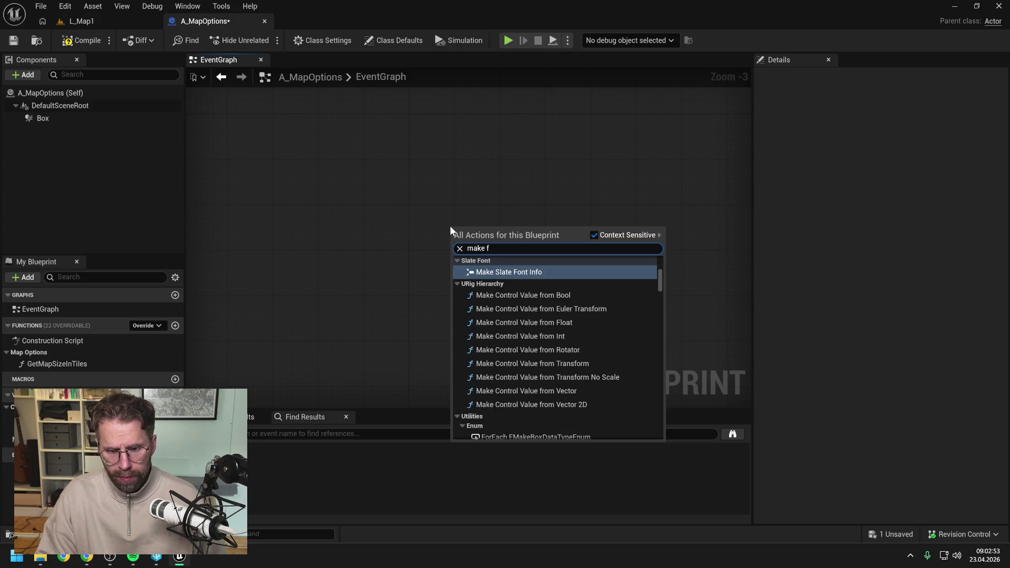
text(fo)
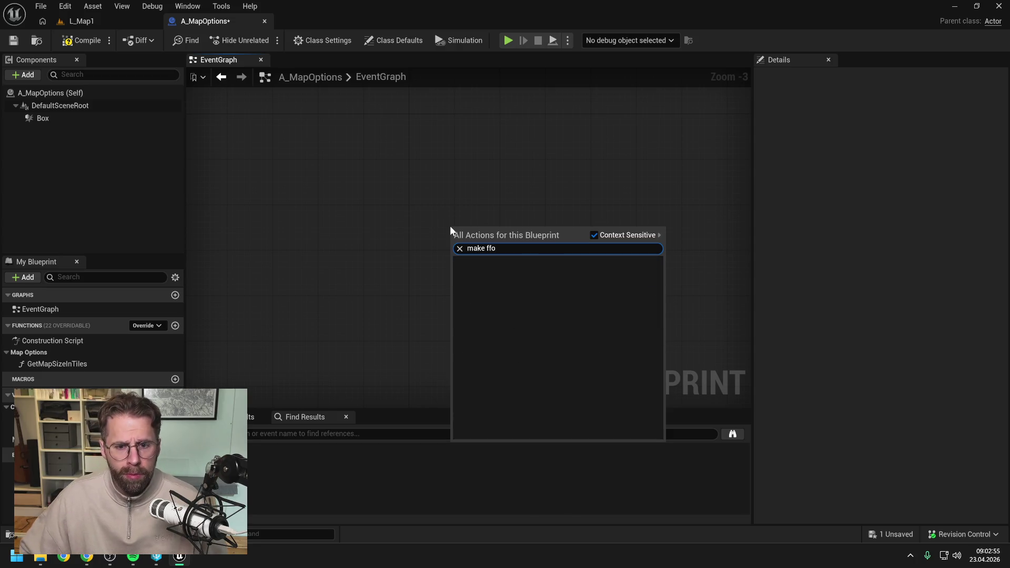
key(Escape)
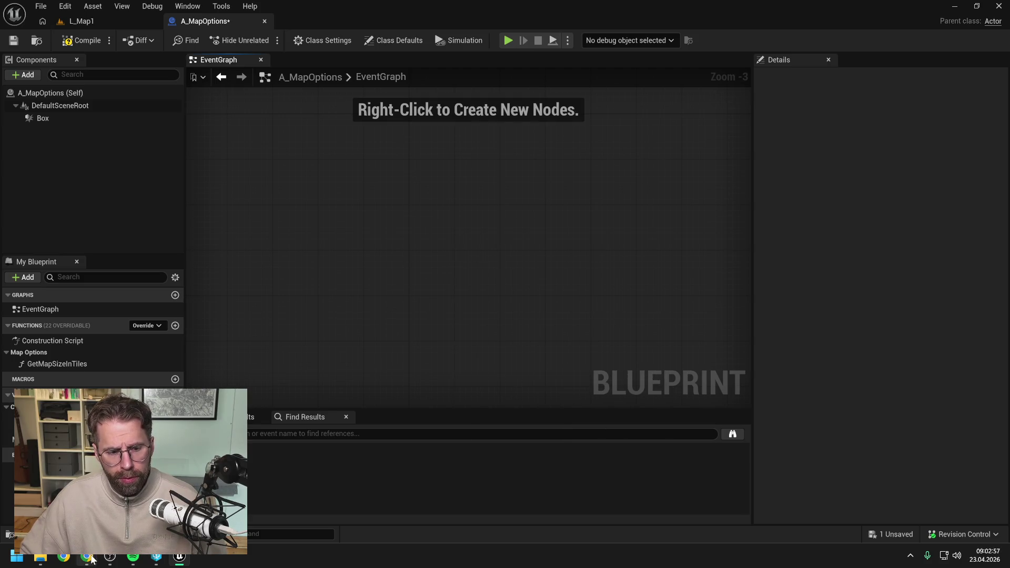
click(92, 559)
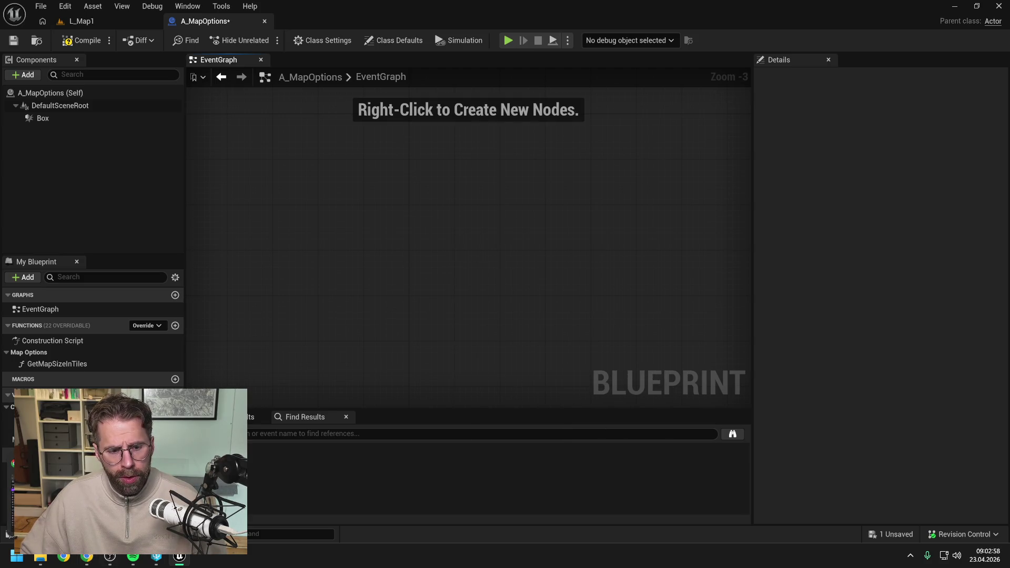
click(290, 365)
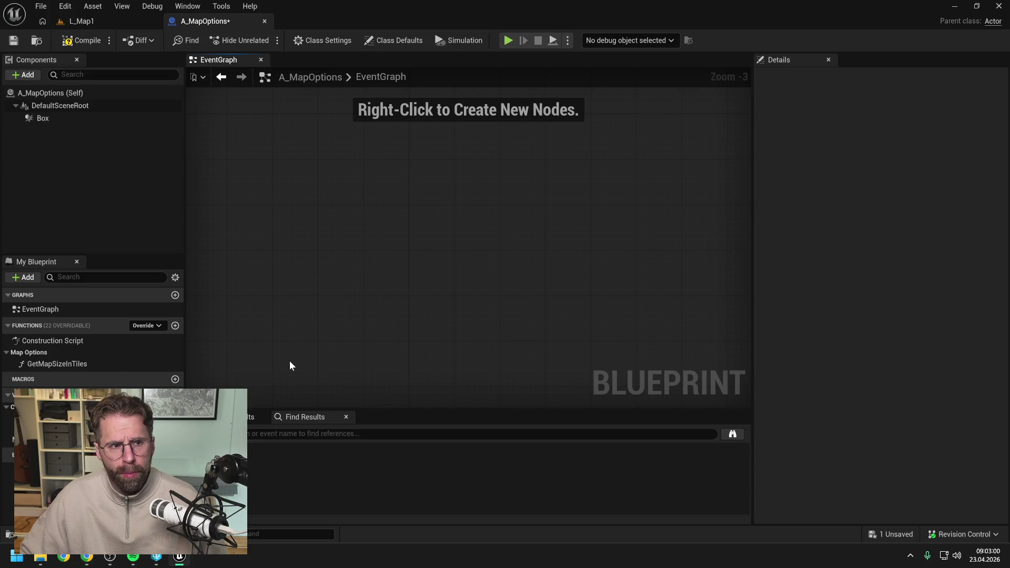
- Compile A_MapOptions without checking it out, then browse the content drawer to C++ Classes > ProjectTwo
click(75, 43)
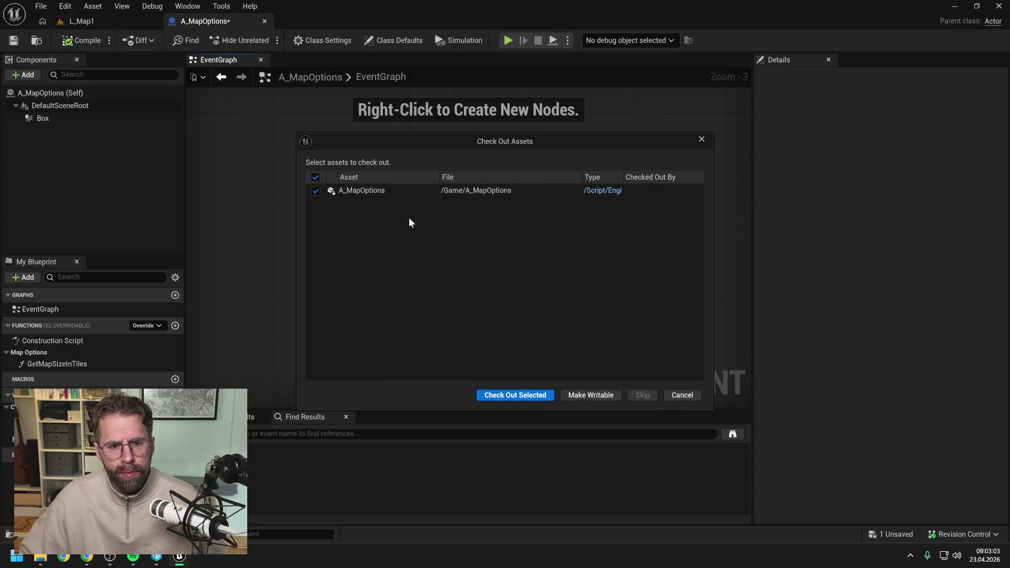
click(682, 396)
key(ctrl+space)
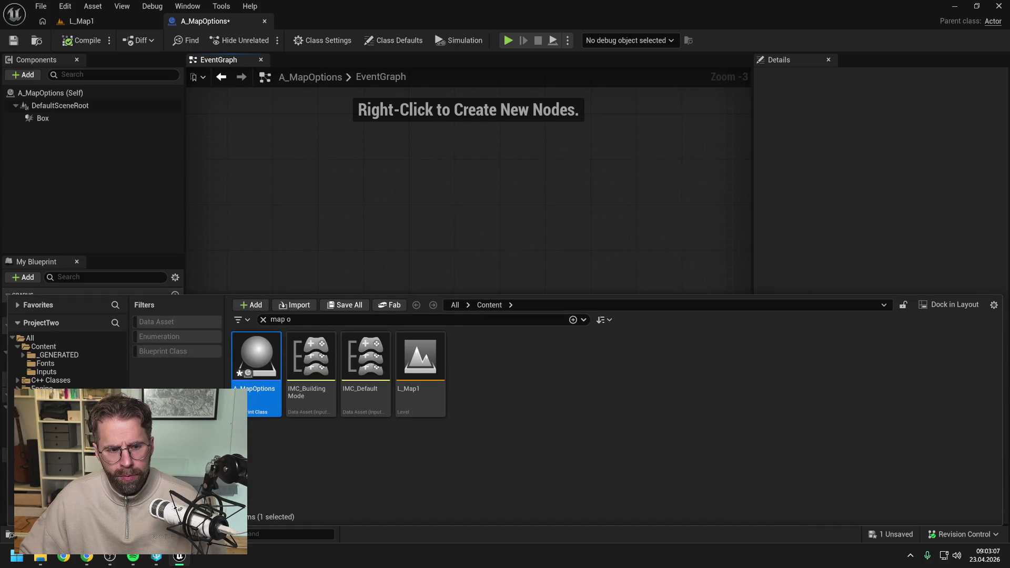
click(58, 380)
click(17, 380)
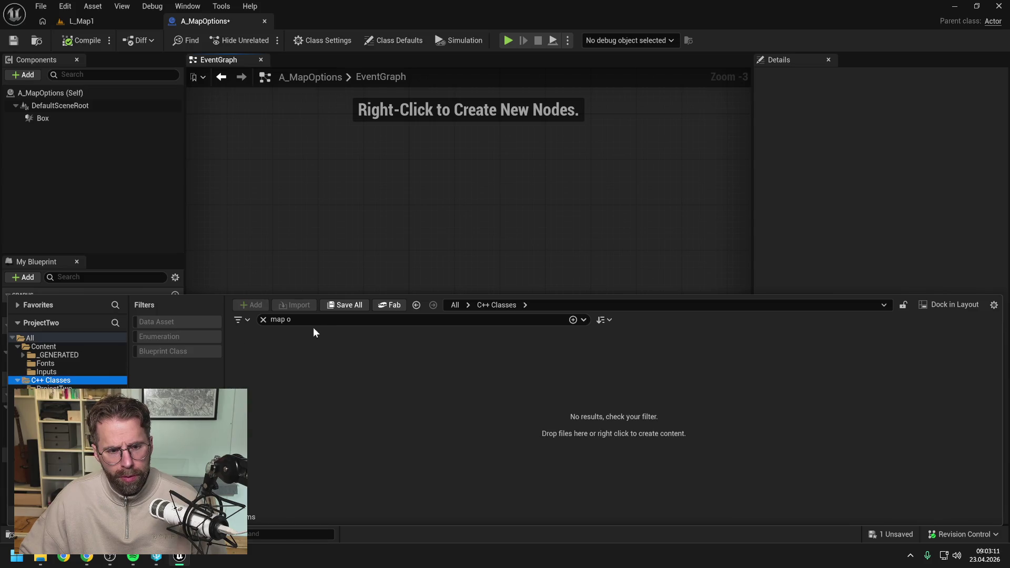
click(263, 319)
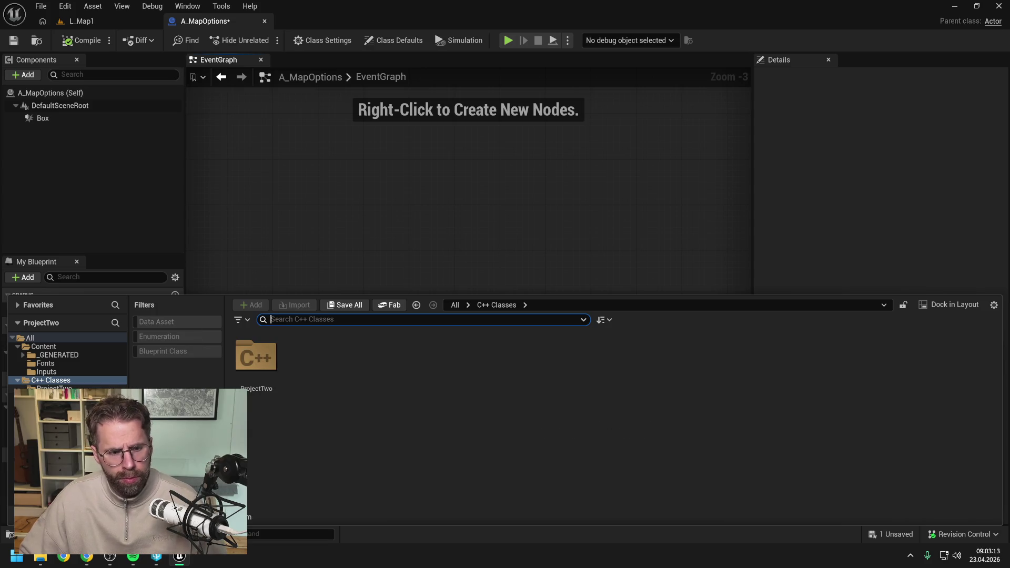
click(53, 389)
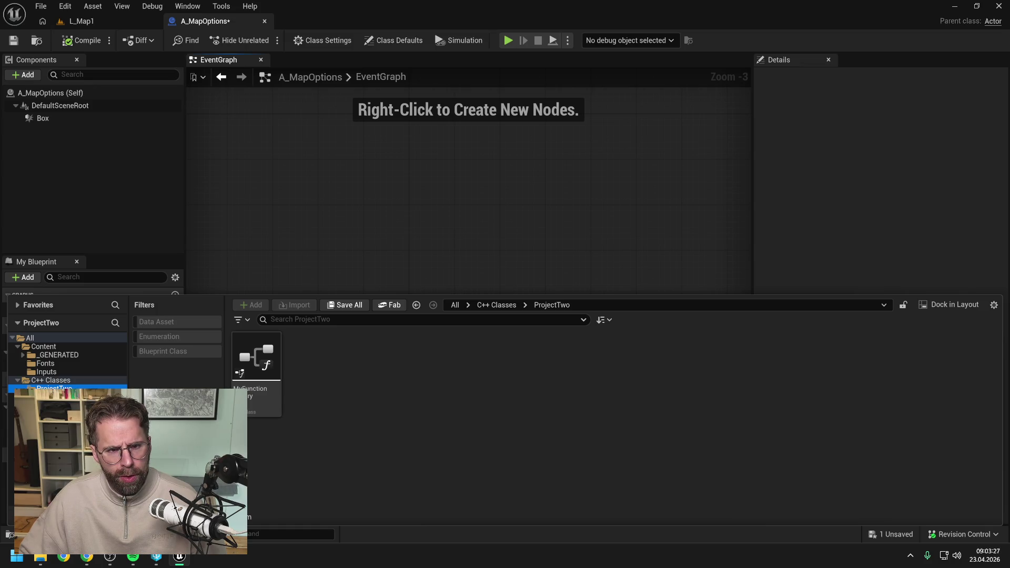
click(422, 200)
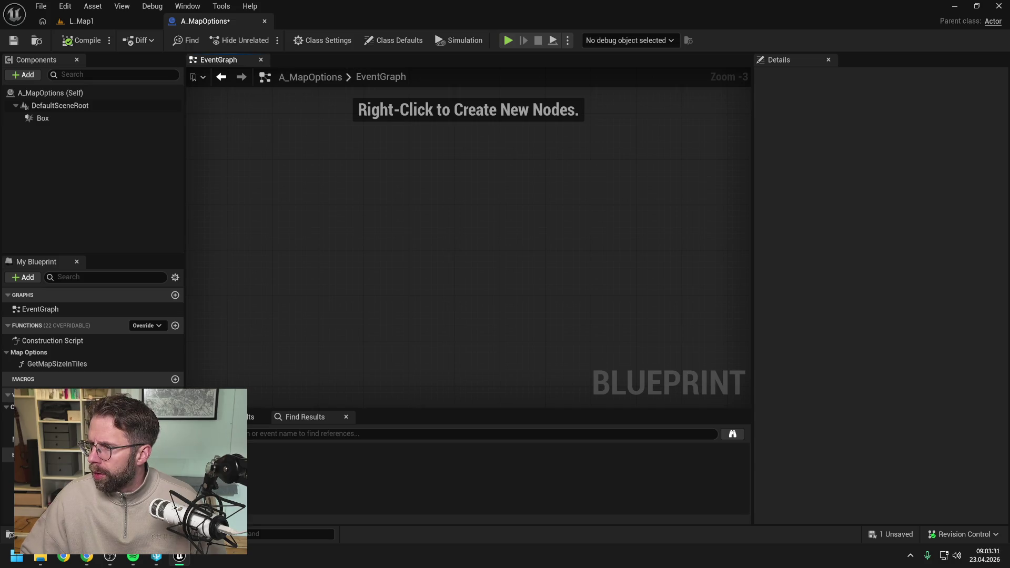
- Ask Claude in German whether FFogOfWarTile and the FunctionLibrary functions work in any Blueprint
key(alt+Tab)
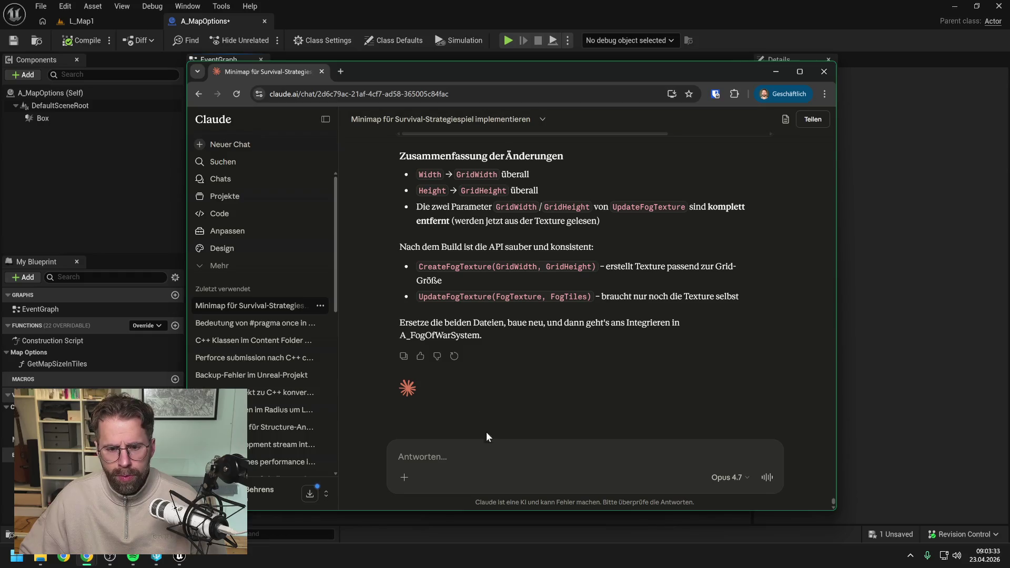
text(Bevor wi)
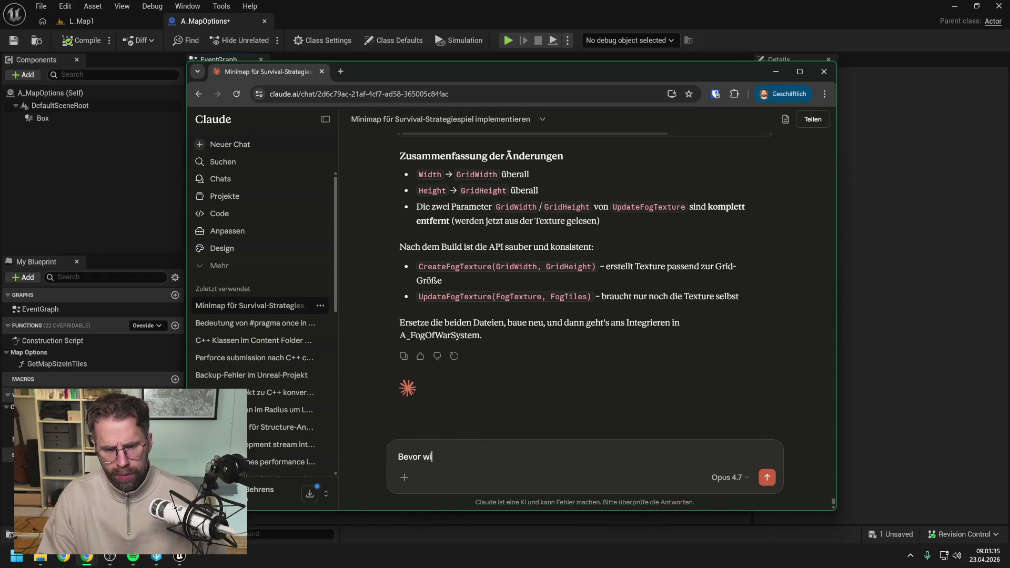
text(r weiter gehen,)
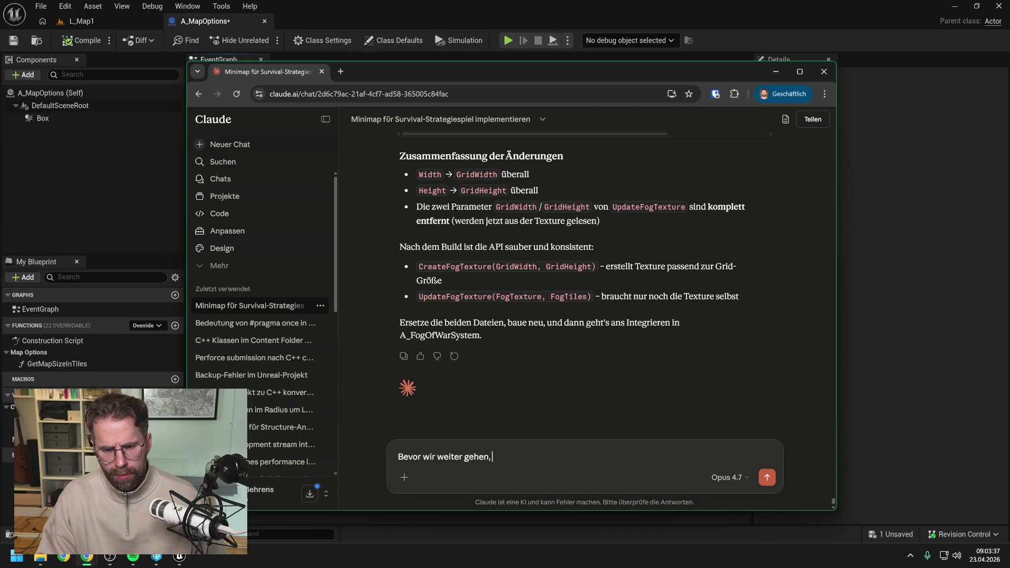
text( wenn ich es richtig )
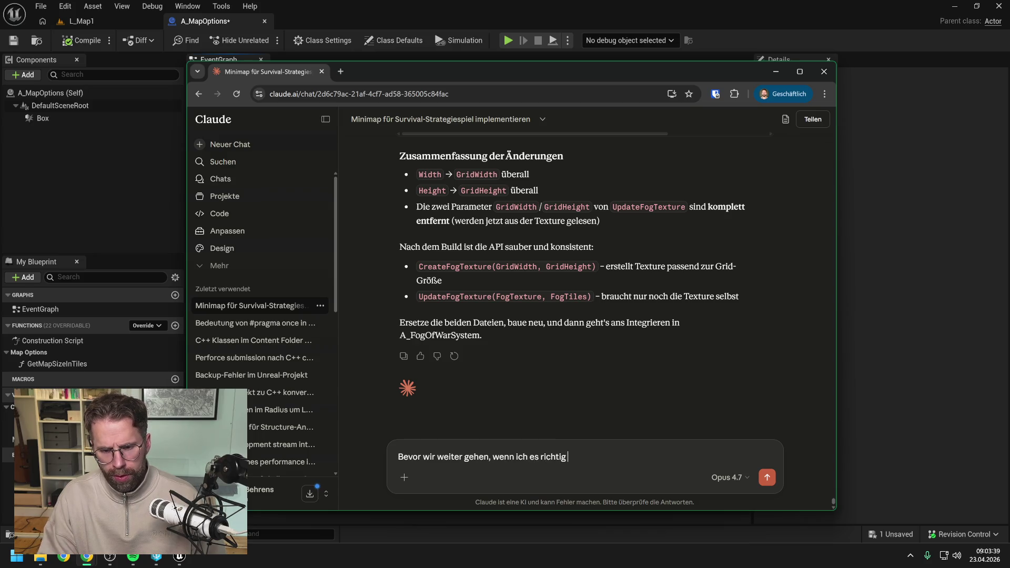
text(verstanden hab)
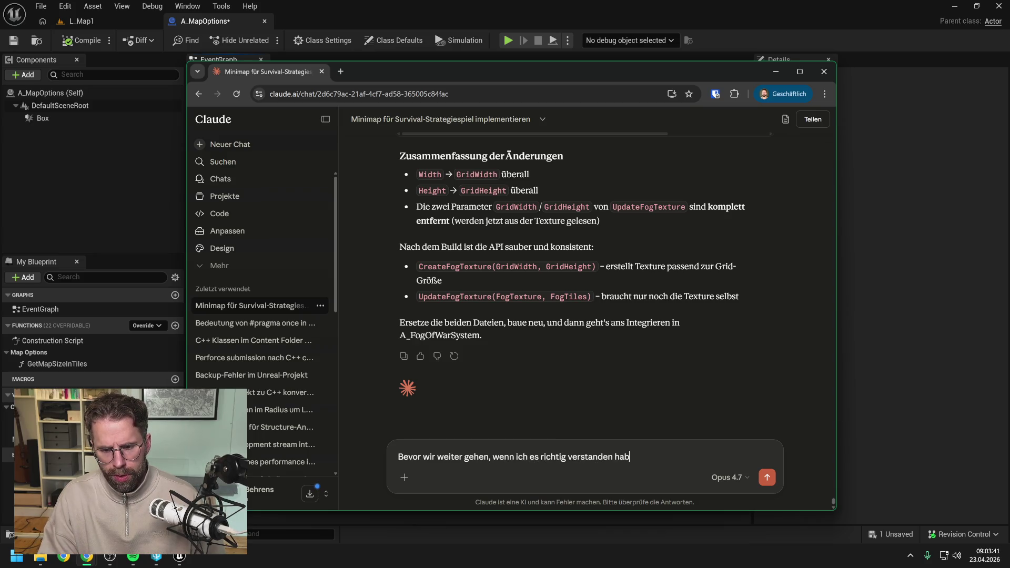
text(e, sollten wi)
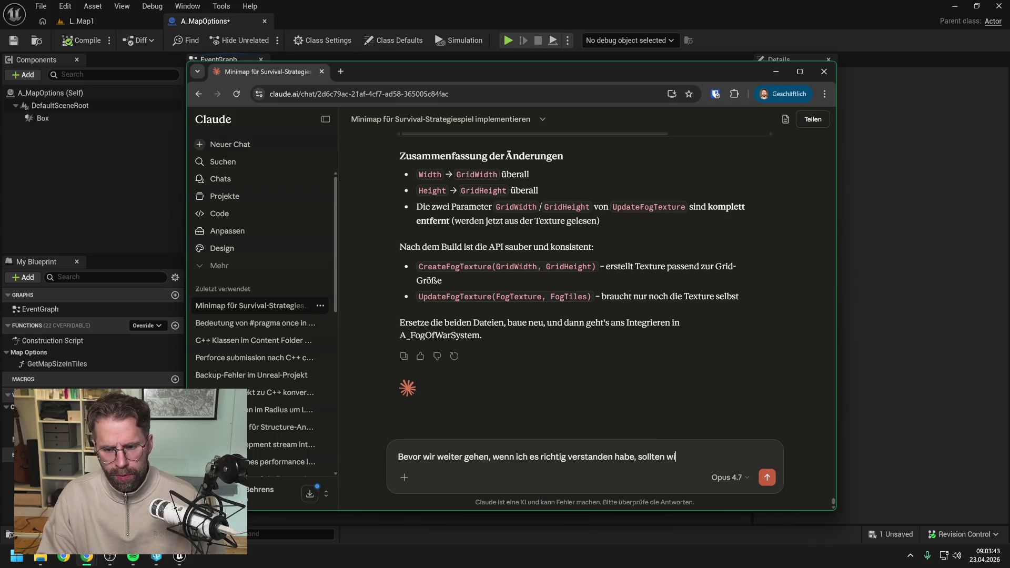
text(r den neu)
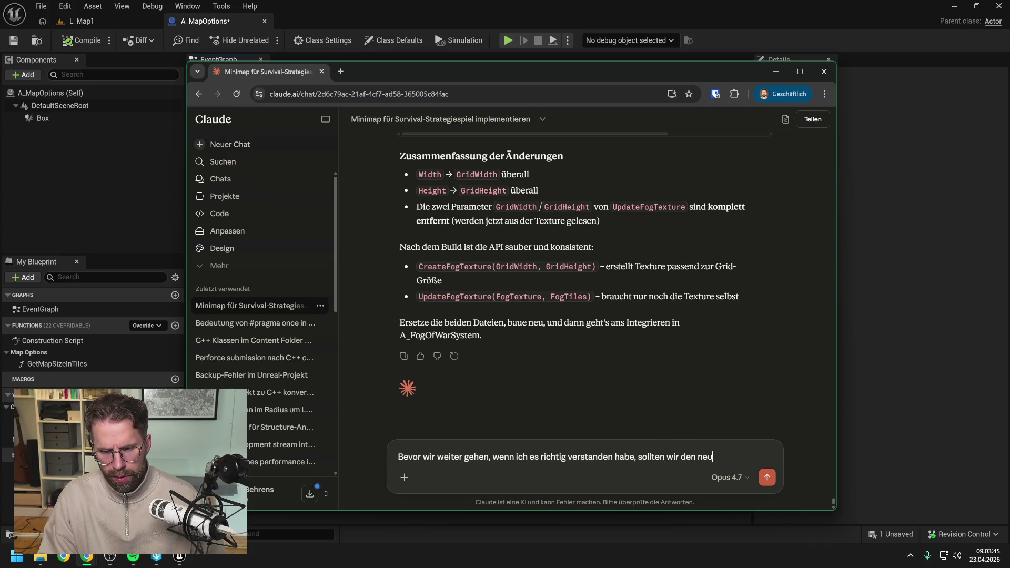
text(en Type also so)
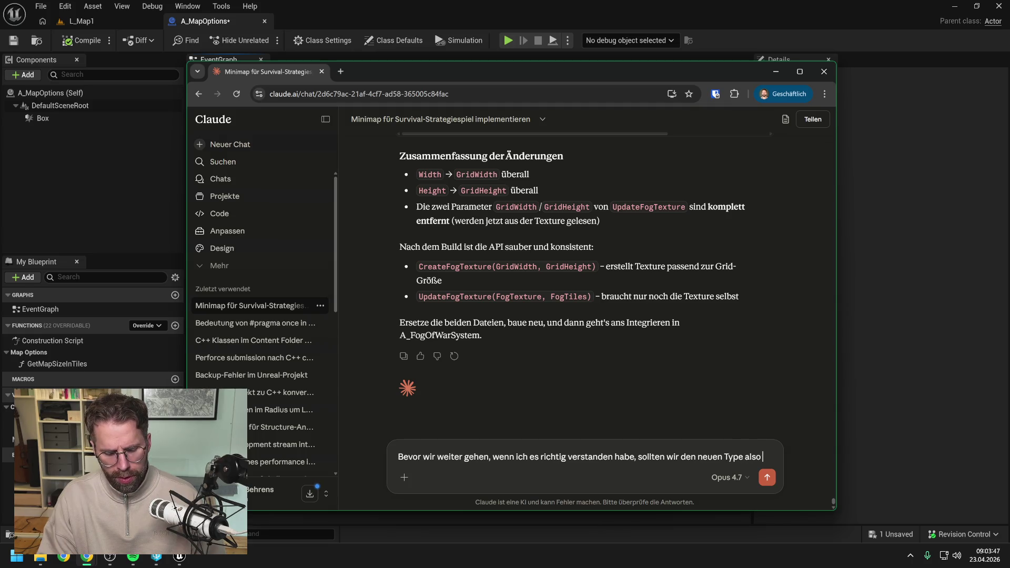
key(BackSpace)
key(BackSpace)
text(das s)
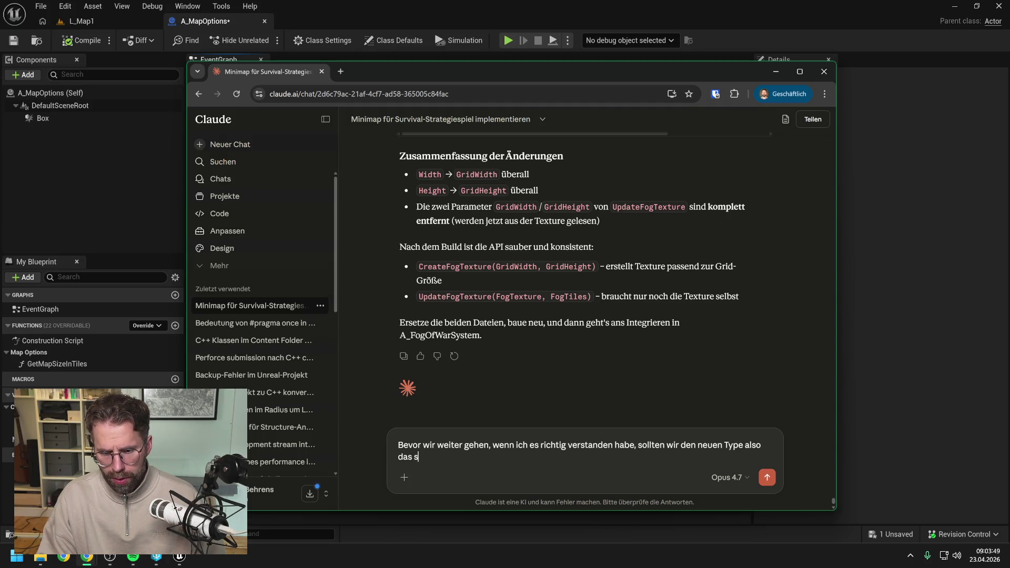
text(truct)
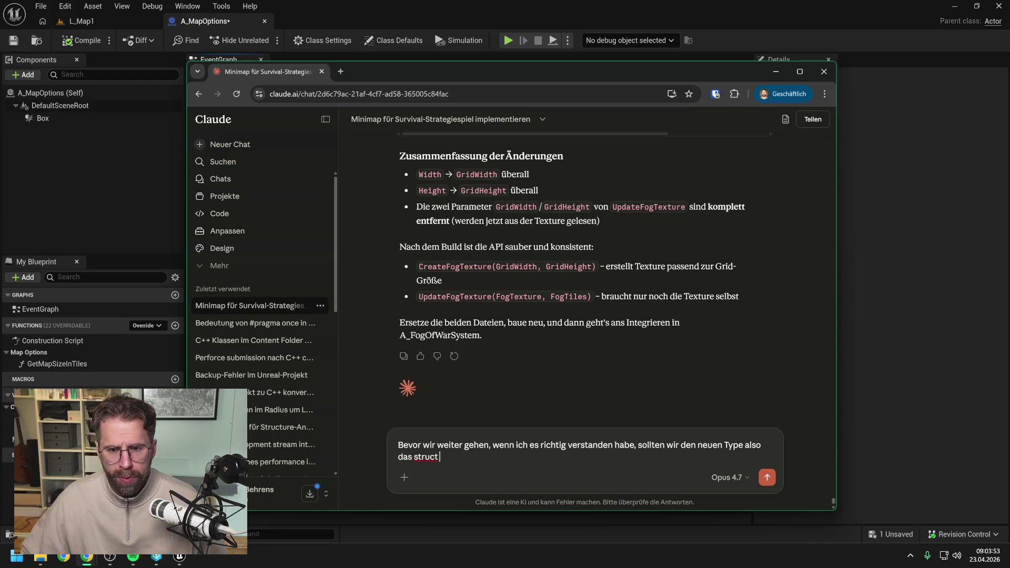
scroll(603, 330, up, 4)
scroll(603, 330, up, 4)
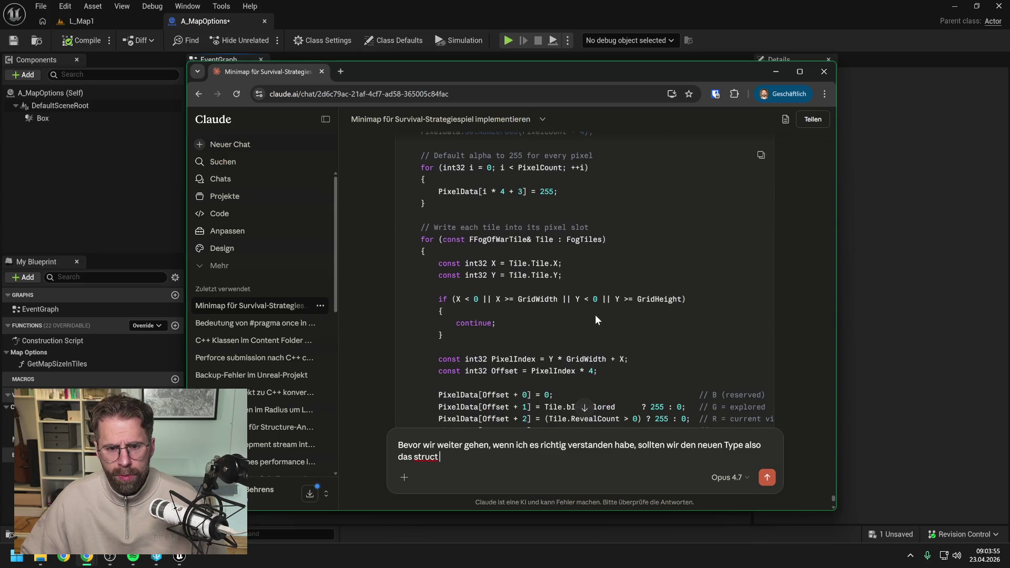
scroll(595, 315, up, 5)
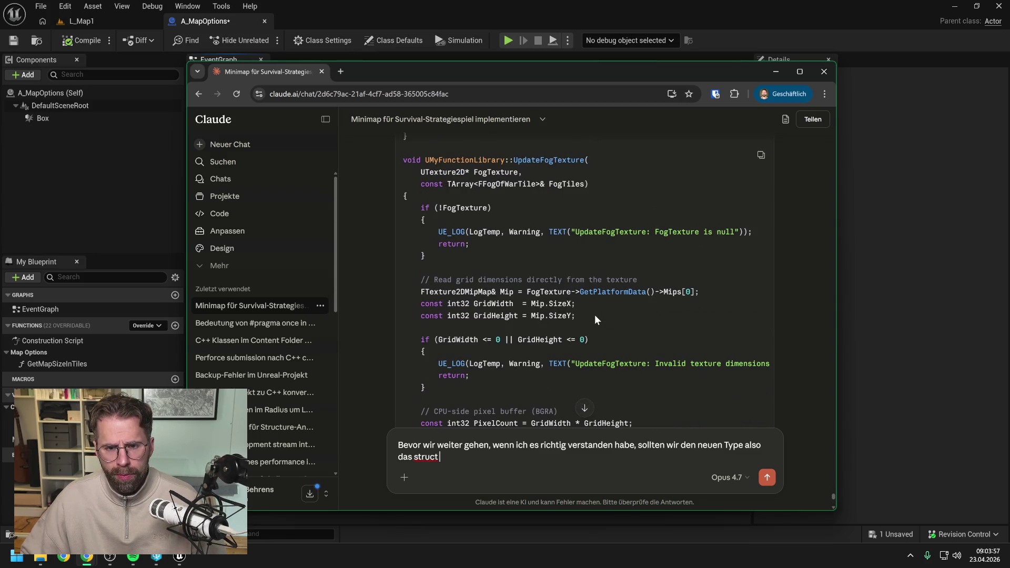
text(F)
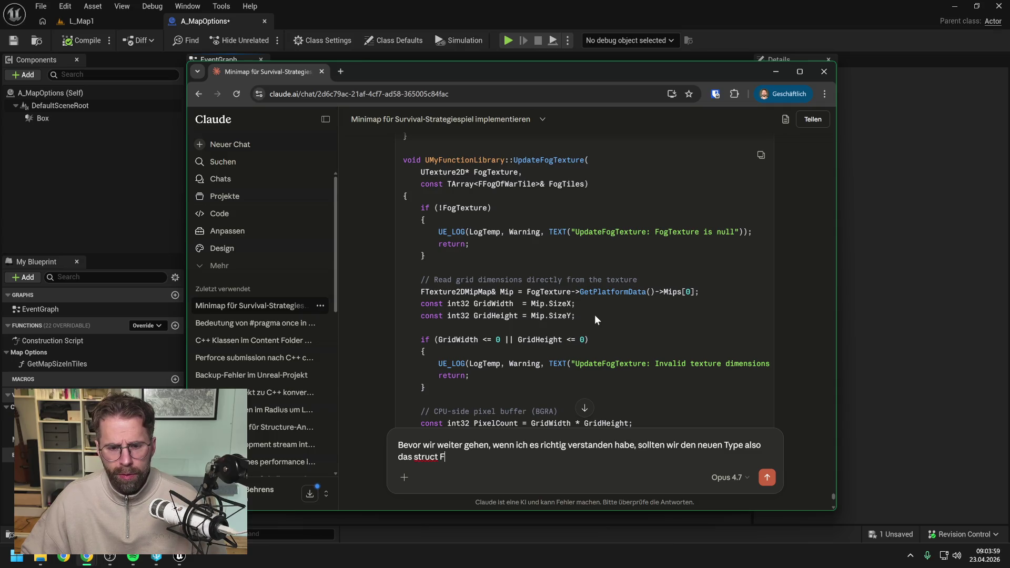
text(Fog)
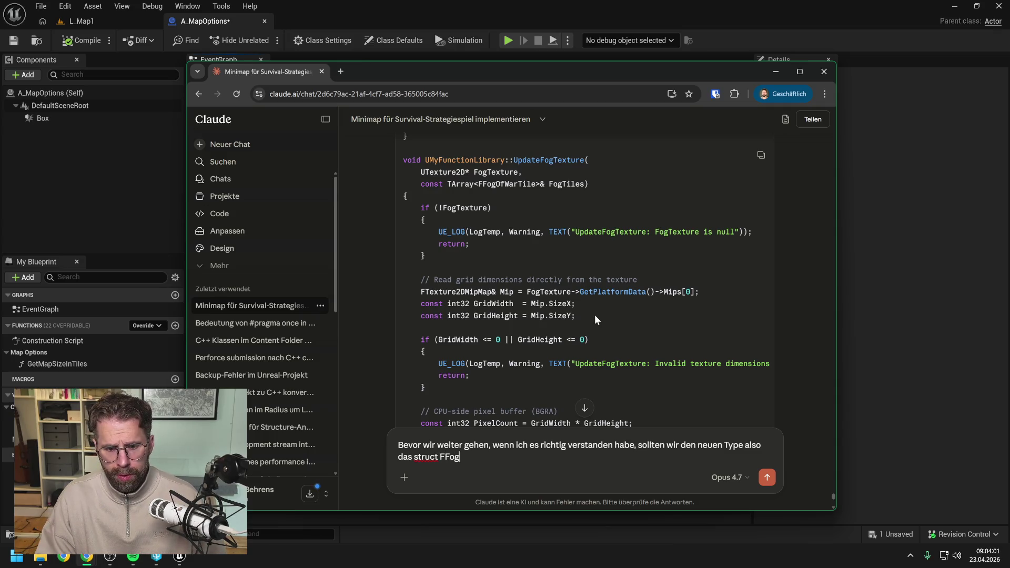
text(OfWarTile)
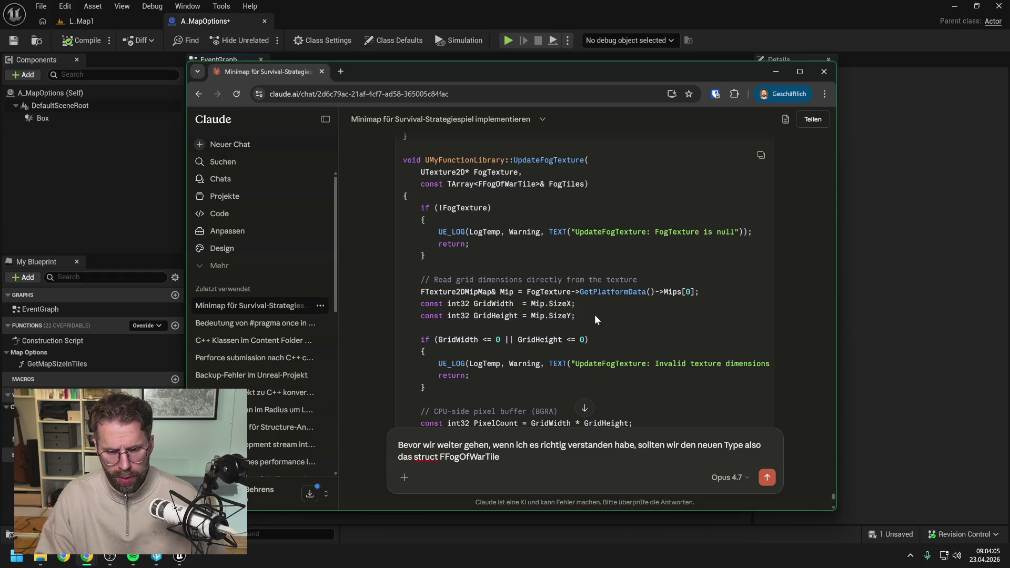
text( und die neuen Funk)
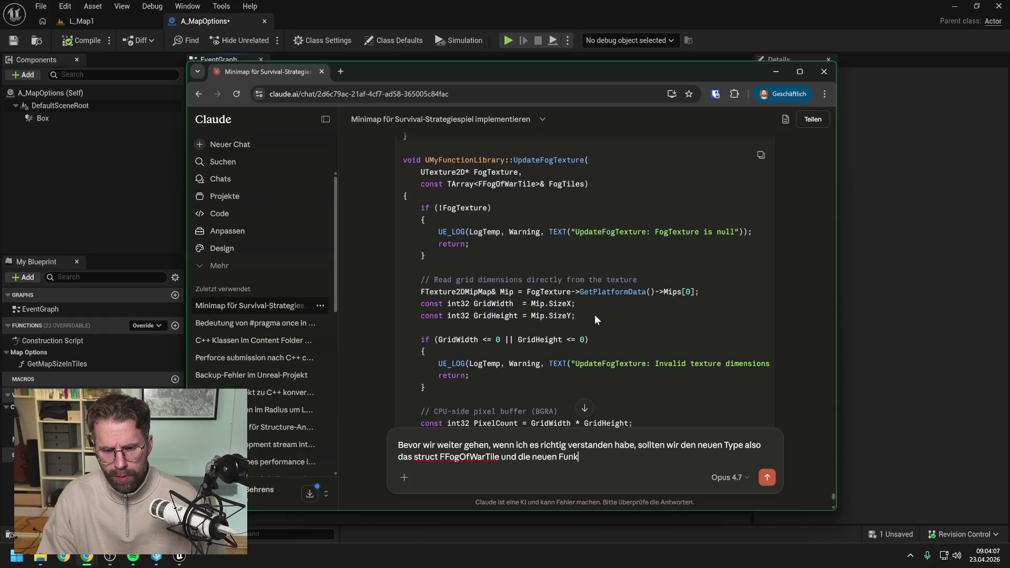
text(tionen aus d)
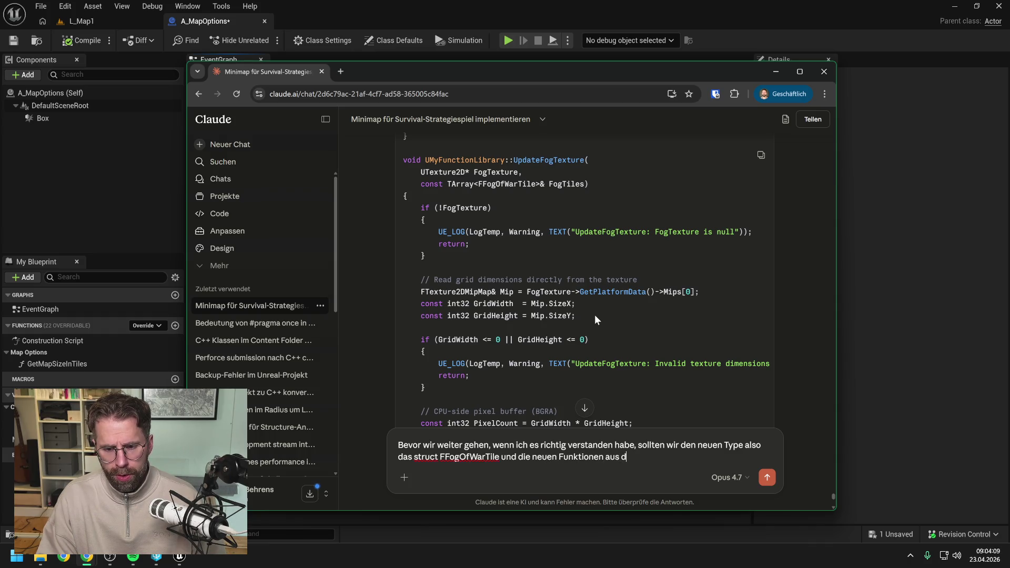
text(er FunctionLib)
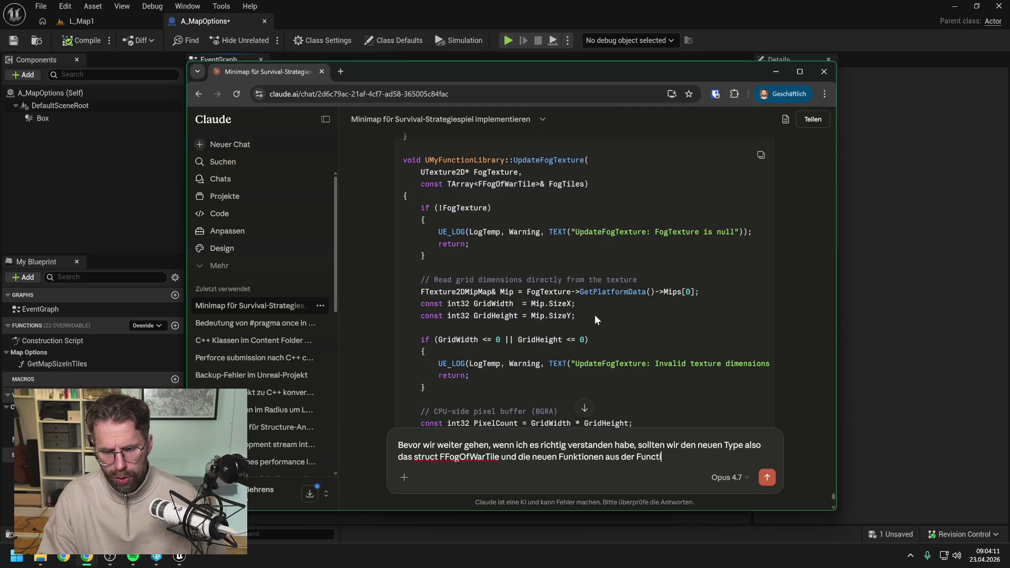
text(rar)
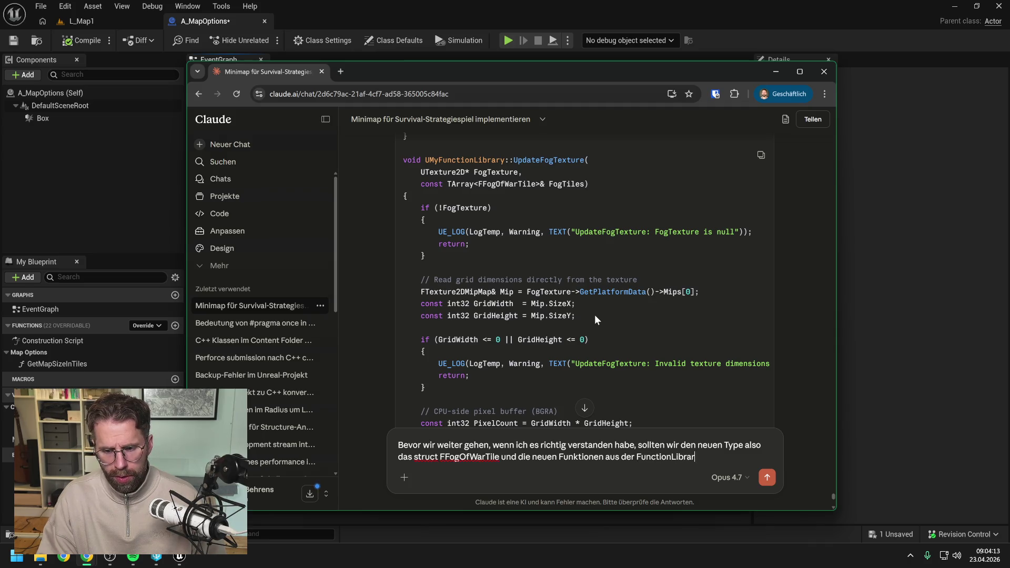
text(y im blueprint )
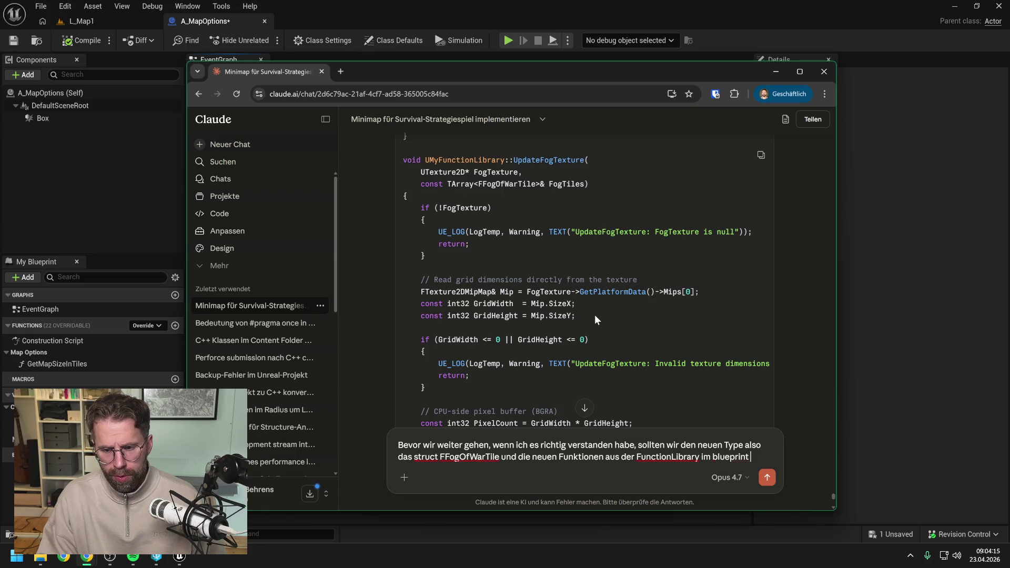
text(aufrufen können von)
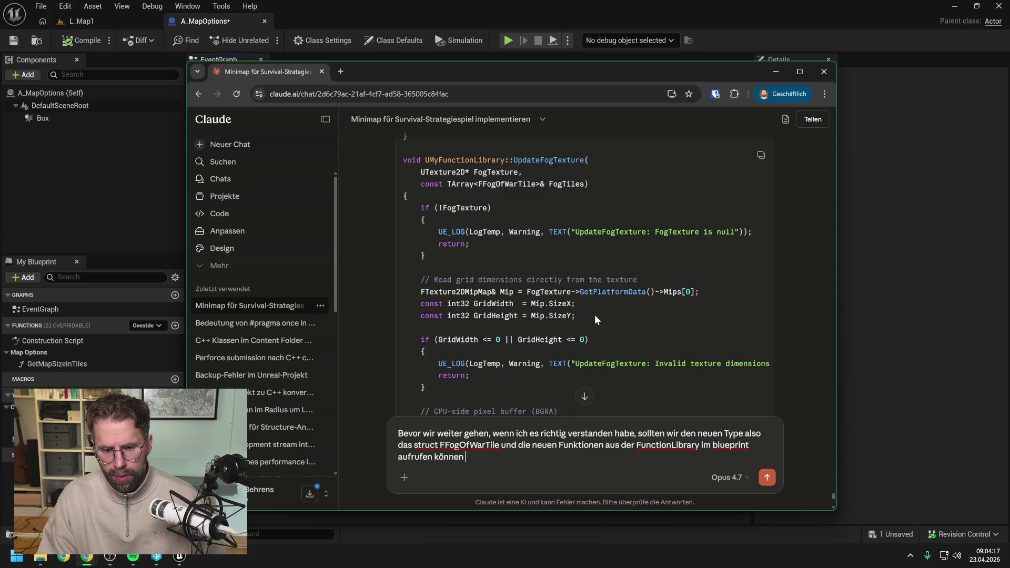
text( überall oder)
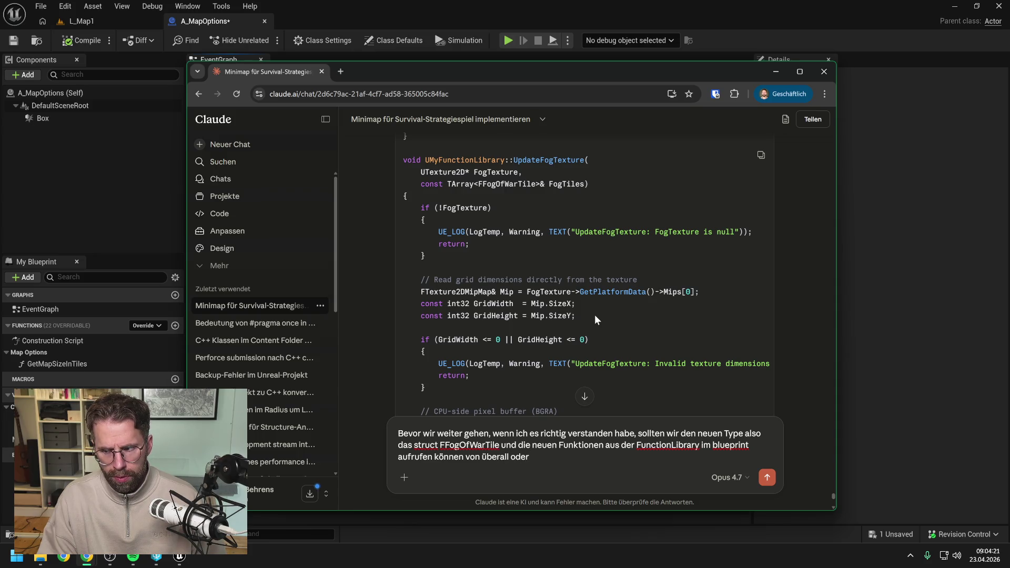
text(?)
key(Return)
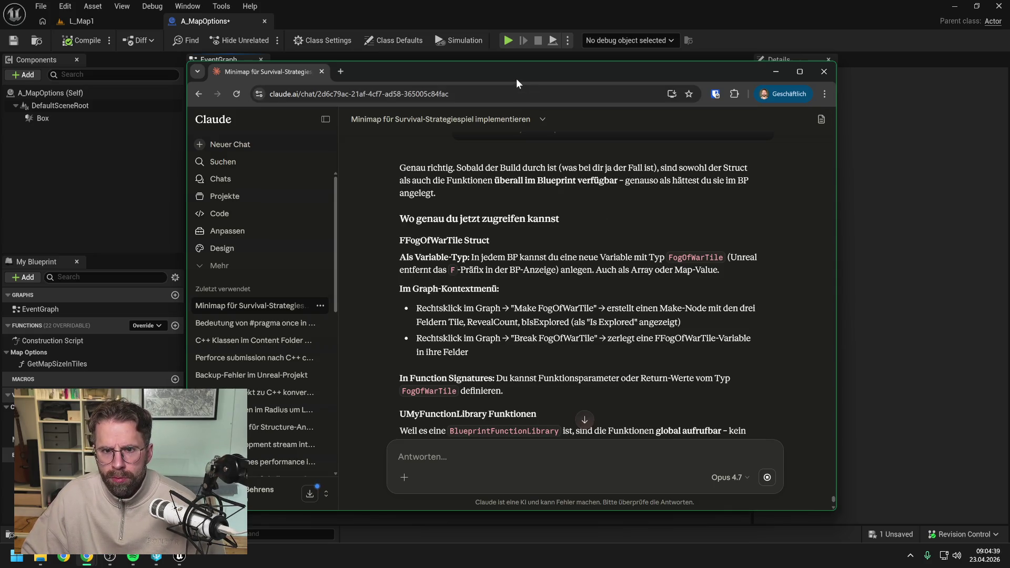
drag(513, 74, 1009, 84)
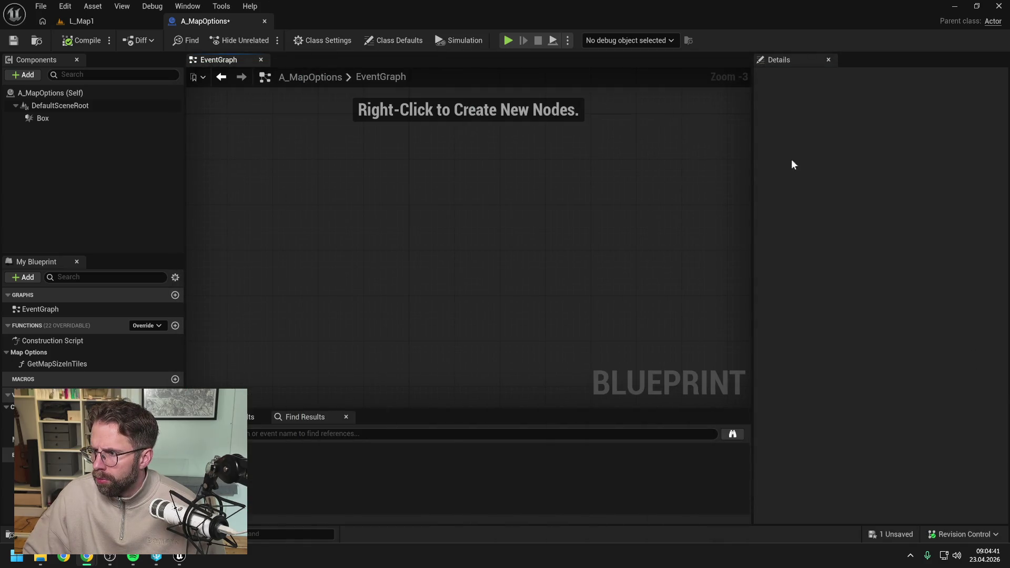
- Add a Make Fog Of War Tile node and a Create Fog Texture node beside it
right_click(432, 255)
text(make)
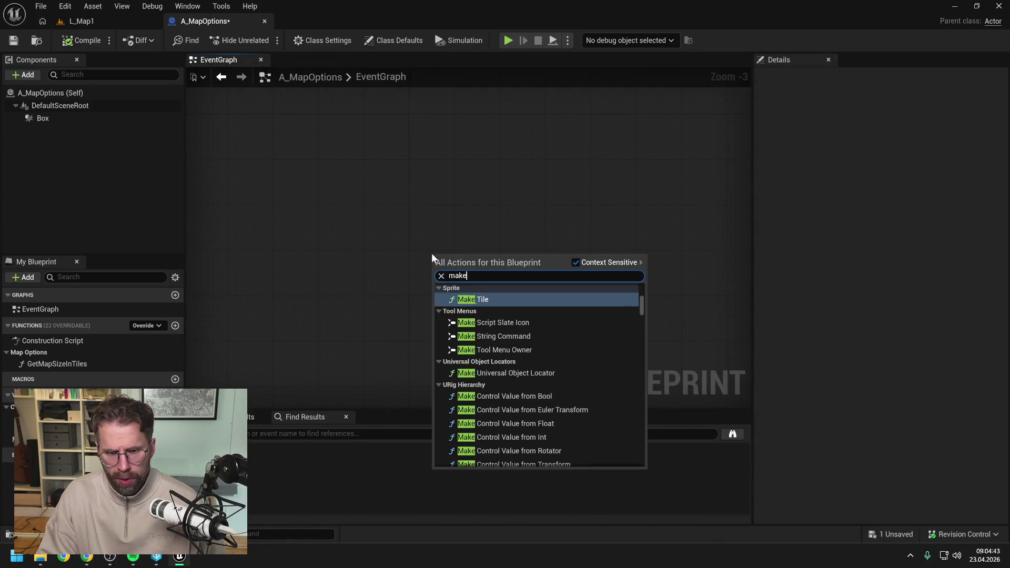
text( fog)
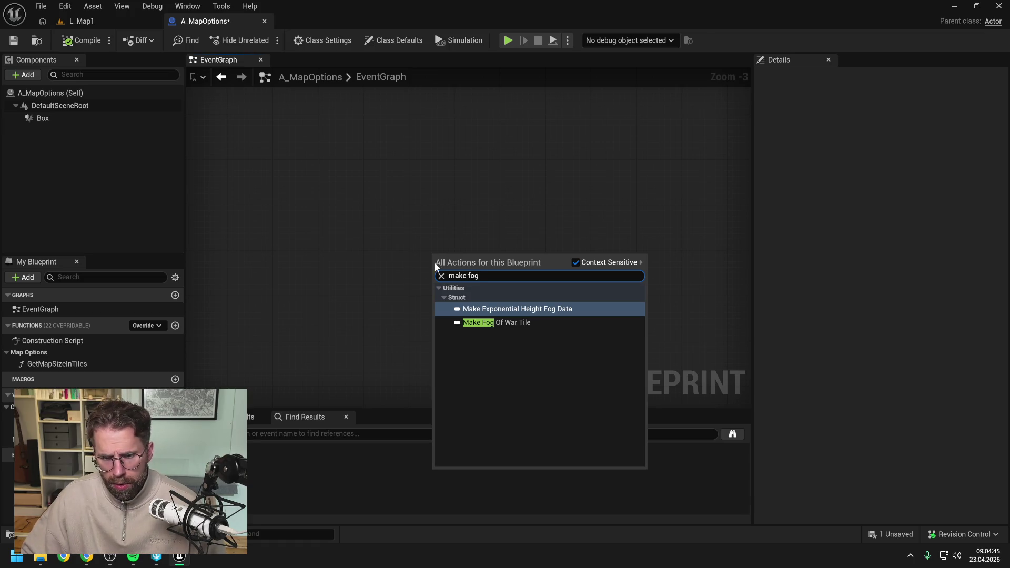
click(487, 323)
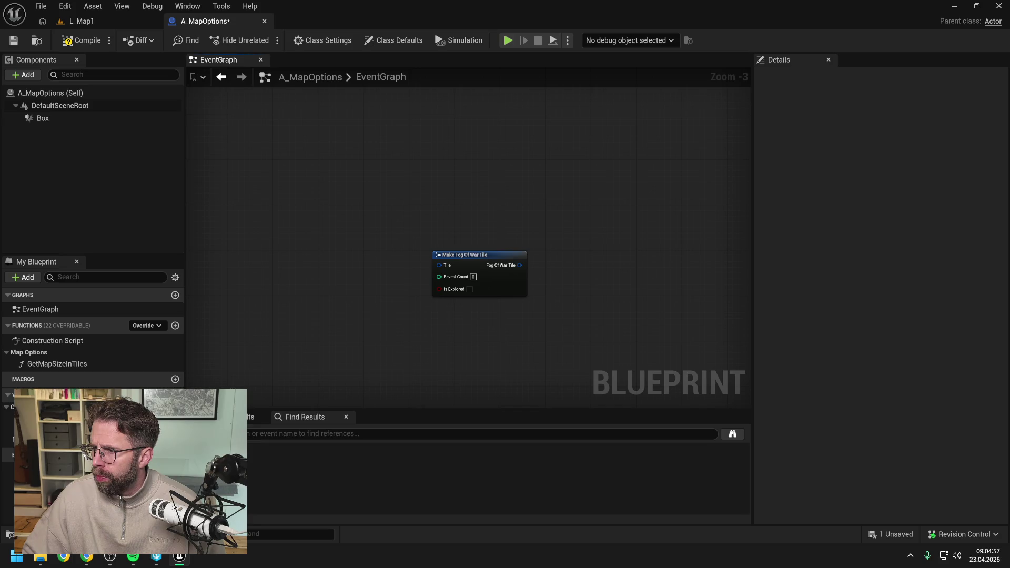
right_click(567, 308)
text(c)
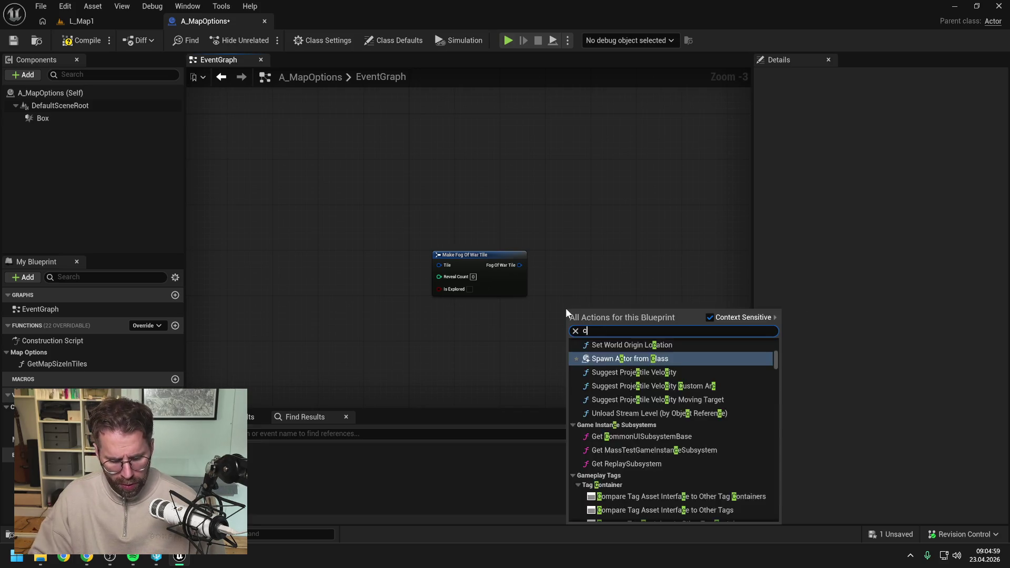
text(reate fog)
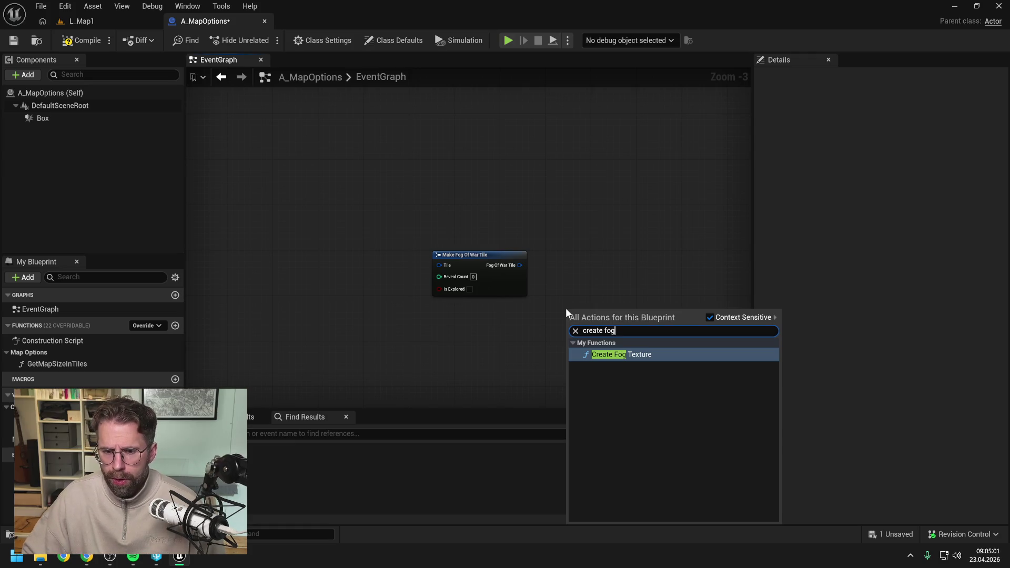
click(617, 362)
drag(600, 311, 591, 241)
click(578, 339)
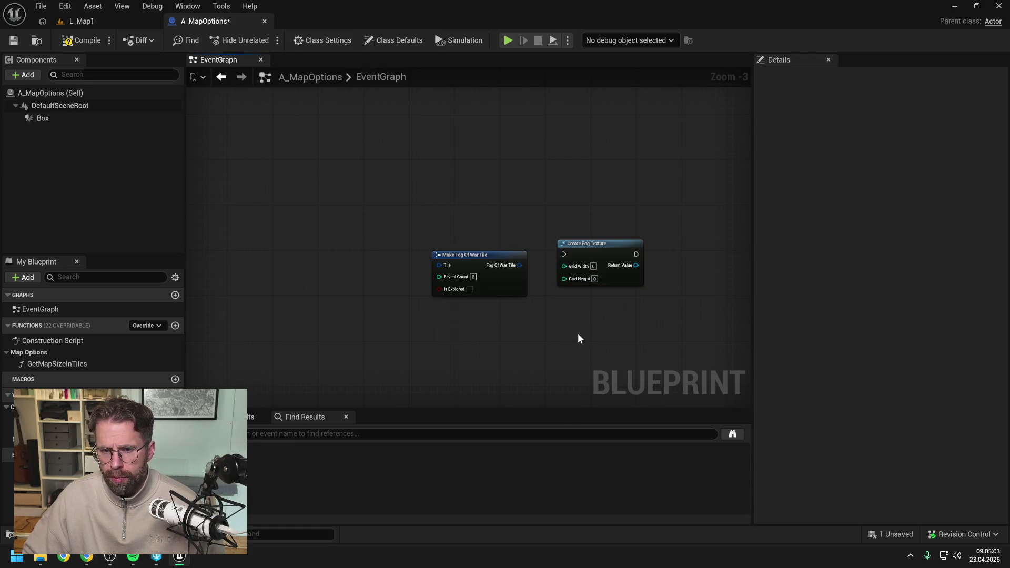
- Add an Update Fog Texture node below the Create Fog Texture node
right_click(578, 318)
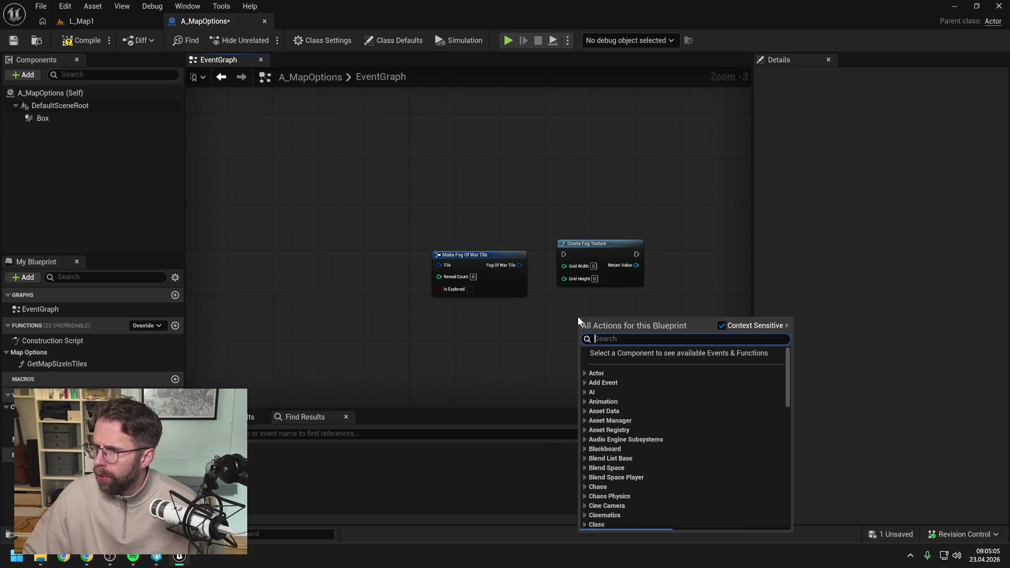
text(update fog)
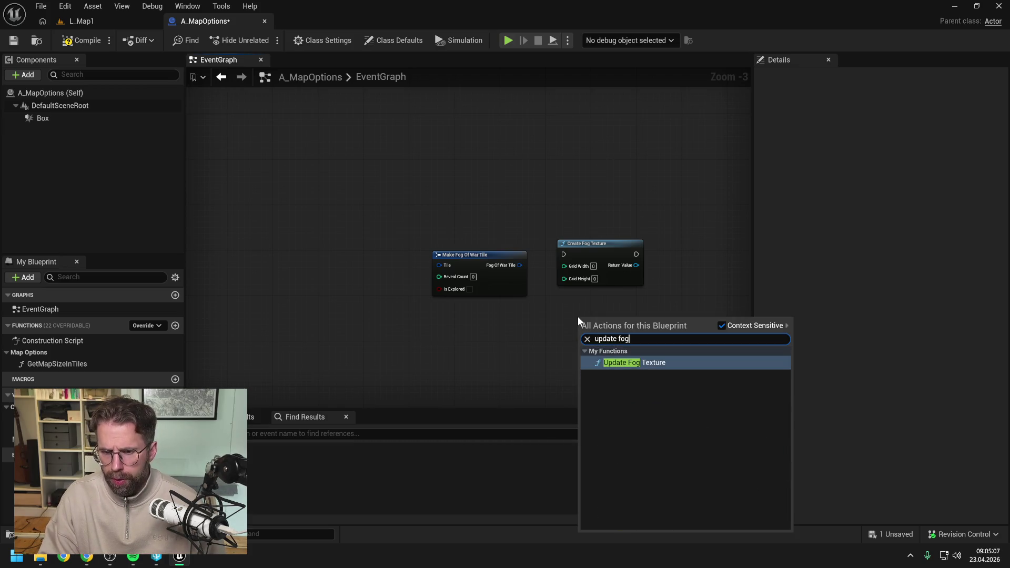
click(621, 363)
drag(621, 342, 599, 331)
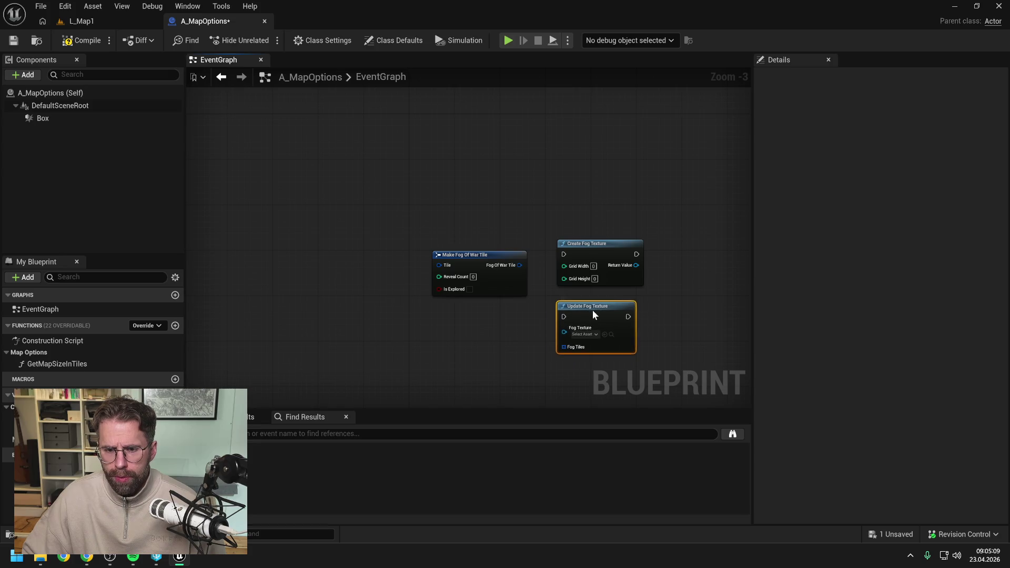
click(691, 327)
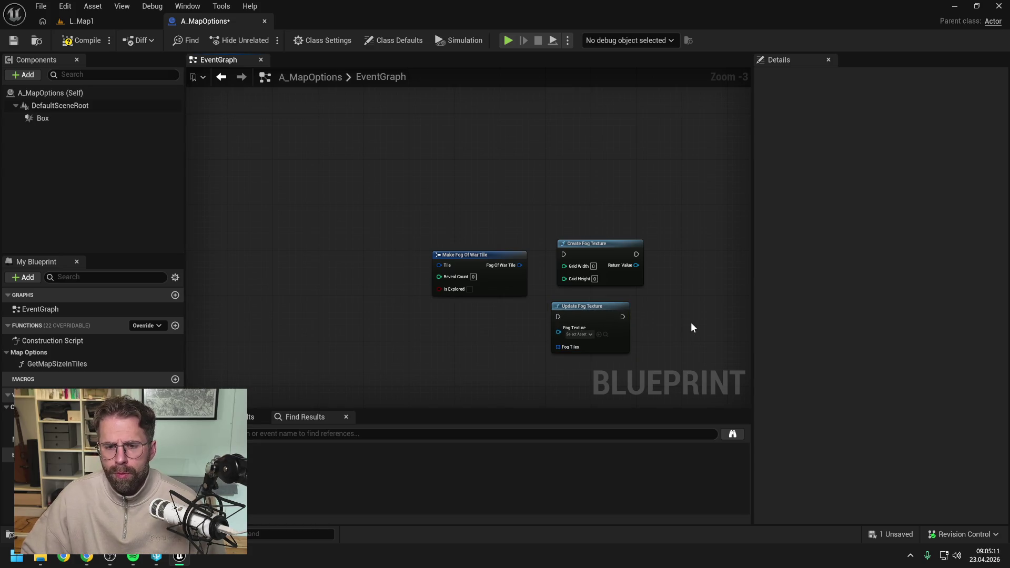
- Nudge Update Fog Texture into line and centre the three fog nodes in the graph
drag(691, 323, 676, 304)
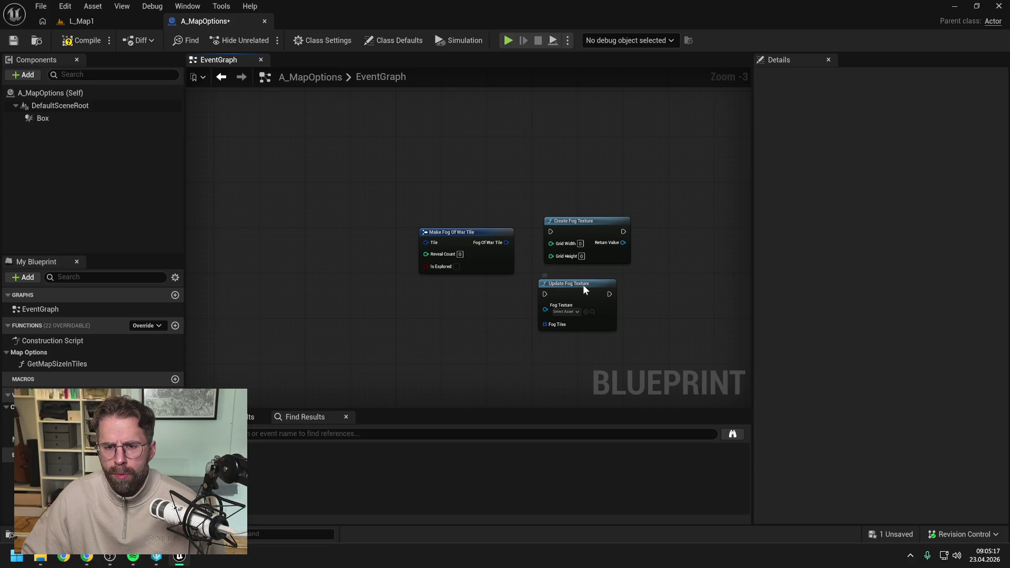
drag(584, 285, 589, 285)
click(665, 286)
drag(665, 287, 645, 285)
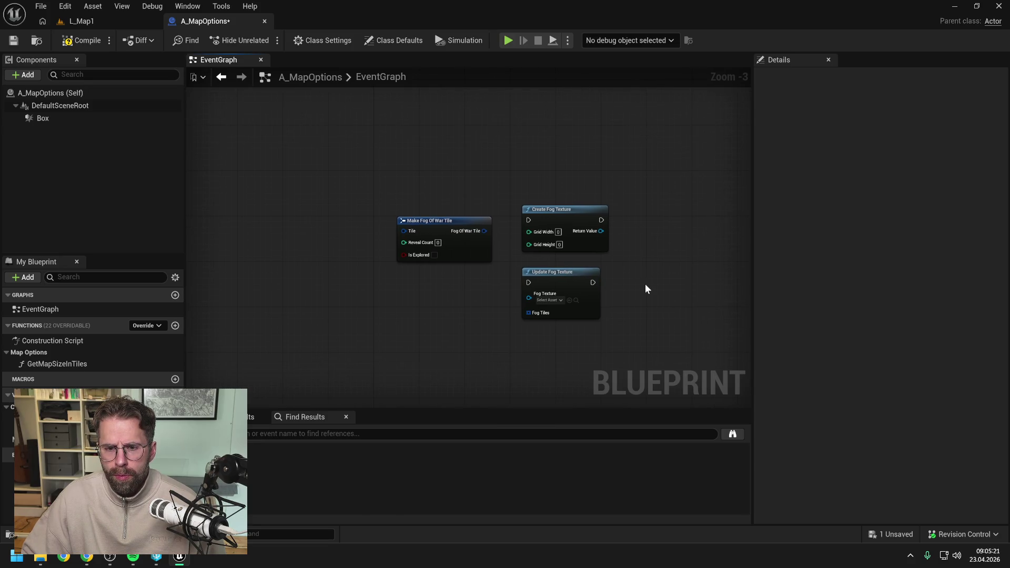
drag(646, 284, 629, 272)
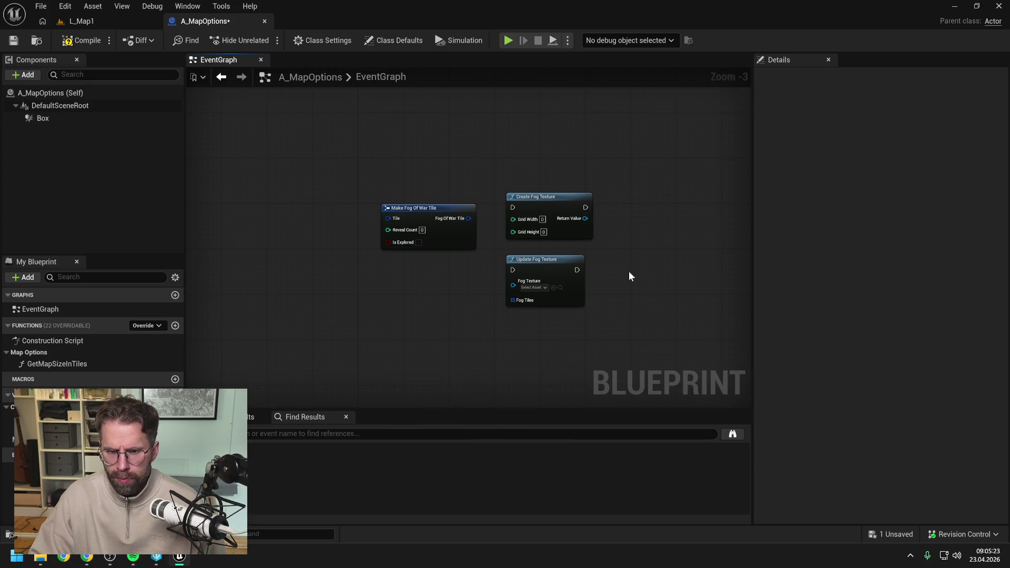
key(alt+Tab)
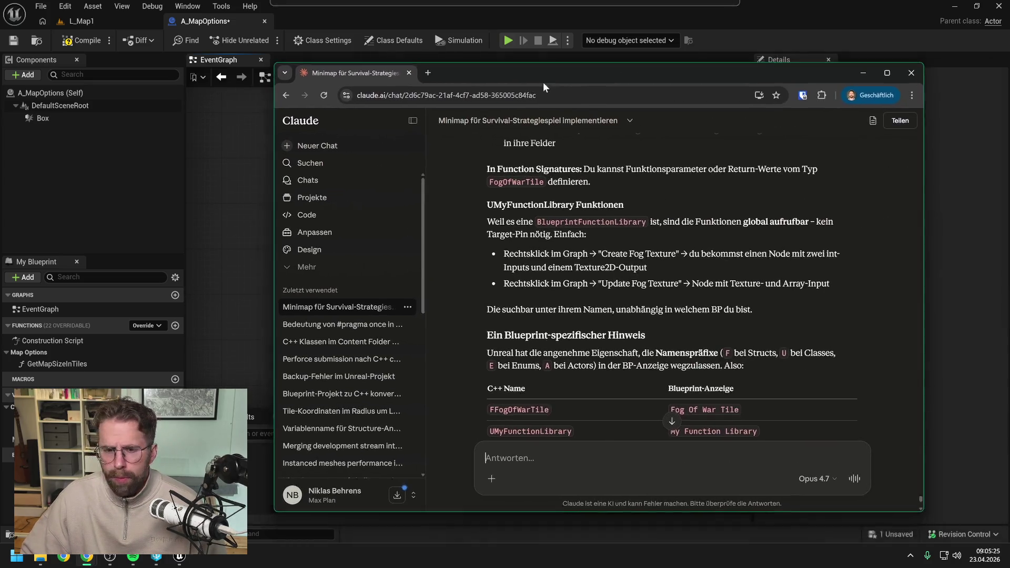
- Ask Claude whether UpdateFogTexture discards all old FogTiles or adds the new tiles to the old ones
text(Da)
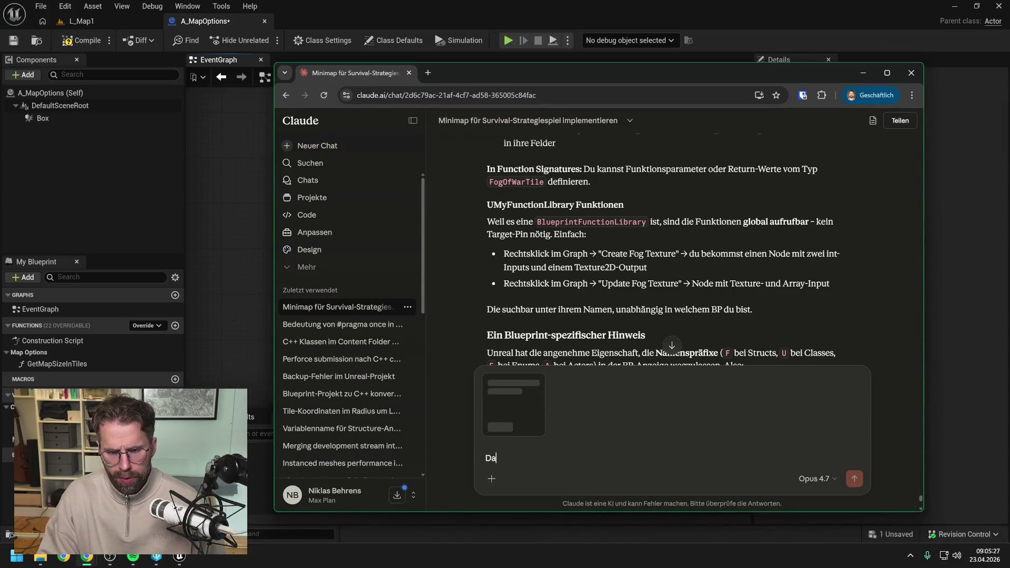
text(nn eine Frage zu )
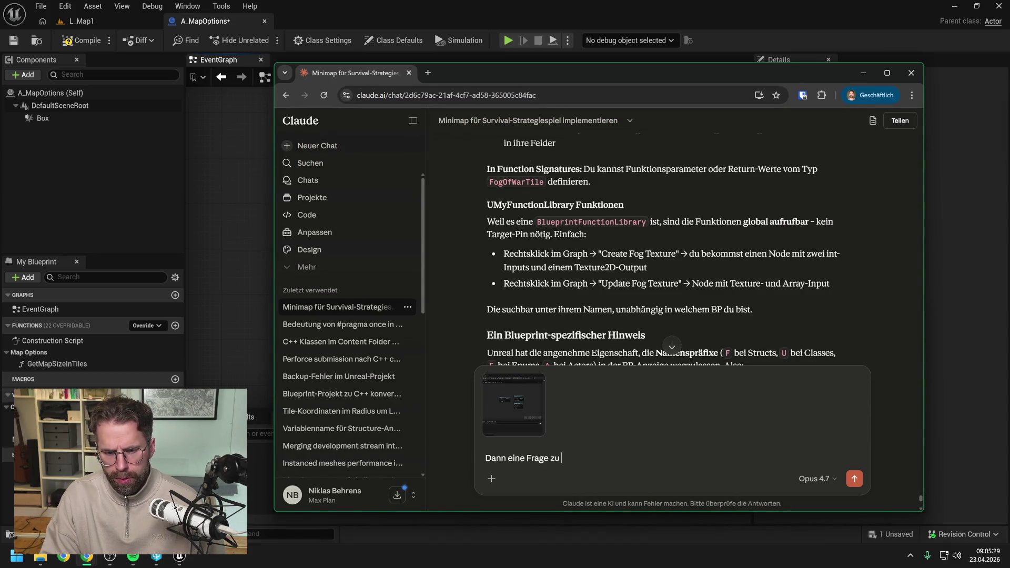
text(UpdateFogTexture)
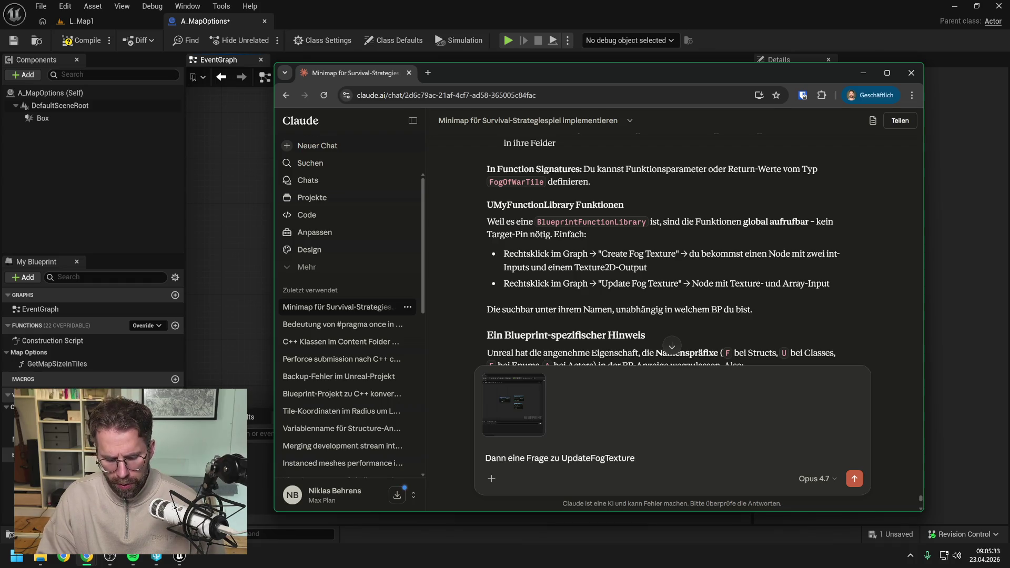
text(.)
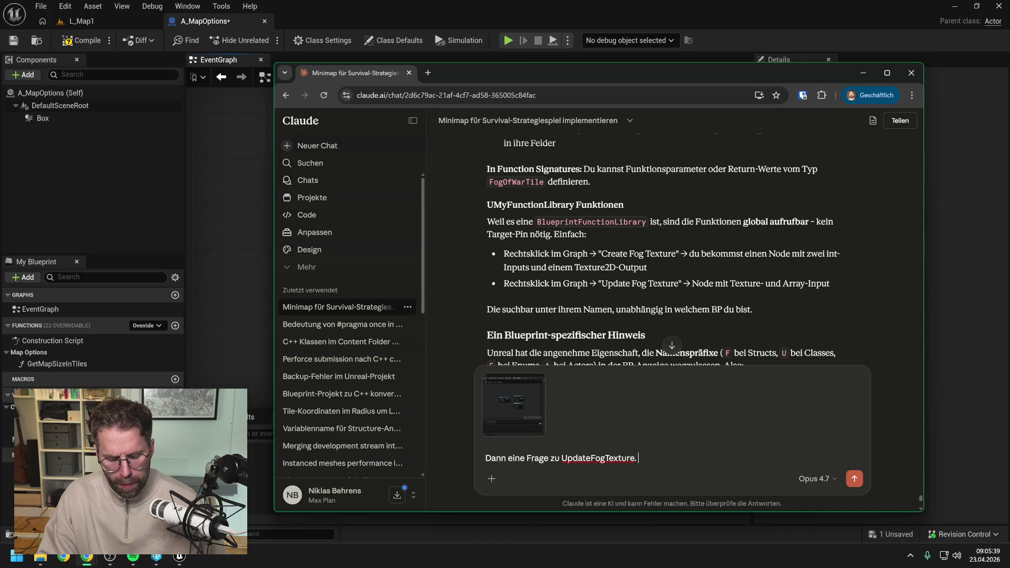
text(Wirft e)
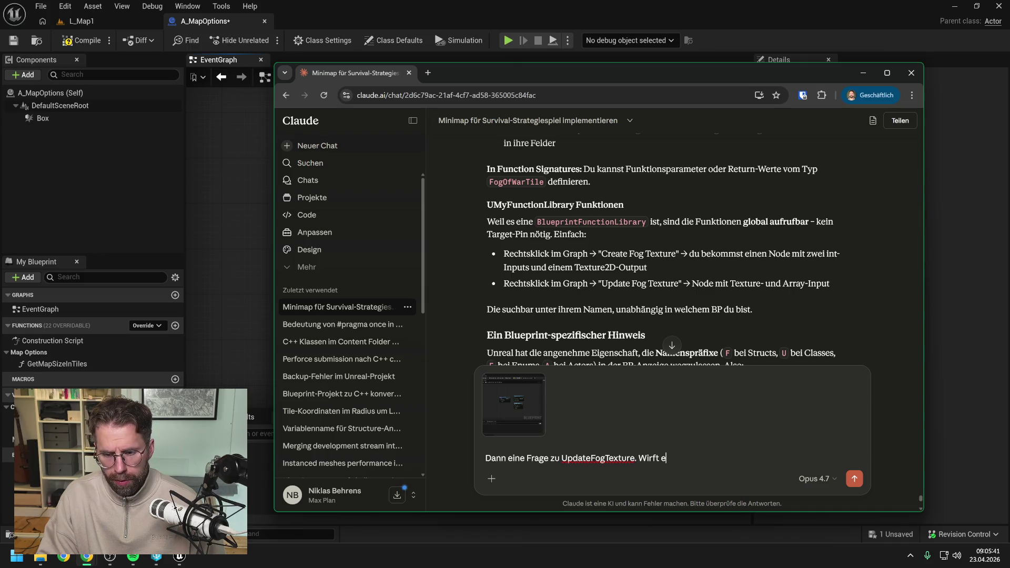
text(s alle alten T)
key(BackSpace)
text(Fog)
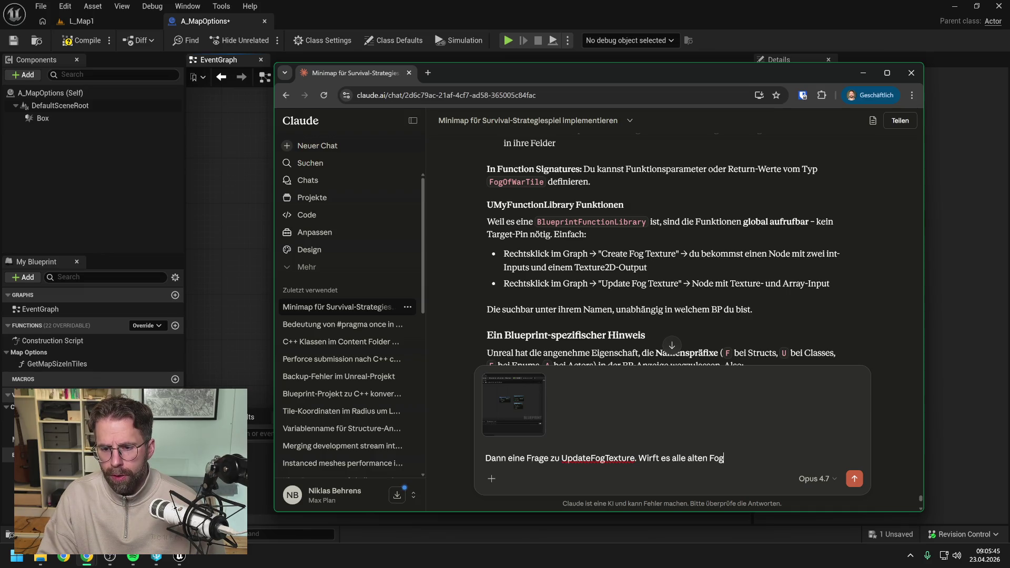
text(Tiles raus und )
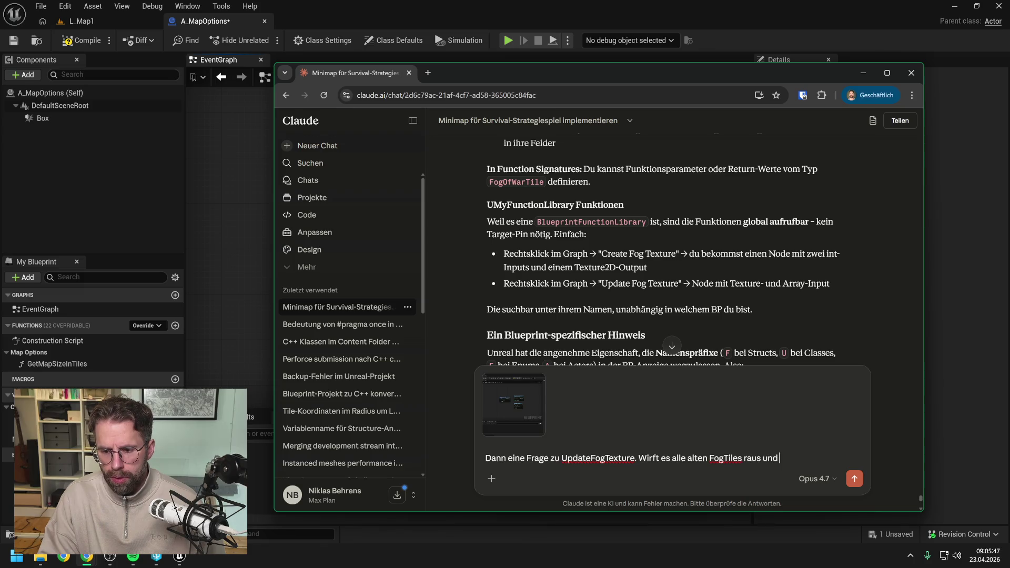
text(malt nur)
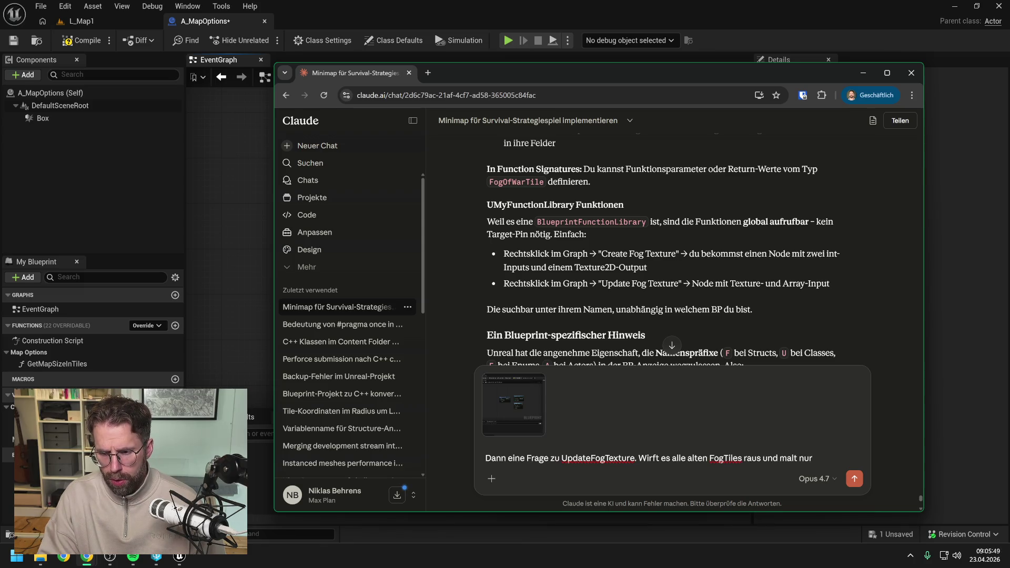
text( mit den neuen )
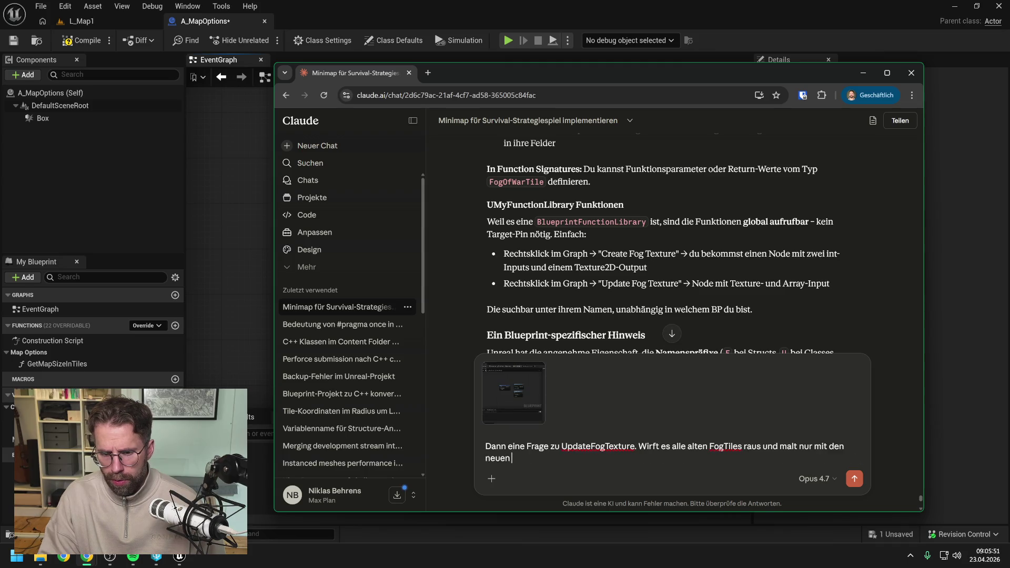
text(über den Input)
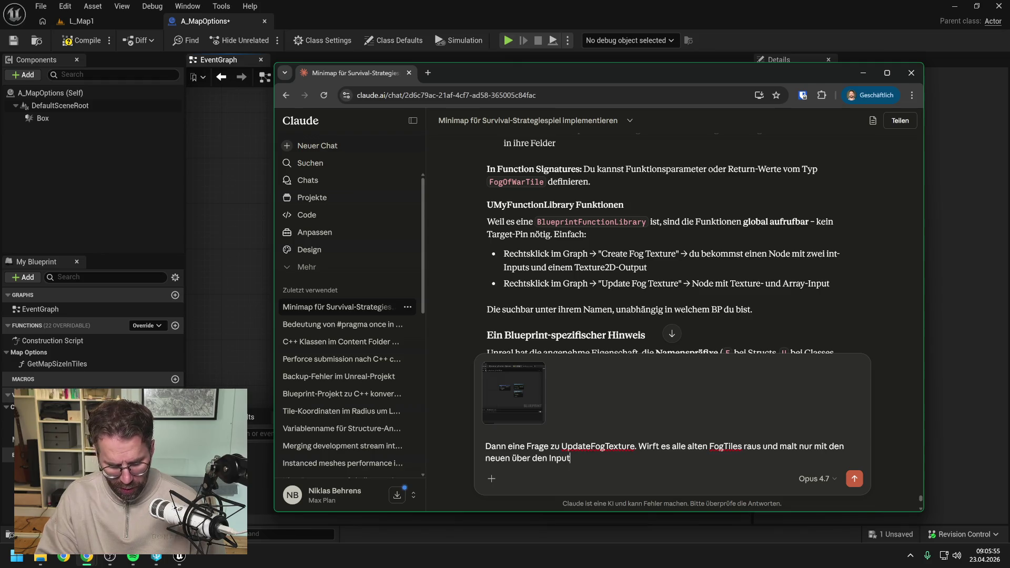
text(, wenn wir di Fu)
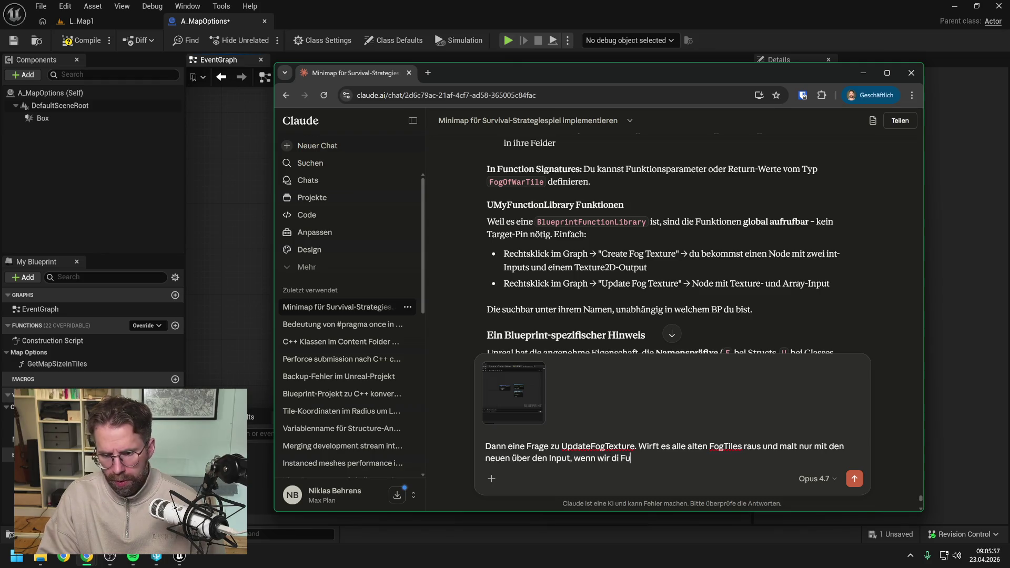
key(BackSpace)
key(BackSpace)
text(e Funkt)
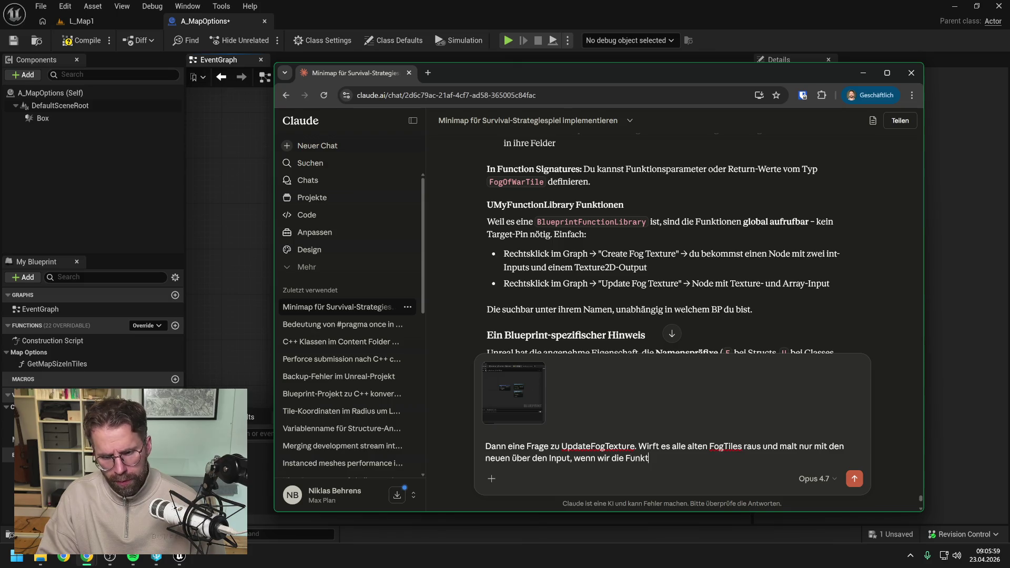
text(ion aufrufen?)
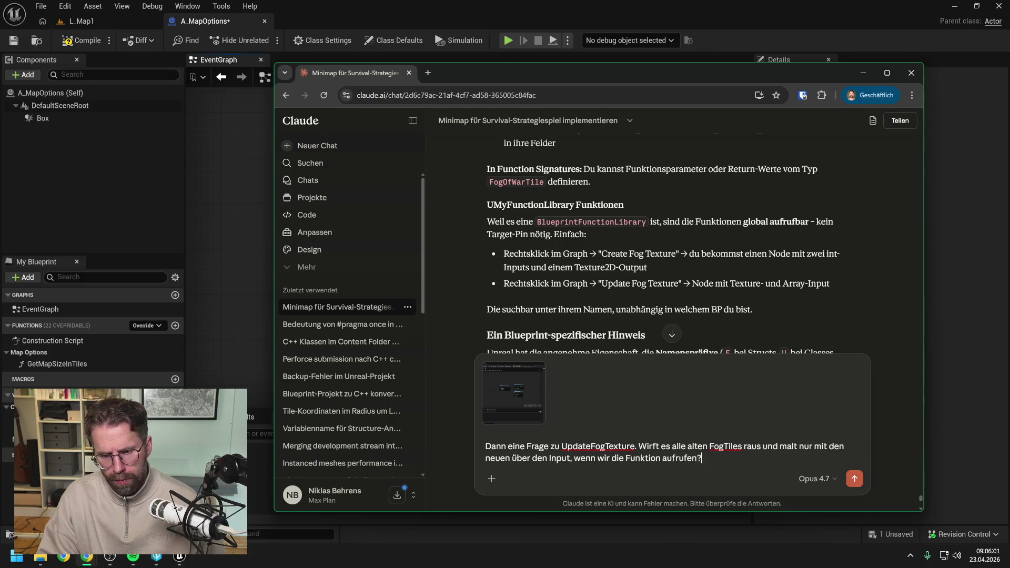
text( Oder)
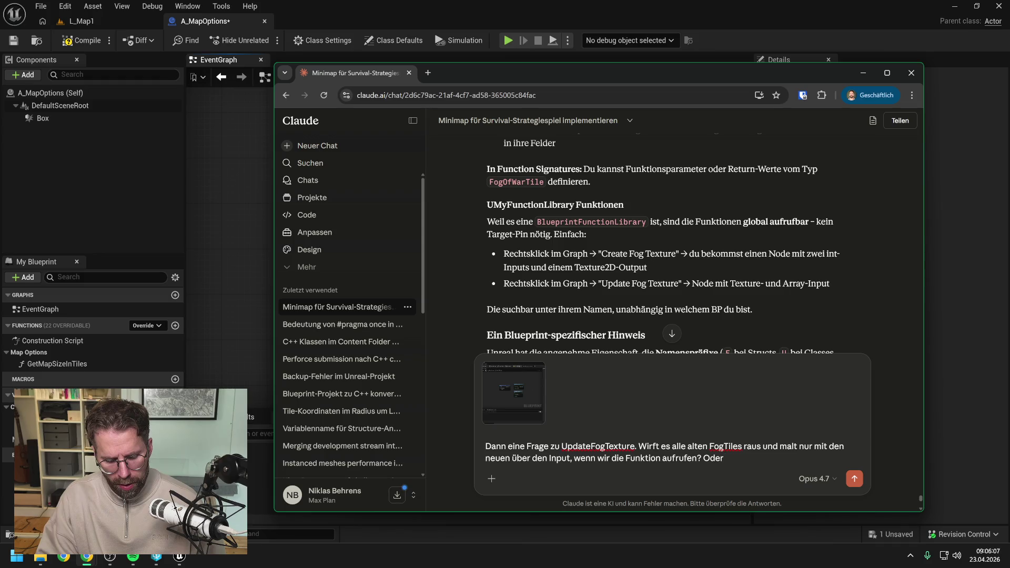
text(added)
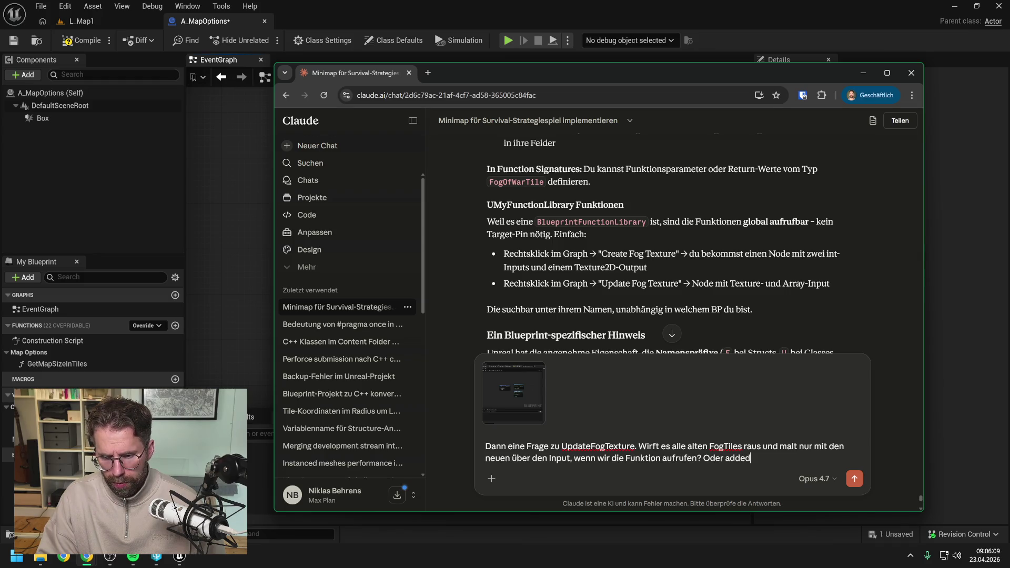
text( die Funkti)
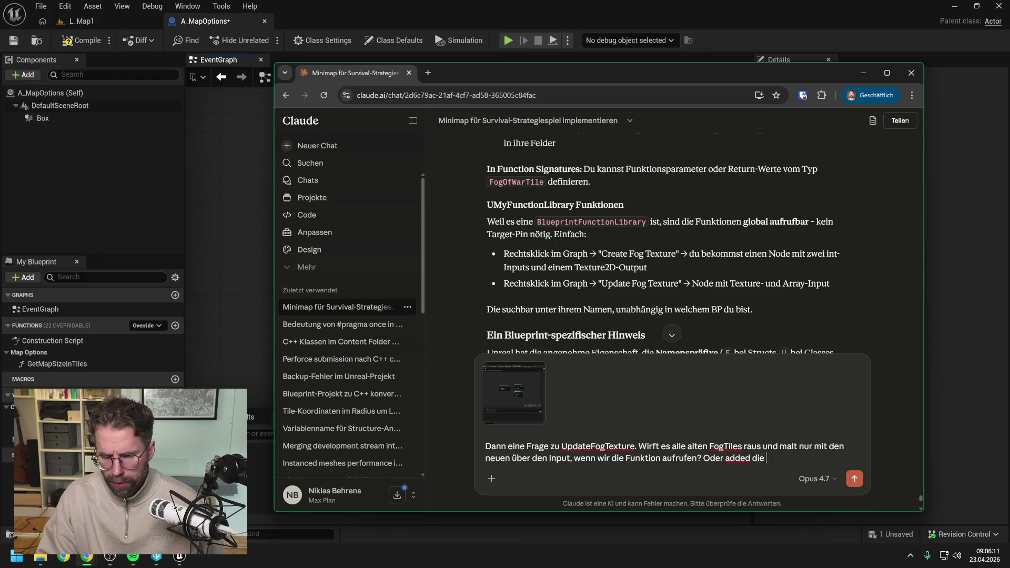
text(on d)
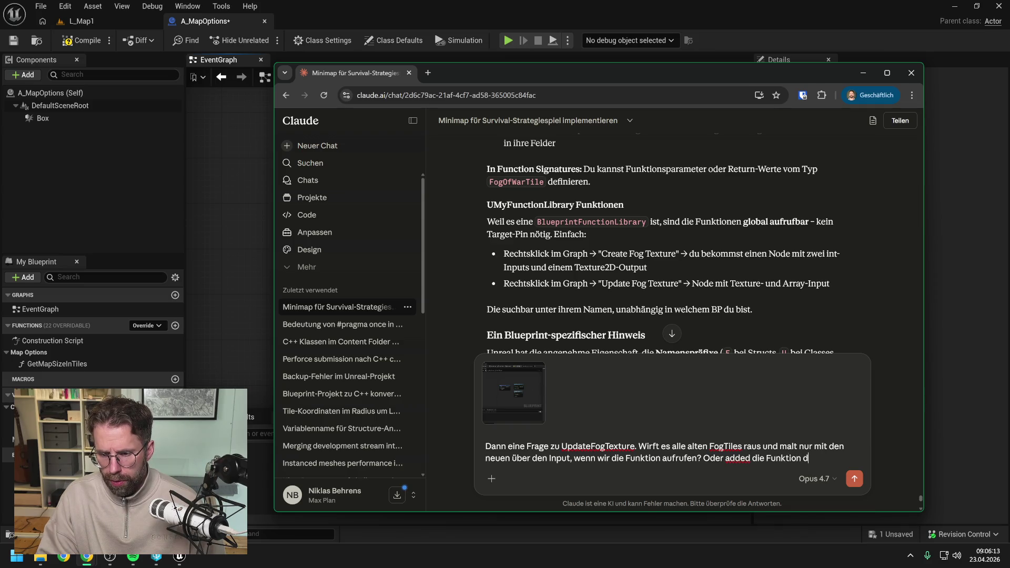
text(ie neuen Tiles zu )
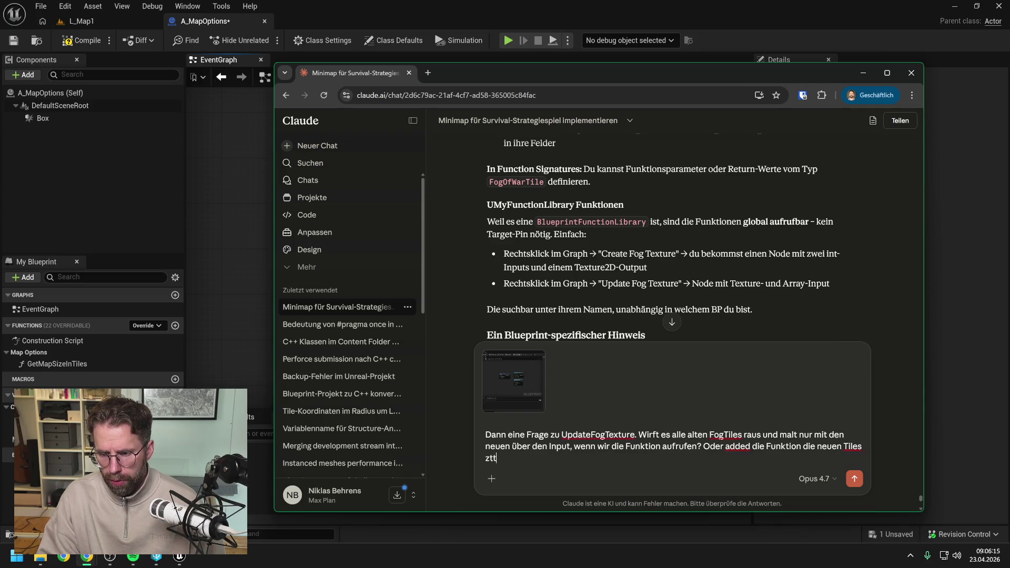
text(den alten?)
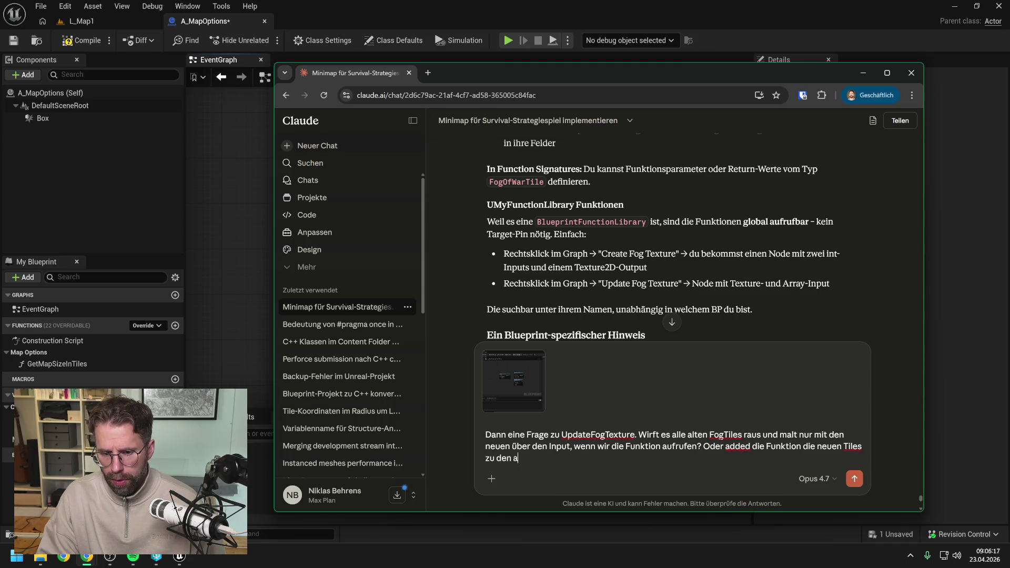
key(Return)
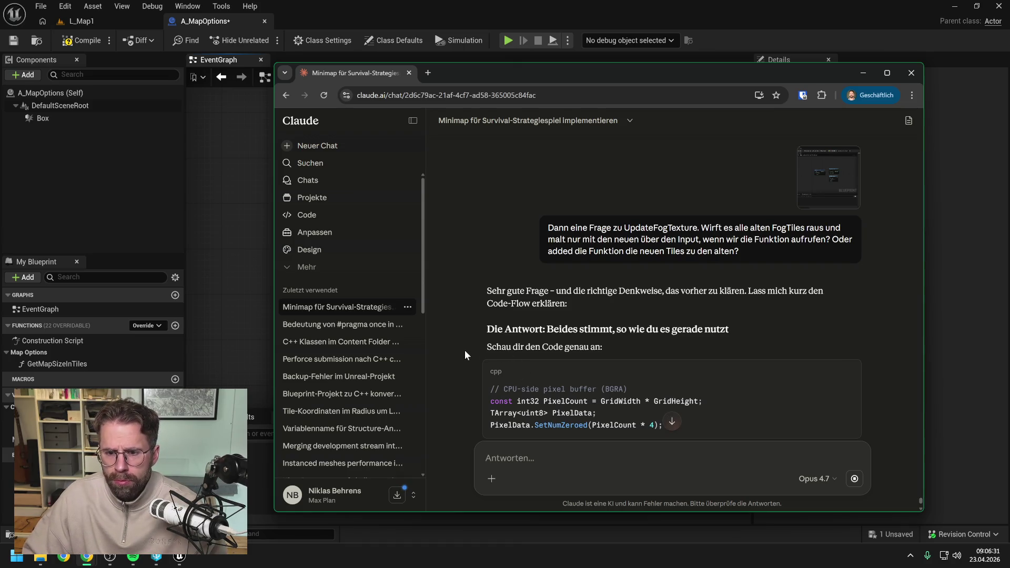
scroll(466, 335, down, 2)
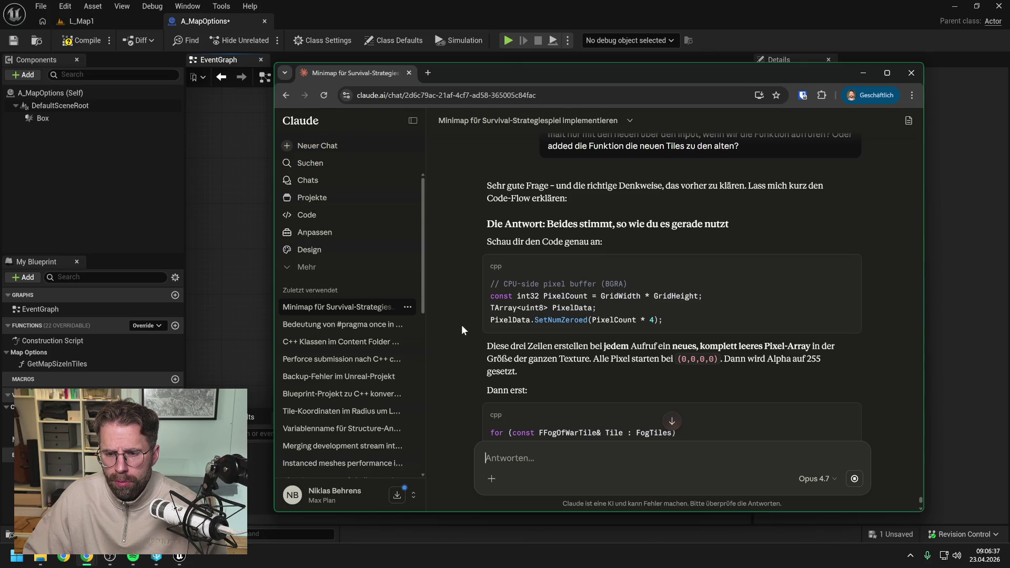
scroll(462, 327, down, 1)
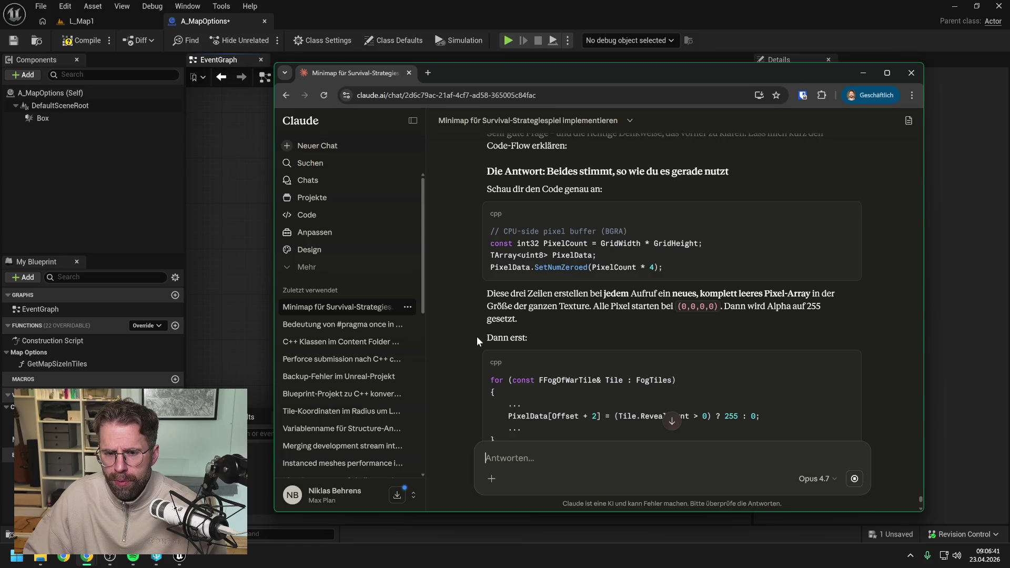
scroll(467, 337, up, 4)
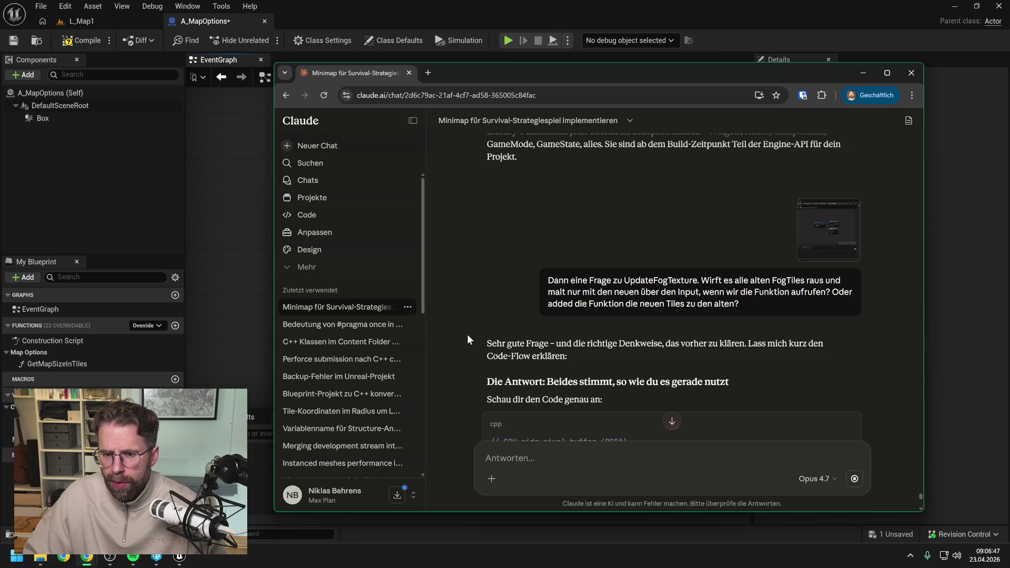
scroll(468, 333, down, 4)
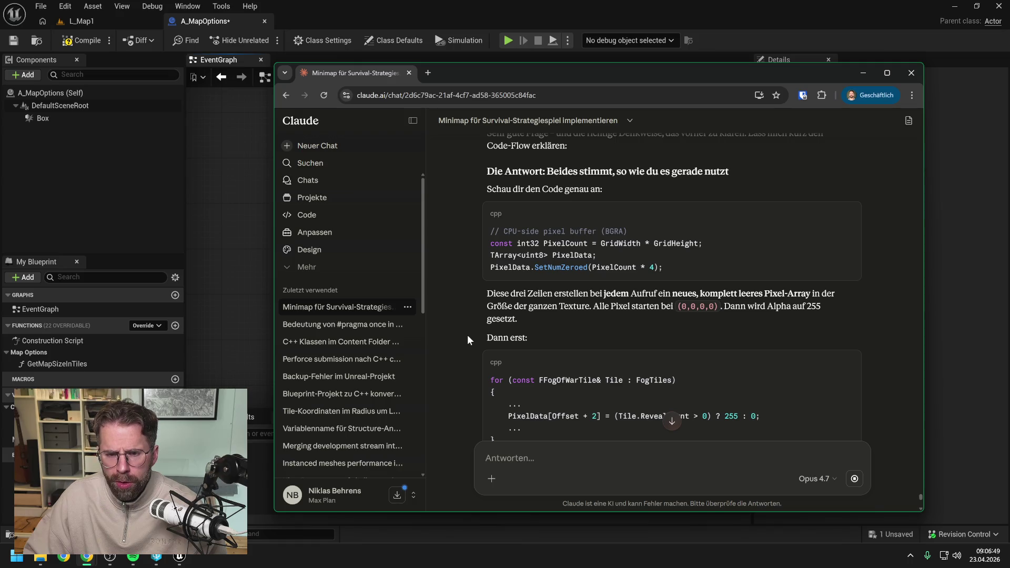
scroll(468, 340, down, 1)
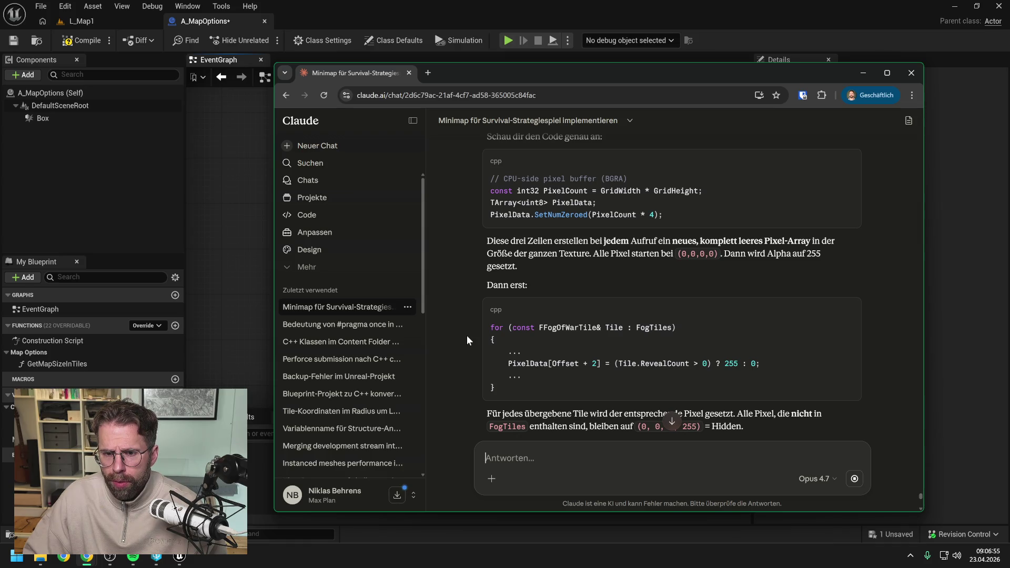
scroll(467, 336, down, 2)
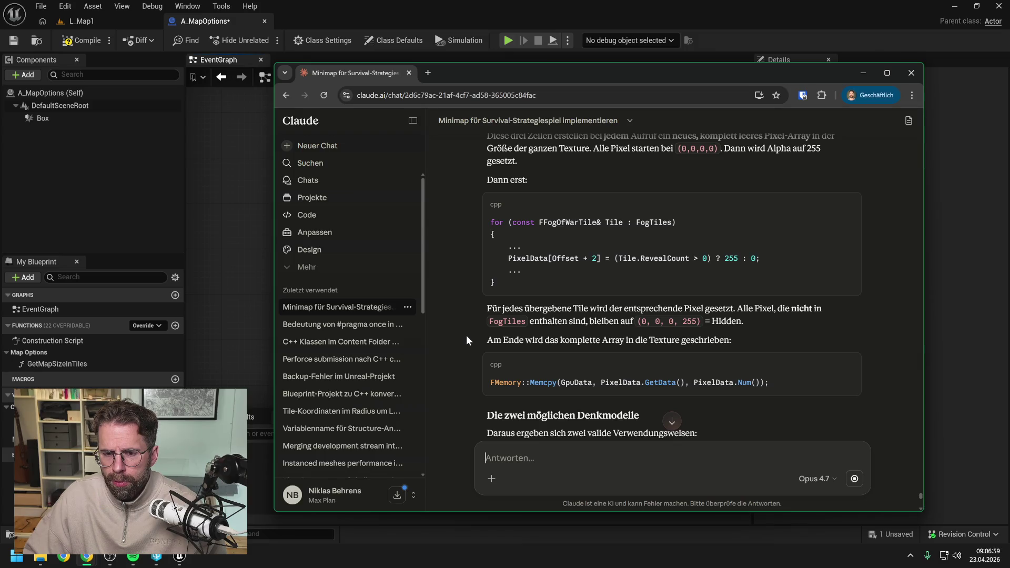
scroll(466, 335, down, 2)
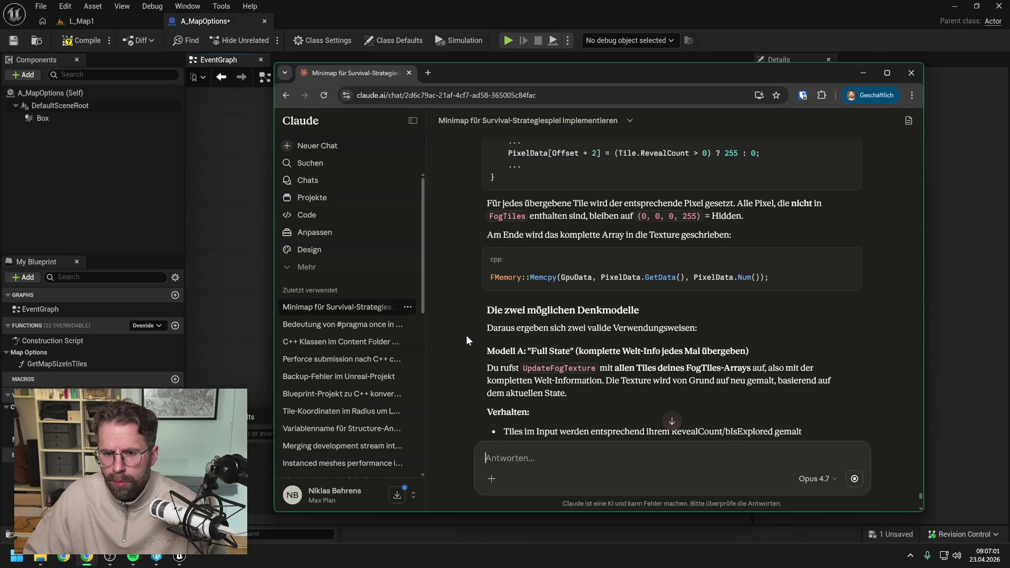
scroll(466, 336, down, 2)
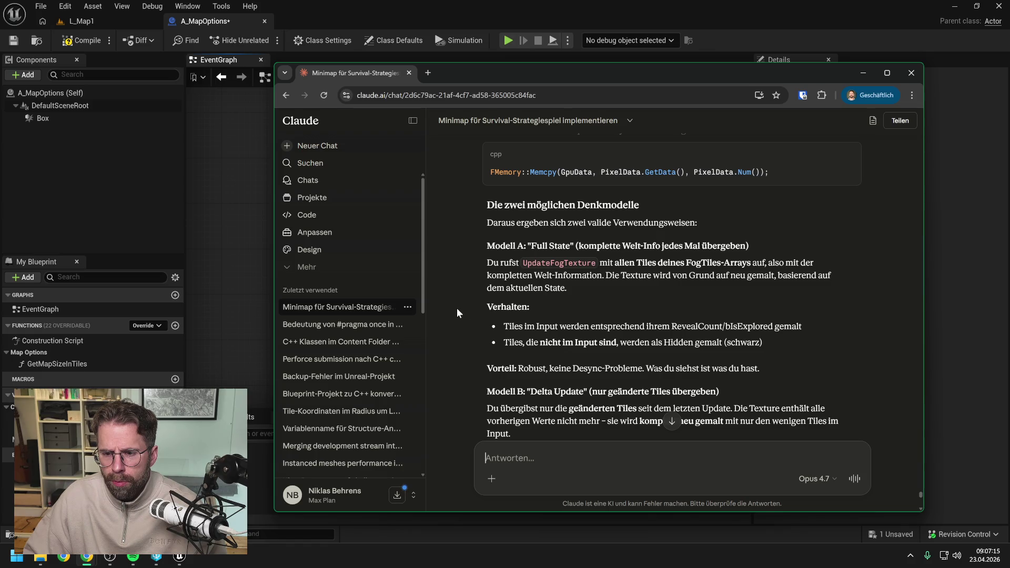
scroll(457, 308, down, 1)
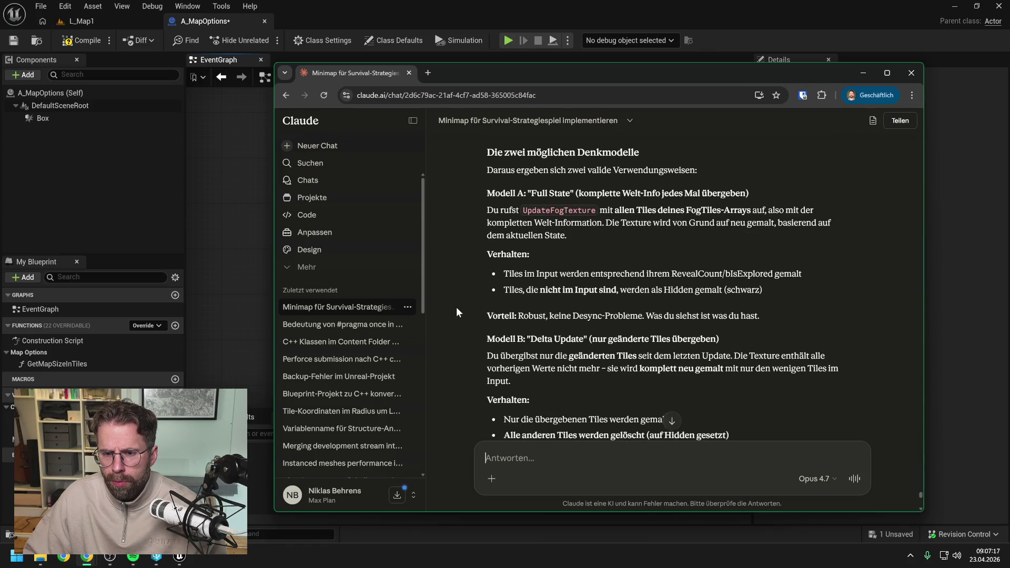
scroll(455, 307, down, 2)
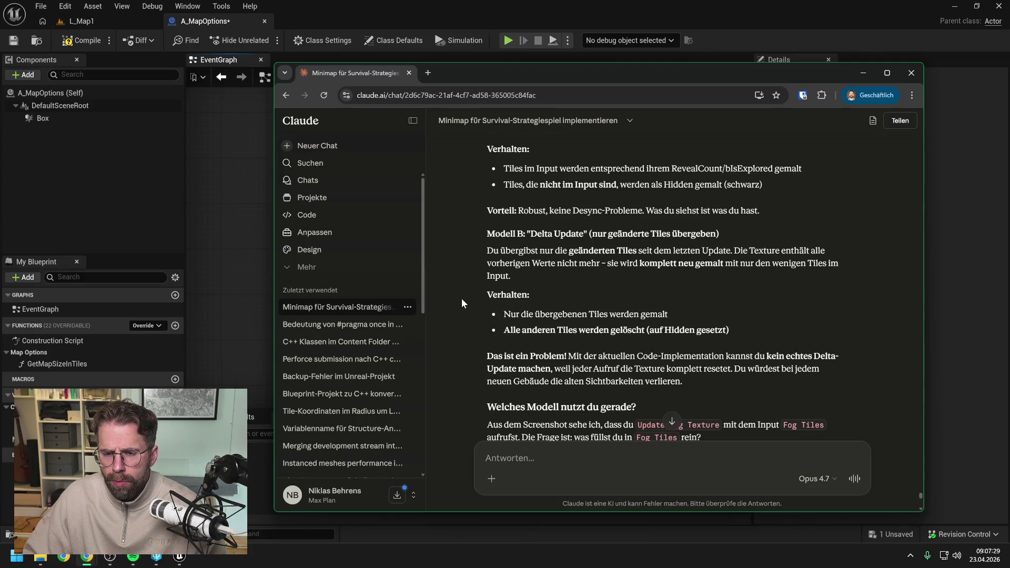
scroll(462, 301, down, 1)
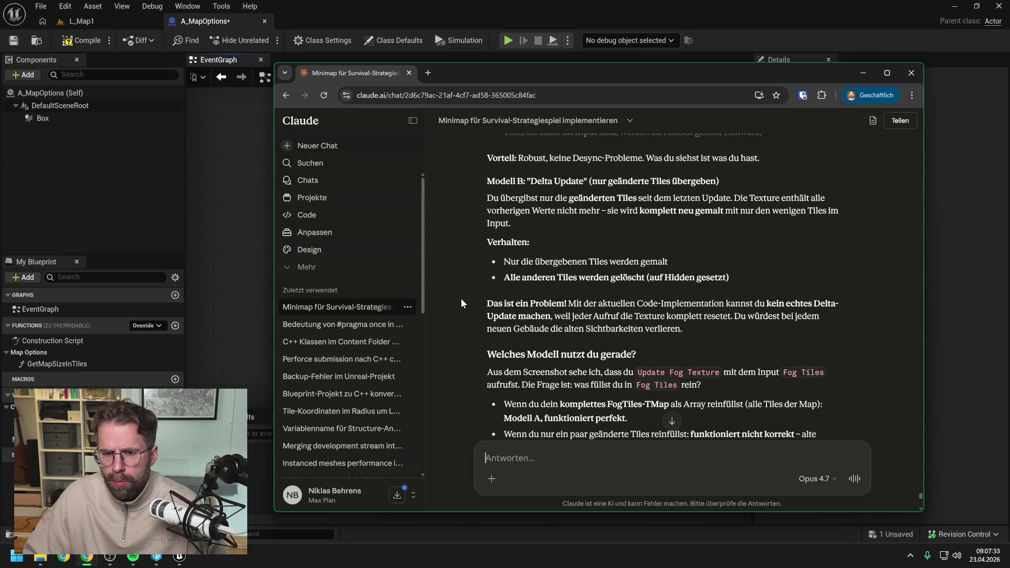
scroll(462, 303, down, 2)
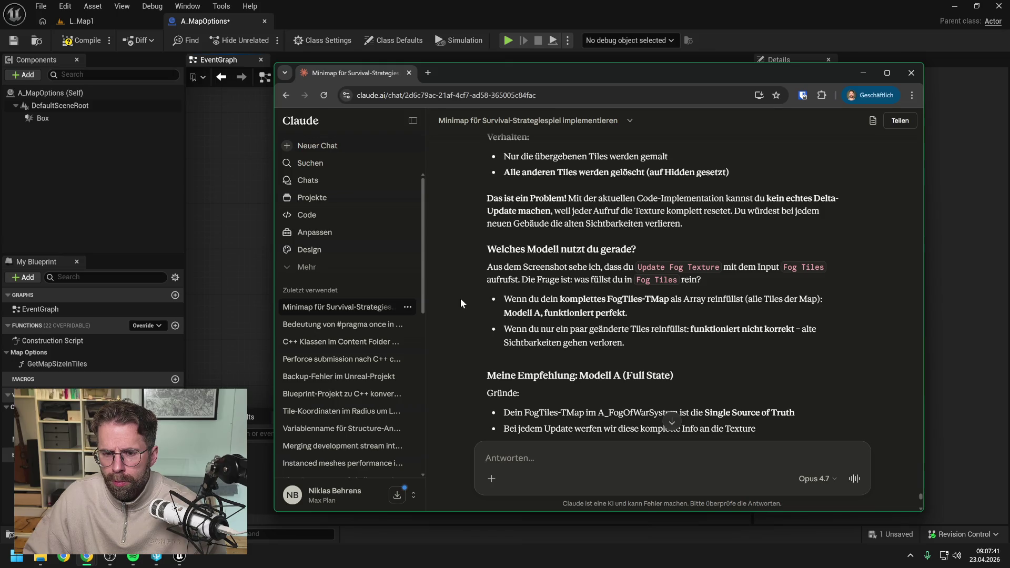
scroll(460, 299, down, 2)
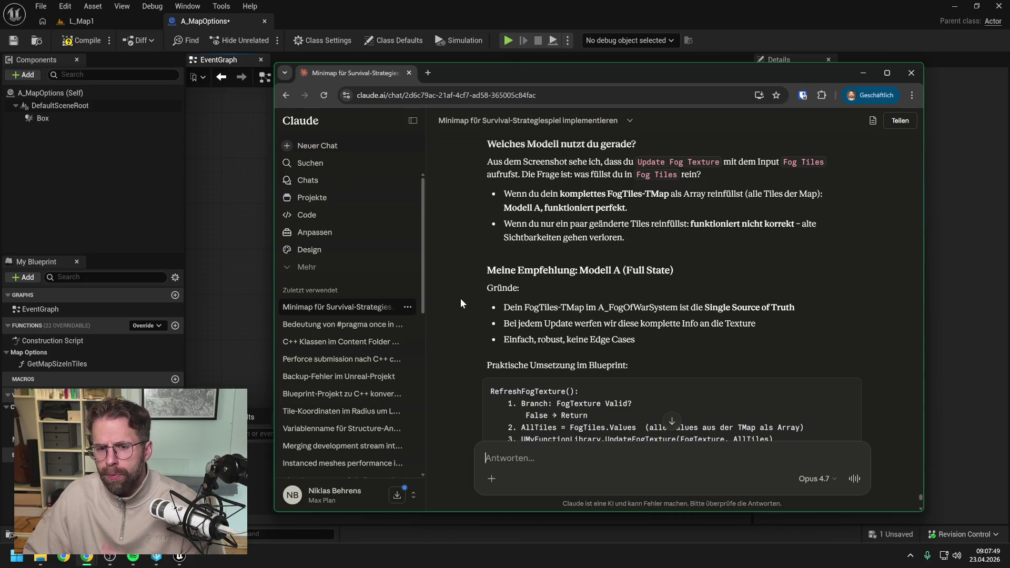
scroll(461, 300, down, 1)
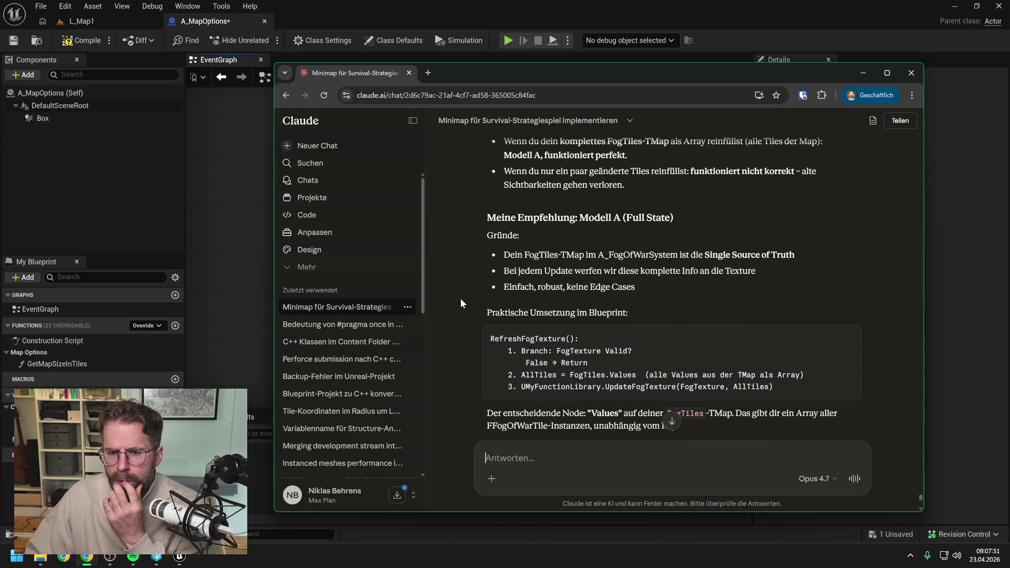
scroll(461, 304, down, 3)
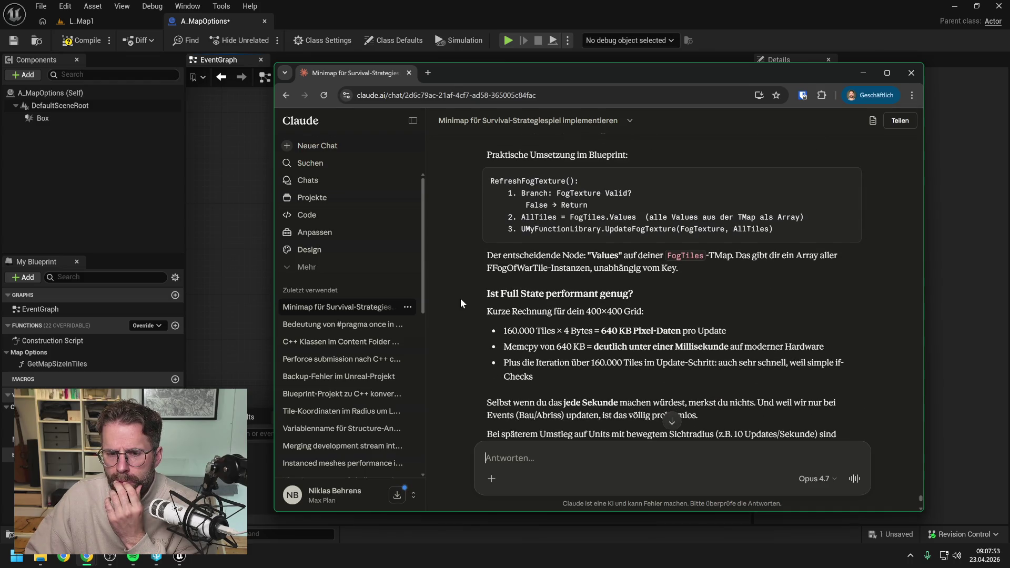
scroll(461, 303, down, 2)
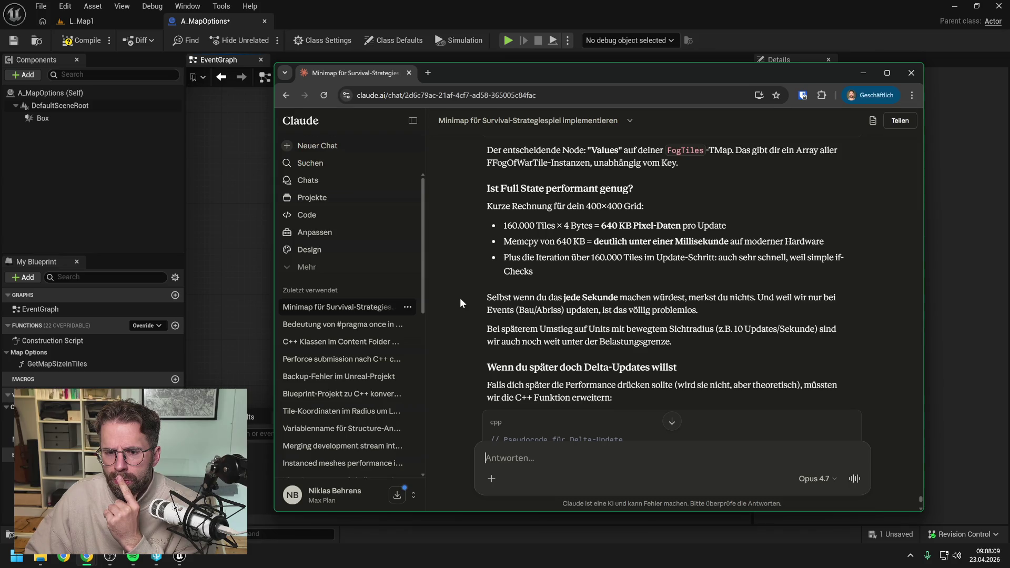
scroll(460, 297, down, 1)
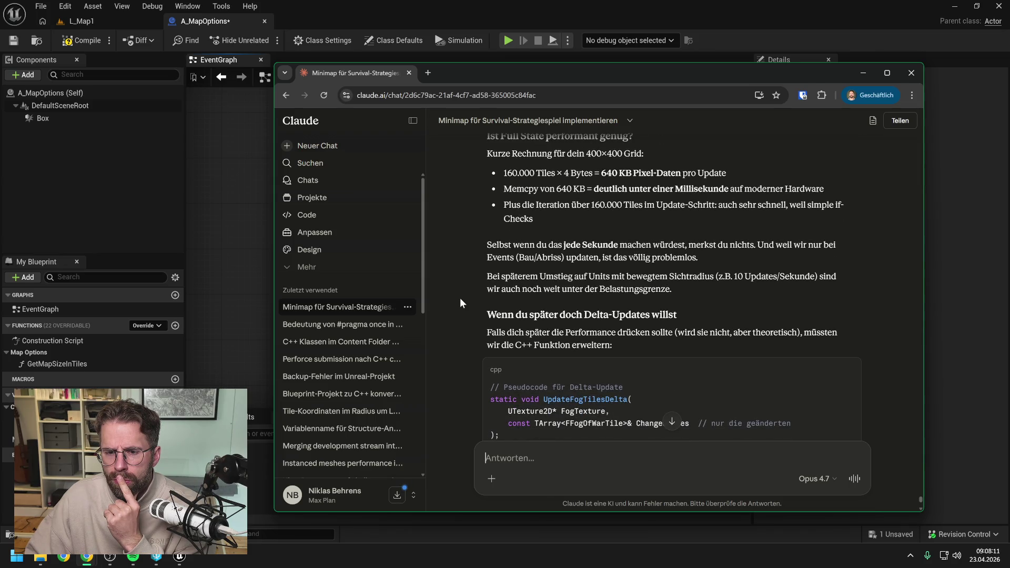
scroll(461, 299, down, 2)
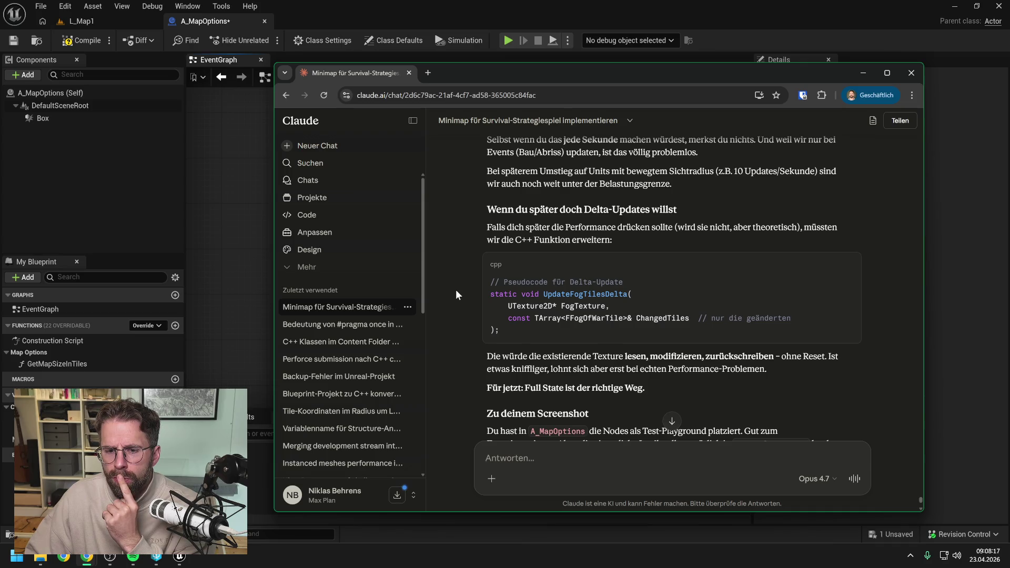
scroll(456, 291, down, 2)
scroll(456, 290, down, 3)
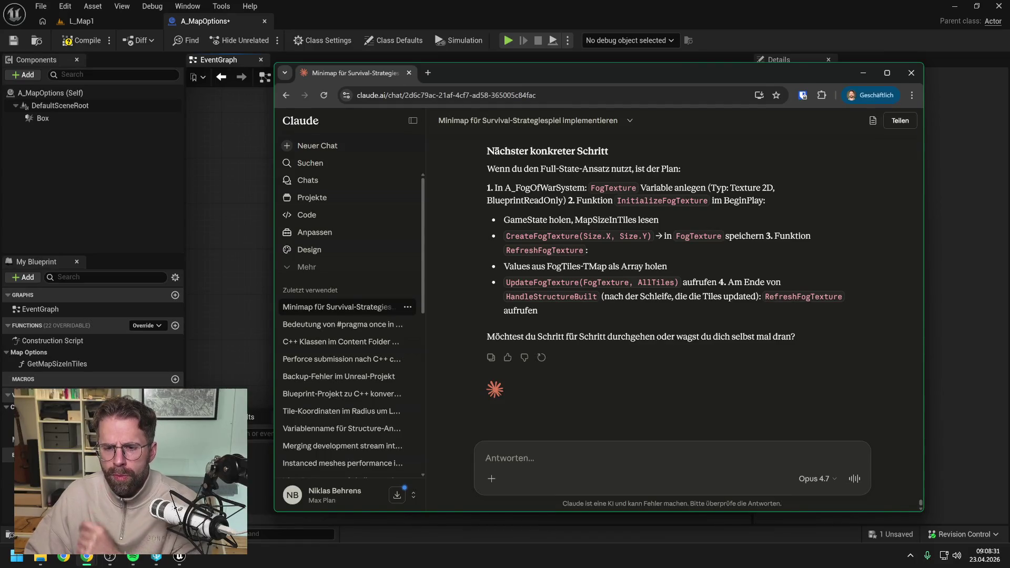
text(Moment)
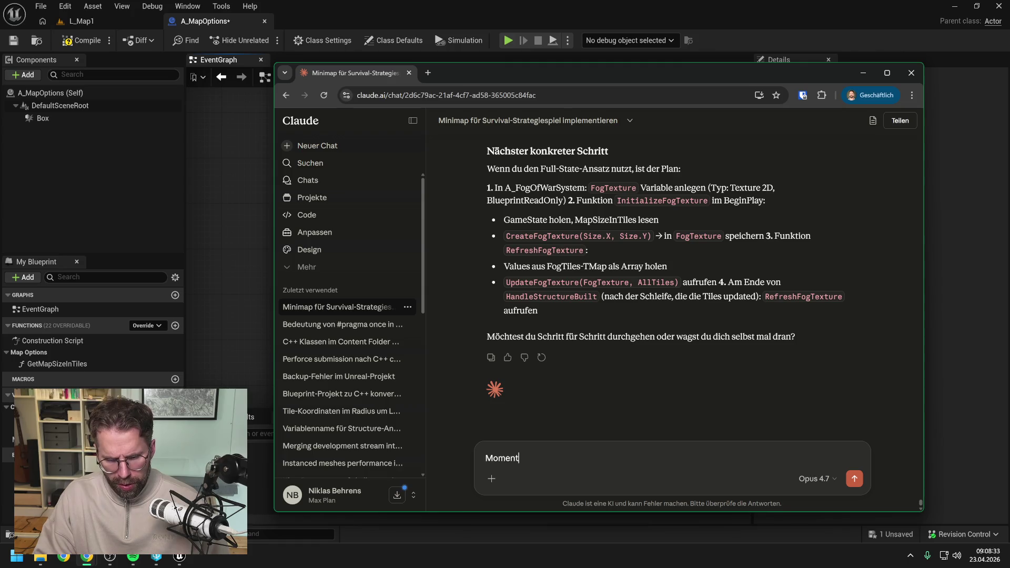
text( erstmal Folgefragen)
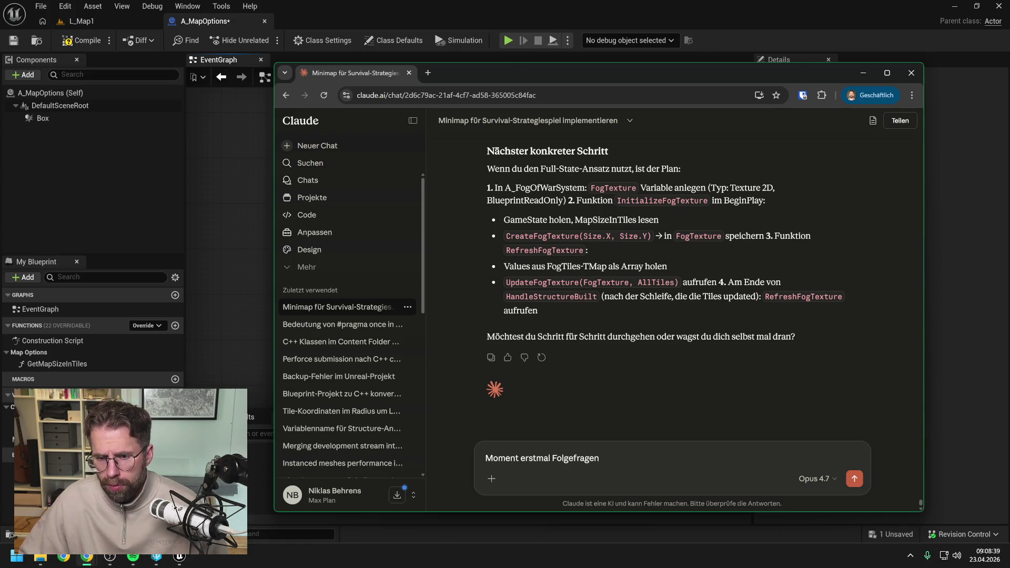
text( und können wi)
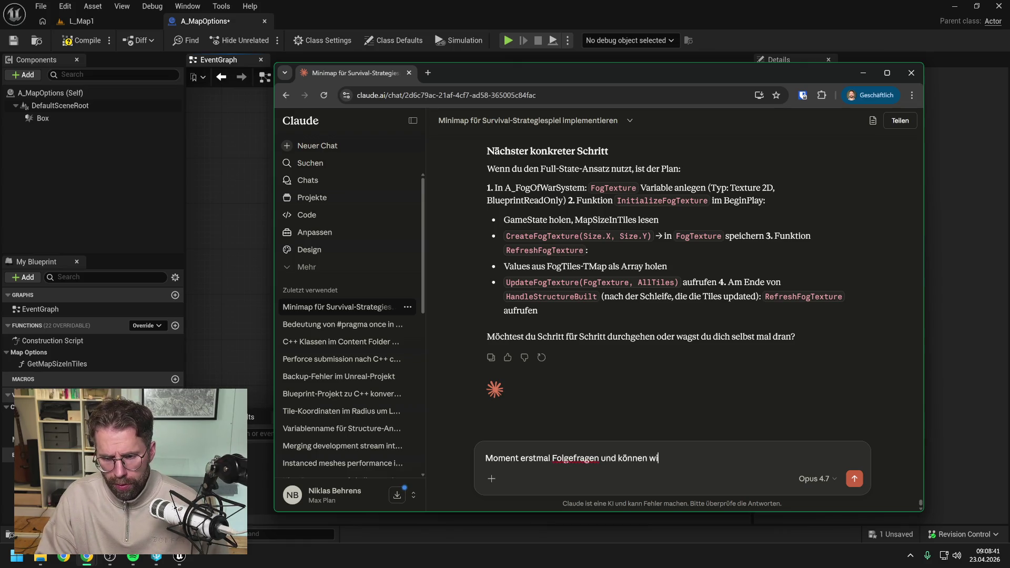
text(r uns darauf einig)
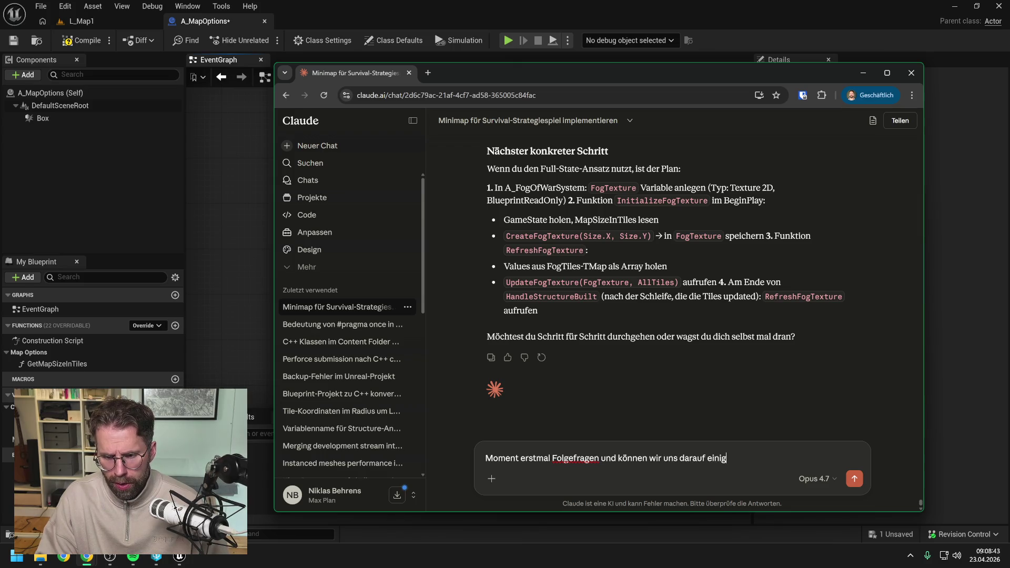
text(en, dass du mir )
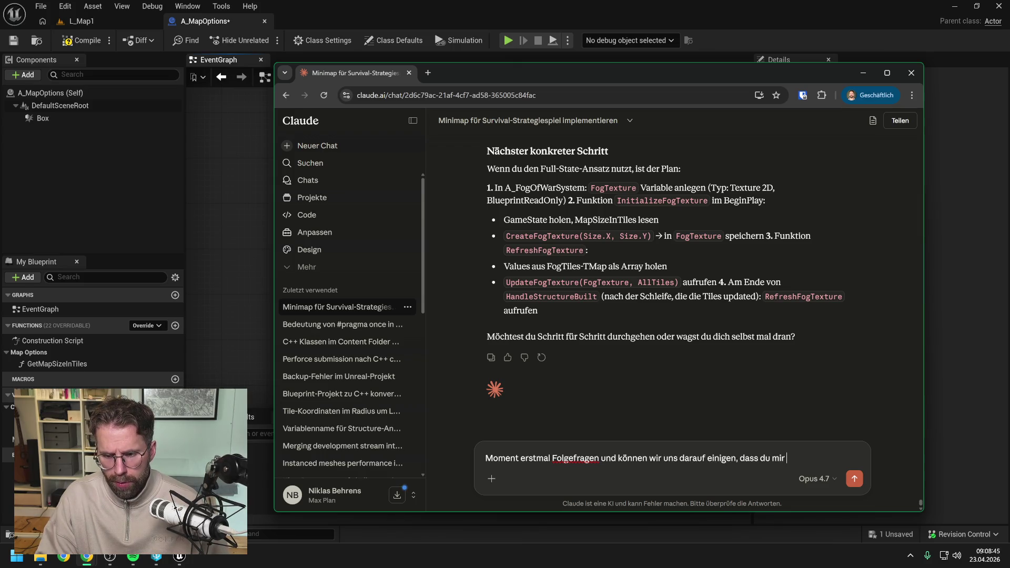
text(nur die nächs)
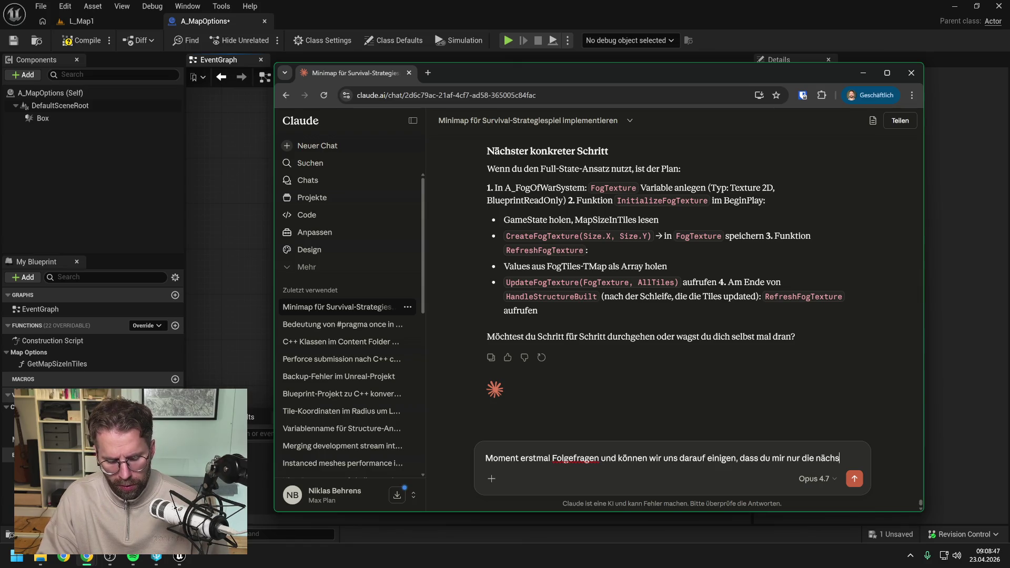
text(ten Steps )
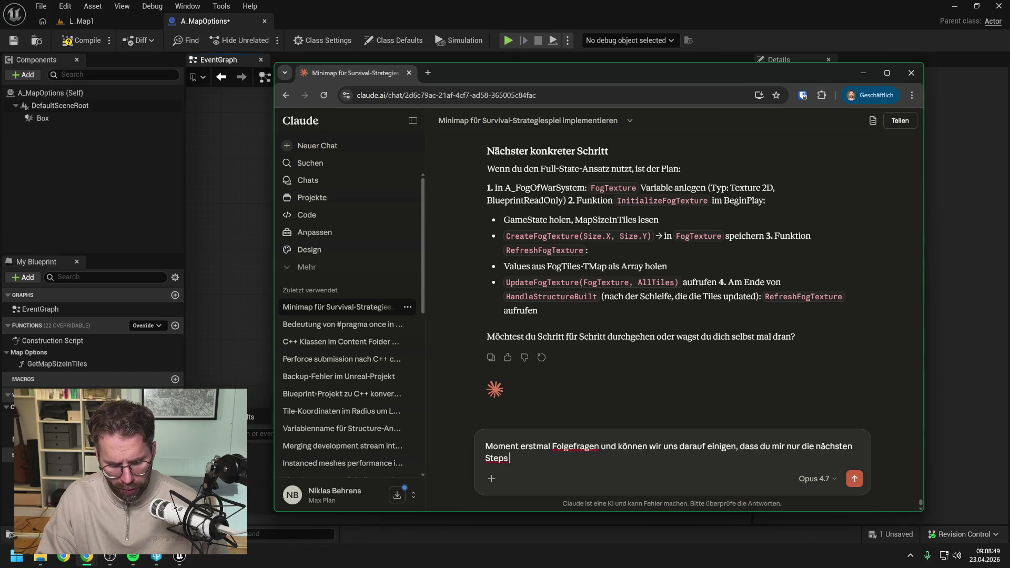
text(präsentiere)
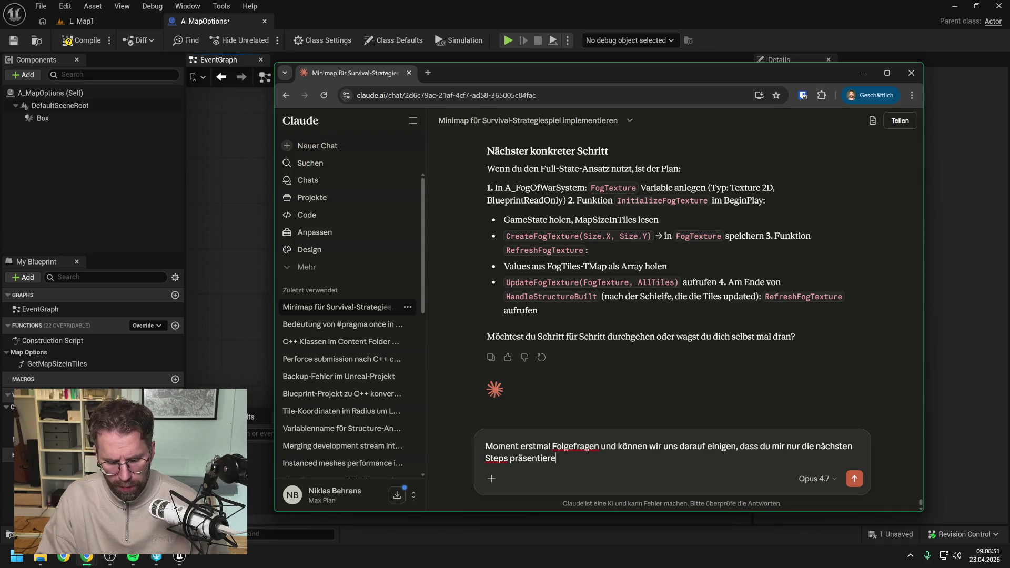
text(, wenn ich dich da)
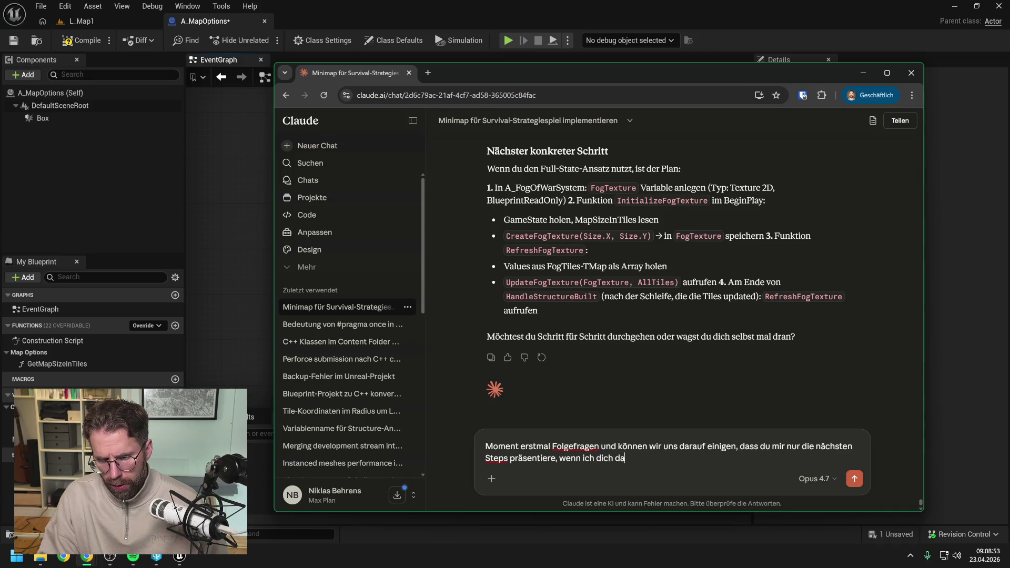
text(zu auffordere.)
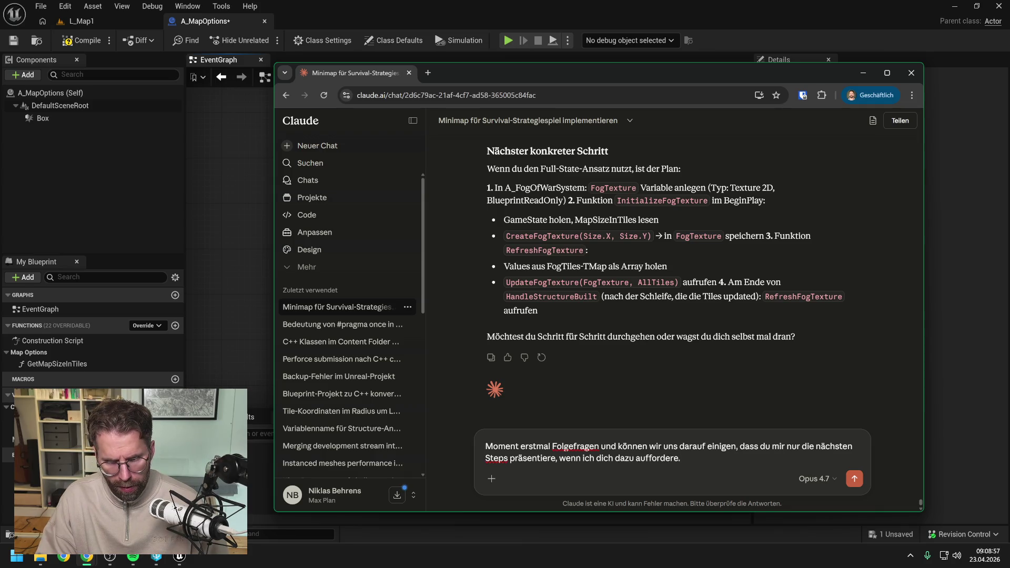
text( Al)
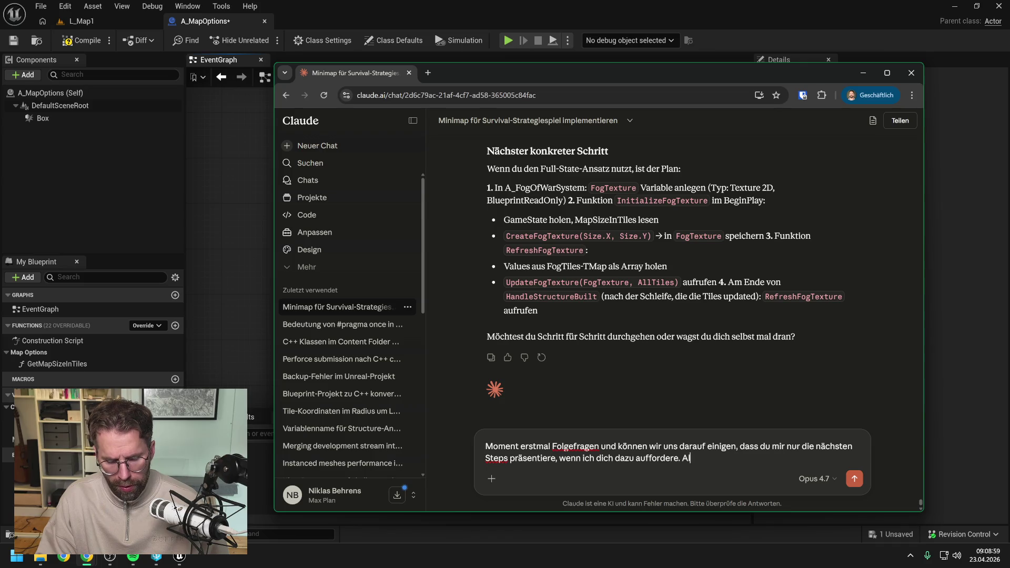
text(so)
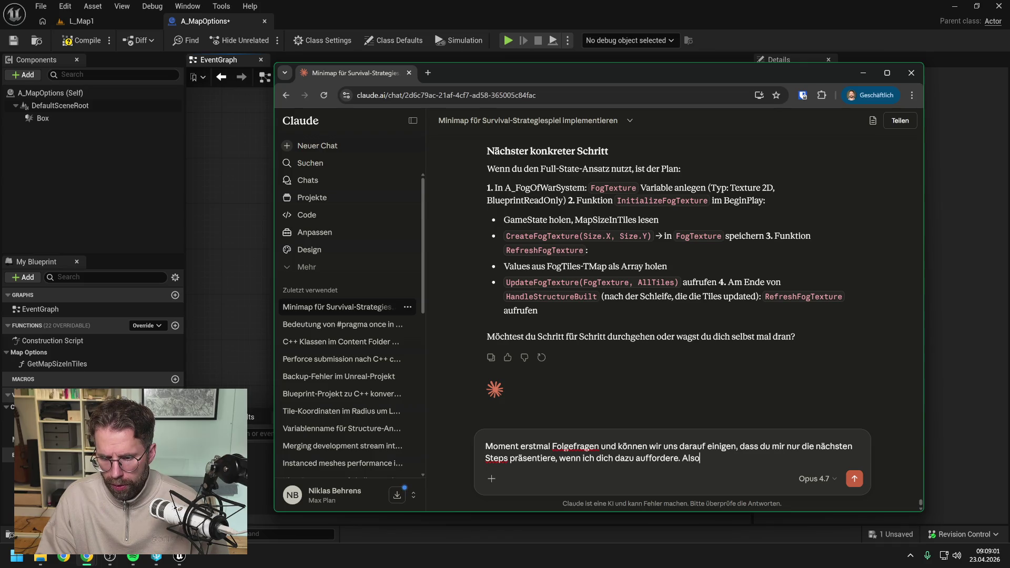
text( wir so)
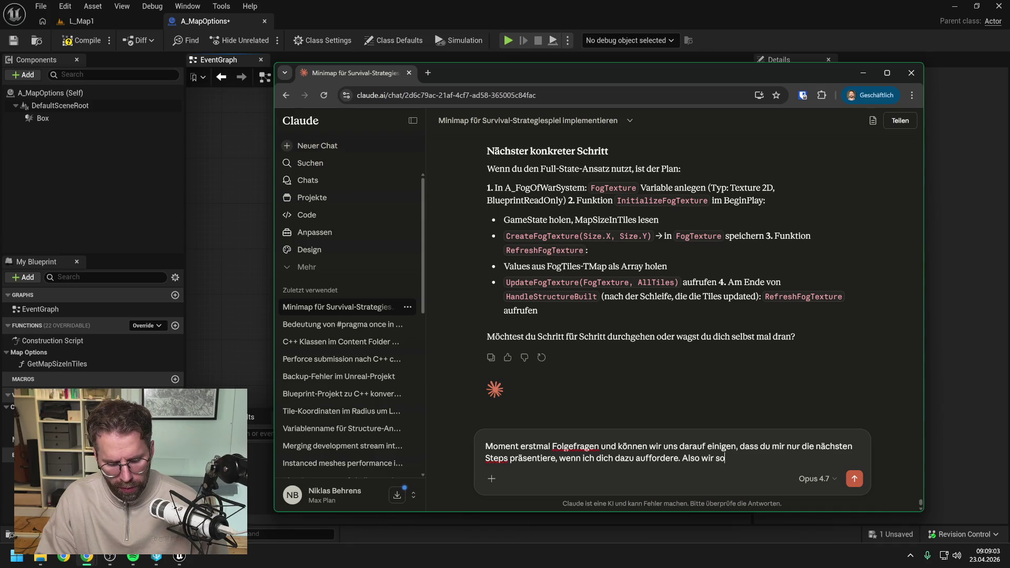
text(lange über den)
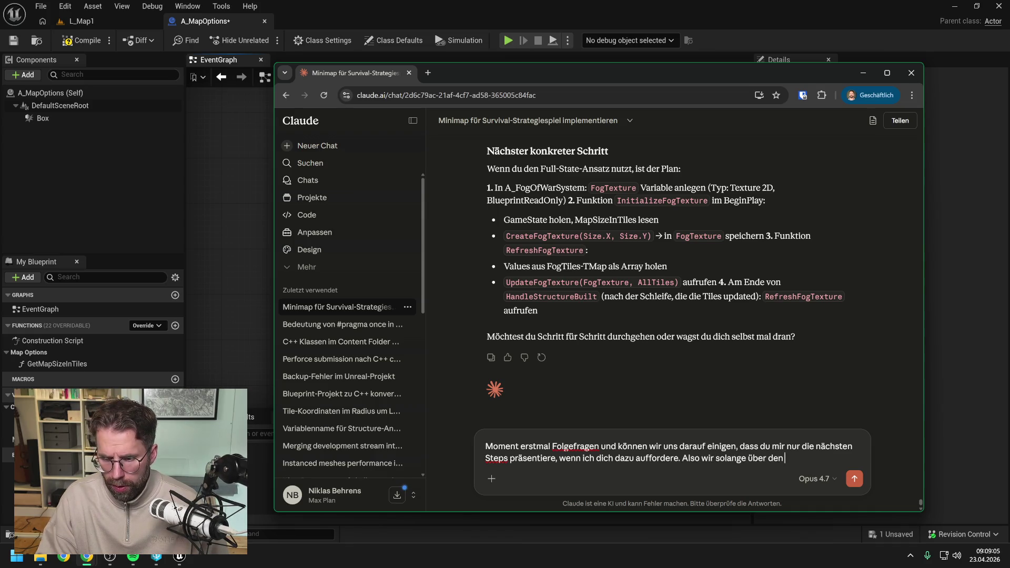
text( aktuellen Step)
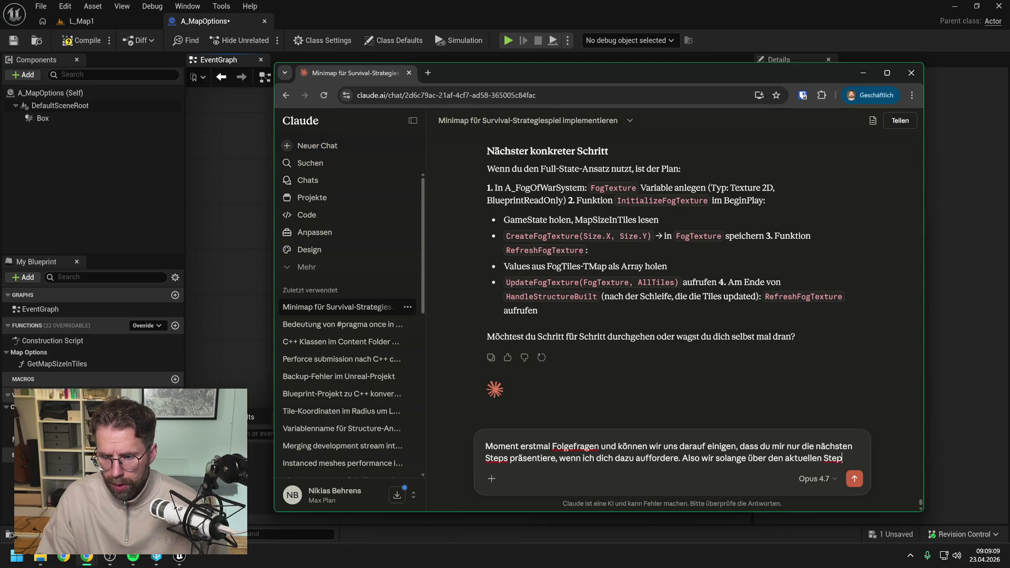
- Reword the message so next tasks wait until "ok, alle geklärt. Bin bereit für die nächsten Tasks"
key(BackSpace)
key(BackSpace)
key(BackSpace)
key(BackSpace)
text(task)
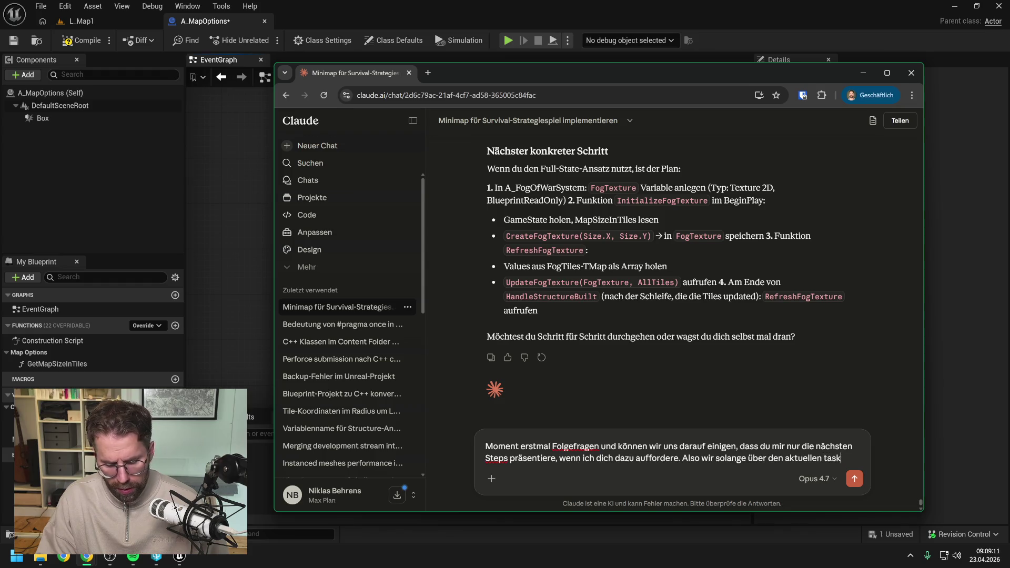
text(s reden)
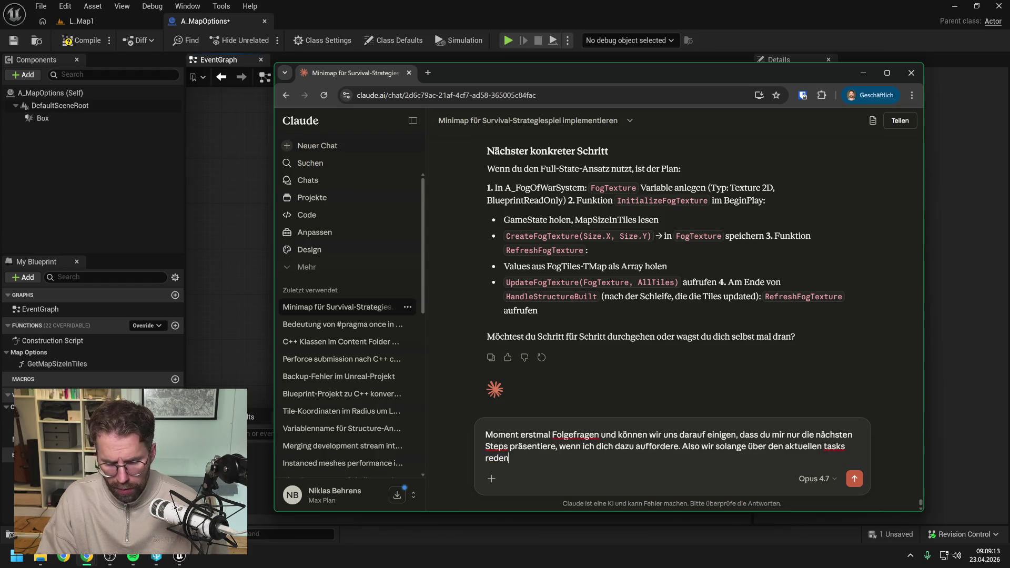
text(, bis)
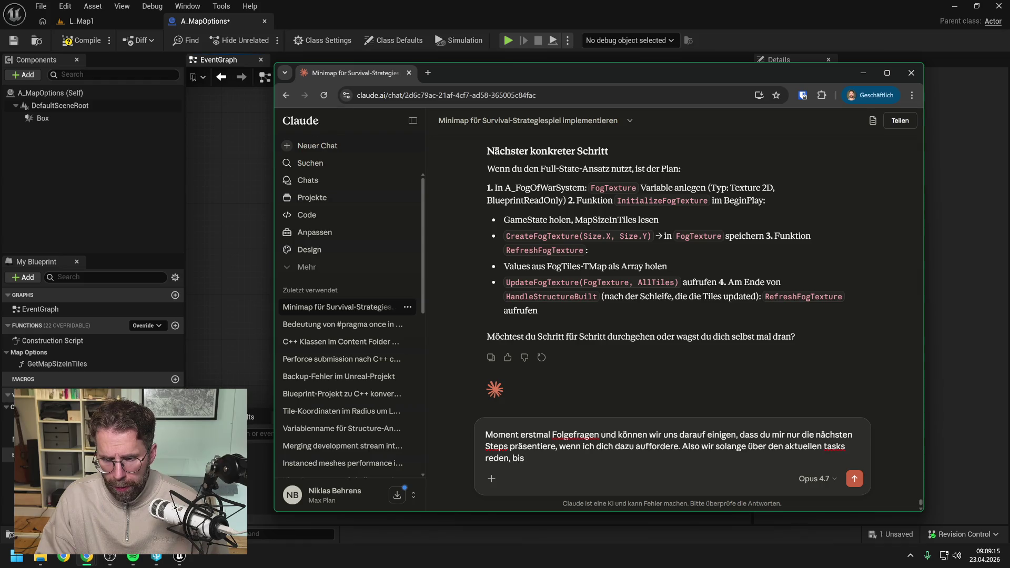
text( ich sage)
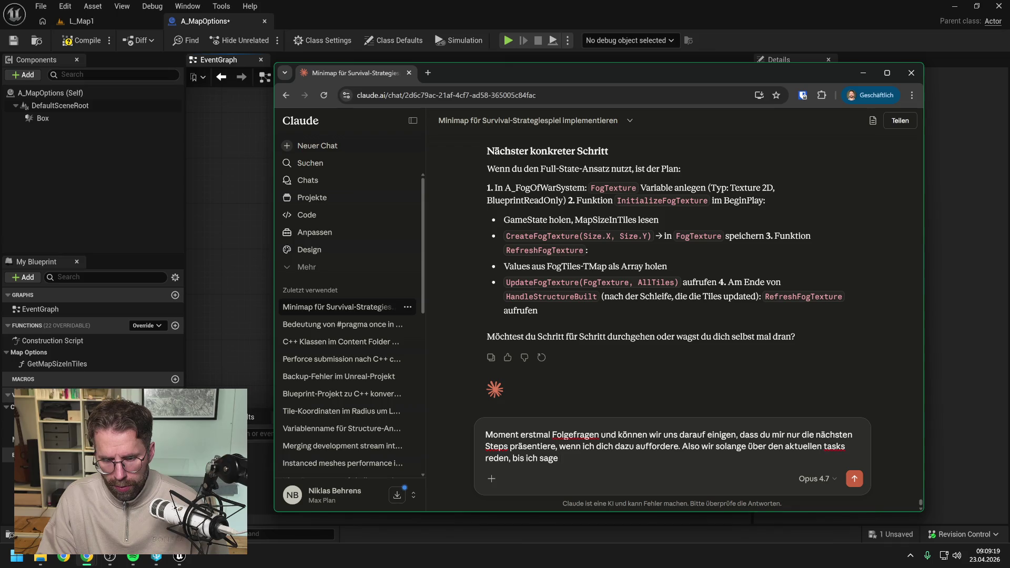
key(BackSpace)
key(BackSpace)
key(BackSpace)
text(owas sage)
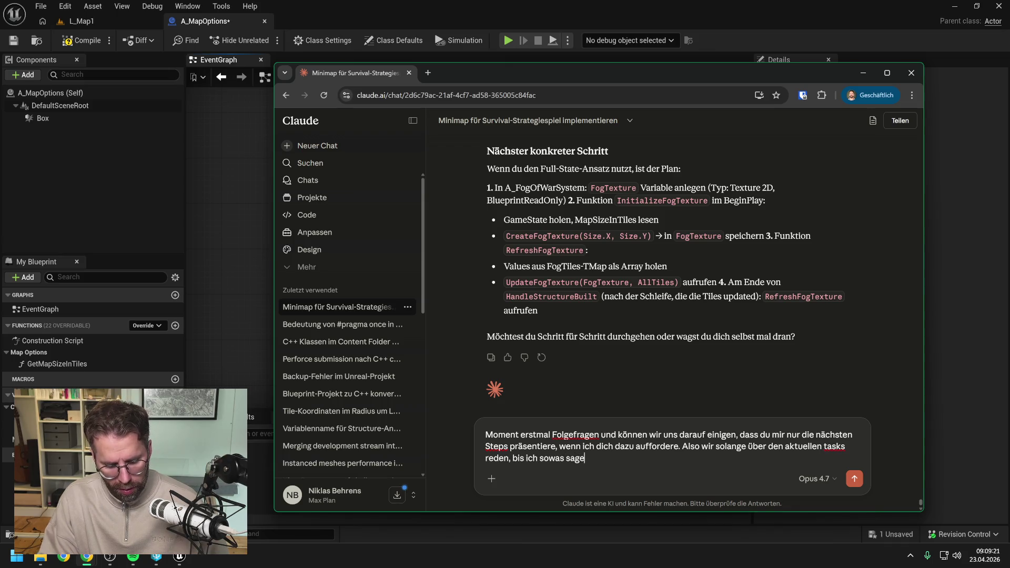
text( "")
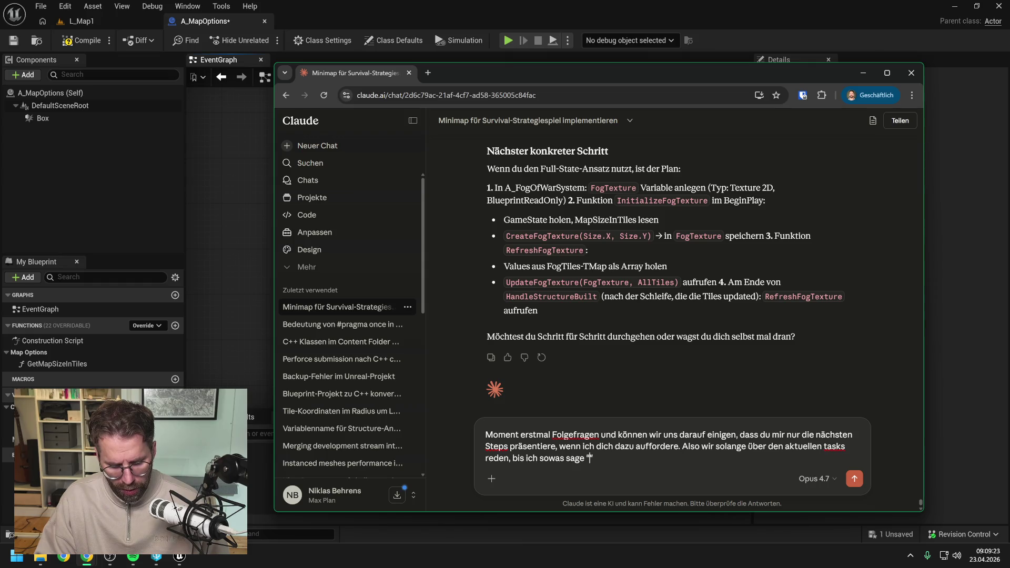
key(Left)
text(ok, alle geklä)
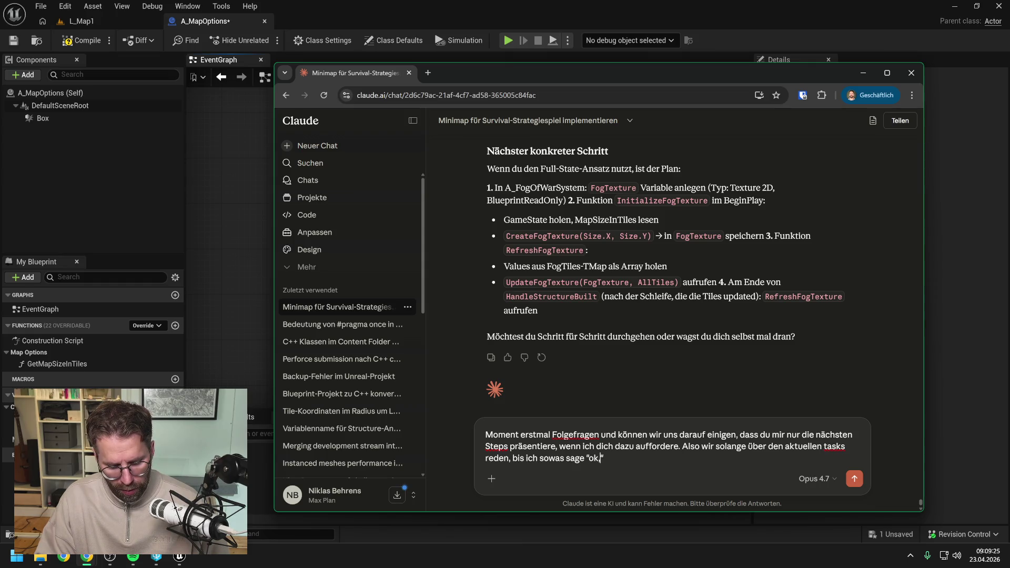
text(rt. )
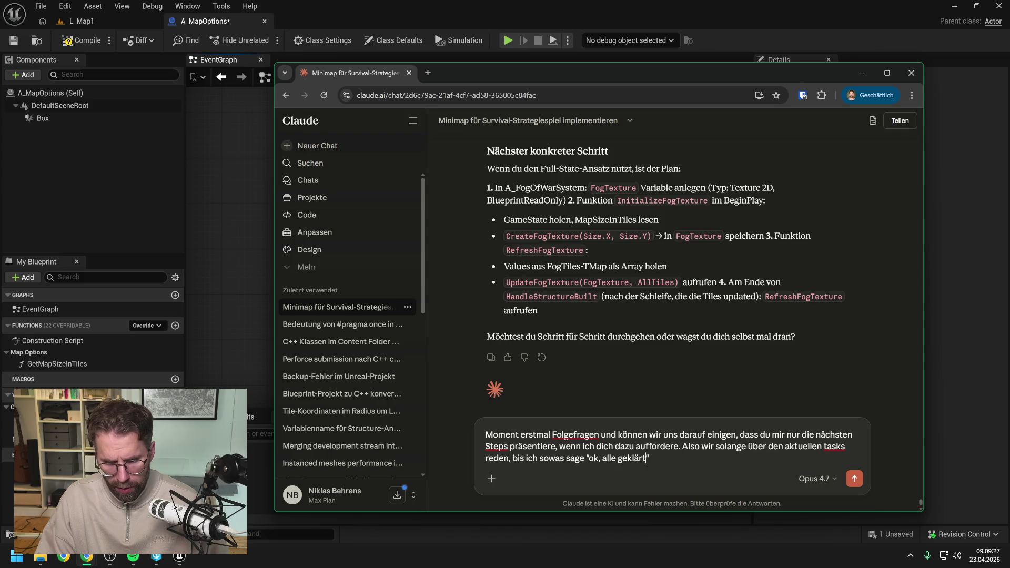
text(Bin ber)
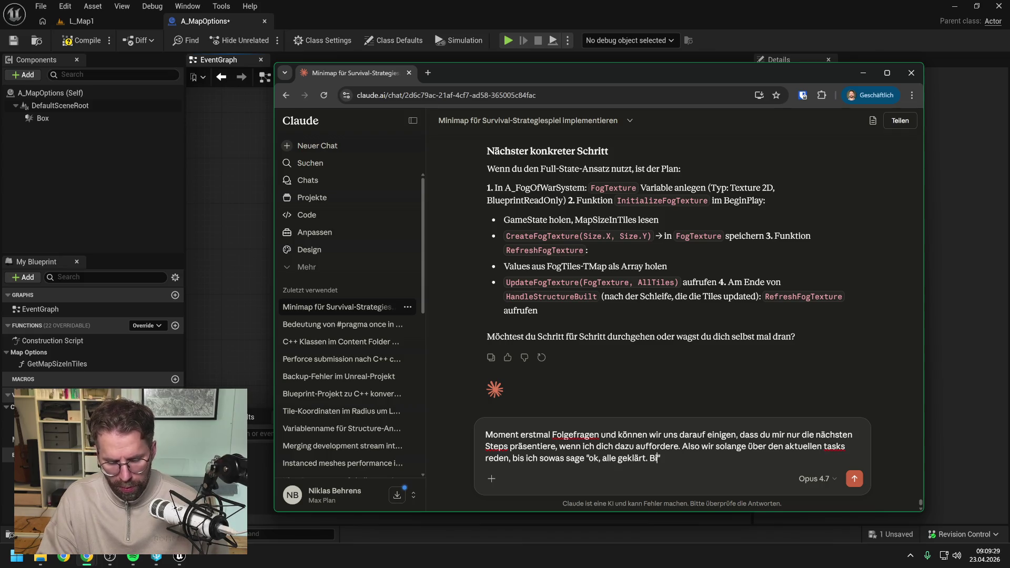
text(eit für die nächst)
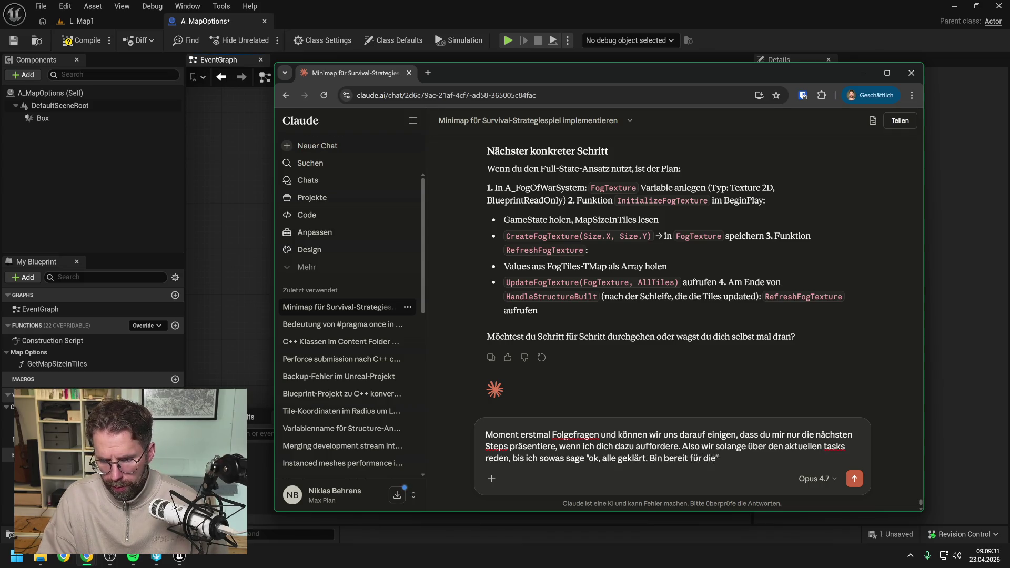
text(en)
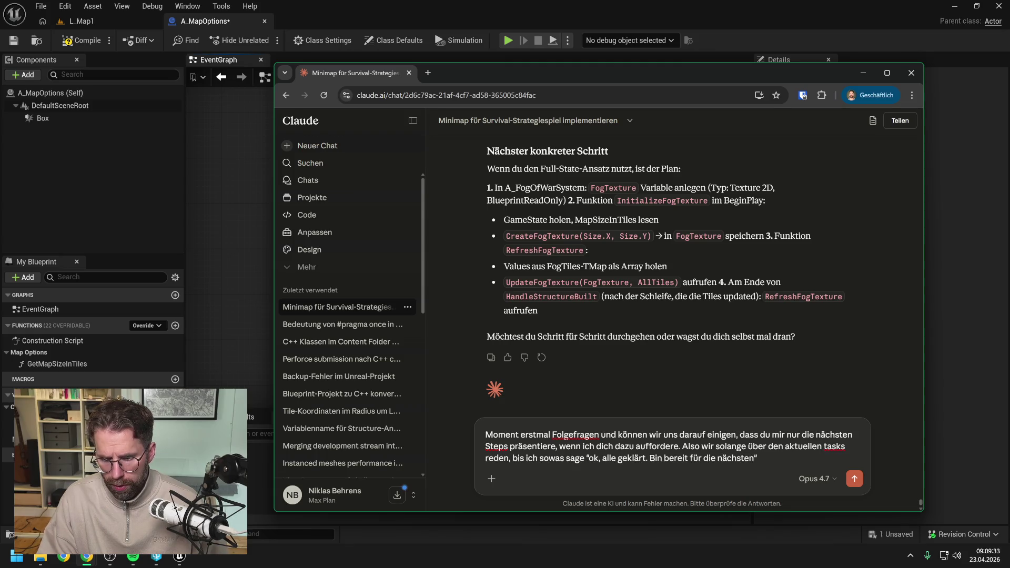
text( Tasks")
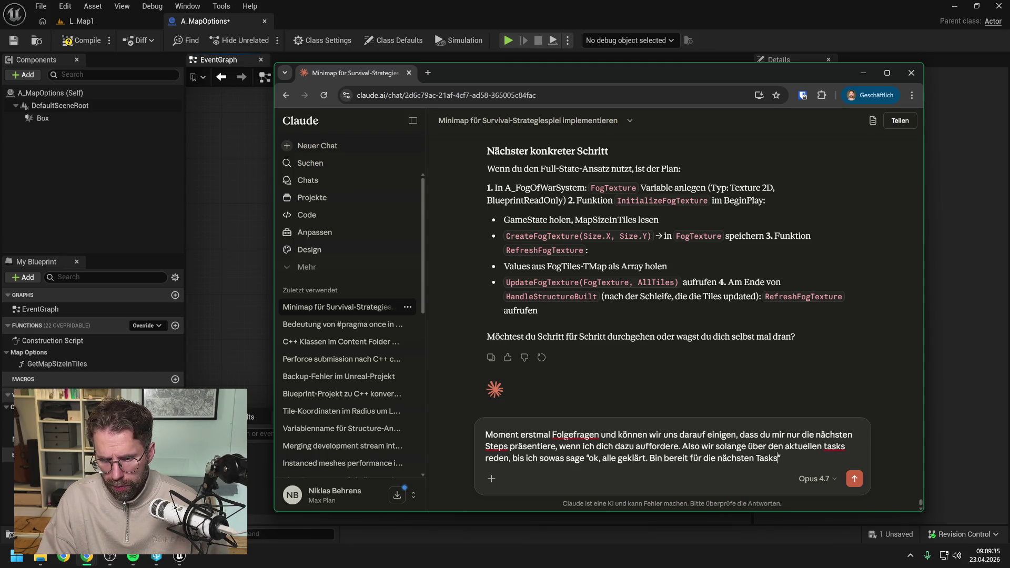
text(.)
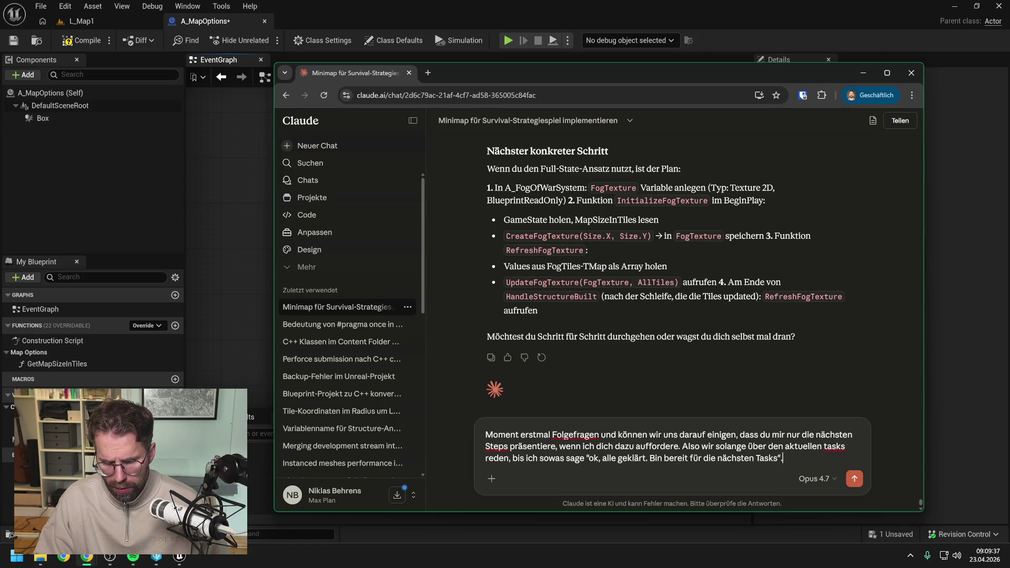
key(shift+Return)
key(shift+Return)
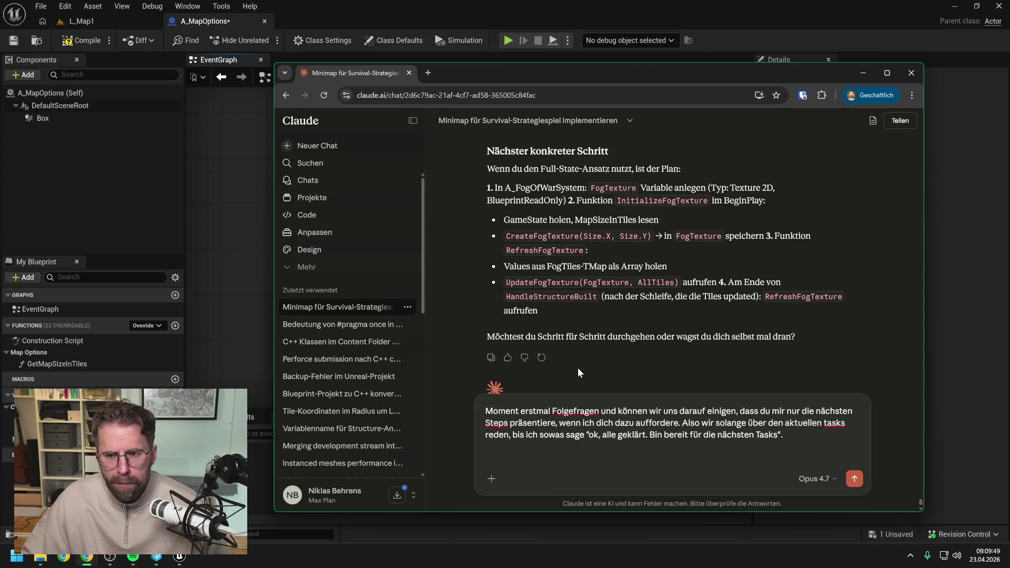
- Write 'Wenn ich es nun richtig verstehe, benutzen wir UpdateFogTexture folgendermaßen' after glancing at the graph
text(W)
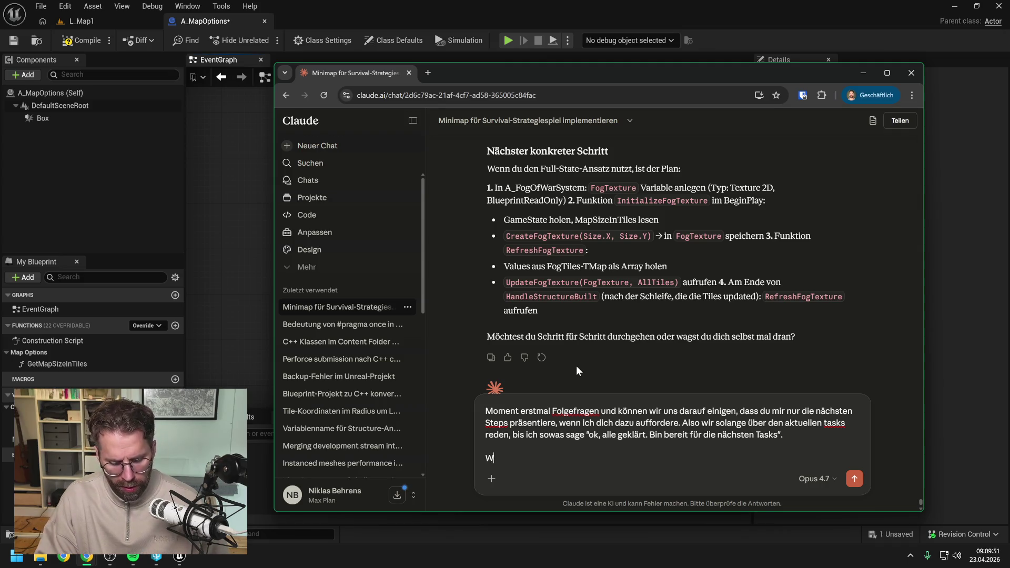
text(enn ich es nun richtig )
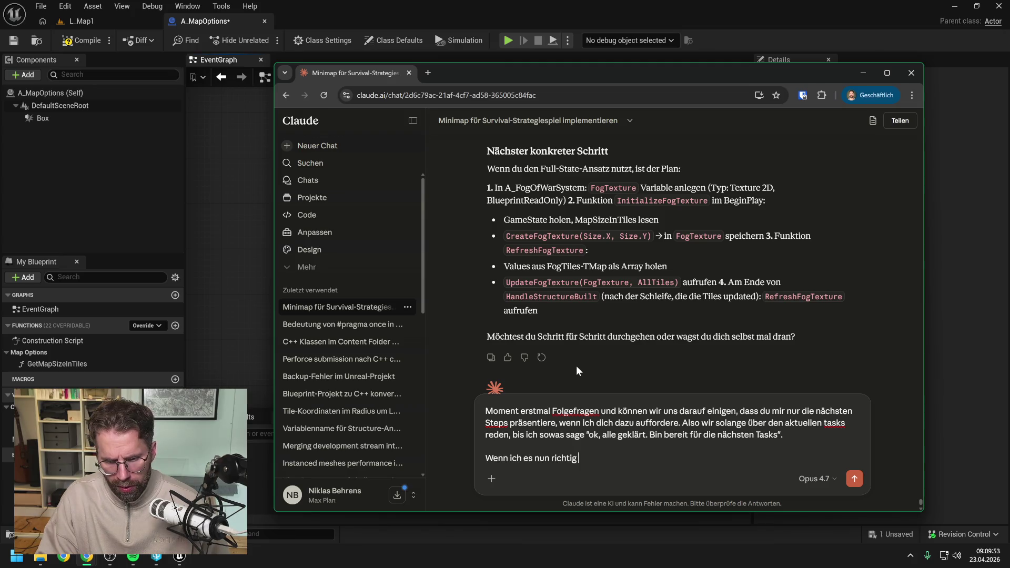
text(verstehe)
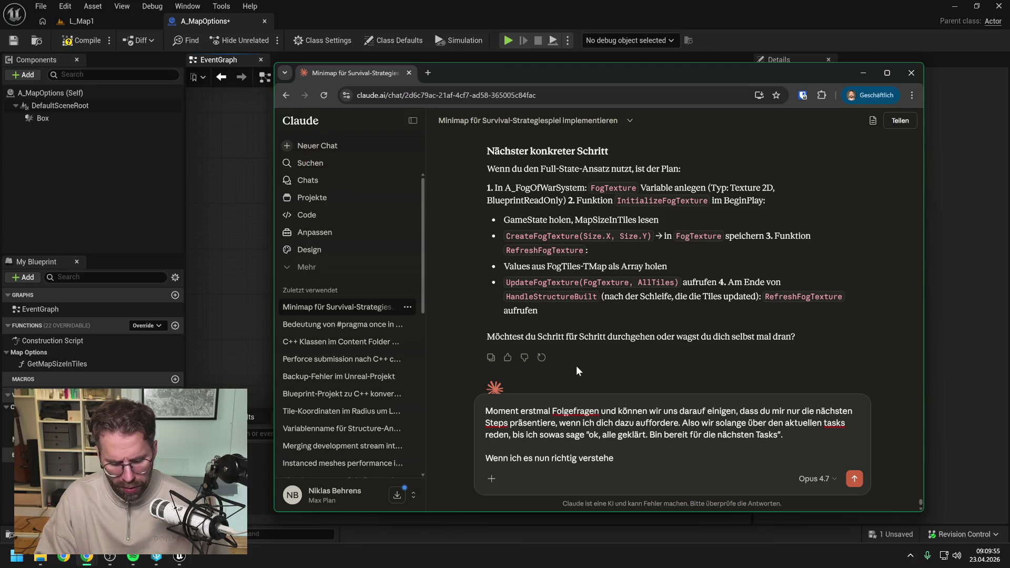
text(, benutzen wir)
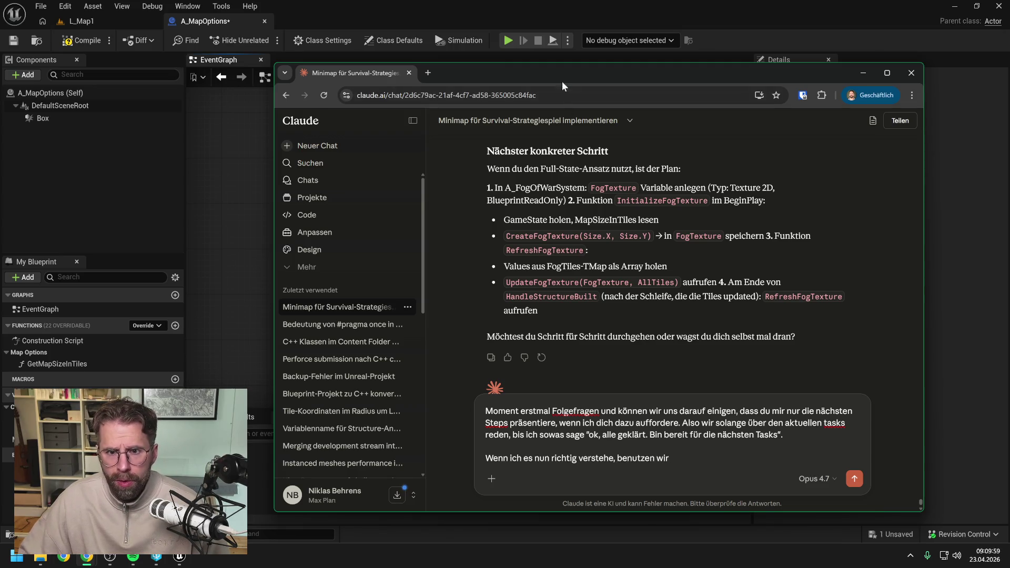
mouse_move(557, 74)
mouse_down()
mouse_move(896, 130)
mouse_move(941, 124)
mouse_up()
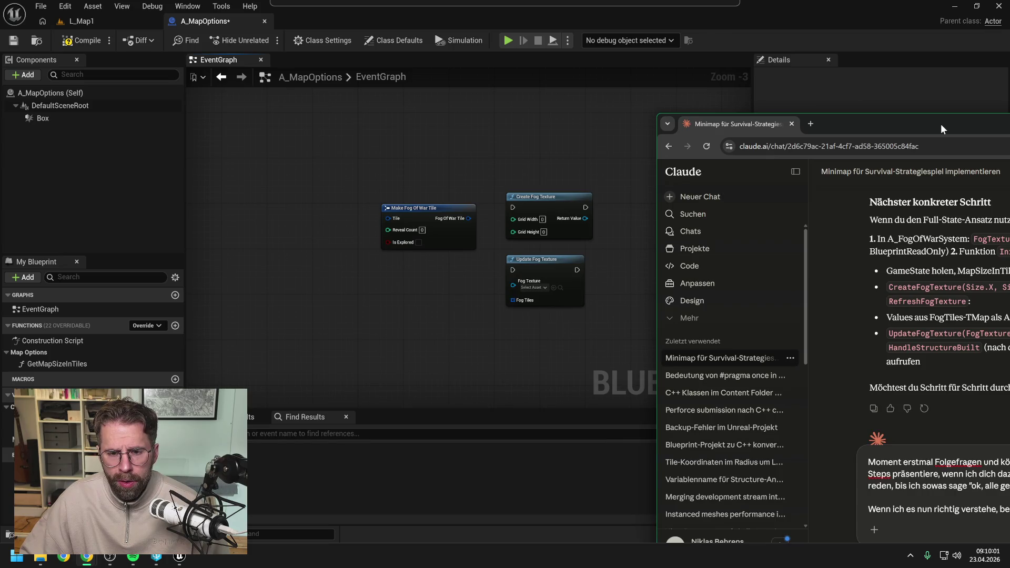
drag(941, 124, 588, 75)
text(Updat)
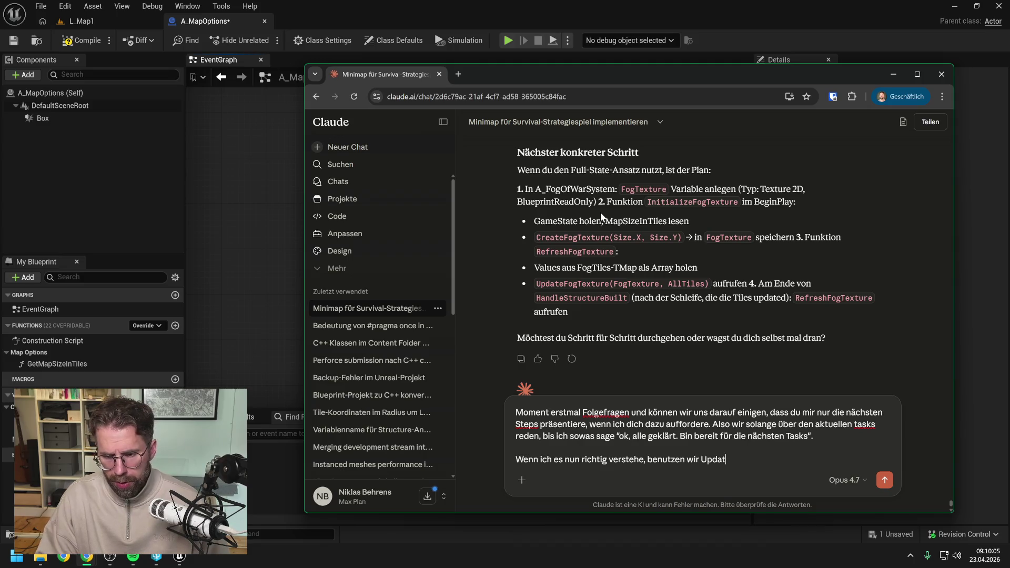
text(eFogTextur)
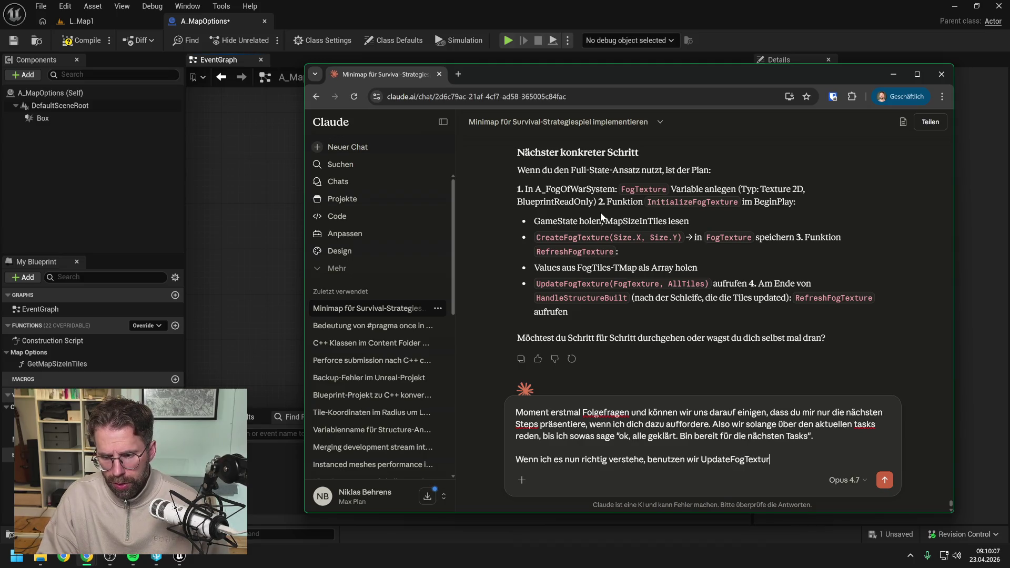
text(e folged)
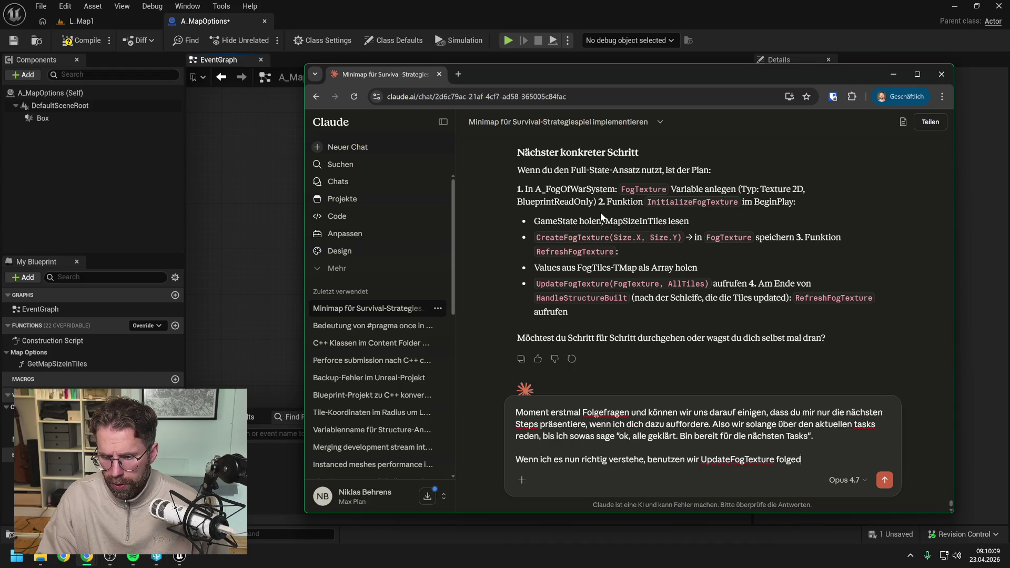
key(BackSpace)
text(ndermaßen:)
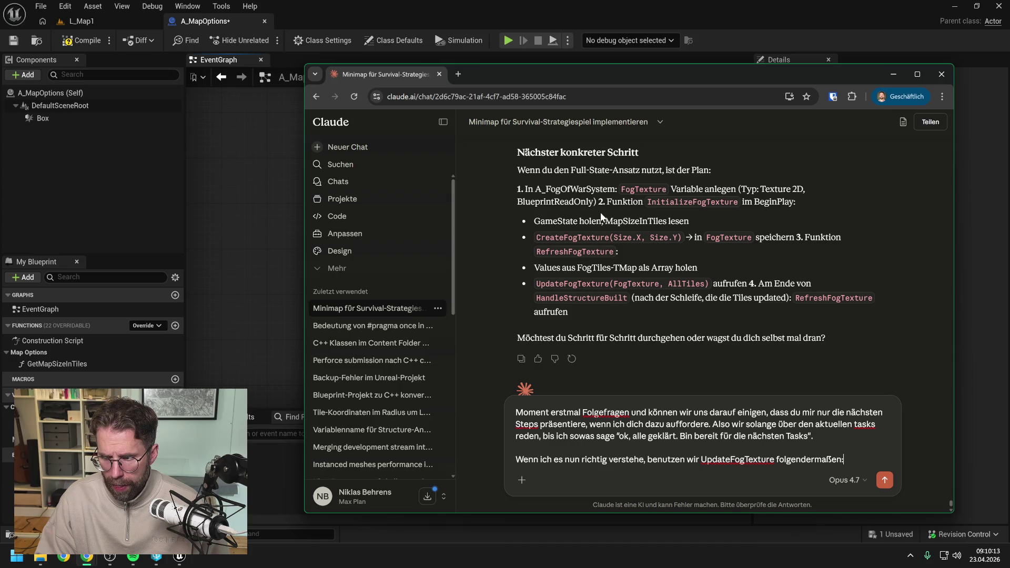
key(shift+Return)
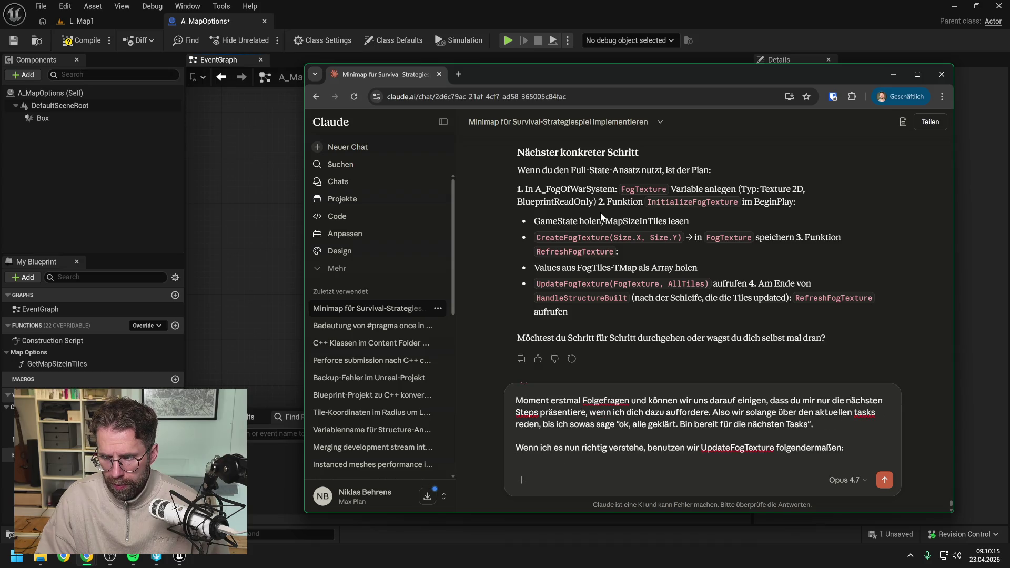
key(shift+Return)
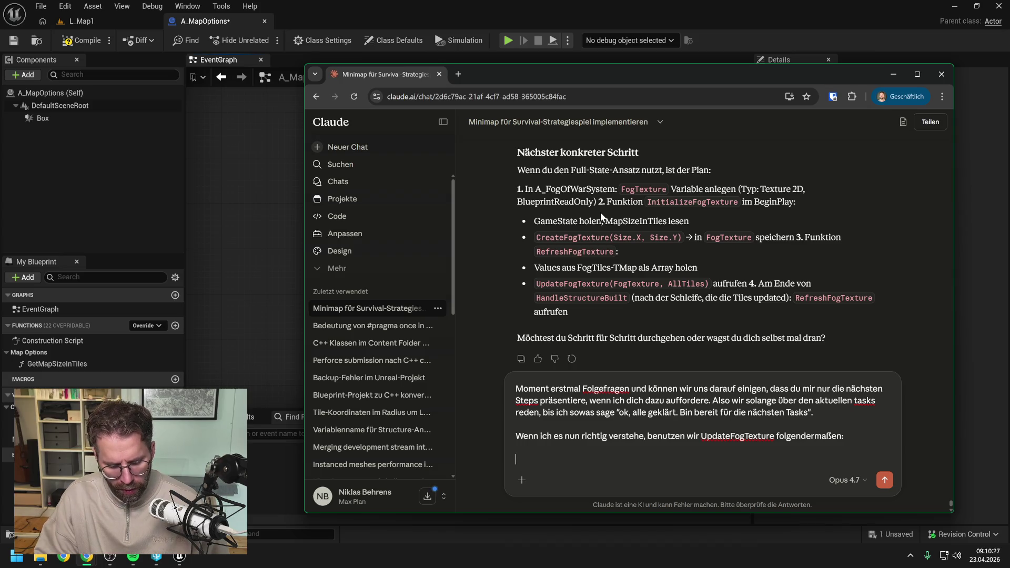
- Start the next paragraph with 'Jedes Mal wenn sich unsere' and return to the Unreal editor
text(Jedes Mal)
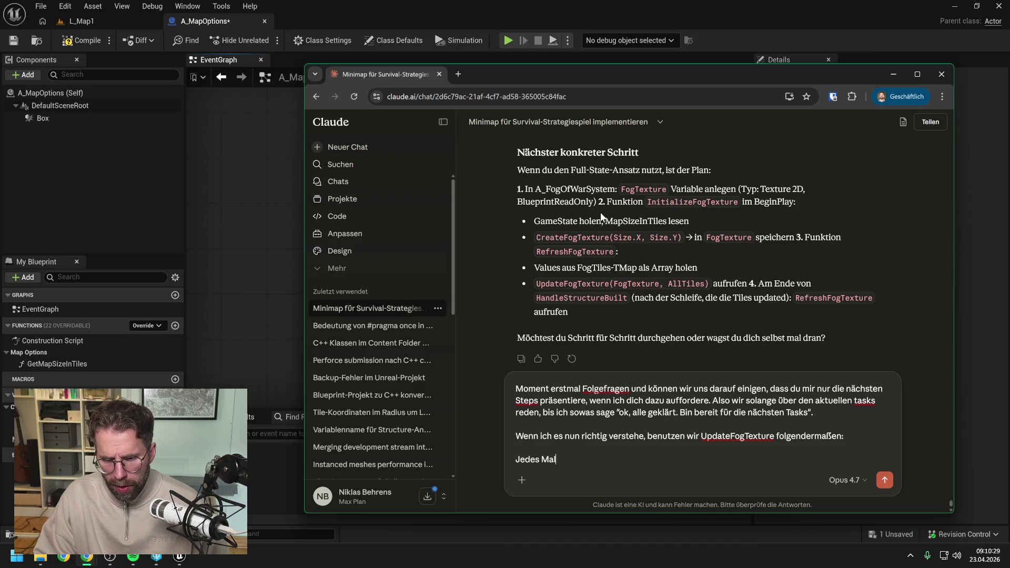
text( wenn sich unsere)
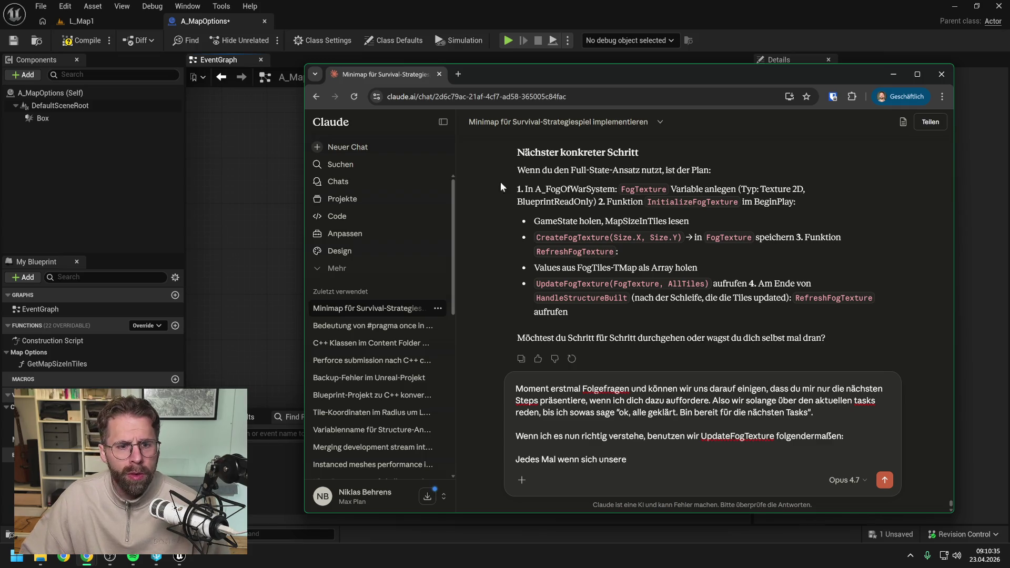
click(245, 133)
key(ctrl+space)
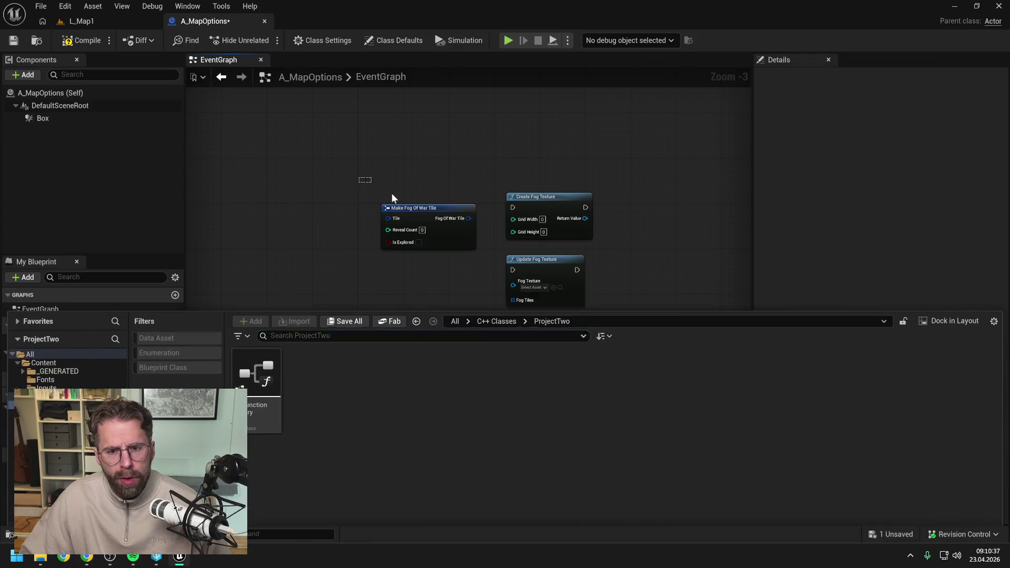
- Delete the three fog texture nodes from A_MapOptions, then compile and save it with check-out
drag(392, 194, 569, 311)
key(Delete)
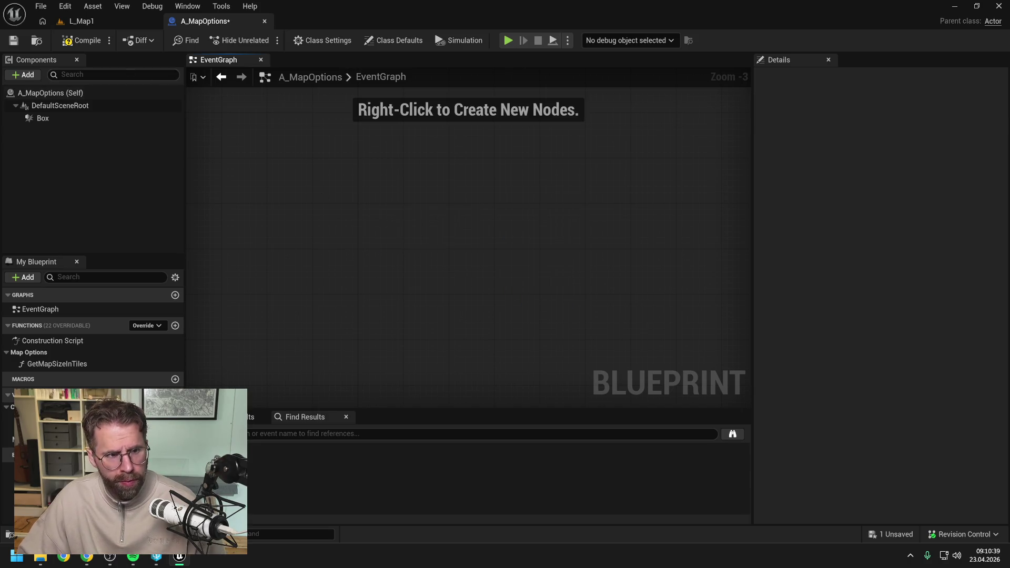
click(79, 40)
key(ctrl+s)
click(502, 395)
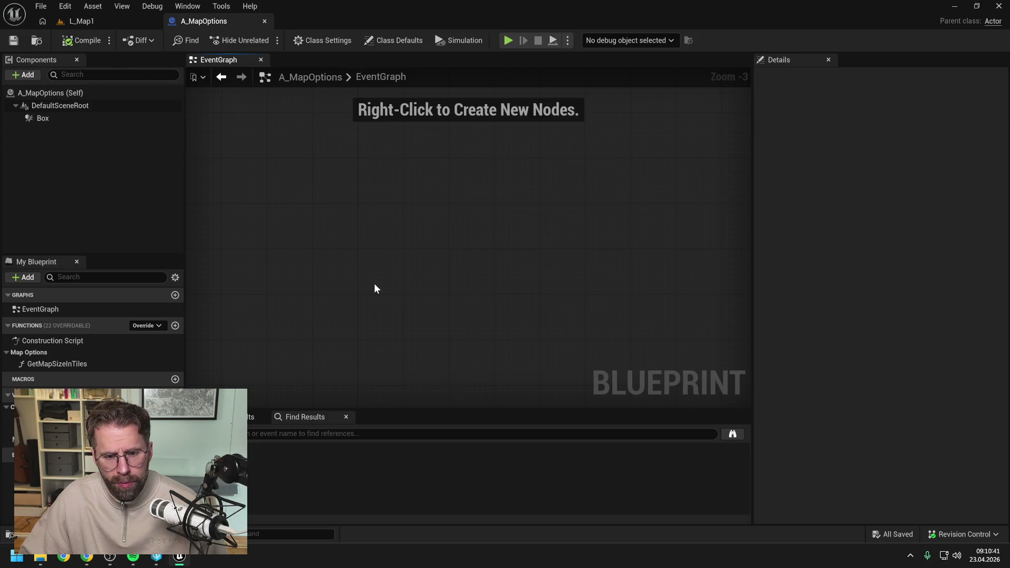
- Find A_FogOfWarSystem in the Content folder and open it in the Blueprint editor
key(ctrl+space)
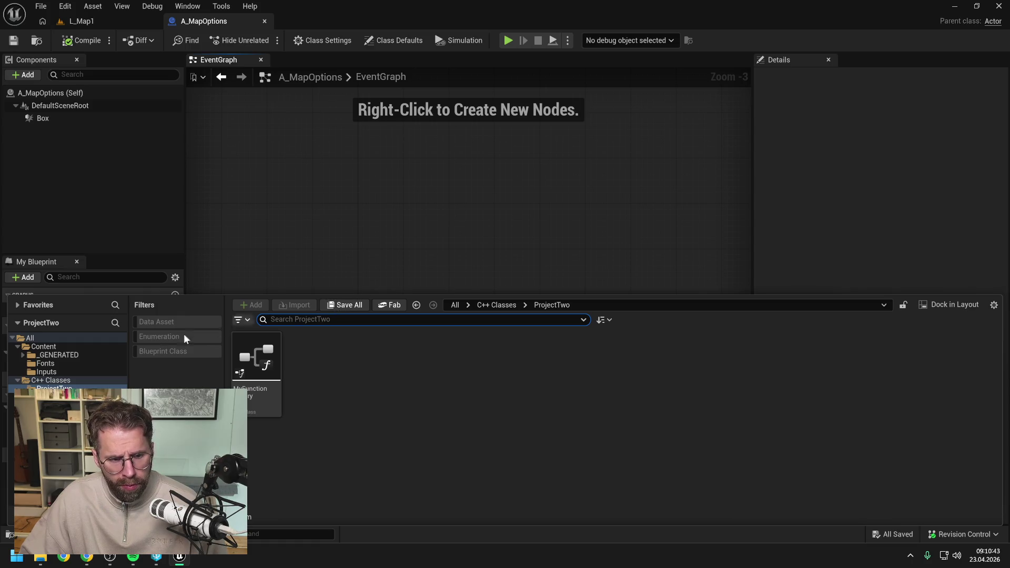
click(69, 345)
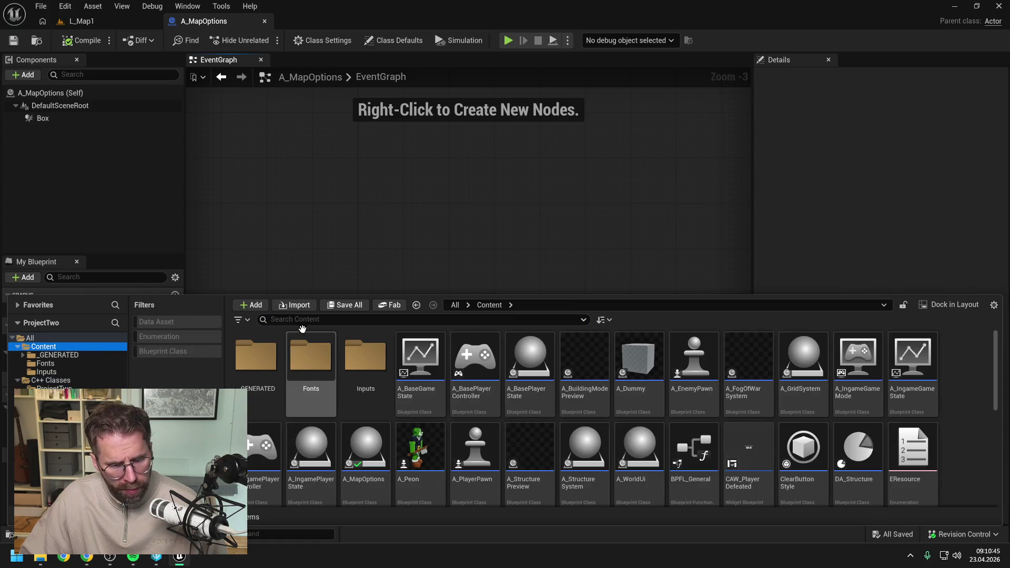
click(303, 320)
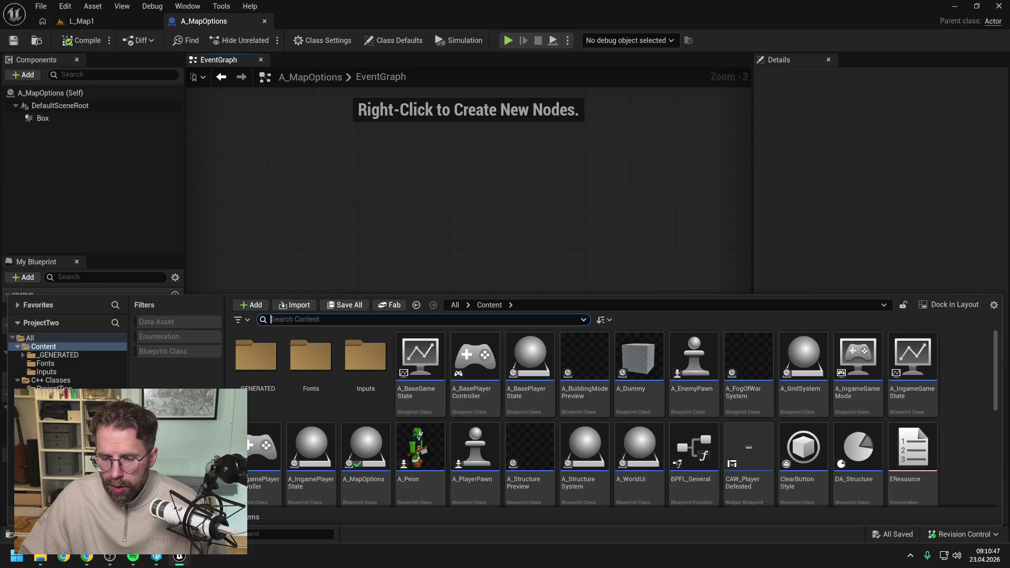
click(747, 360)
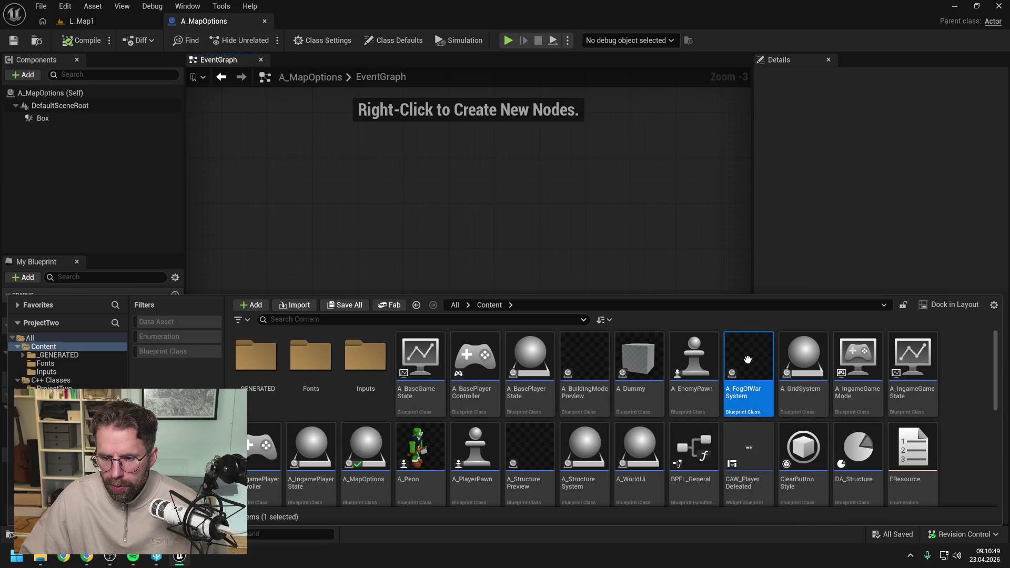
double_click(748, 360)
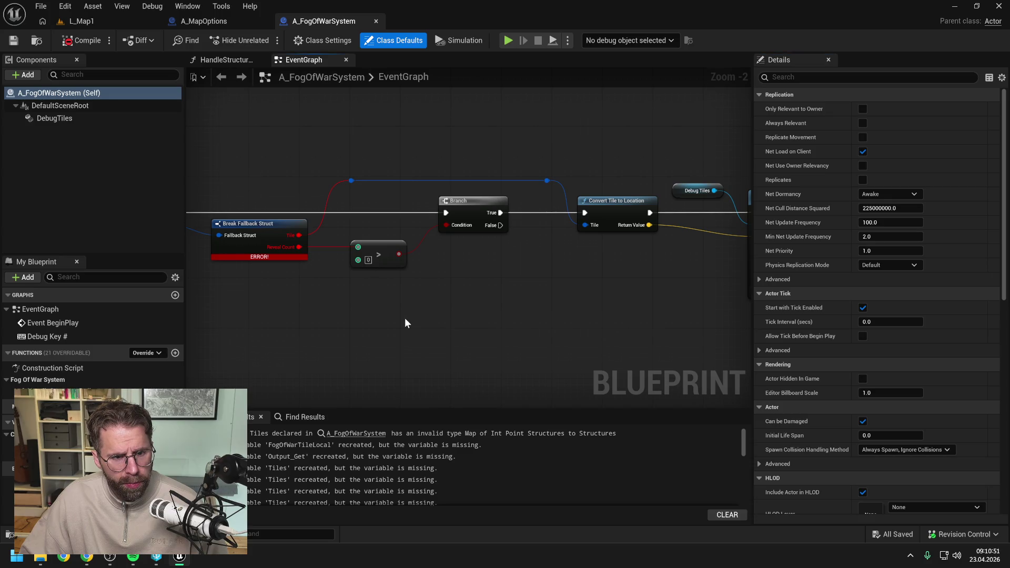
scroll(406, 323, down, 1)
scroll(450, 339, down, 1)
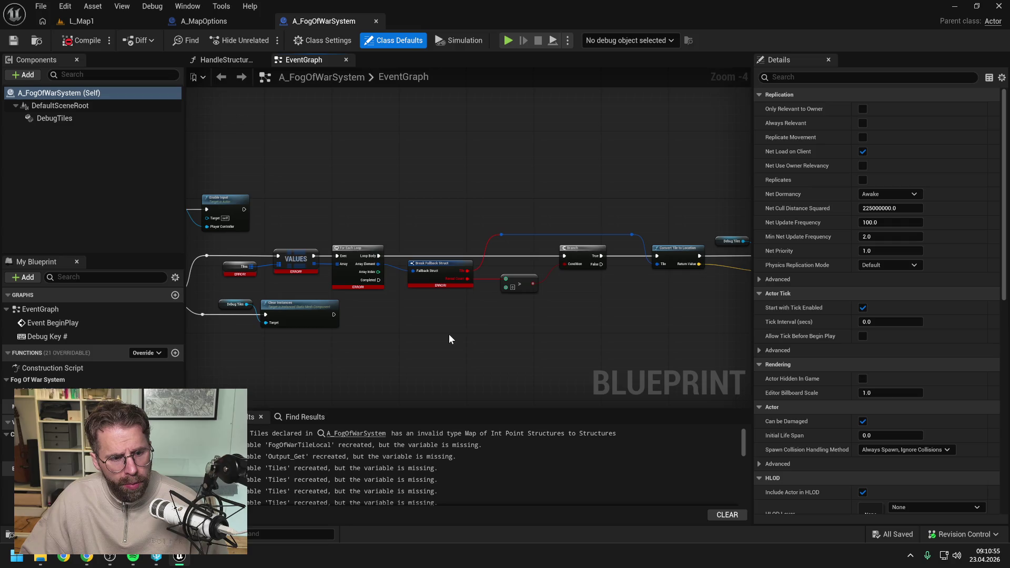
drag(438, 332, 674, 319)
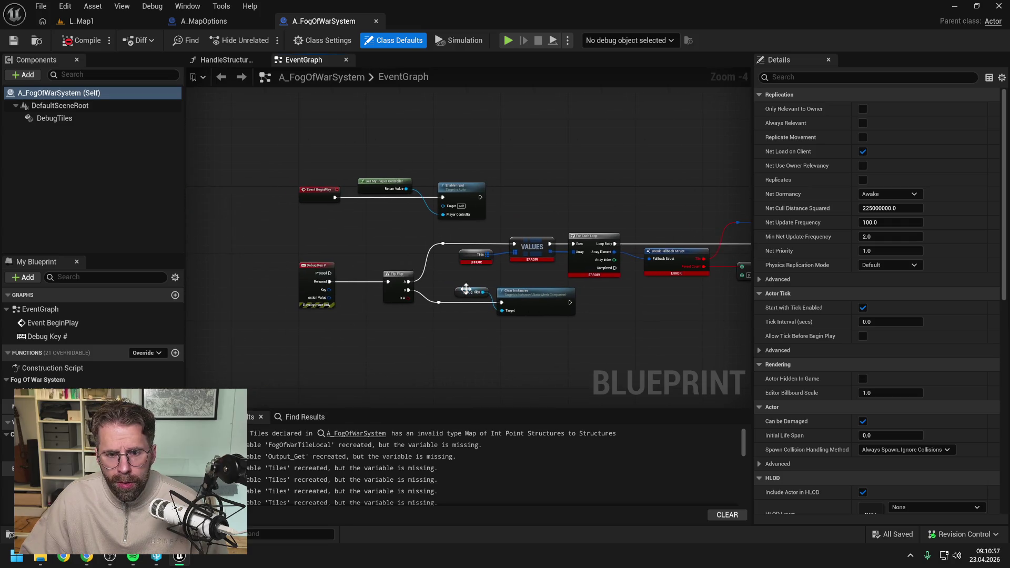
click(467, 262)
click(529, 205)
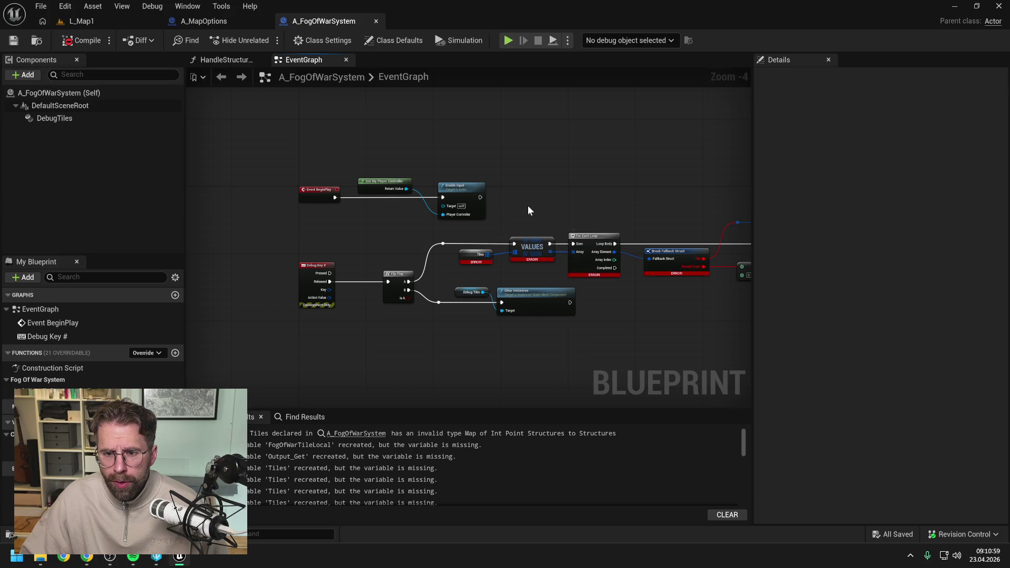
scroll(528, 205, up, 1)
scroll(520, 265, up, 1)
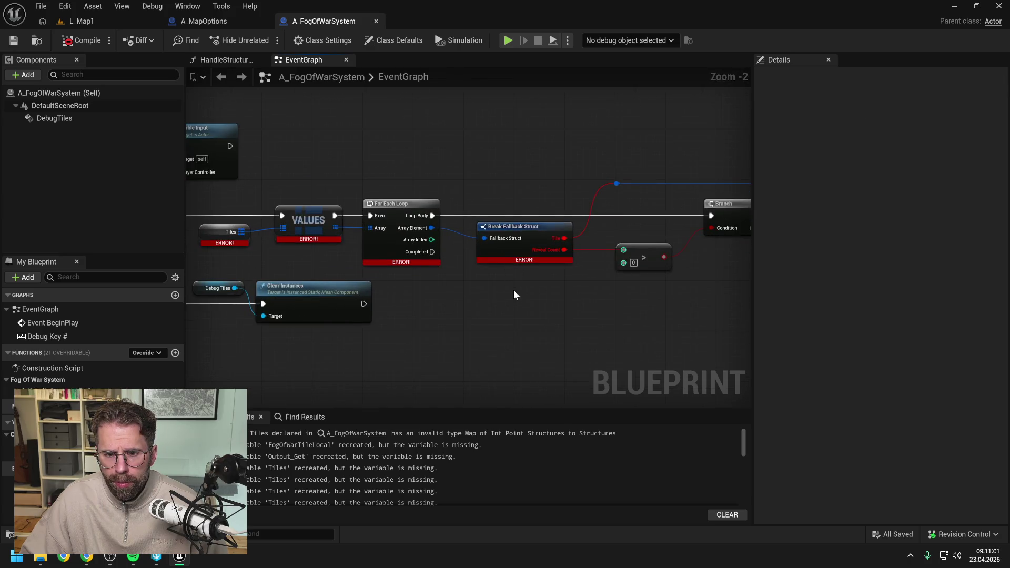
drag(514, 290, 463, 284)
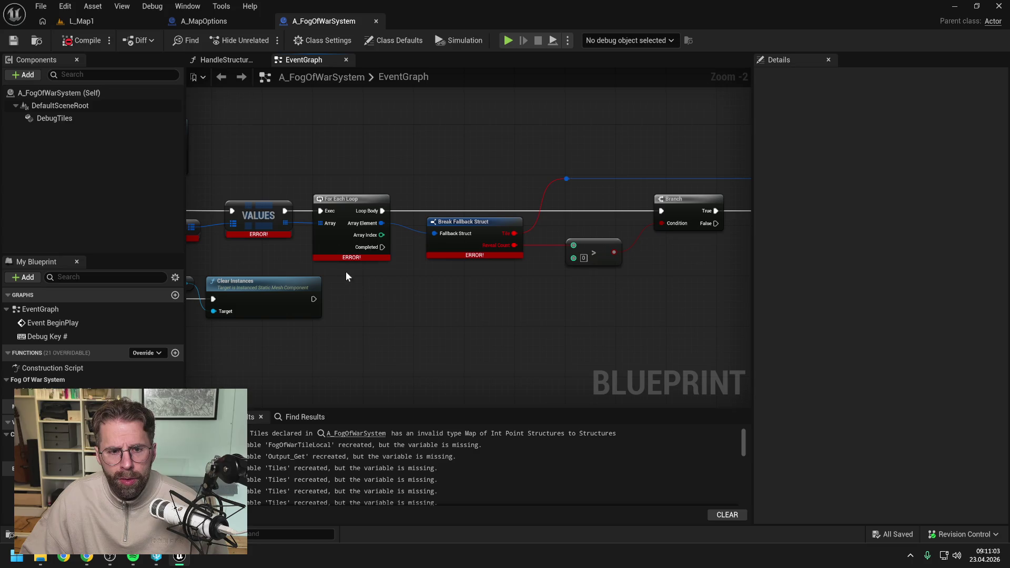
drag(243, 262, 436, 264)
click(347, 231)
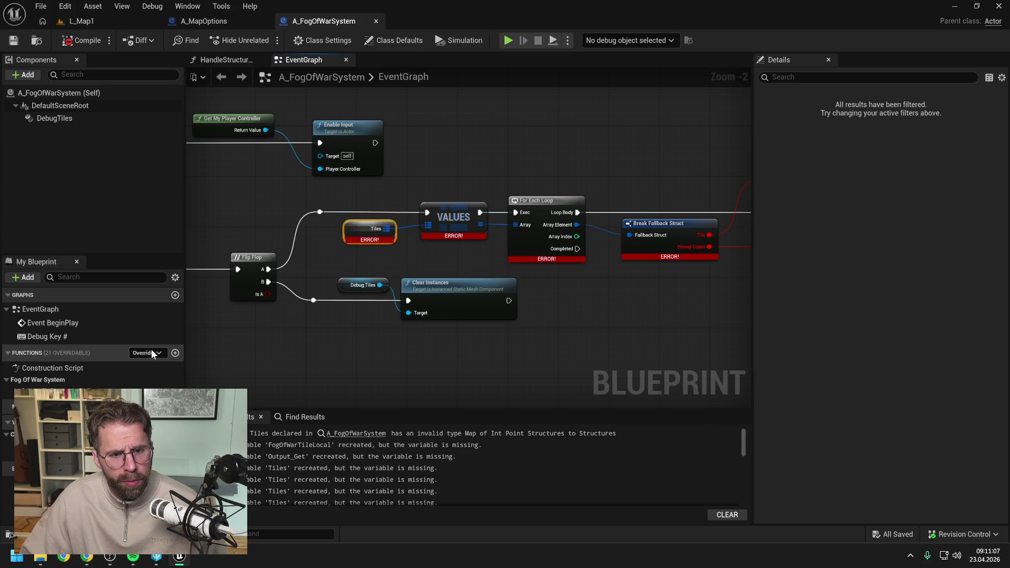
click(336, 337)
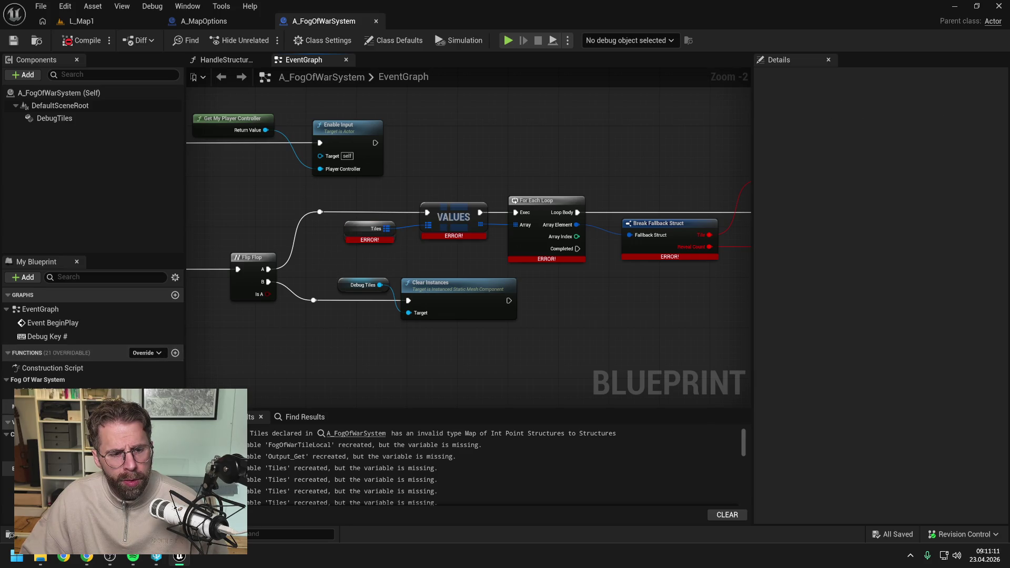
click(175, 422)
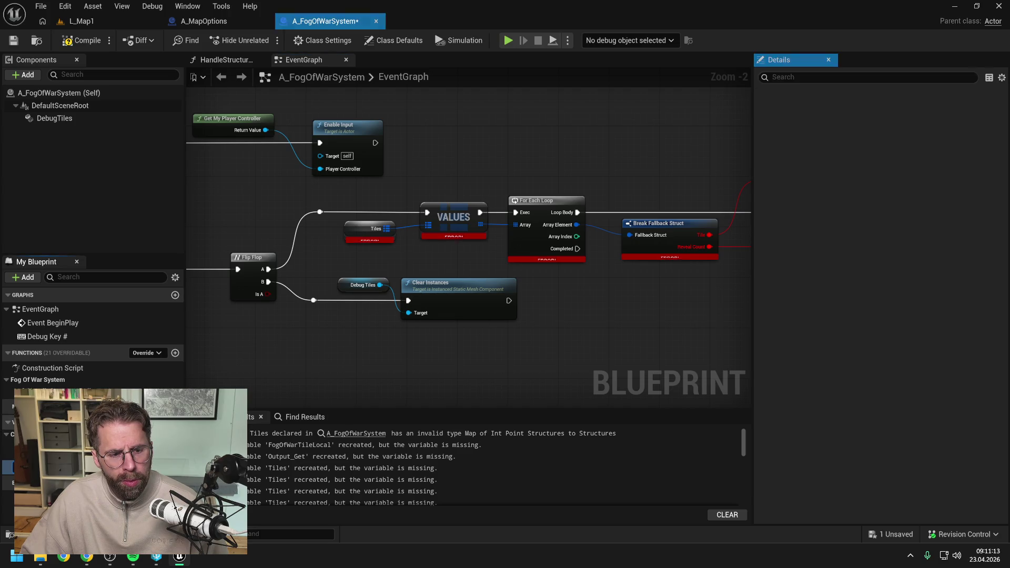
- Make the new variable a Map with Int Point keys and Fog Of War Tile values
click(164, 467)
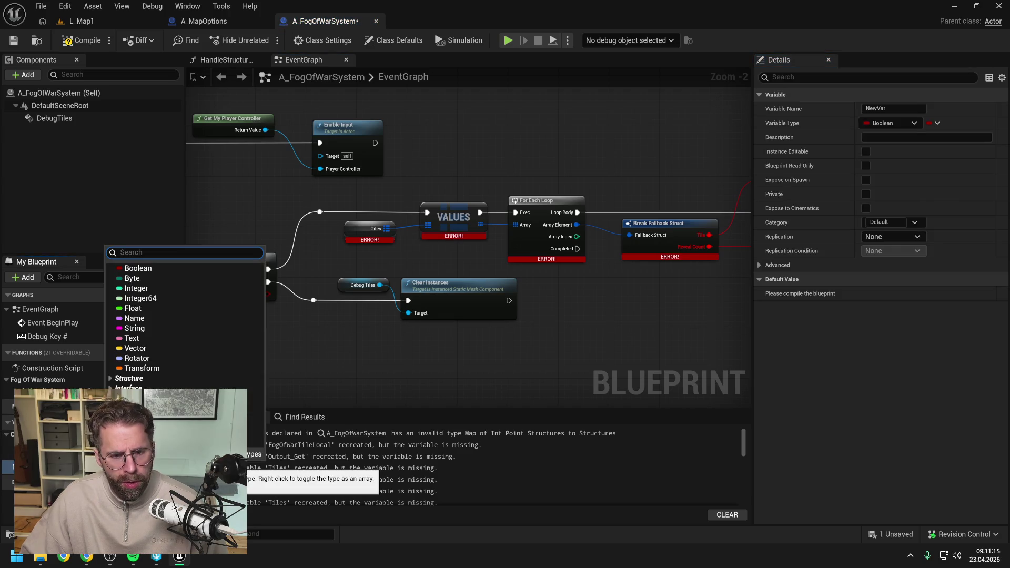
text(int point)
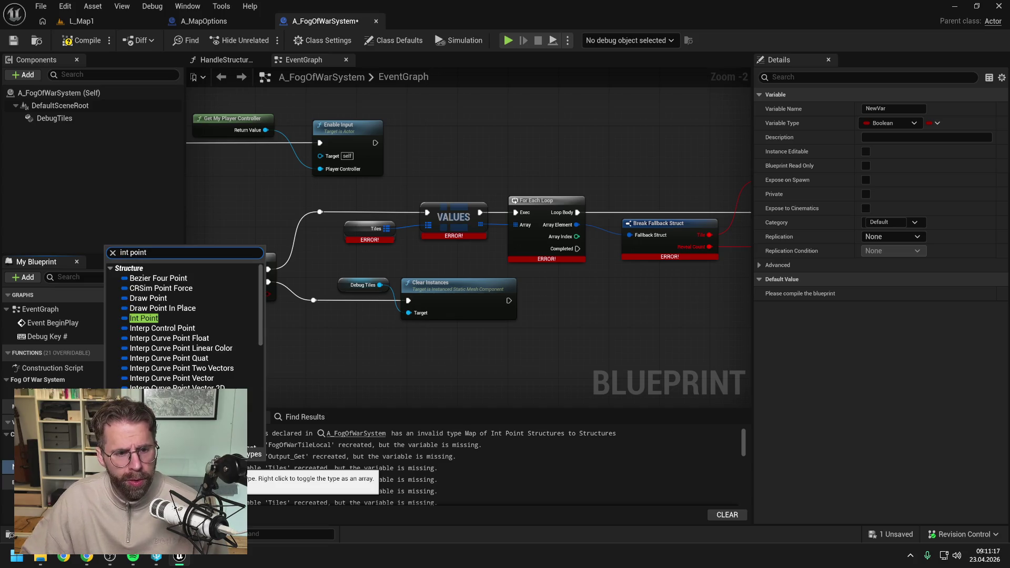
click(148, 323)
click(938, 123)
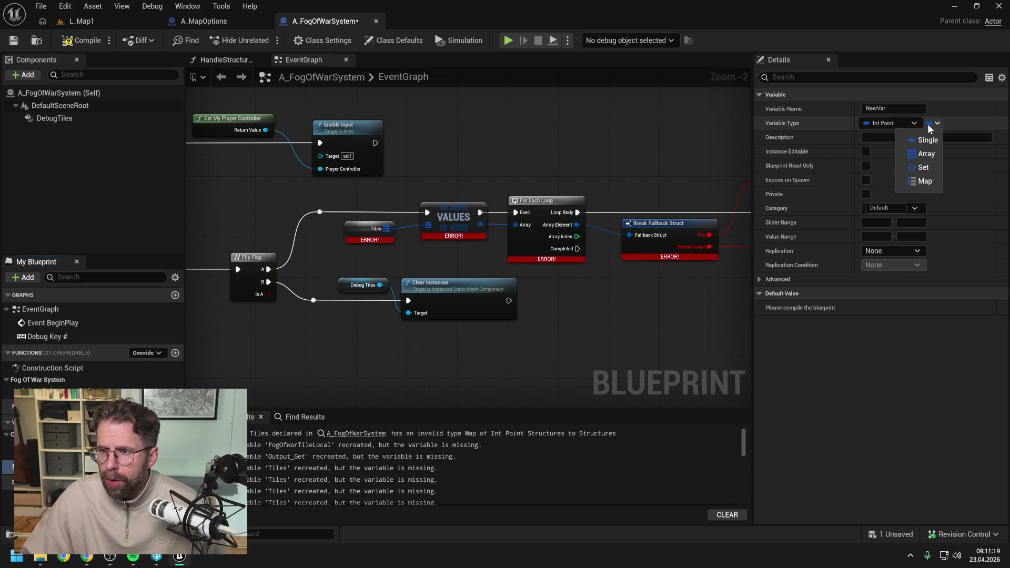
click(922, 184)
click(957, 124)
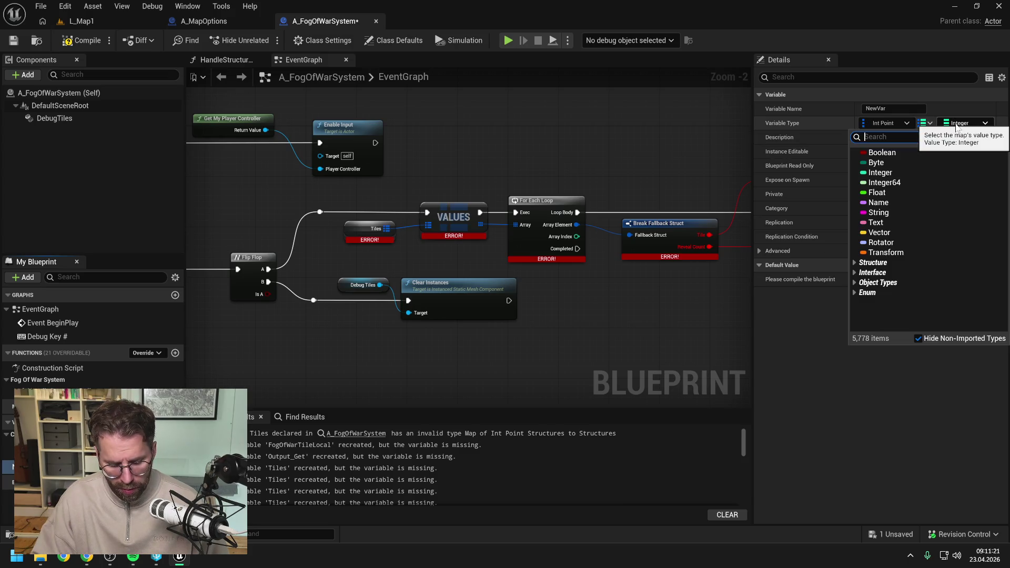
text(fog)
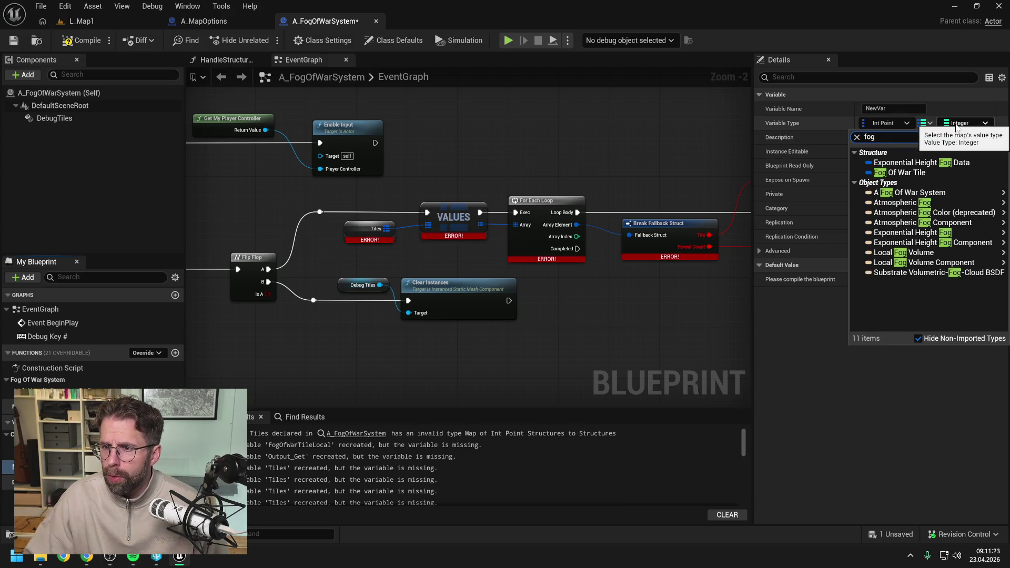
click(900, 173)
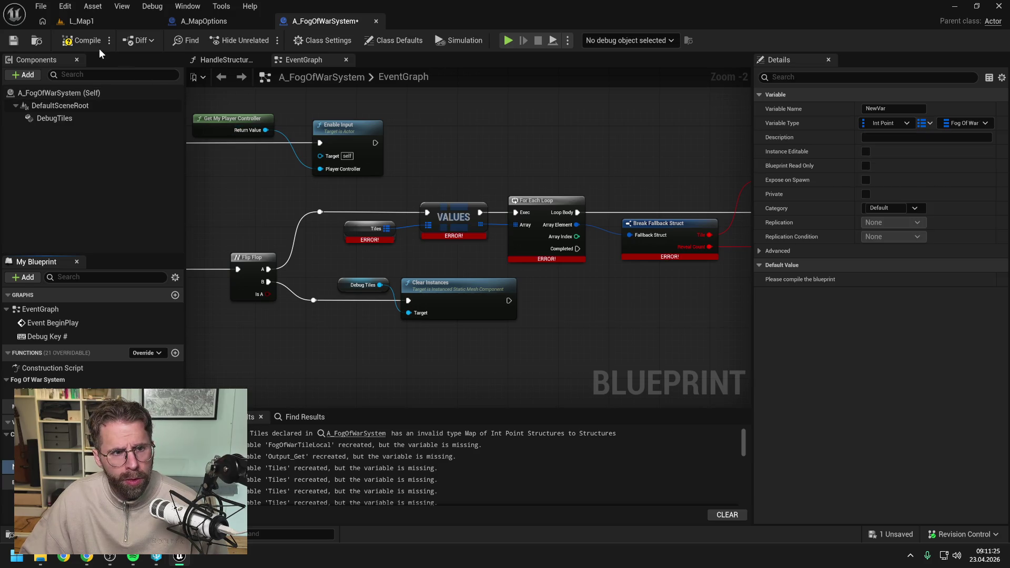
- Compile and save A_FogOfWarSystem, checking out the asset
click(82, 42)
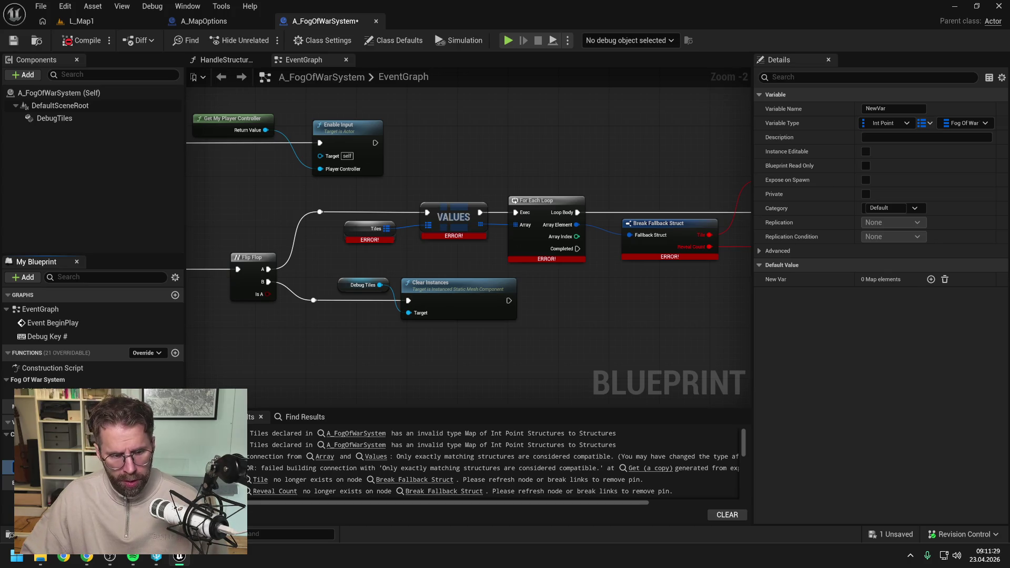
key(ctrl+s)
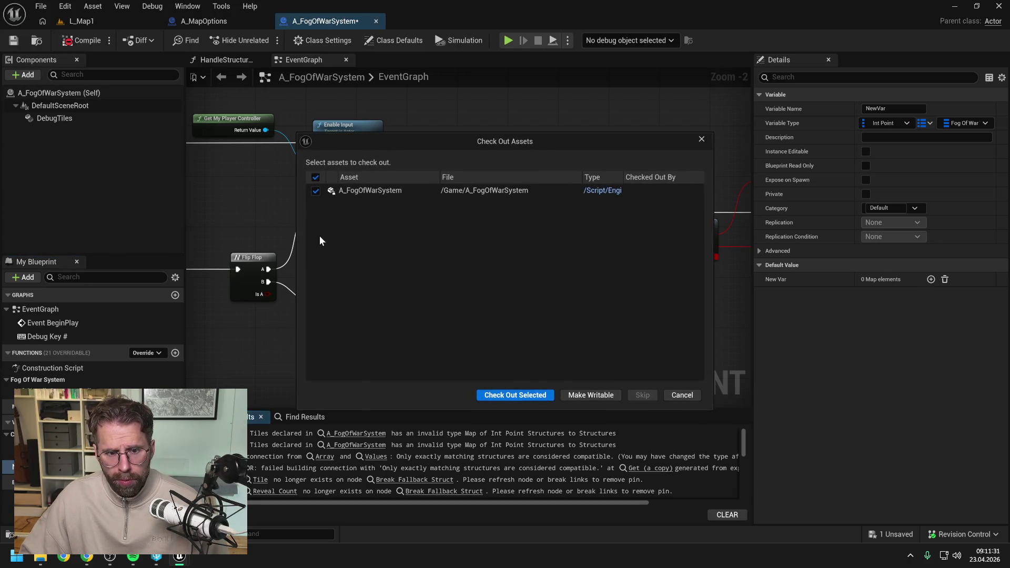
key(Return)
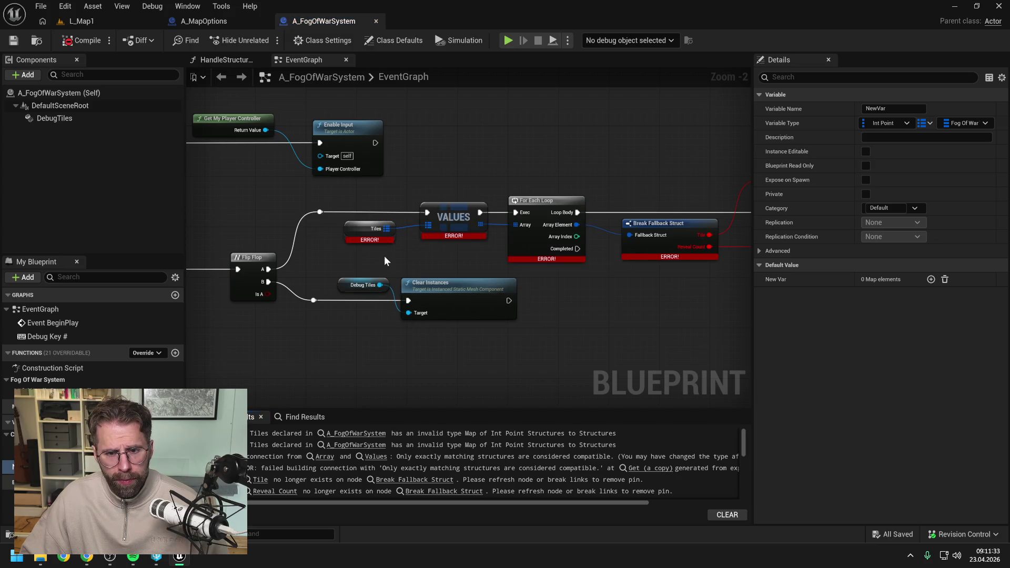
- Replace the old Tiles getter feeding the VALUES node with a getter for the new TilesNew variable
scroll(276, 241, down, 2)
scroll(428, 238, up, 1)
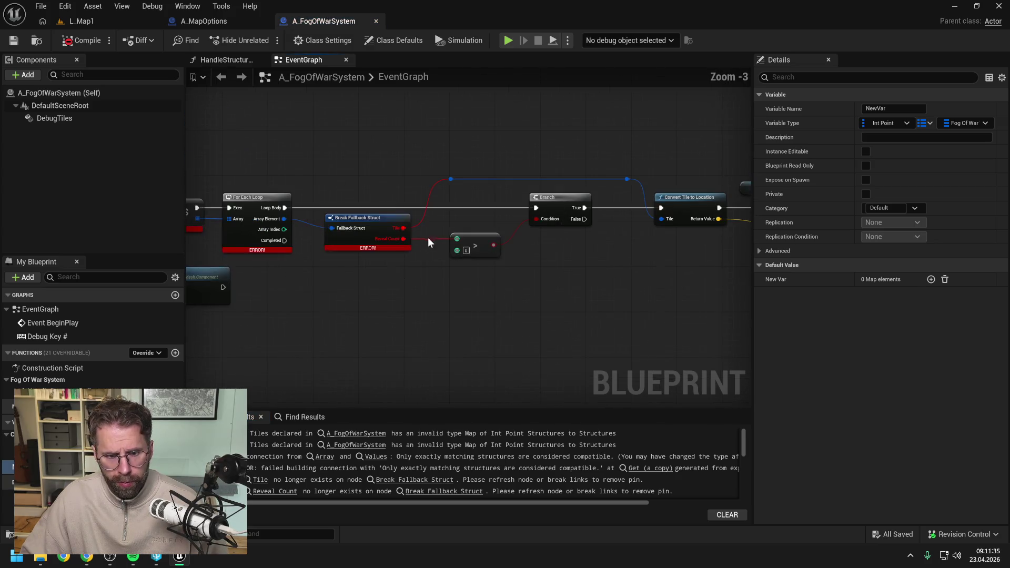
drag(428, 238, 507, 289)
drag(420, 247, 498, 263)
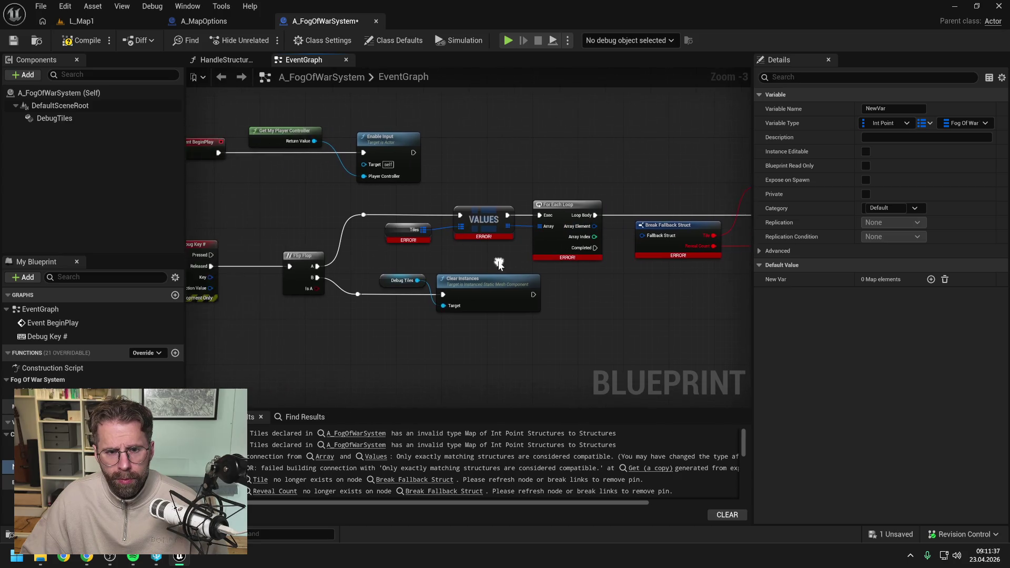
scroll(499, 263, up, 2)
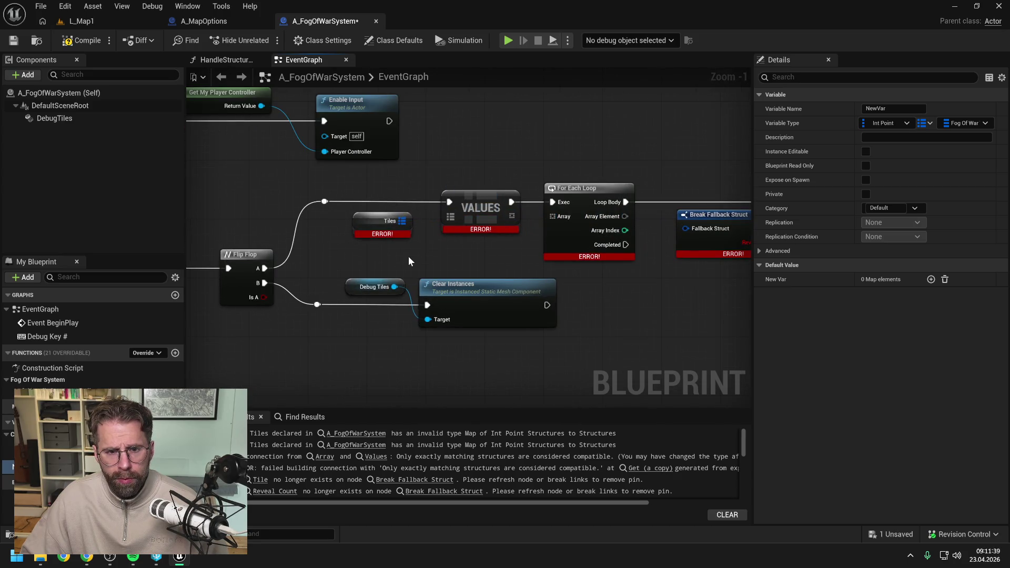
drag(409, 257, 450, 258)
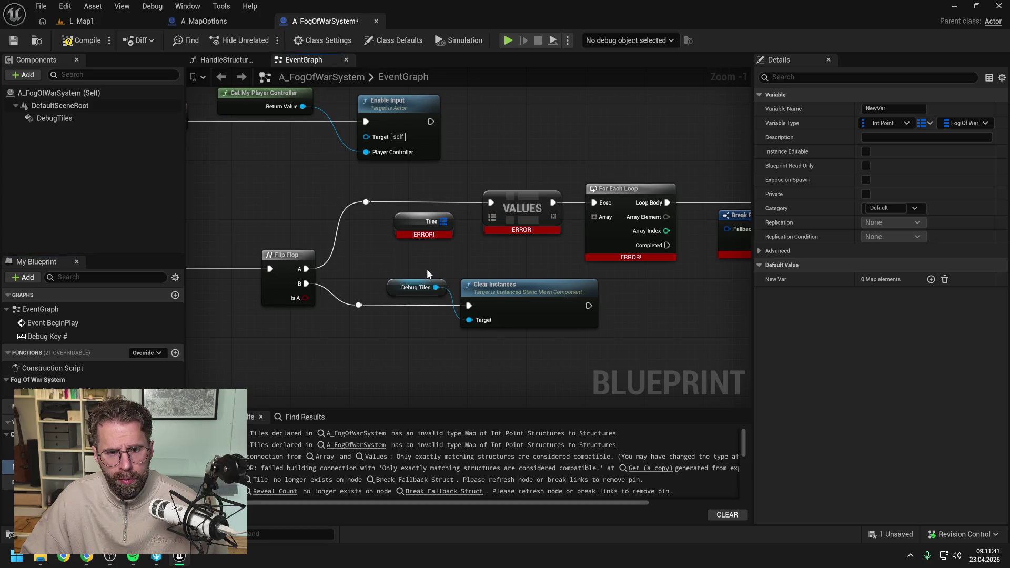
key(ctrl+v)
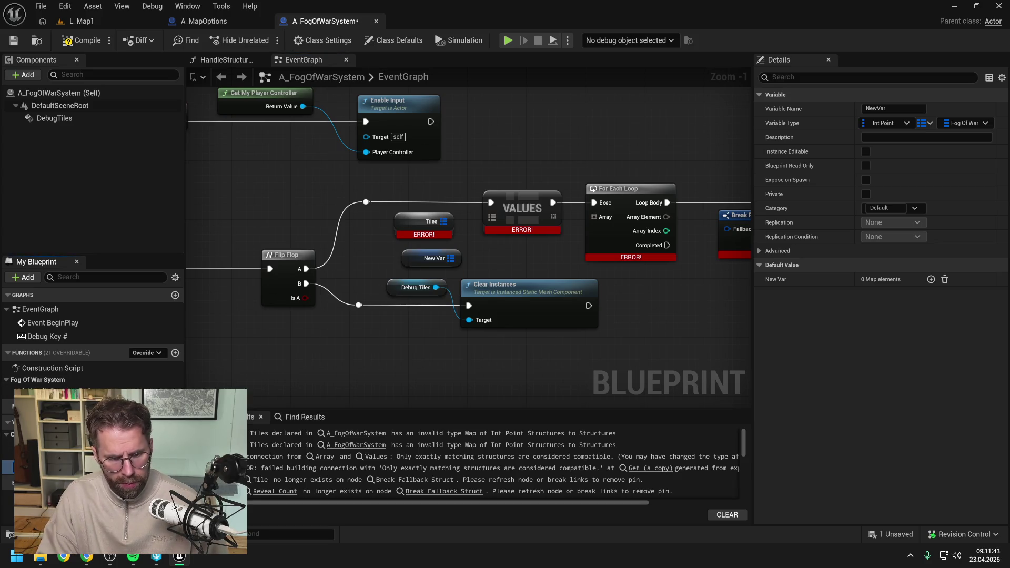
key(Return)
key(ctrl+s)
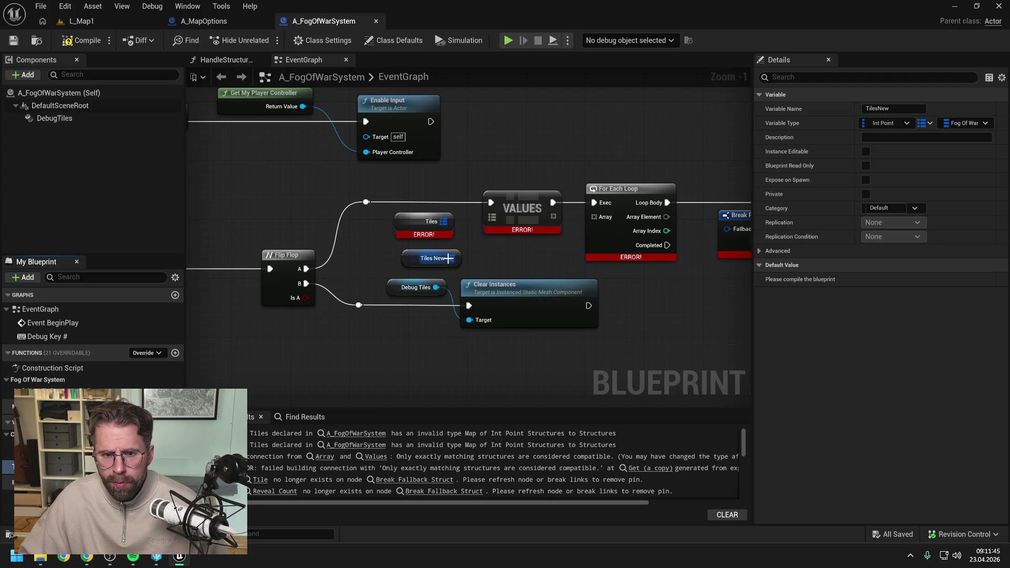
drag(451, 257, 484, 228)
click(426, 222)
key(Delete)
drag(429, 258, 425, 229)
click(505, 271)
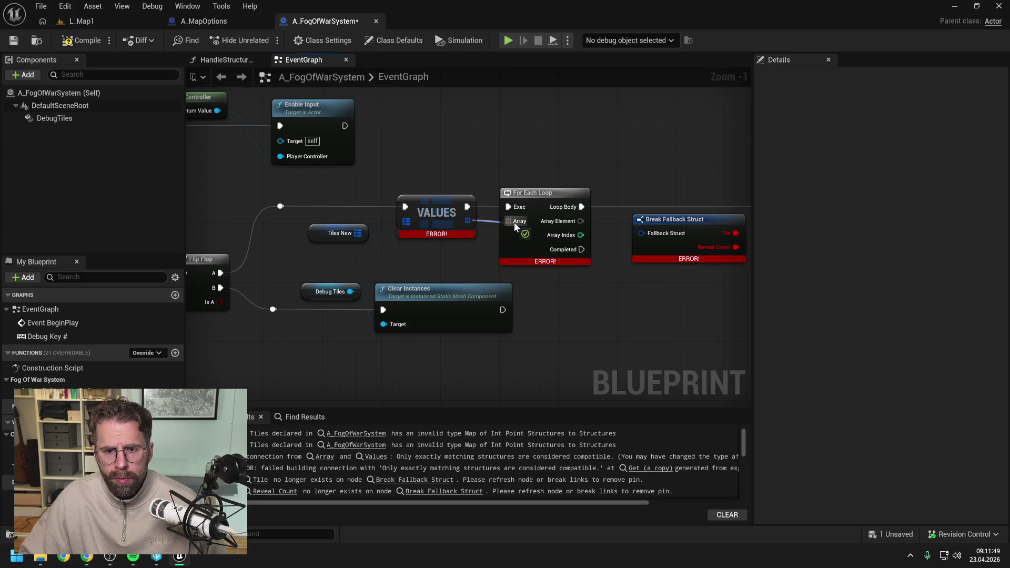
- Swap Break Fallback Struct for a Break Fog Of War Tile on the loop's Array Element, then save
drag(514, 222, 513, 194)
drag(459, 224, 503, 287)
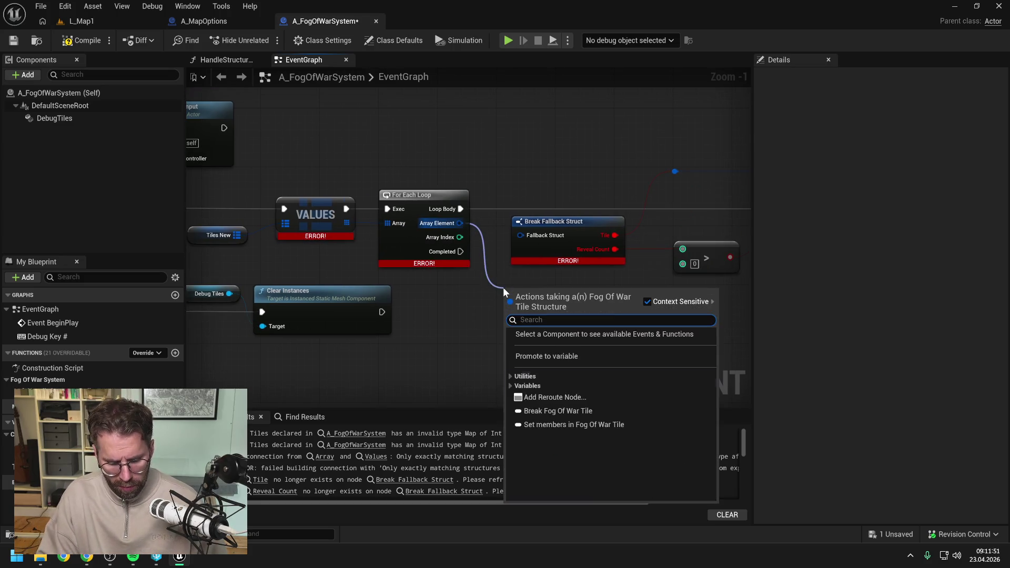
text(brea)
click(558, 334)
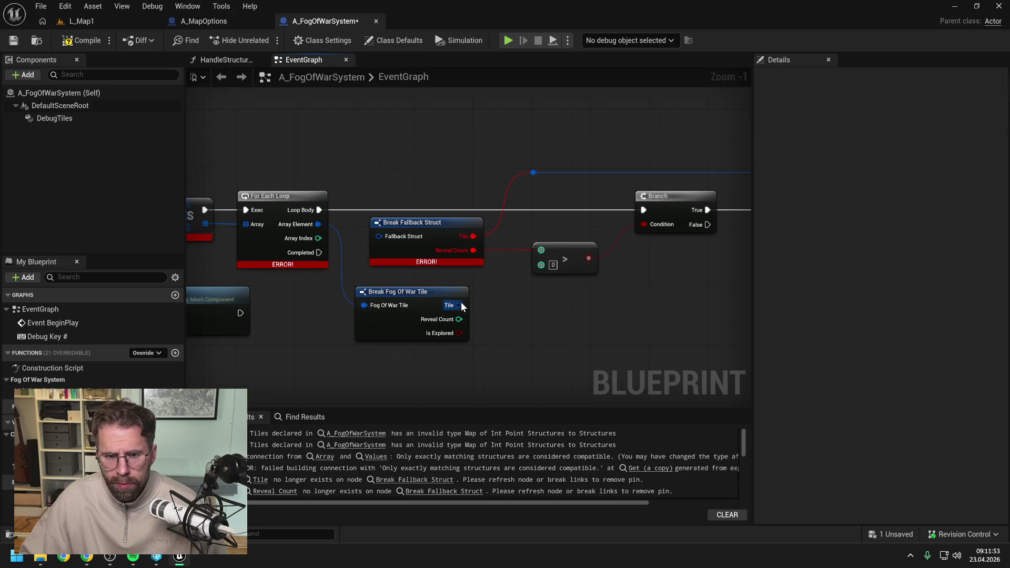
drag(459, 305, 532, 173)
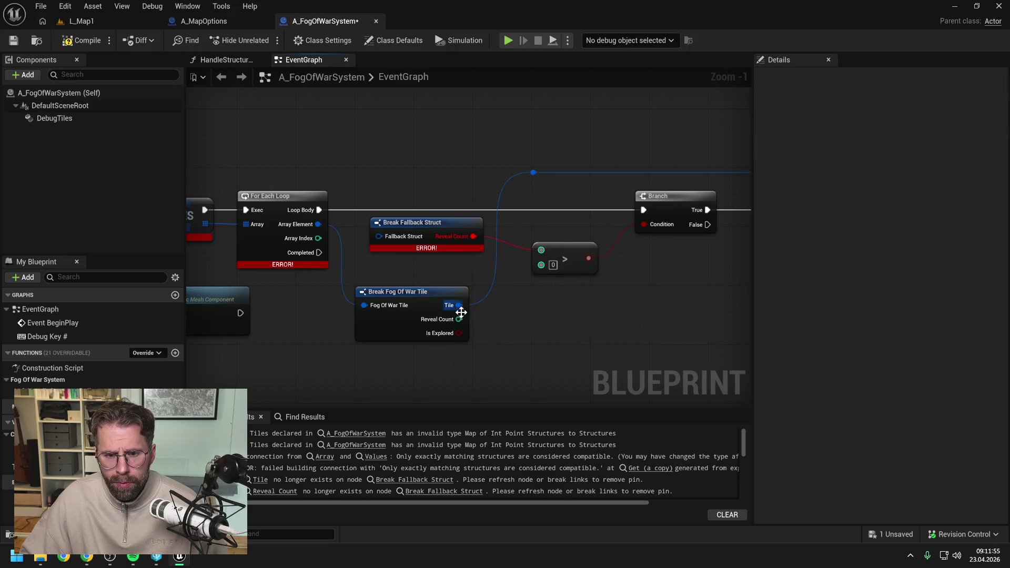
mouse_move(459, 319)
mouse_down()
mouse_move(532, 246)
mouse_move(541, 250)
mouse_up()
click(435, 222)
key(Delete)
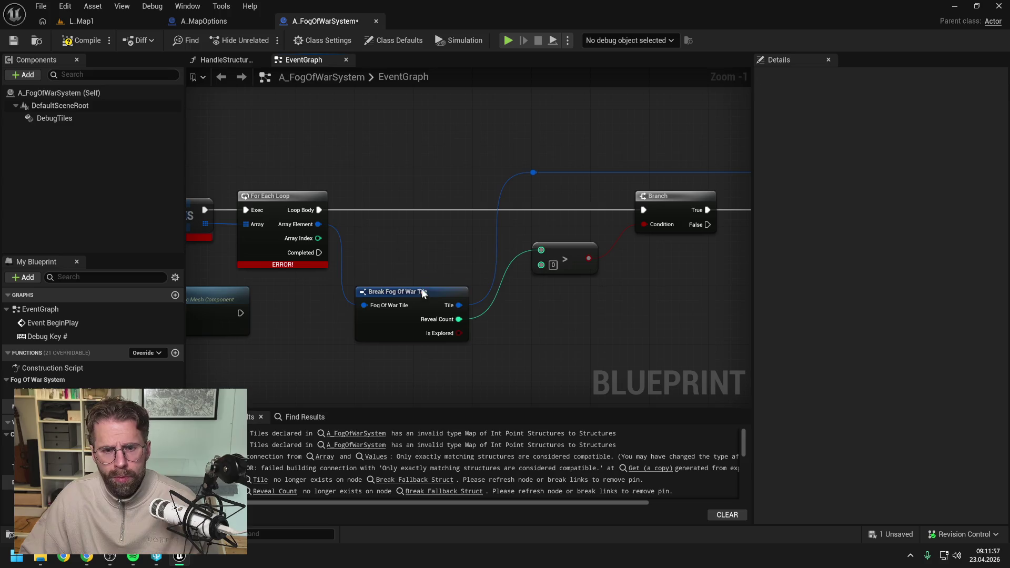
drag(422, 288, 421, 223)
key(ctrl+s)
- Inspect the two Tiles type warnings in the compiler results, then go to HandleStructureBuilt
scroll(472, 171, down, 3)
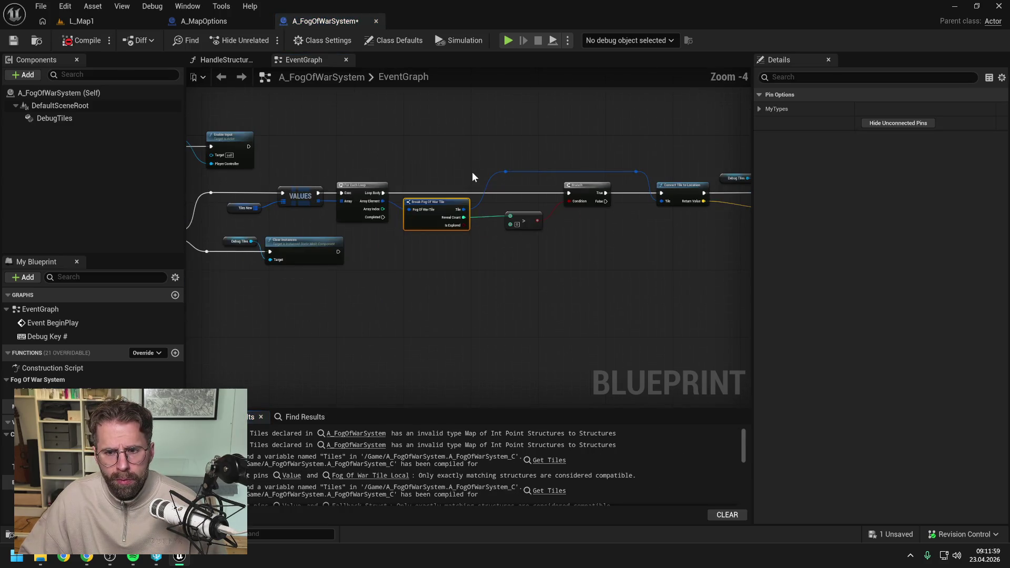
drag(472, 173, 658, 160)
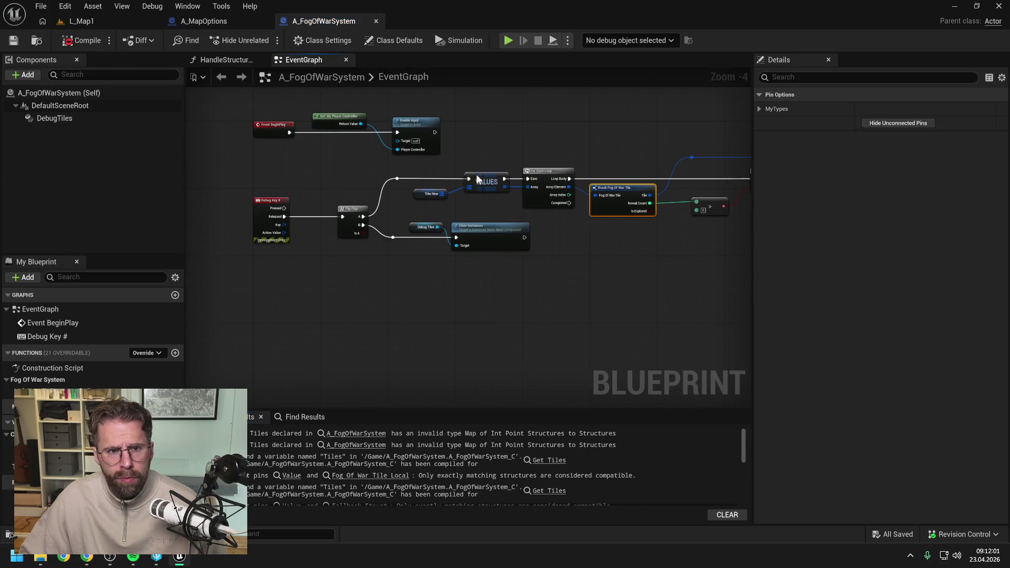
click(353, 434)
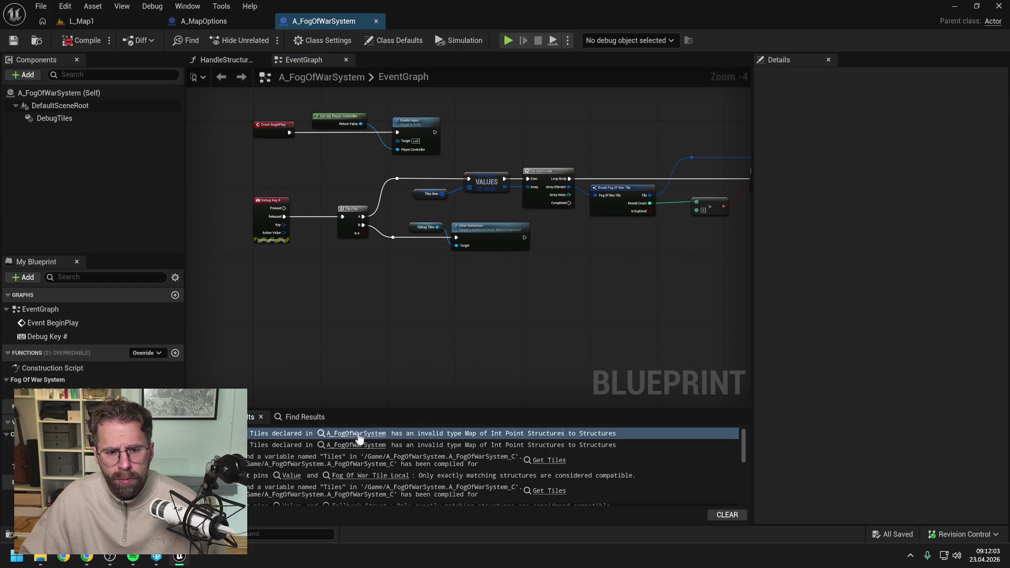
click(354, 447)
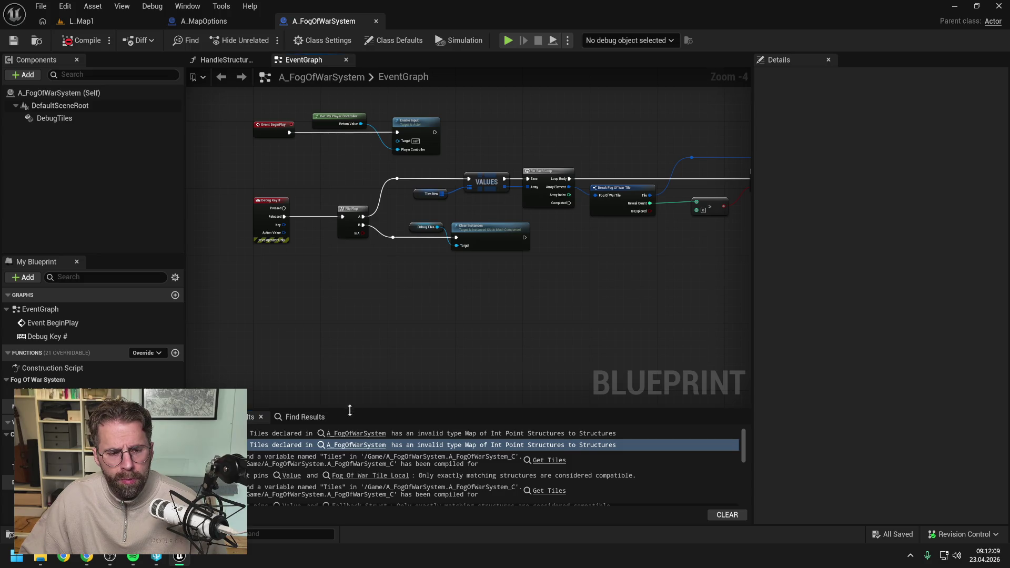
drag(351, 365, 365, 364)
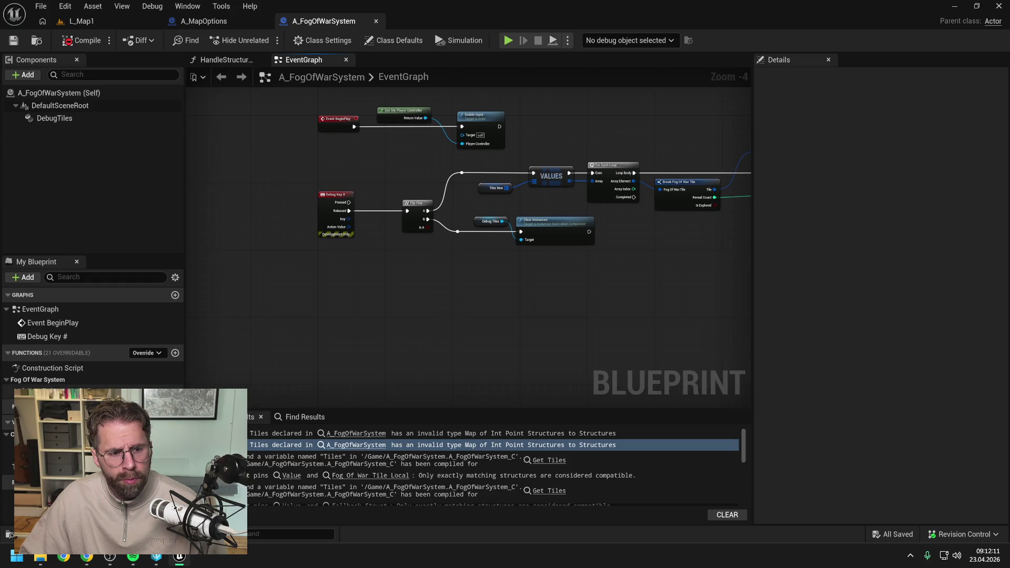
click(226, 60)
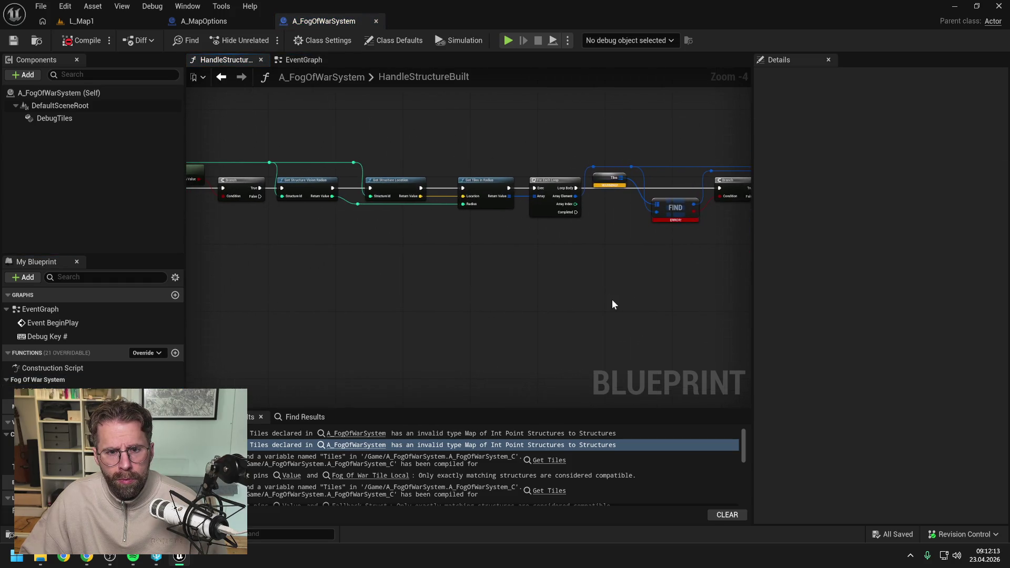
- Connect a Tiles New getter to FIND's map input and delete the old Tiles getter
scroll(472, 282, up, 3)
drag(472, 282, 447, 318)
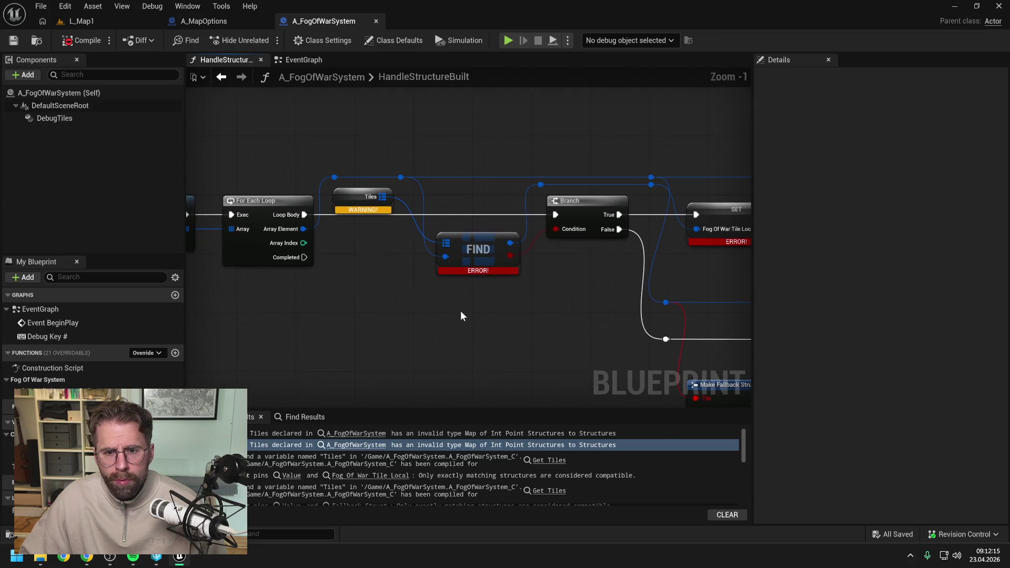
alt+click(510, 244)
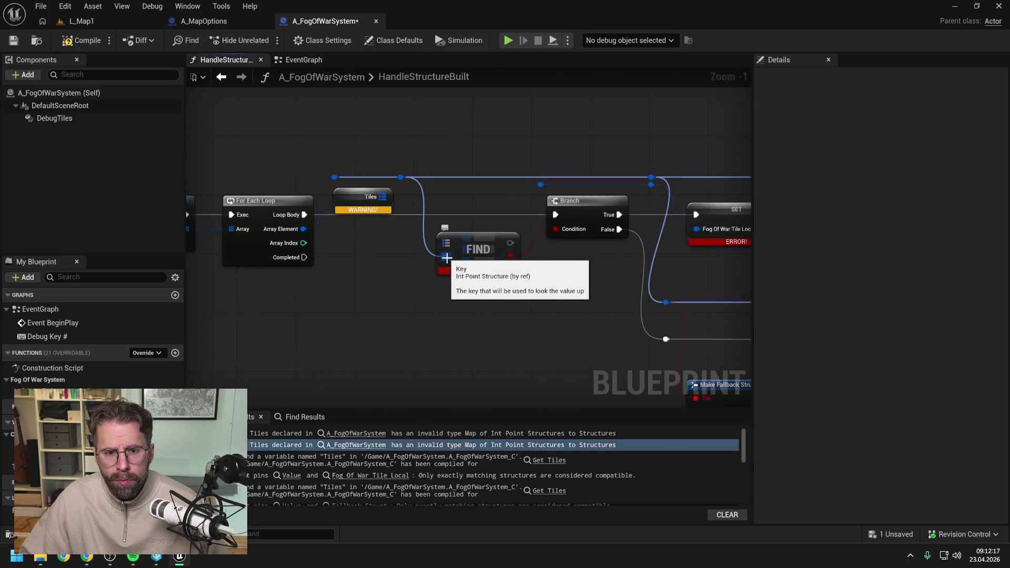
mouse_move(31, 467)
mouse_down()
mouse_move(361, 252)
mouse_move(354, 266)
mouse_move(446, 243)
mouse_up()
click(360, 275)
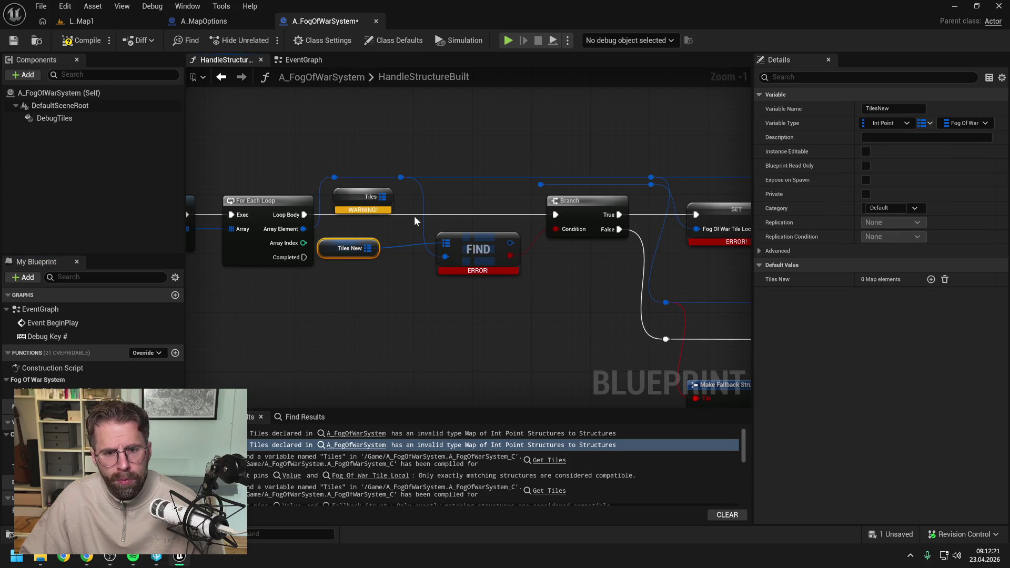
click(388, 196)
key(Delete)
click(333, 248)
drag(481, 271, 250, 268)
drag(481, 275, 500, 278)
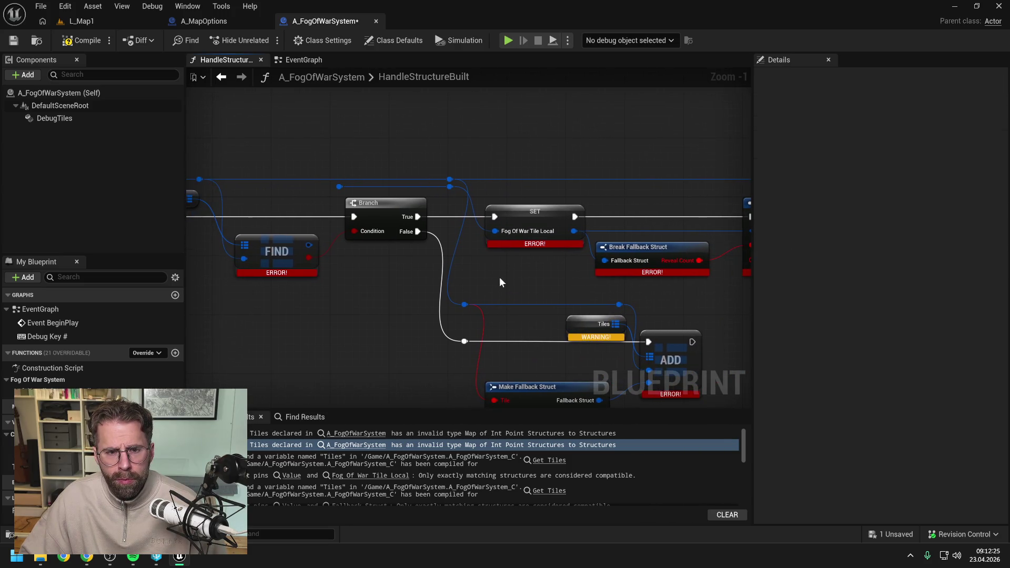
- Promote FIND's Fog Of War Tile result to a local variable named FogOfWarTileLocalNew
mouse_move(309, 246)
mouse_down()
mouse_move(337, 186)
mouse_move(331, 307)
mouse_up()
click(393, 276)
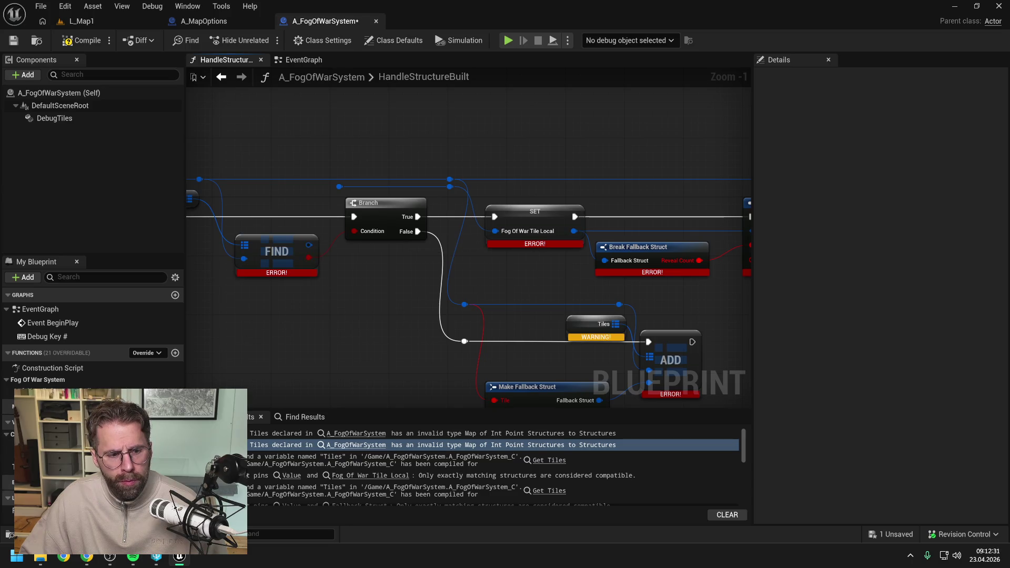
click(32, 511)
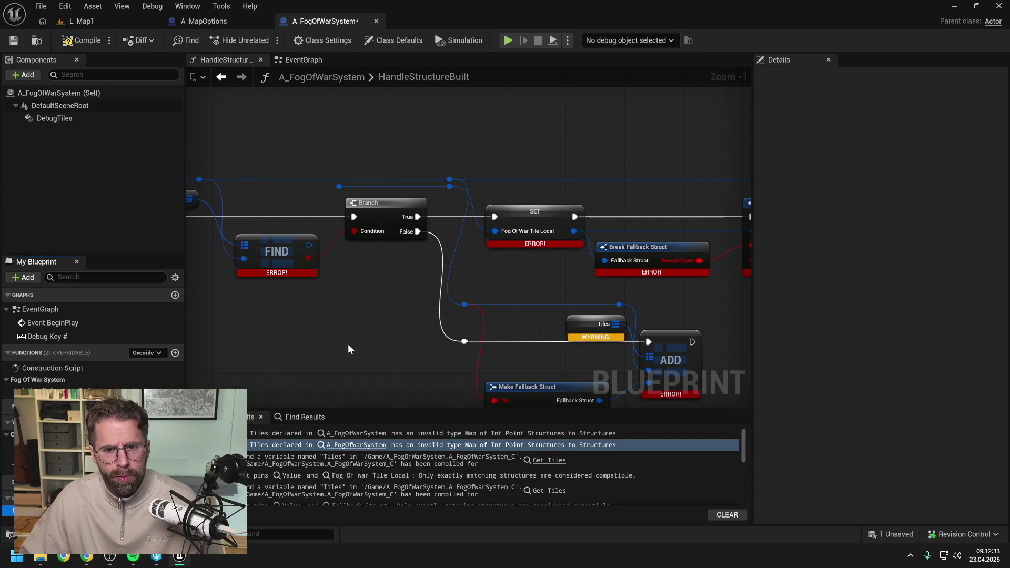
click(327, 279)
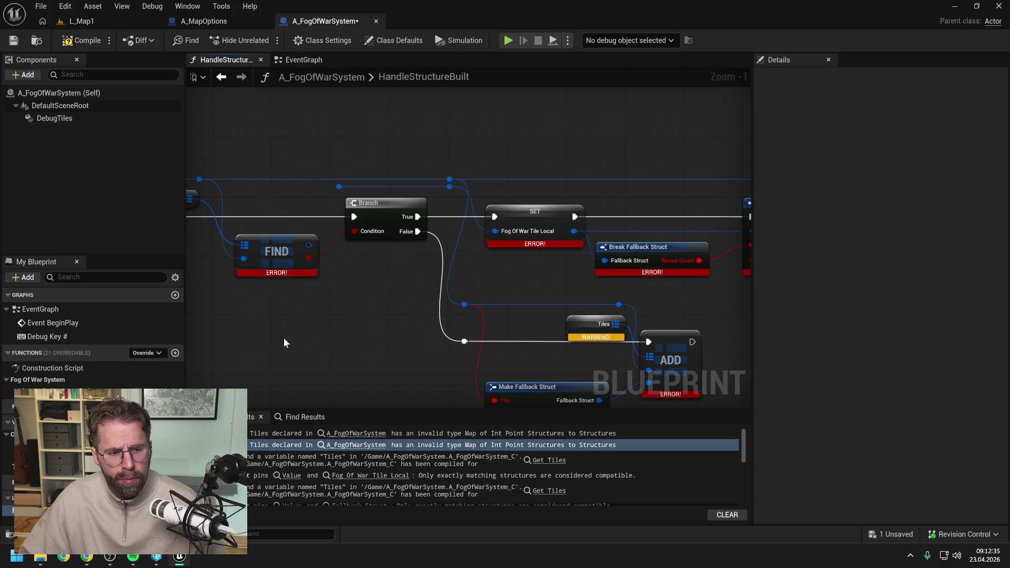
drag(309, 247, 510, 261)
click(559, 332)
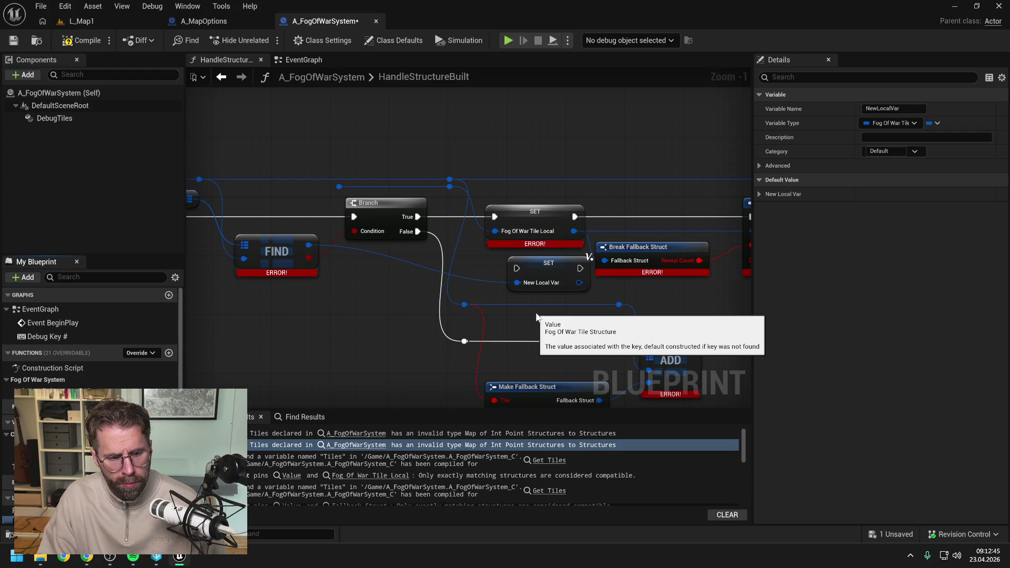
key(Return)
key(ctrl+s)
- Reroute the FIND-to-SET wire above the Branch and drive the new SET from Branch True
click(524, 269)
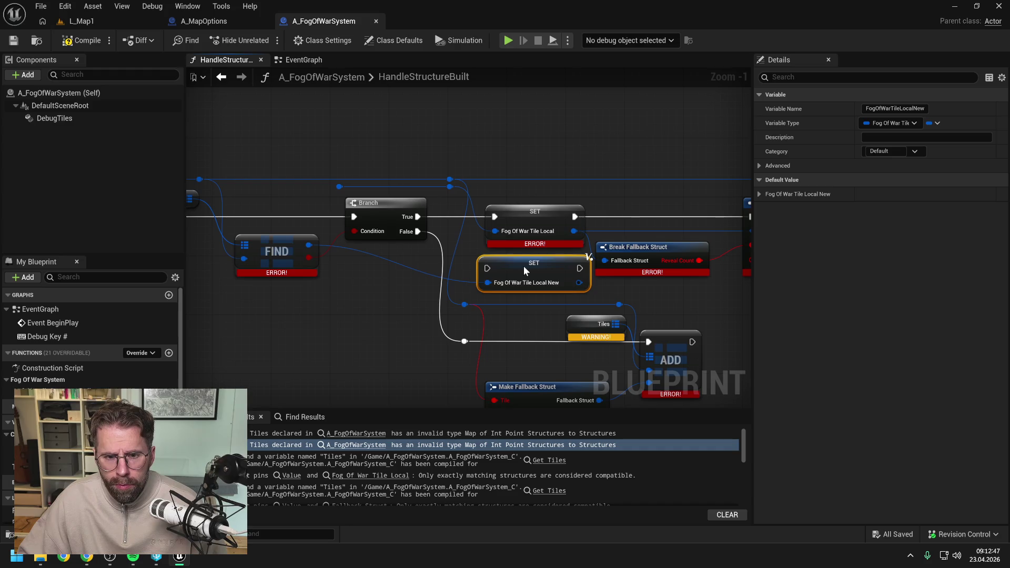
double_click(362, 251)
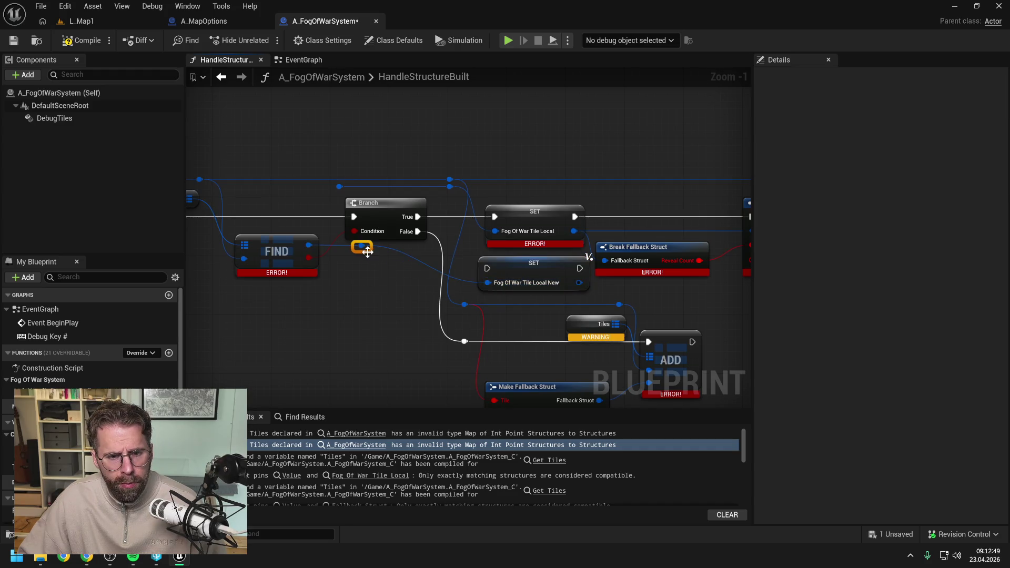
drag(367, 252, 348, 200)
double_click(368, 167)
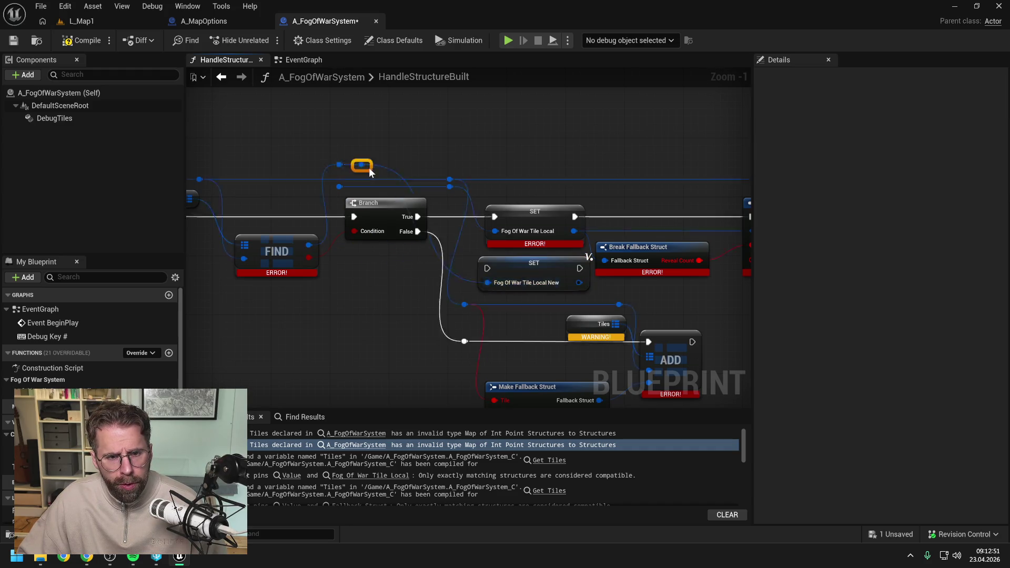
drag(451, 168, 456, 168)
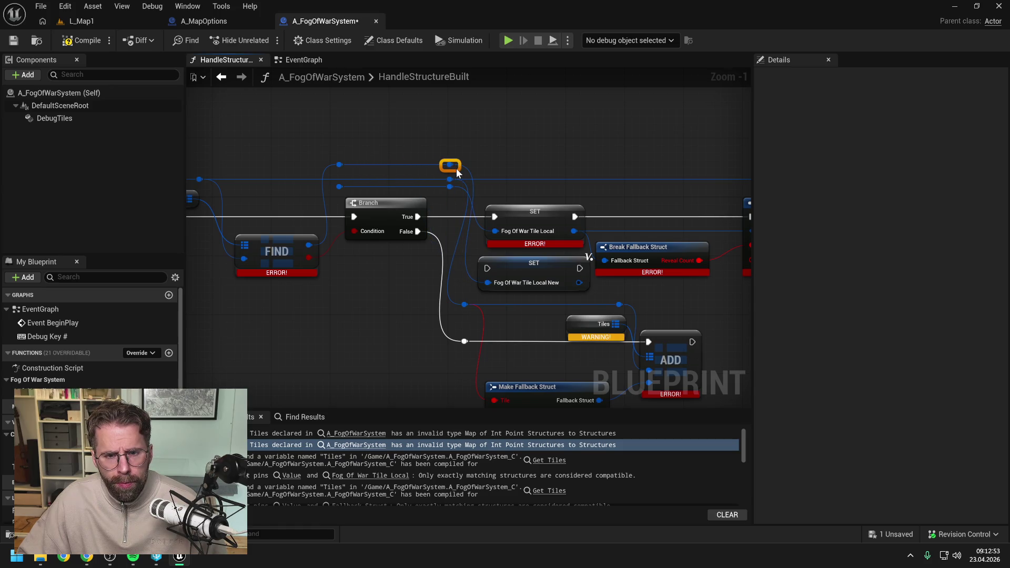
click(525, 156)
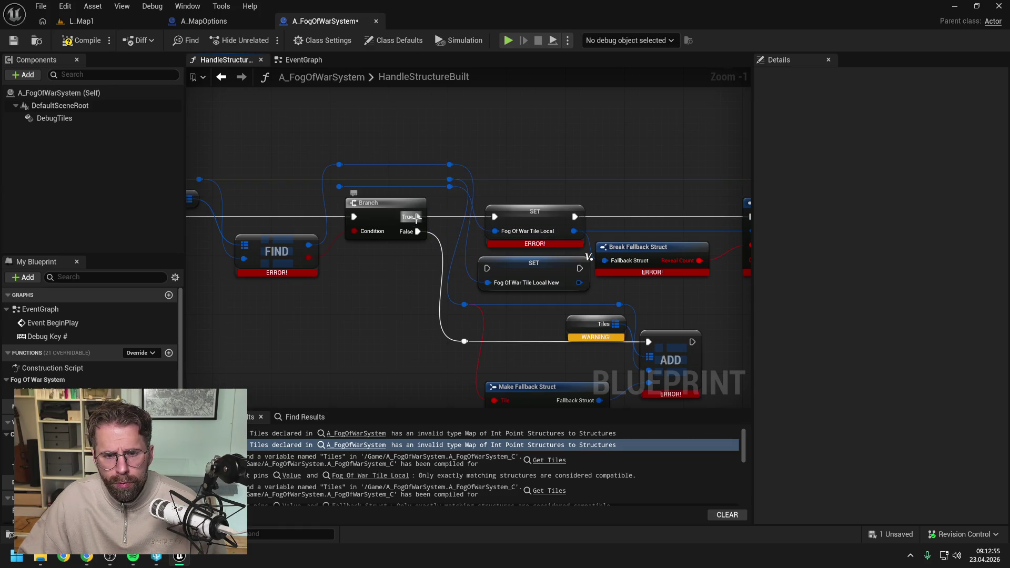
mouse_move(418, 216)
mouse_down()
mouse_move(487, 268)
mouse_move(579, 277)
mouse_move(610, 260)
mouse_move(504, 295)
mouse_up()
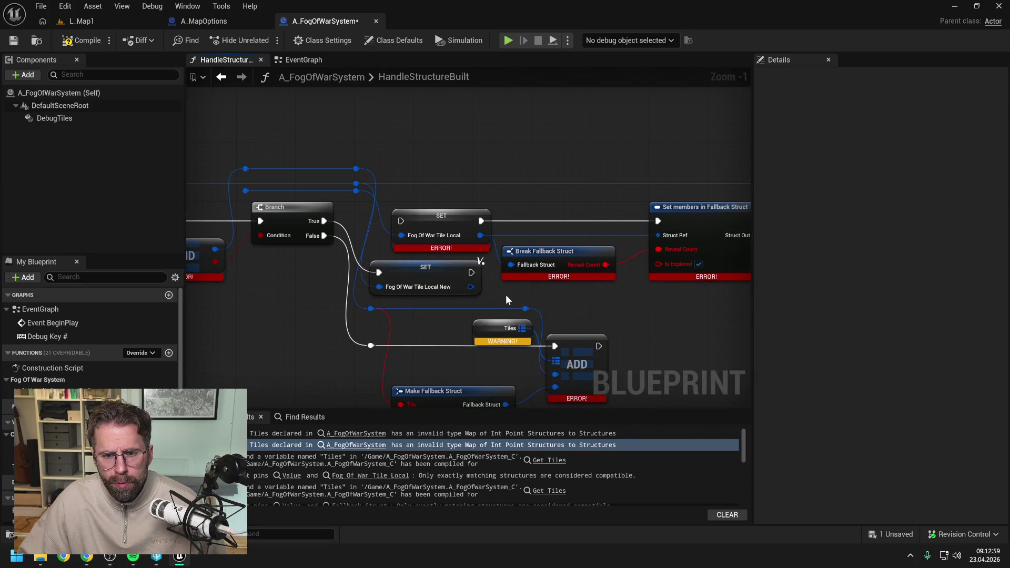
scroll(458, 289, down, 2)
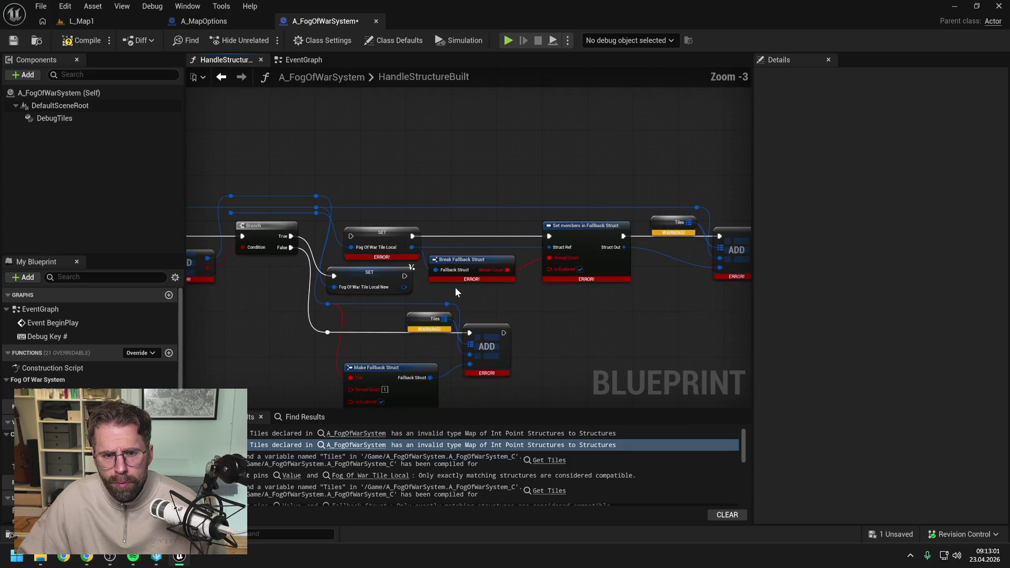
drag(388, 279, 558, 309)
- Chain a Set members in Fog Of War Tile node after the SET, exposing its Reveal Count pin
text(set mem)
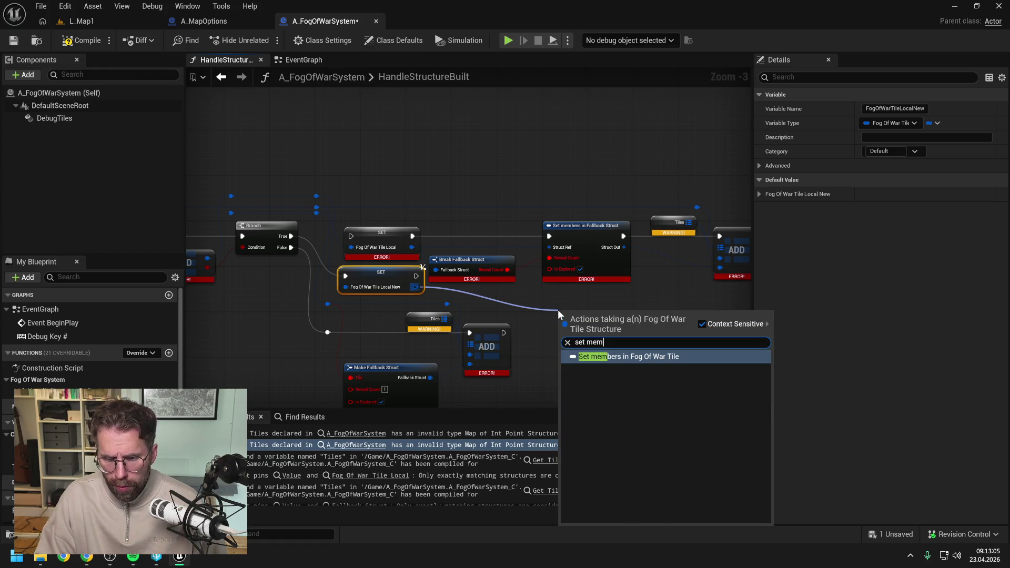
click(593, 357)
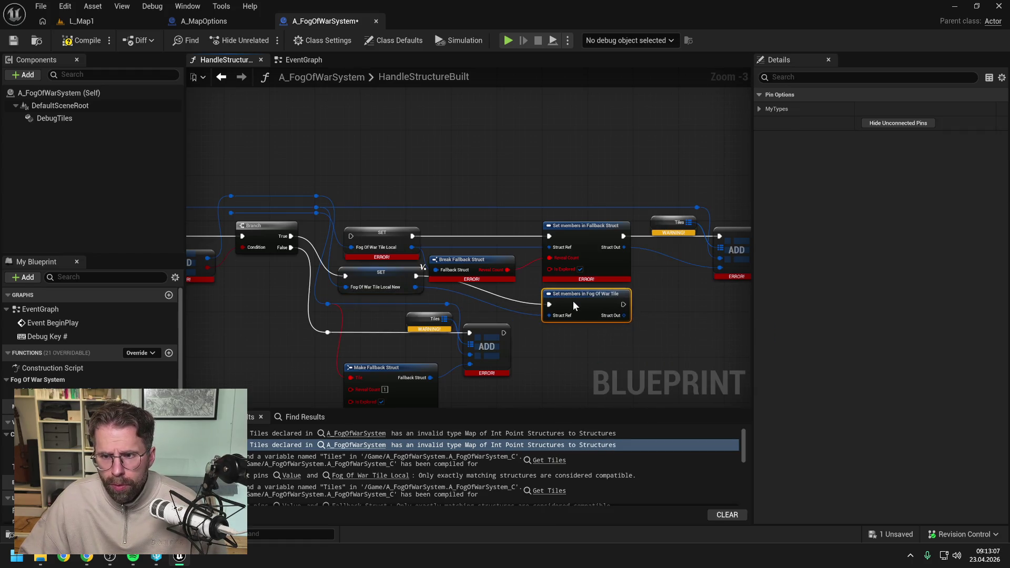
click(762, 108)
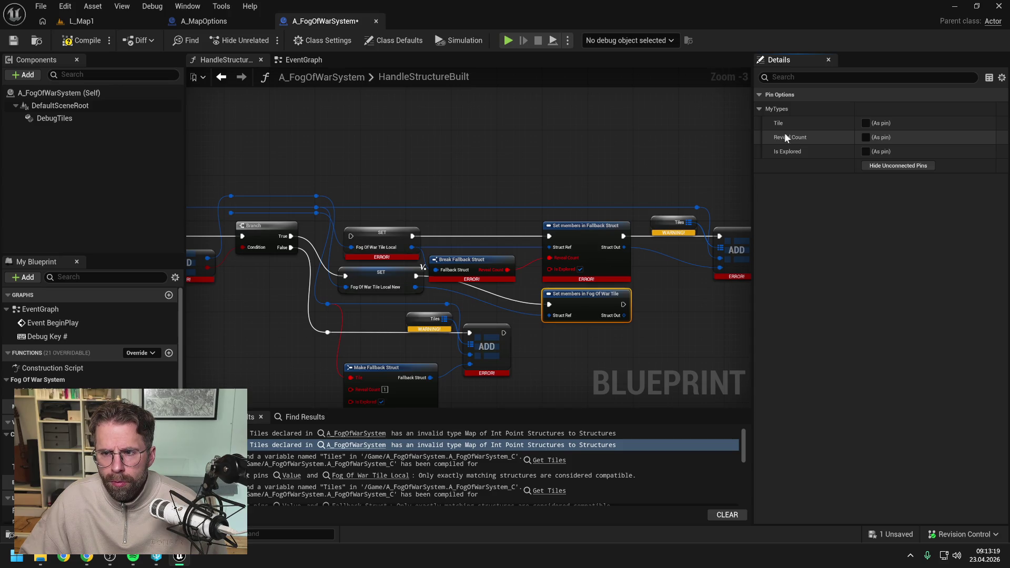
click(760, 108)
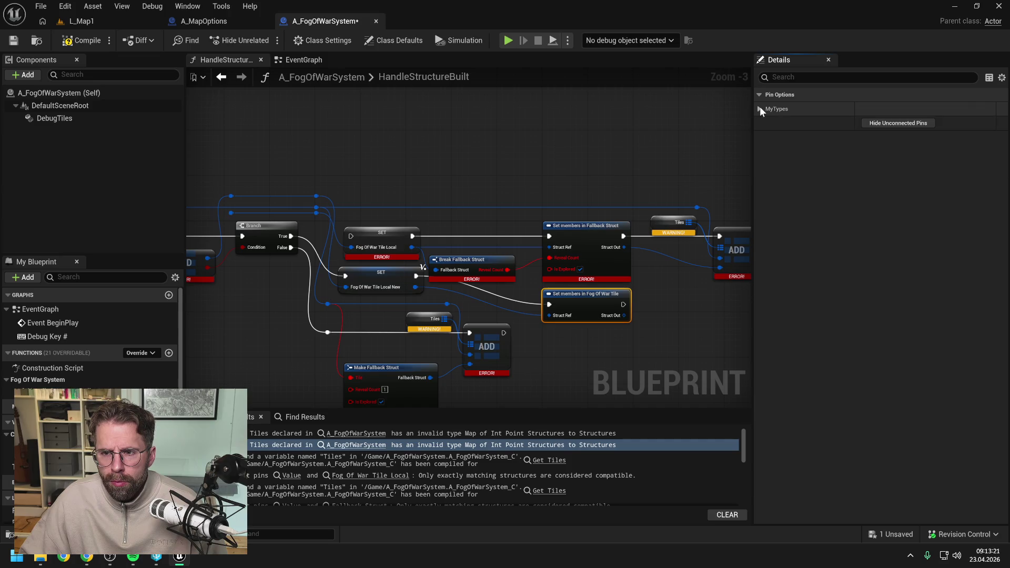
click(760, 108)
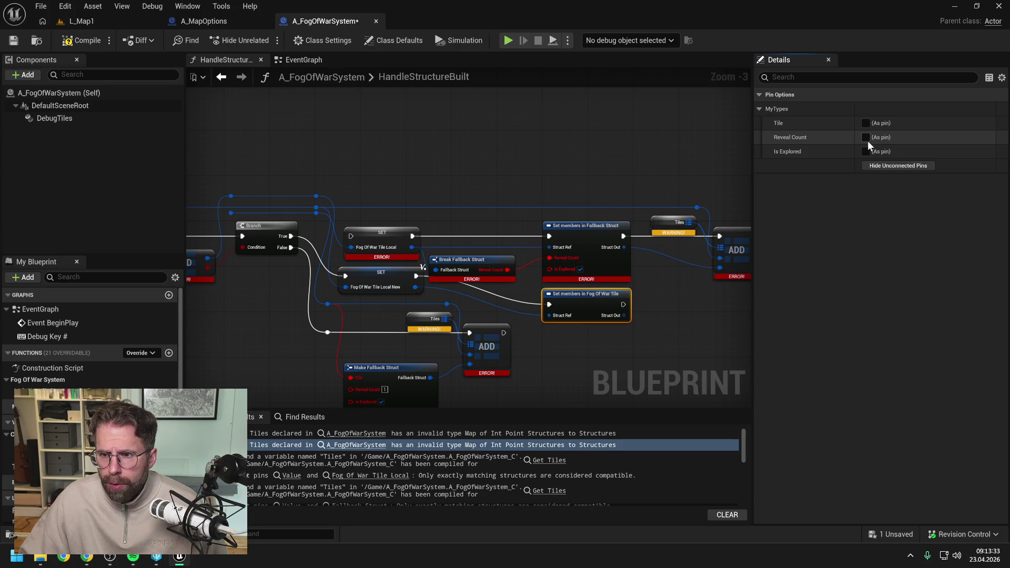
click(866, 138)
click(670, 312)
mouse_move(670, 313)
mouse_down()
mouse_move(588, 309)
mouse_move(777, 266)
mouse_move(604, 280)
mouse_move(570, 297)
mouse_move(662, 251)
mouse_up()
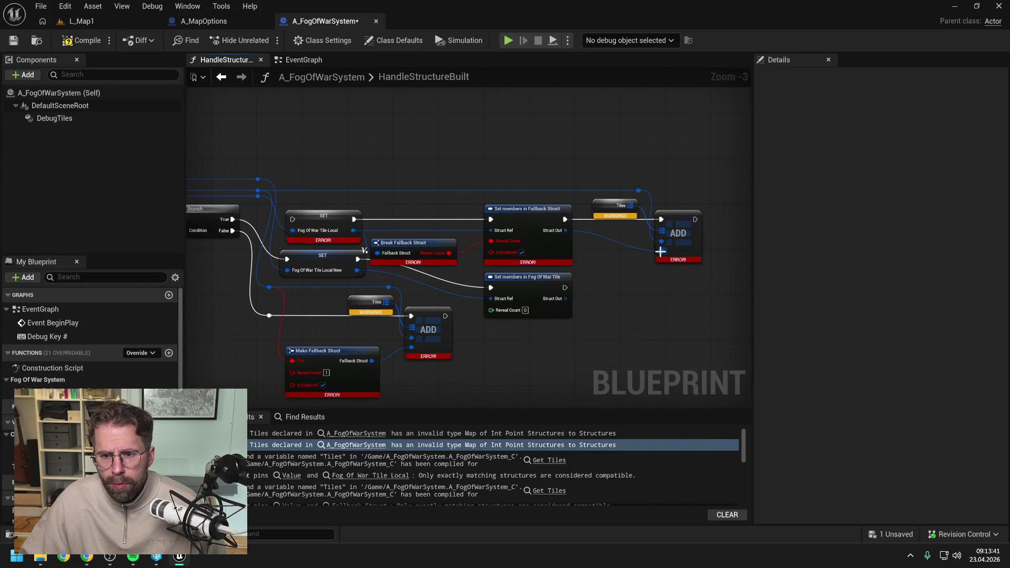
- Replace the old Tiles getter feeding ADD with a Tiles New getter and wire the Fog Of War Tile into ADD
click(600, 221)
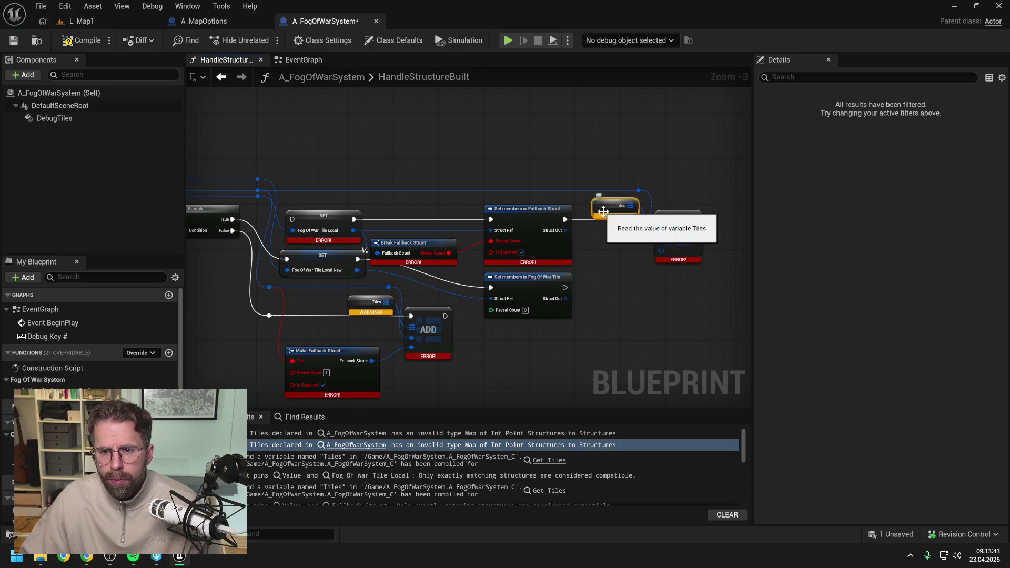
key(Delete)
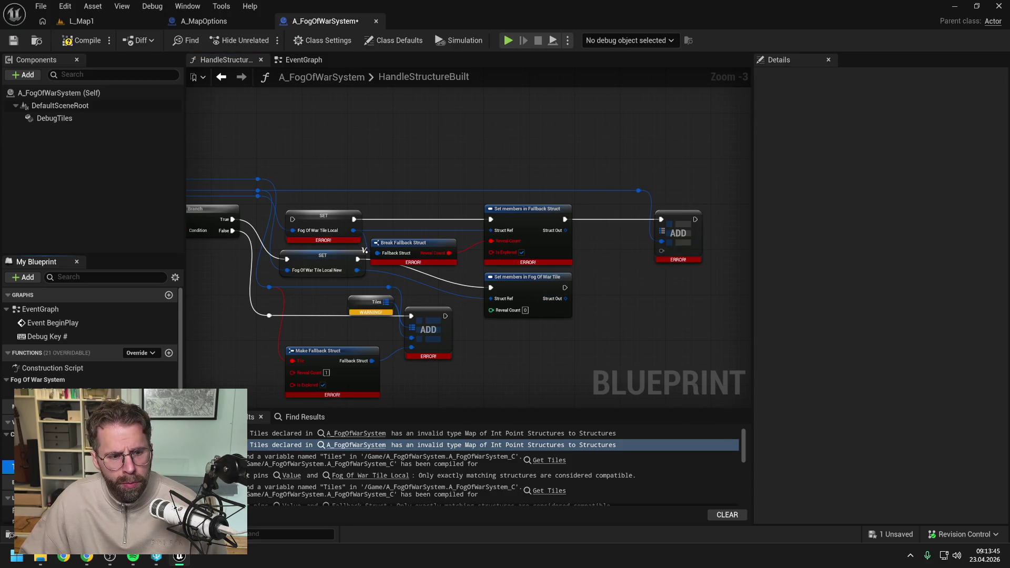
mouse_move(8, 467)
mouse_down()
mouse_move(581, 199)
mouse_move(662, 232)
mouse_up()
click(602, 219)
click(612, 284)
mouse_move(566, 298)
mouse_down()
mouse_move(659, 251)
mouse_move(589, 272)
mouse_move(661, 220)
mouse_up()
- Delete the Set members in Fallback Struct node and move the Fog Of War Tile setter into its place
click(543, 219)
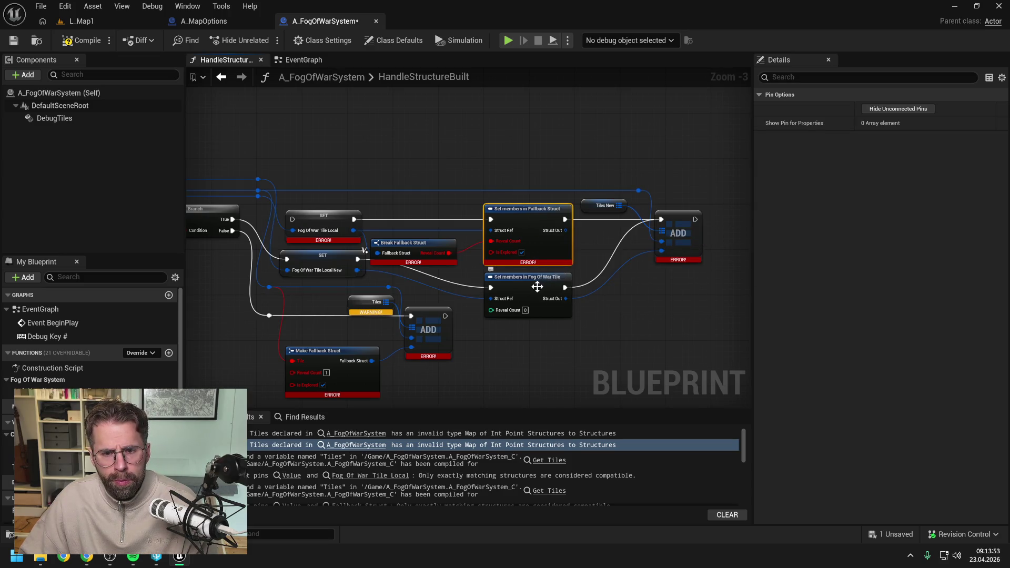
key(Delete)
mouse_move(525, 281)
mouse_down()
mouse_move(535, 220)
mouse_move(525, 213)
mouse_up()
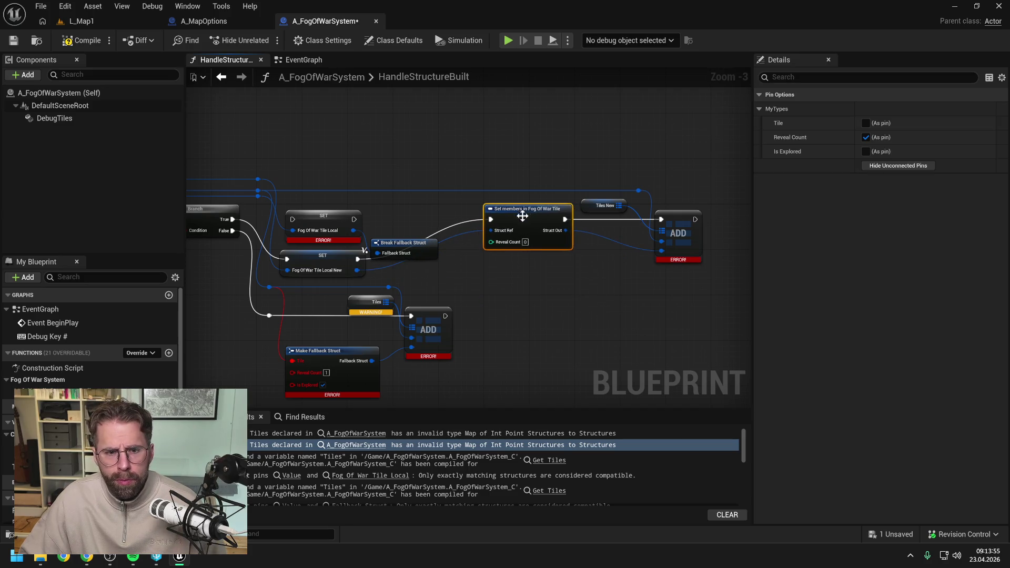
drag(452, 282, 534, 278)
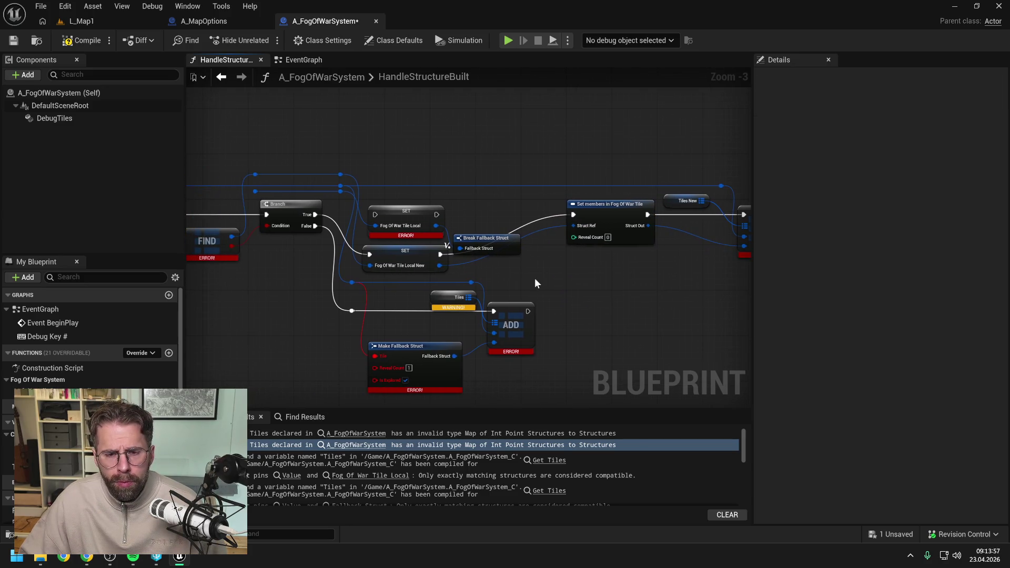
- Add a Break Fog Of War Tile from Fog Of War Tile Local New and wire its Reveal Count into Set members
drag(440, 265, 504, 268)
text(break)
key(Return)
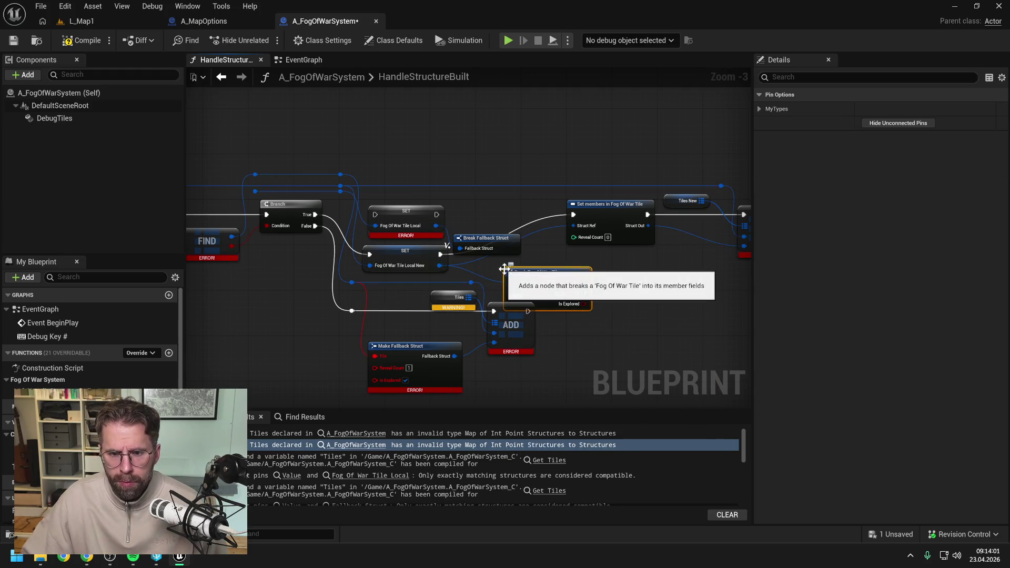
click(621, 282)
drag(583, 293, 573, 237)
- Delete the Break Fallback Struct and old SET Fog Of War Tile Local nodes
click(495, 238)
key(Delete)
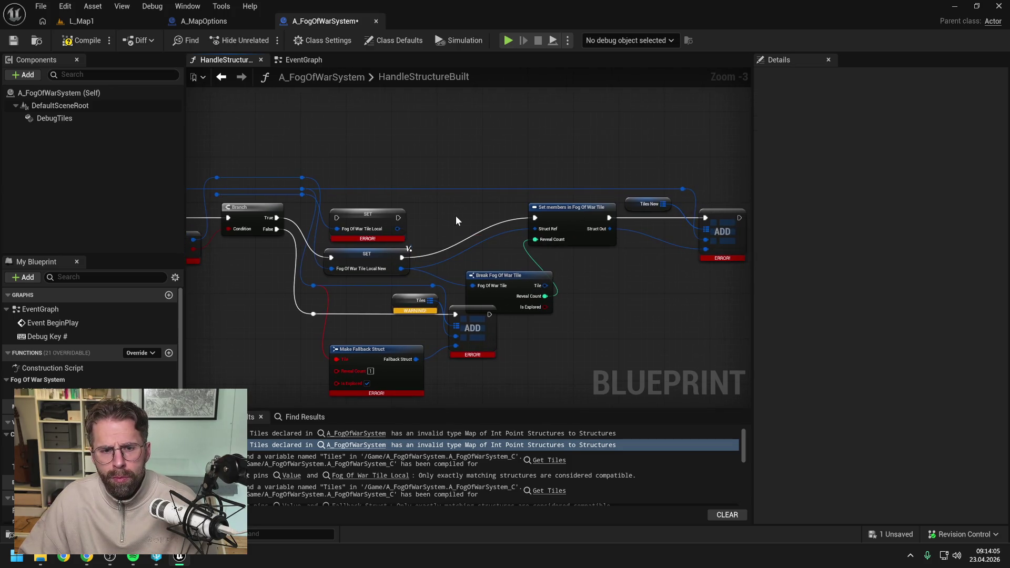
click(370, 218)
key(Delete)
- Tidy the Set members, SET and Break nodes and remove the unused reroute knot above the Branch
mouse_move(444, 172)
mouse_down()
mouse_move(626, 228)
mouse_move(632, 247)
mouse_up()
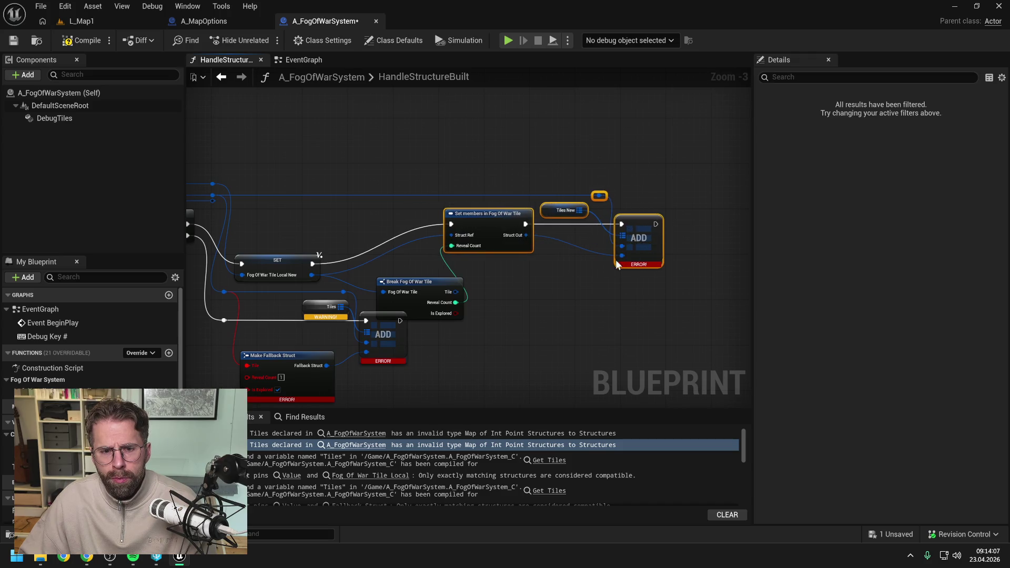
drag(467, 285, 529, 286)
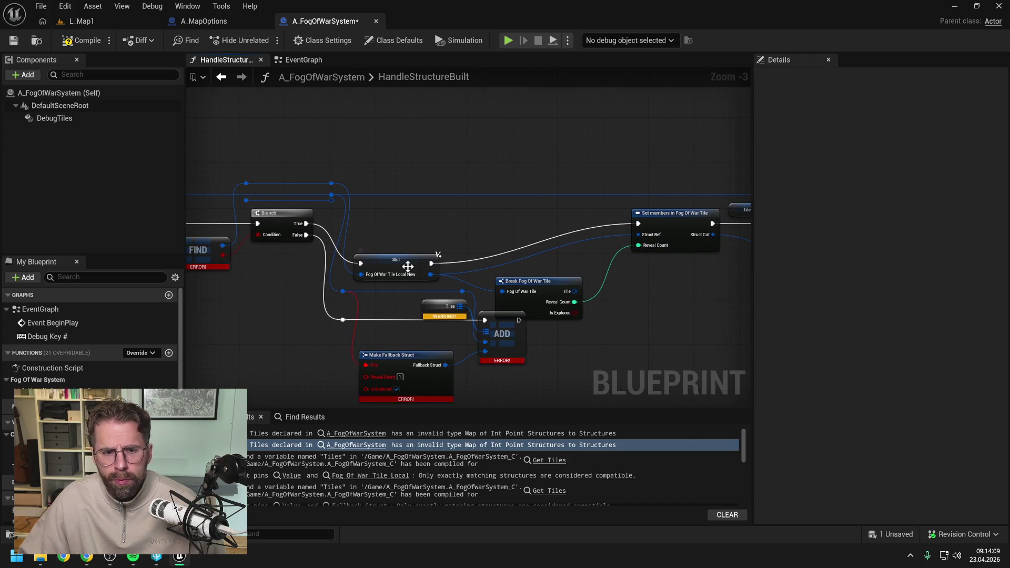
drag(408, 265, 412, 223)
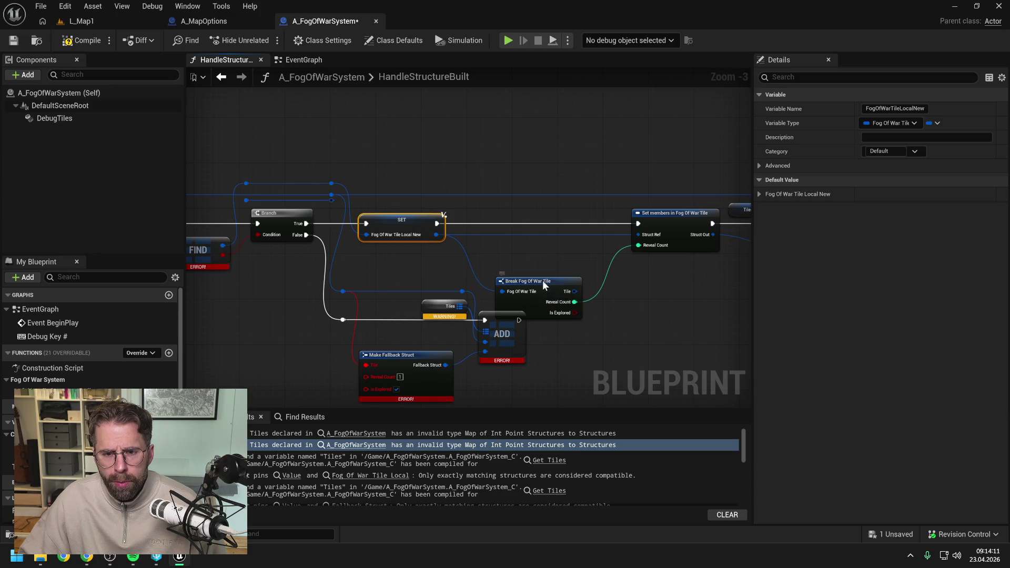
drag(549, 284, 523, 251)
click(425, 270)
drag(424, 270, 532, 267)
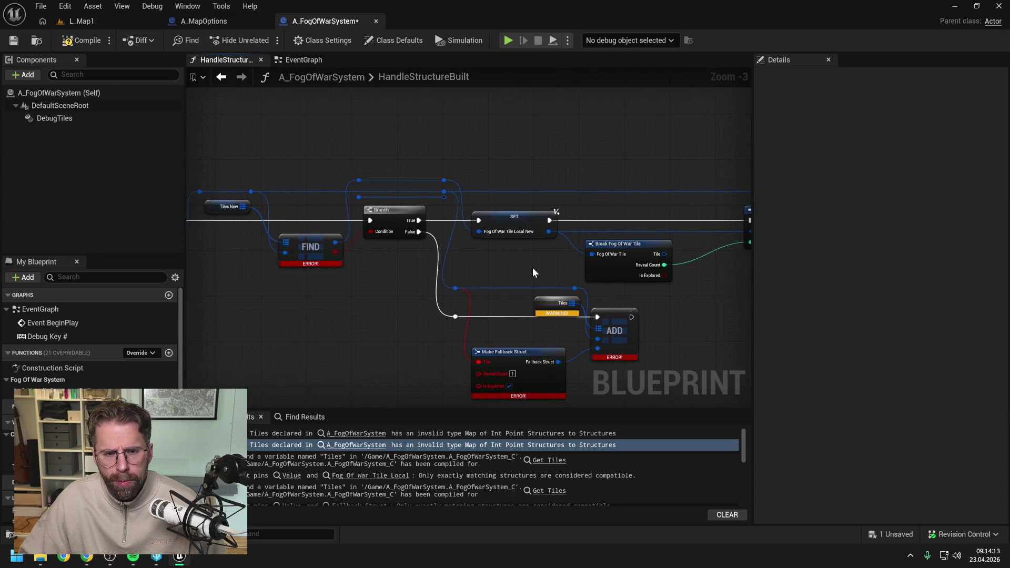
click(360, 198)
key(Delete)
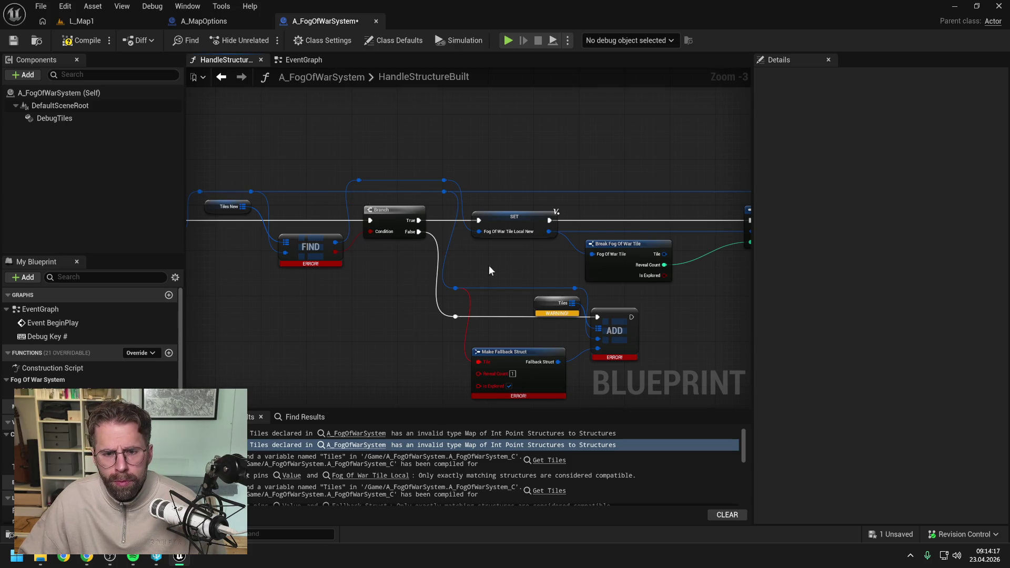
- Connect a Tiles New getter to the lower ADD's map input, deleting the old Tiles getter
drag(496, 269, 397, 234)
mouse_move(52, 467)
mouse_down()
mouse_move(318, 334)
mouse_move(385, 264)
mouse_move(500, 293)
mouse_up()
click(421, 284)
click(490, 289)
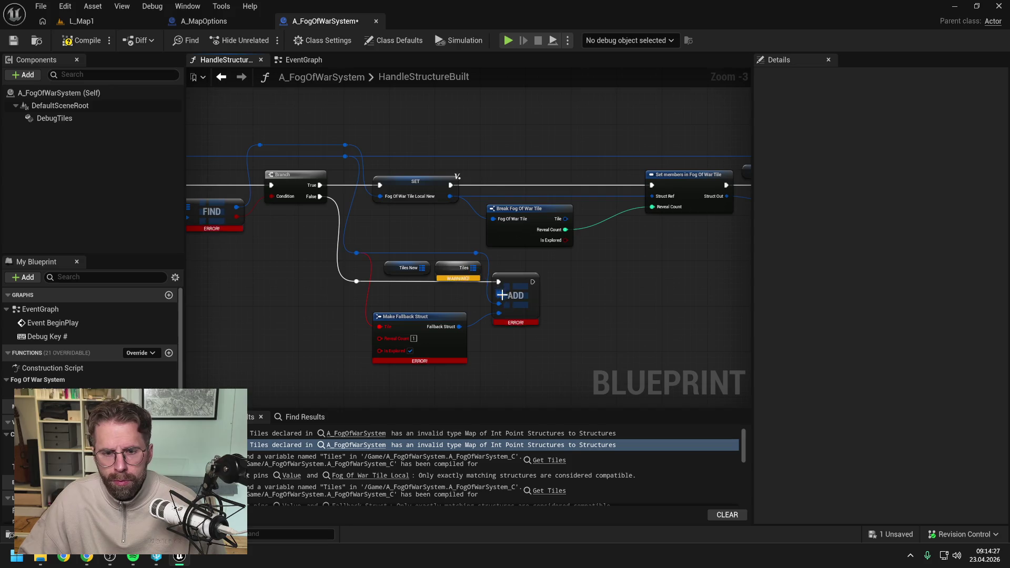
alt+click(499, 313)
drag(427, 270, 498, 292)
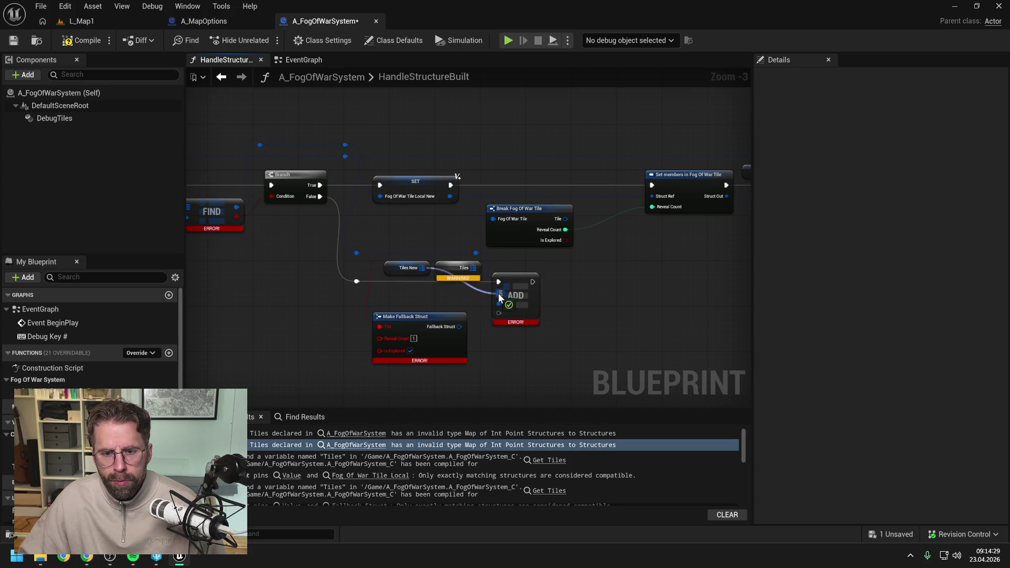
click(456, 267)
key(Delete)
mouse_move(393, 269)
mouse_down()
mouse_move(439, 269)
mouse_move(439, 287)
mouse_move(449, 280)
mouse_up()
click(408, 296)
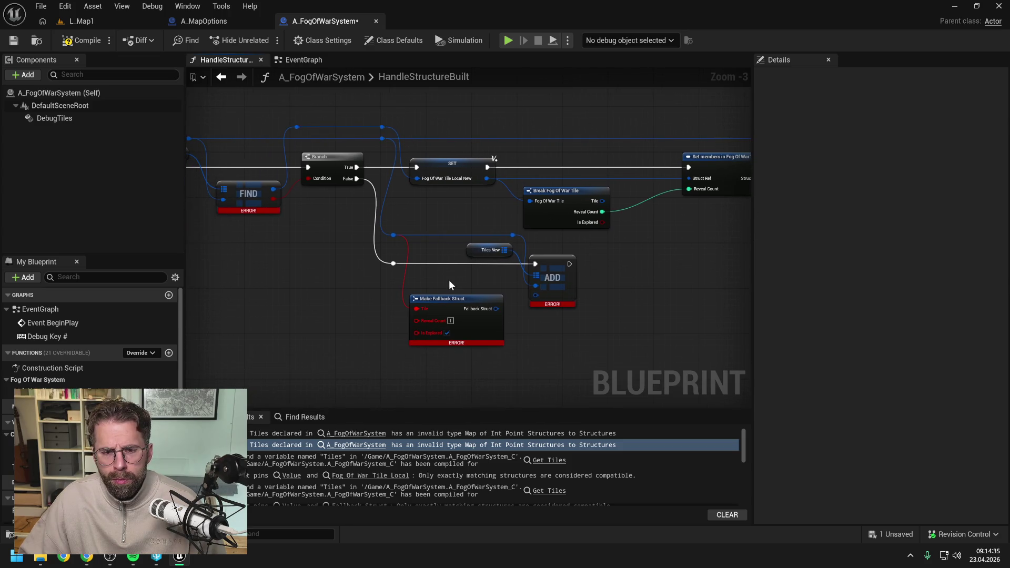
right_click(435, 375)
text(make fog)
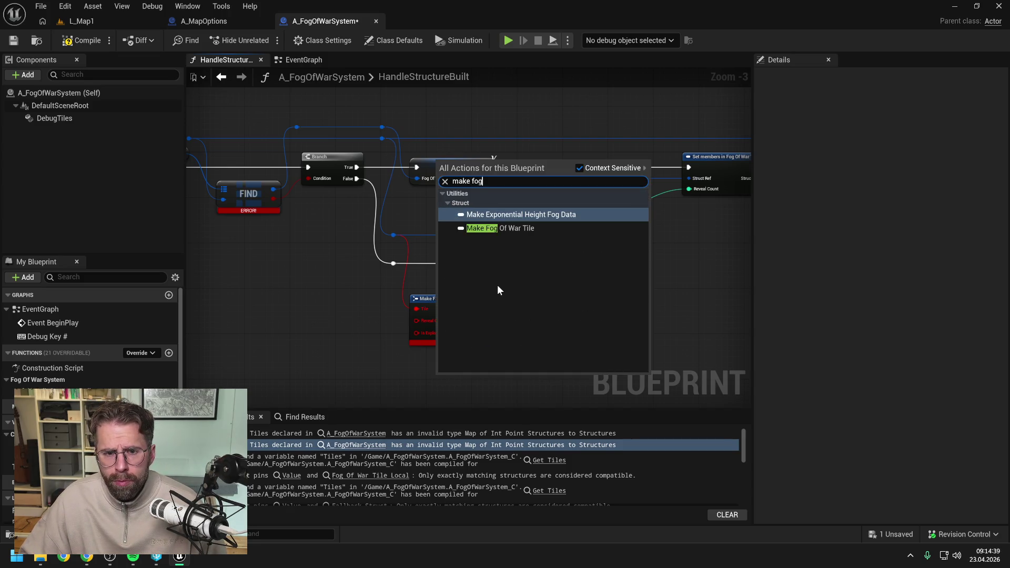
- Add a Make Fog Of War Tile node feeding the ADD, with the tile coordinate in its Tile input
click(514, 228)
drag(500, 377, 475, 358)
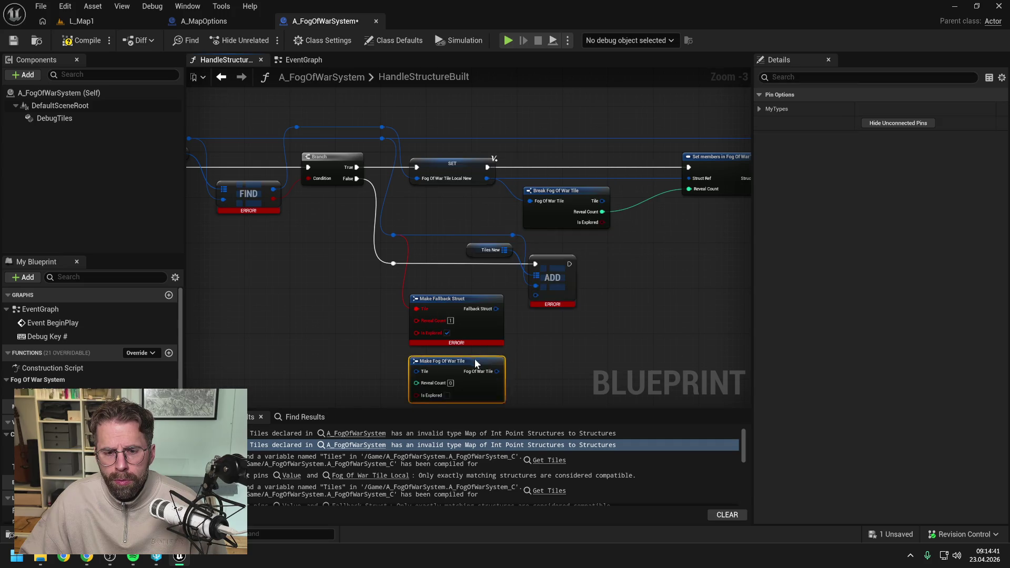
drag(468, 302, 405, 303)
drag(491, 365, 536, 293)
click(469, 325)
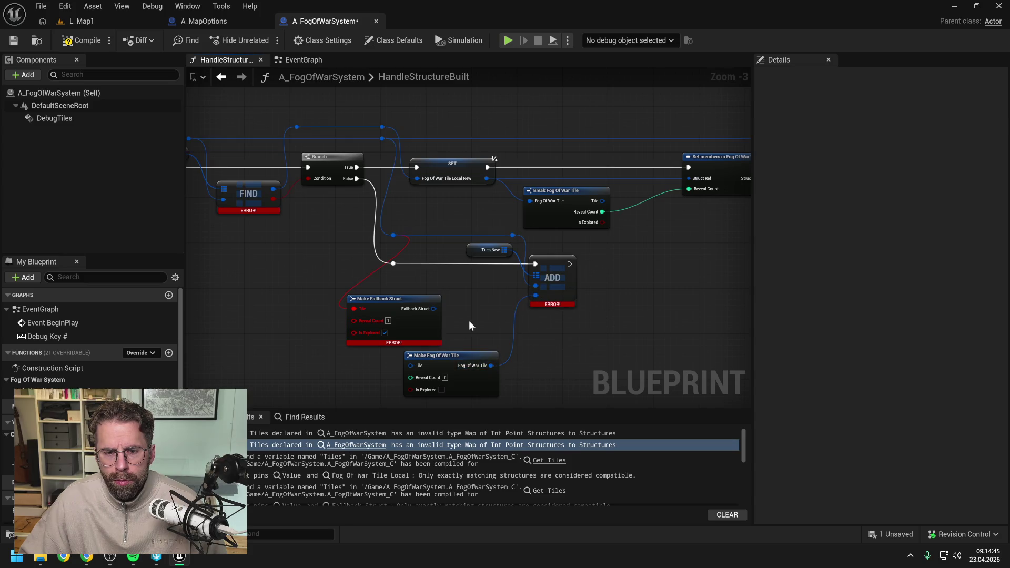
drag(393, 238, 412, 366)
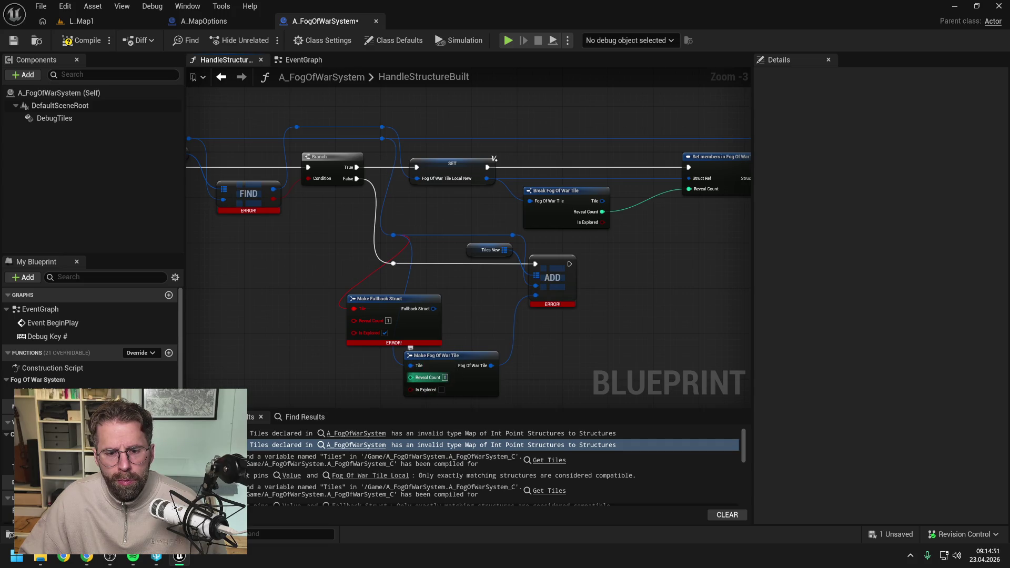
- Give it Reveal Count 1 and Is Explored, delete Make Fallback Struct, and compile
text(1)
click(442, 390)
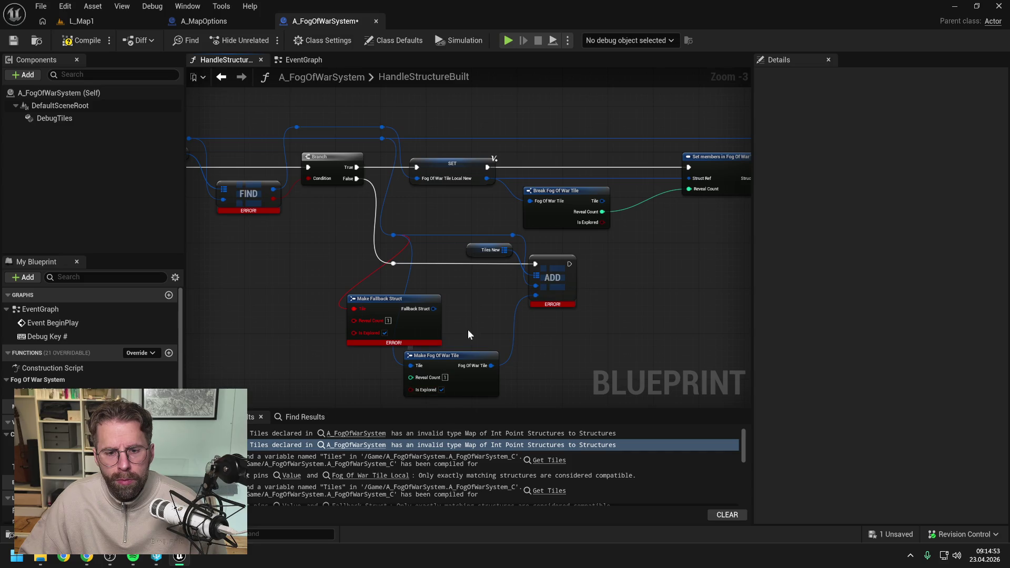
click(408, 302)
key(Delete)
drag(444, 359, 445, 285)
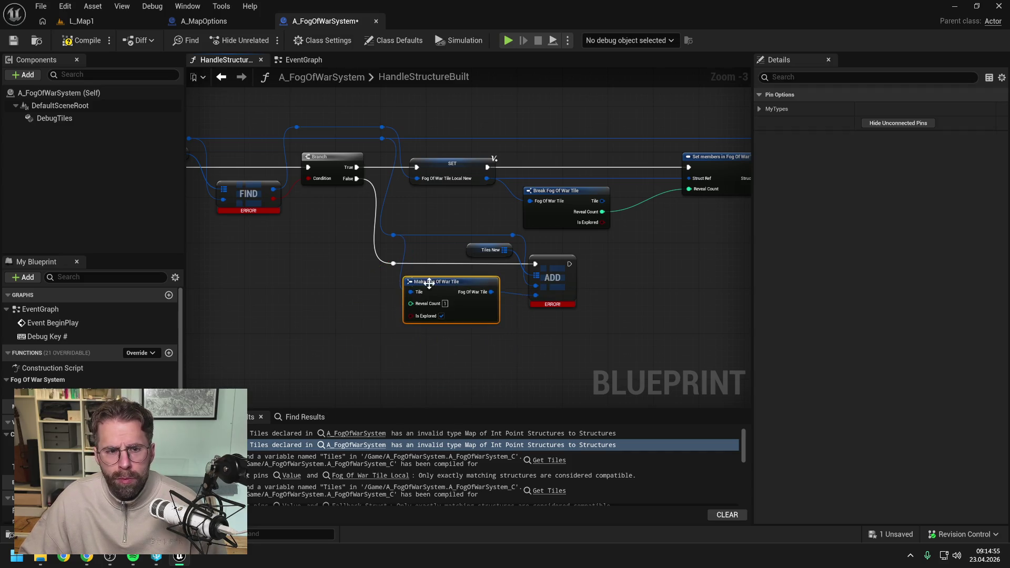
click(81, 41)
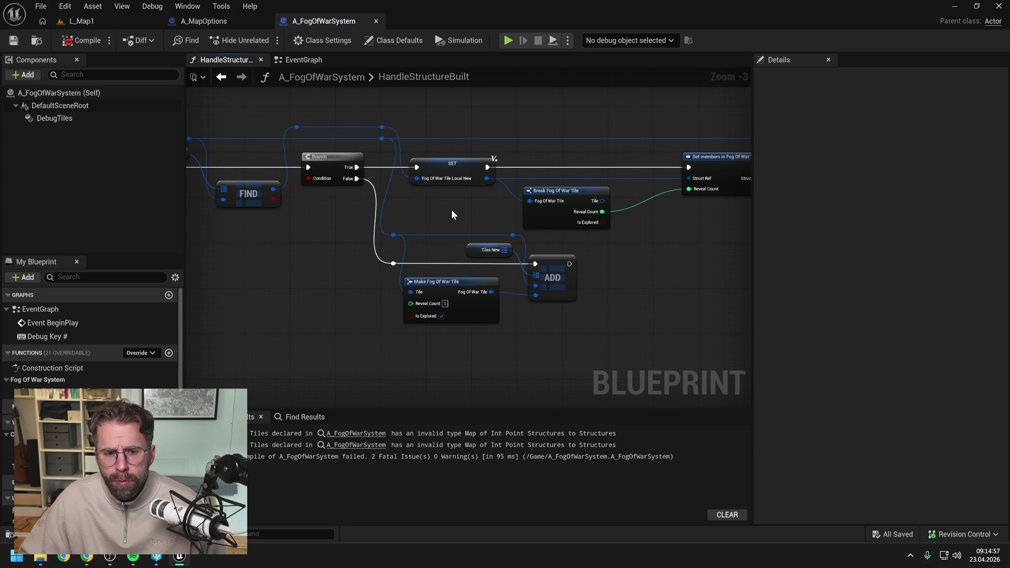
- Add an integer + node after Break's Reveal Count, feeding the sum into Set members' Reveal Count
drag(612, 260, 476, 265)
mouse_move(407, 224)
mouse_down()
mouse_move(445, 238)
mouse_move(498, 236)
mouse_move(495, 201)
mouse_up()
text(+)
key(Return)
mouse_move(710, 132)
mouse_down()
mouse_move(646, 192)
mouse_move(554, 252)
mouse_up()
click(554, 252)
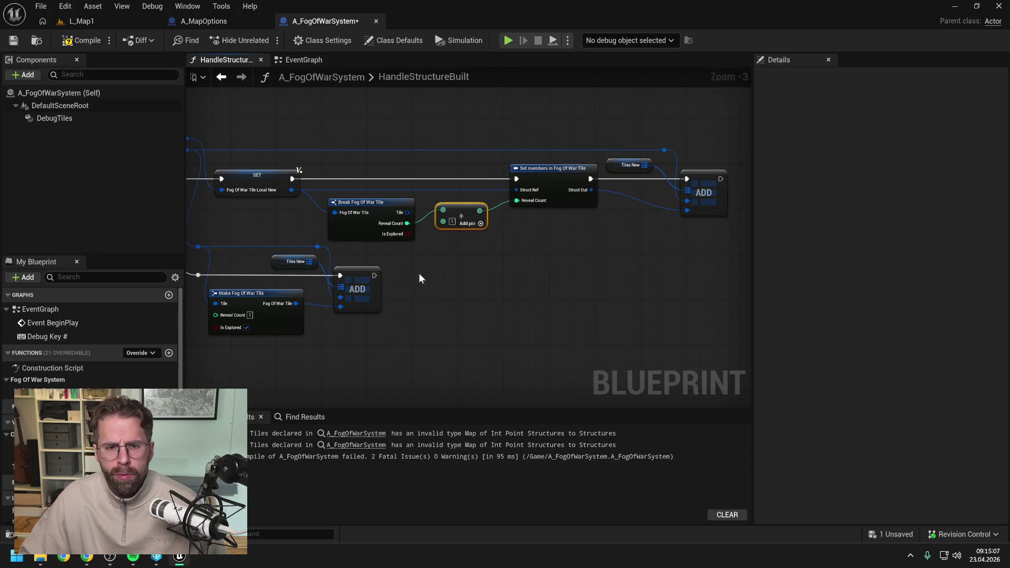
- Save, check the two compiler errors, delete the leftover blueprint entry, and recompile
mouse_move(265, 222)
mouse_down()
mouse_move(427, 224)
mouse_move(276, 227)
mouse_move(466, 272)
mouse_up()
key(ctrl+s)
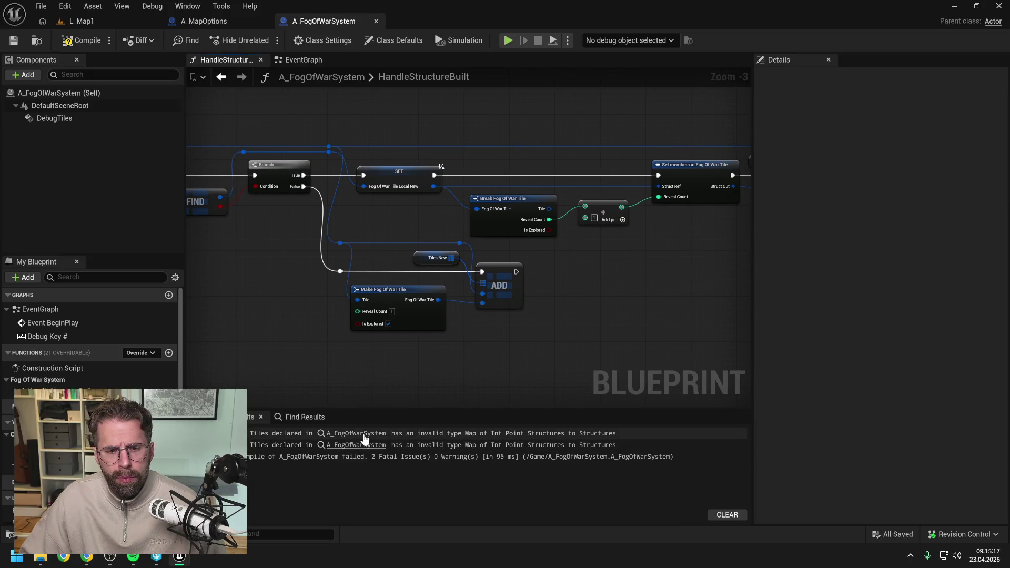
click(362, 436)
click(366, 443)
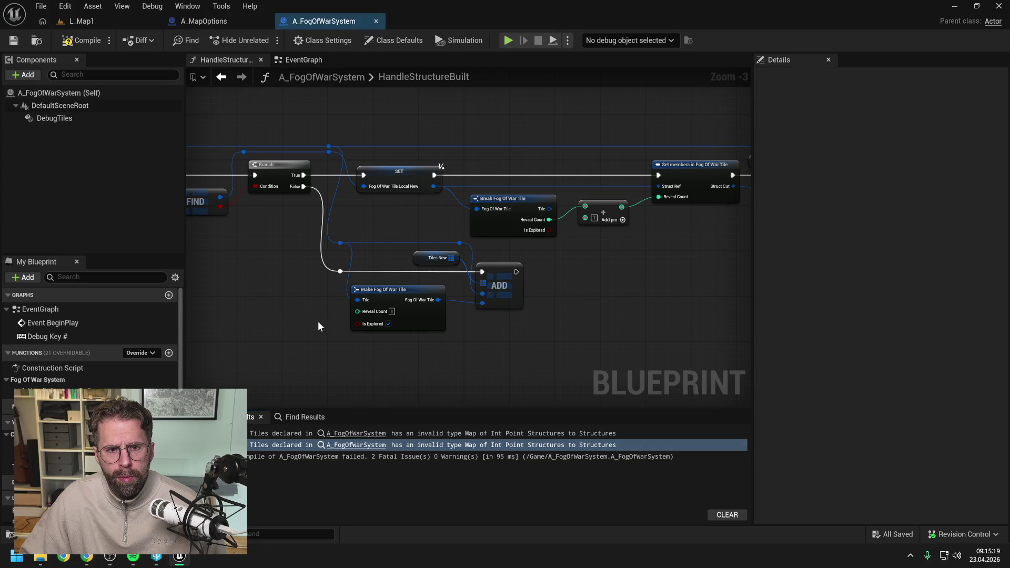
key(F7)
scroll(89, 343, down, 1)
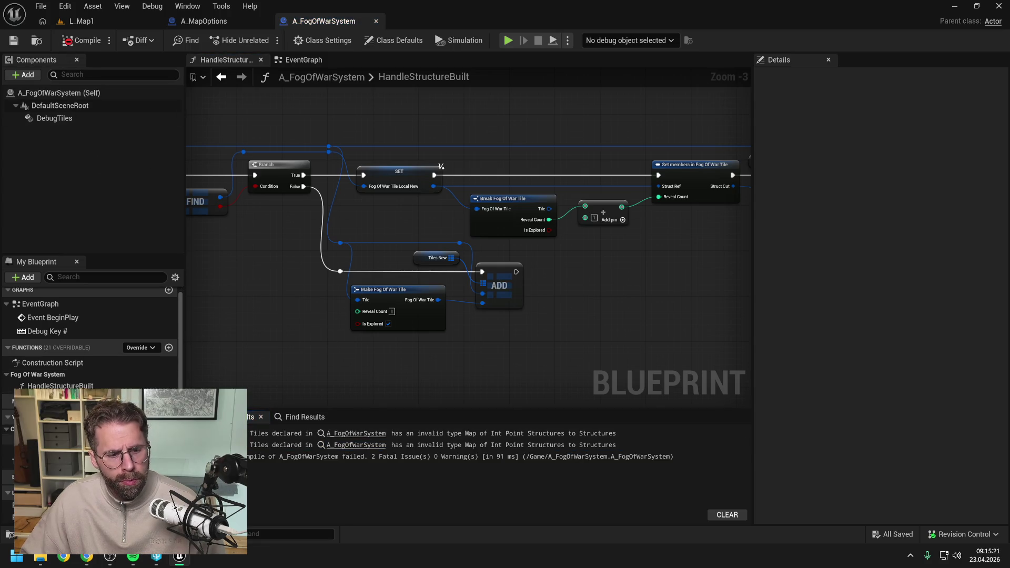
key(Delete)
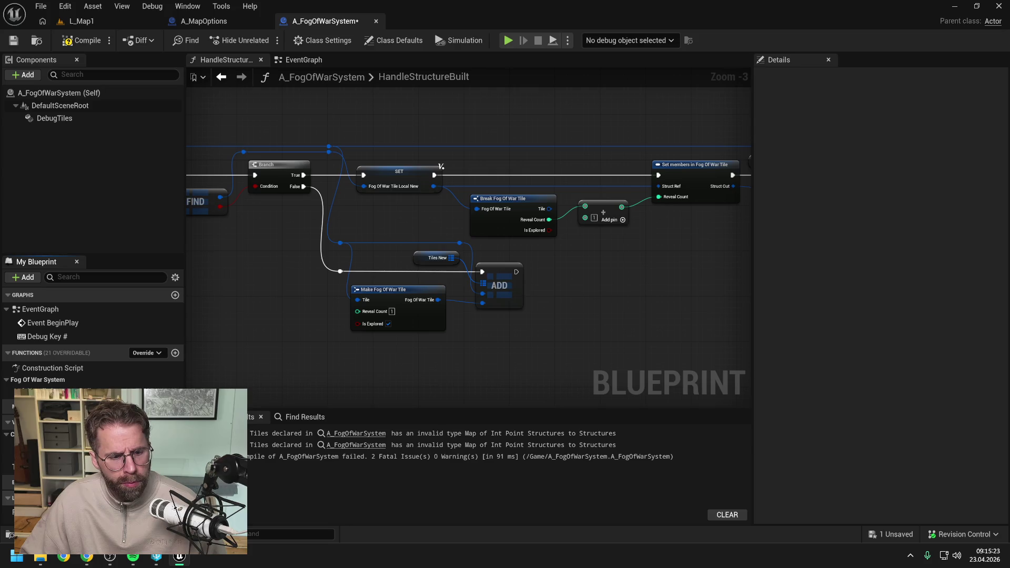
click(82, 40)
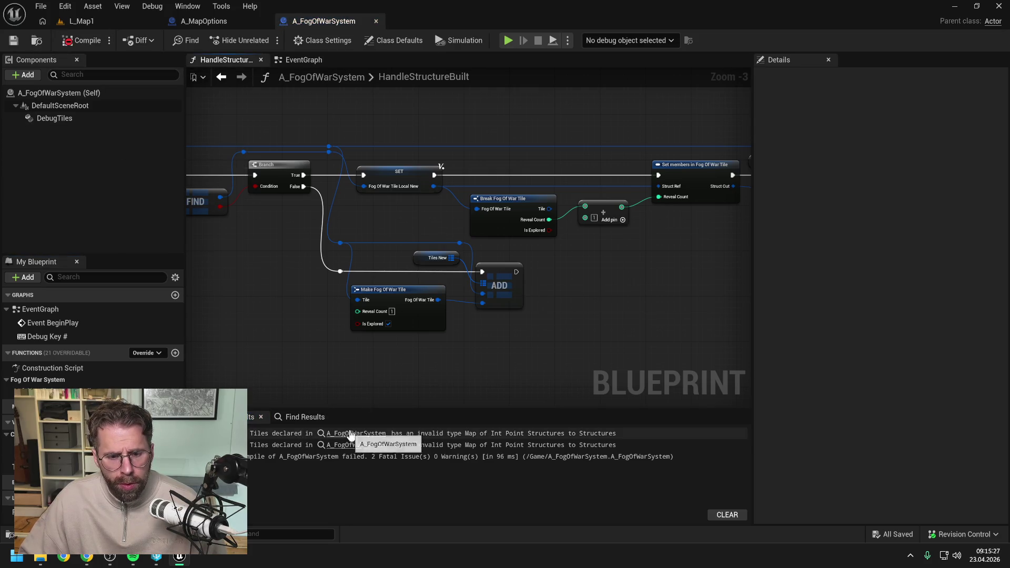
- Look over the function graph once more, then switch to the EventGraph
scroll(302, 323, down, 7)
drag(302, 321, 409, 293)
scroll(410, 294, up, 3)
click(303, 60)
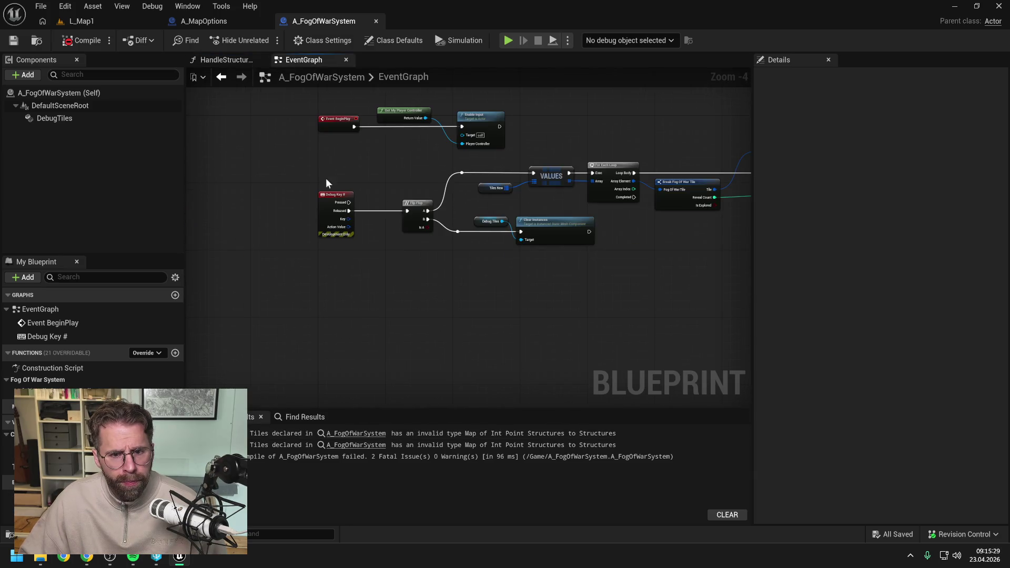
- Jump from the second compiler error to its source in HandleStructureBuilt
scroll(352, 182, down, 7)
scroll(354, 188, up, 5)
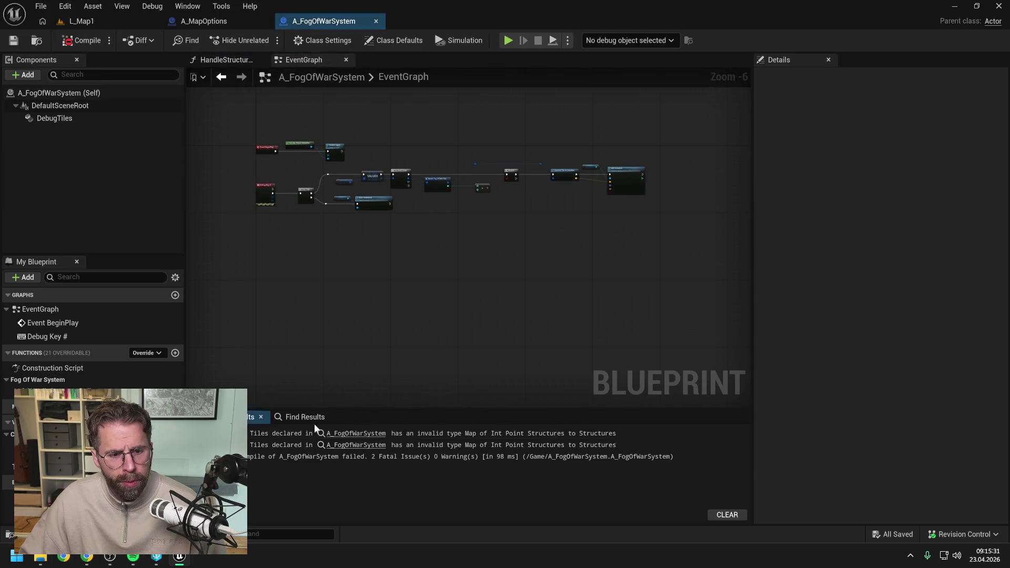
click(353, 447)
double_click(350, 446)
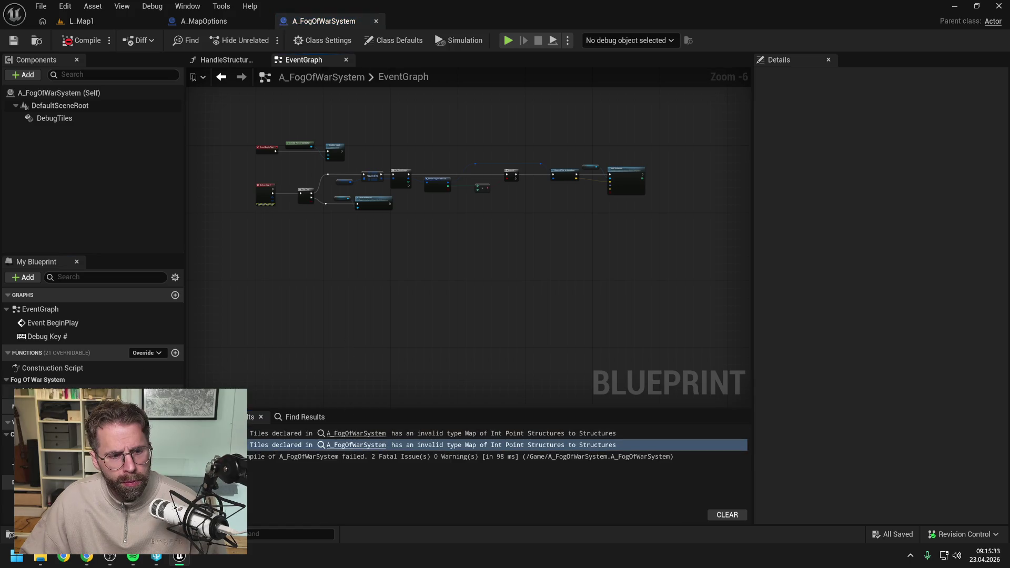
scroll(256, 267, down, 3)
scroll(540, 254, up, 5)
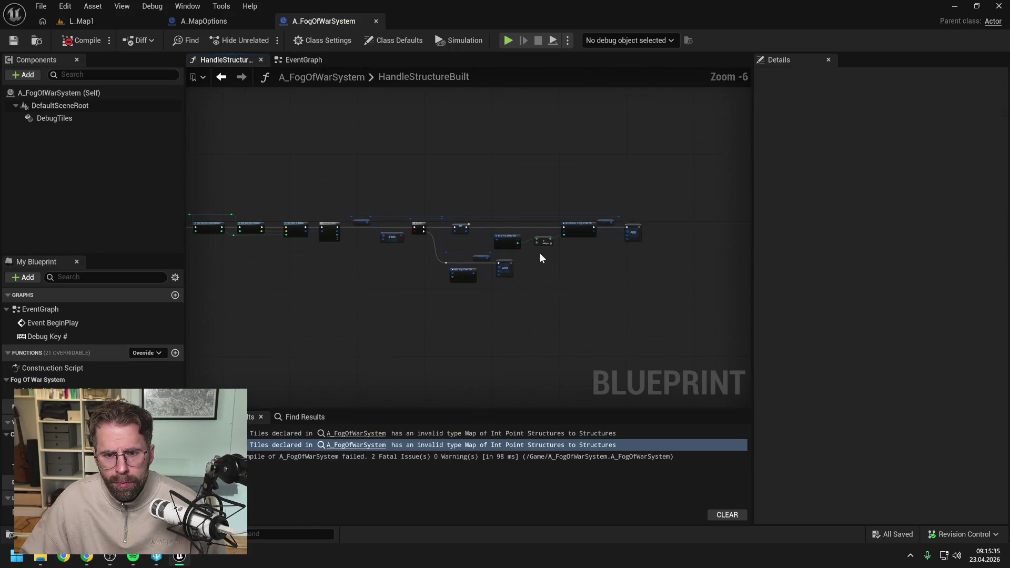
scroll(538, 262, down, 3)
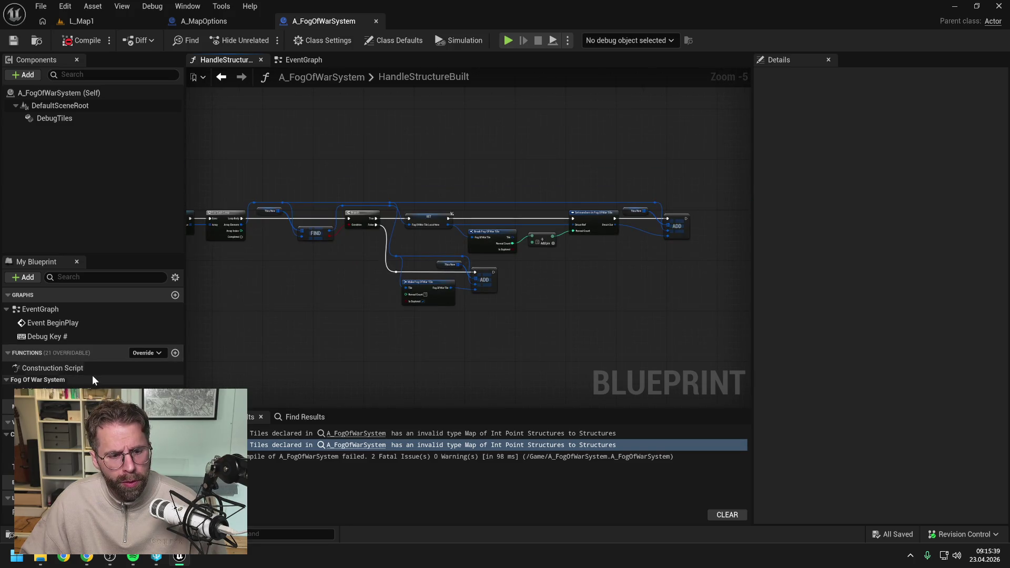
- Review the Construction Script and EventGraph, then return to HandleStructureBuilt's FogOfWarTileLocalNew variable
click(91, 392)
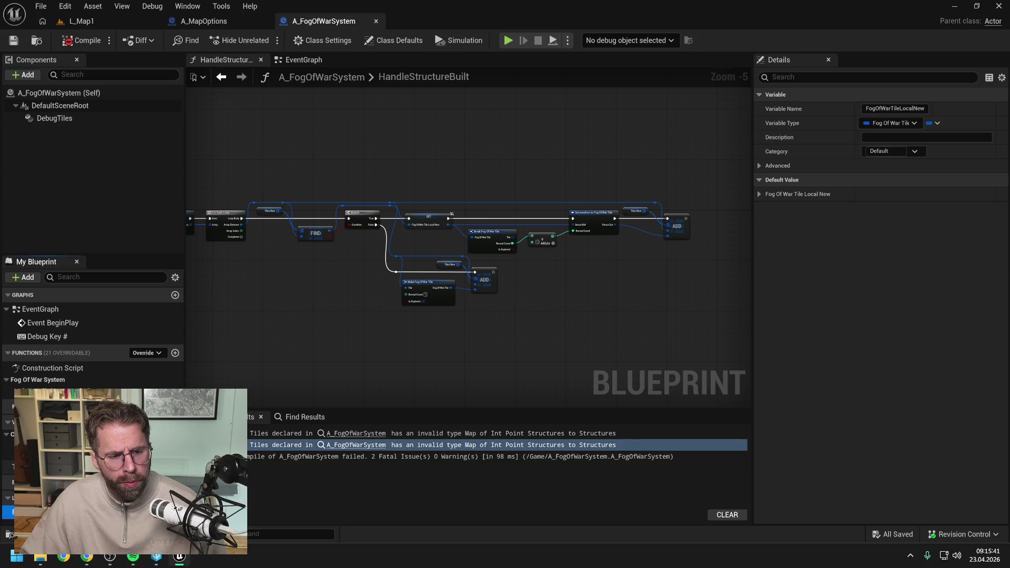
double_click(44, 370)
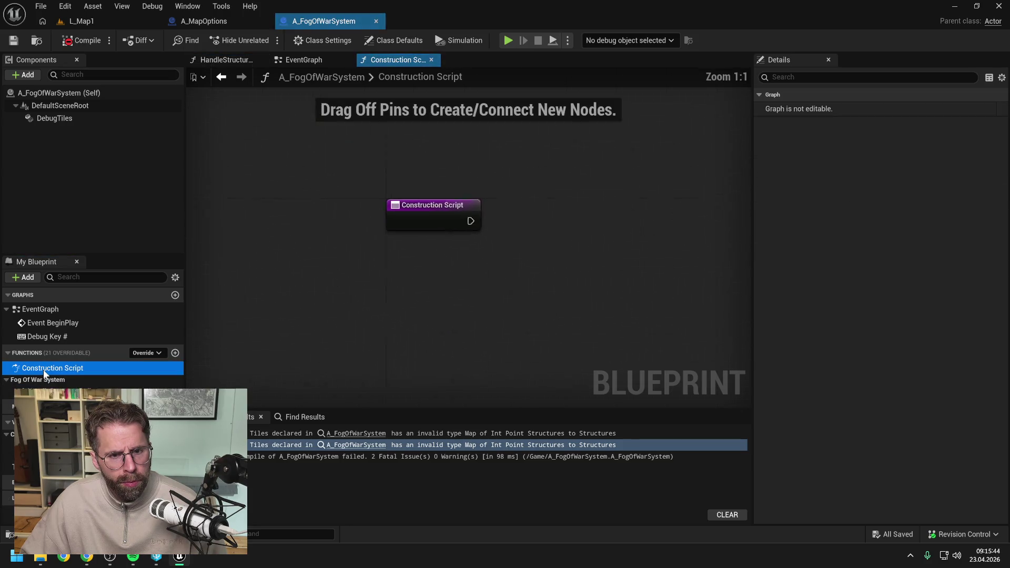
click(292, 61)
click(224, 58)
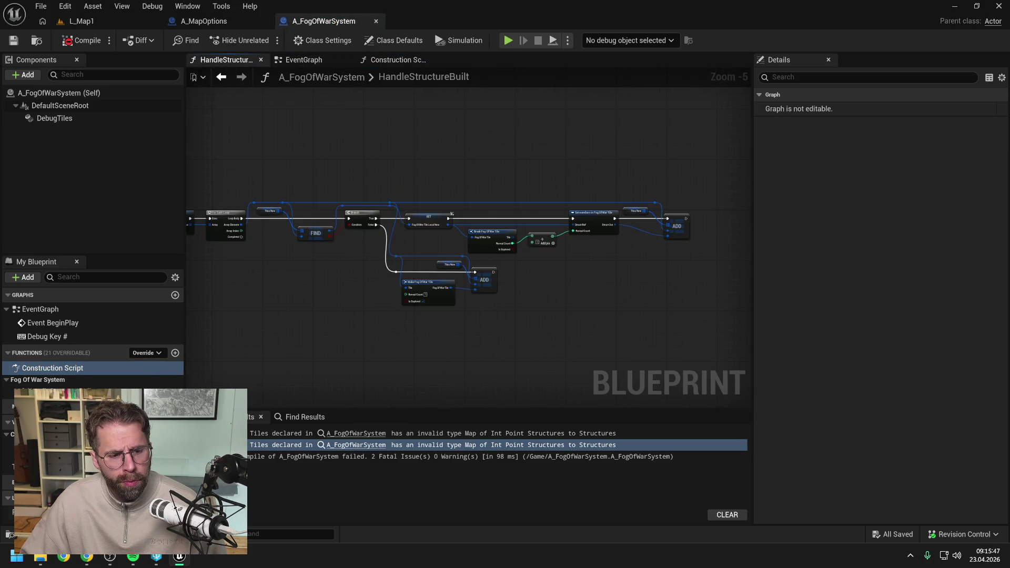
click(32, 512)
drag(279, 339, 322, 329)
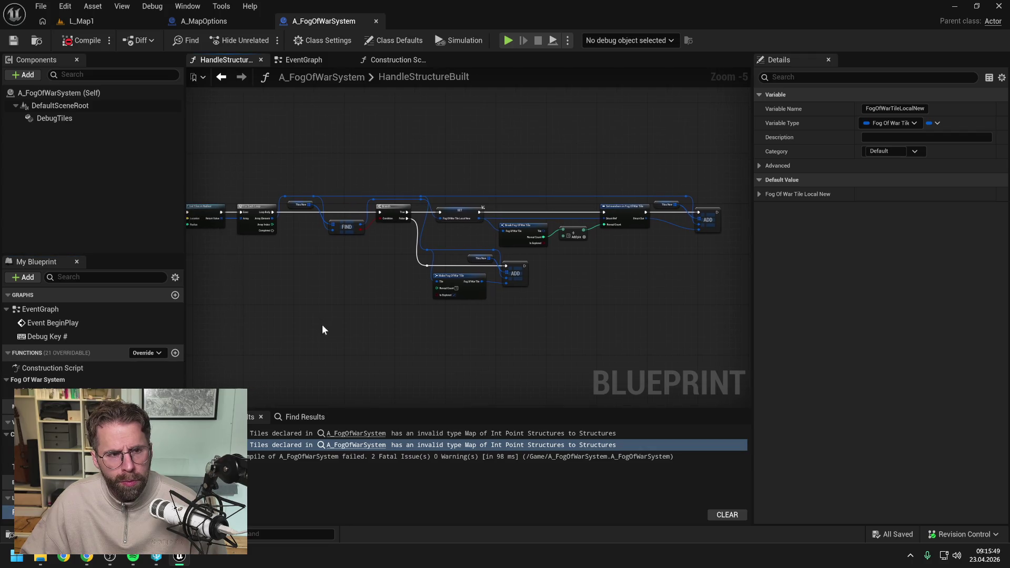
- Recompile, close the A_FogOfWarSystem editor, and bring up the Content Drawer
click(68, 40)
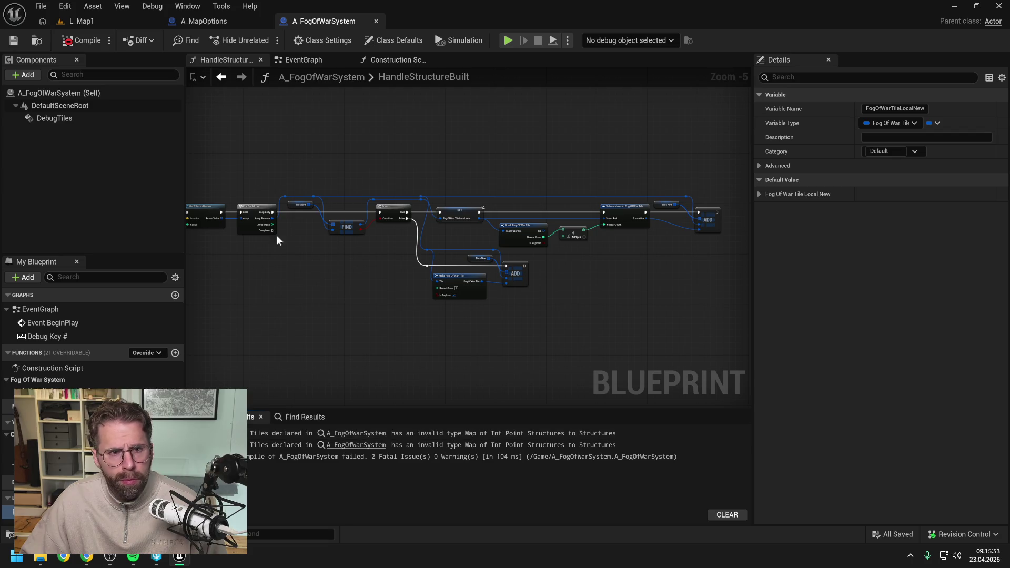
click(376, 21)
key(ctrl+space)
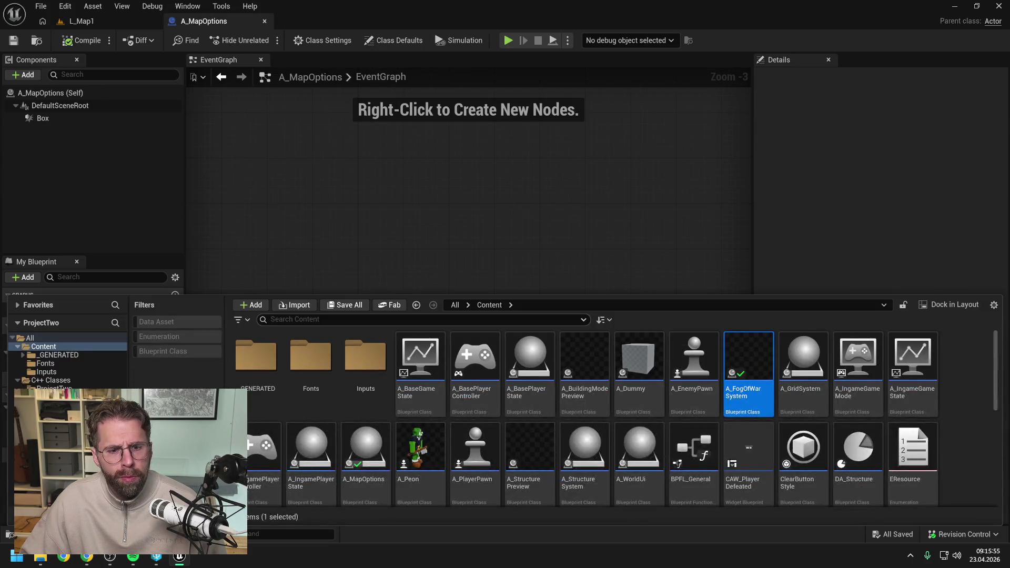
- Find 'fog of war' in the Content Drawer and reopen A_FogOfWarSystem to its first compiler error
text(fog of war)
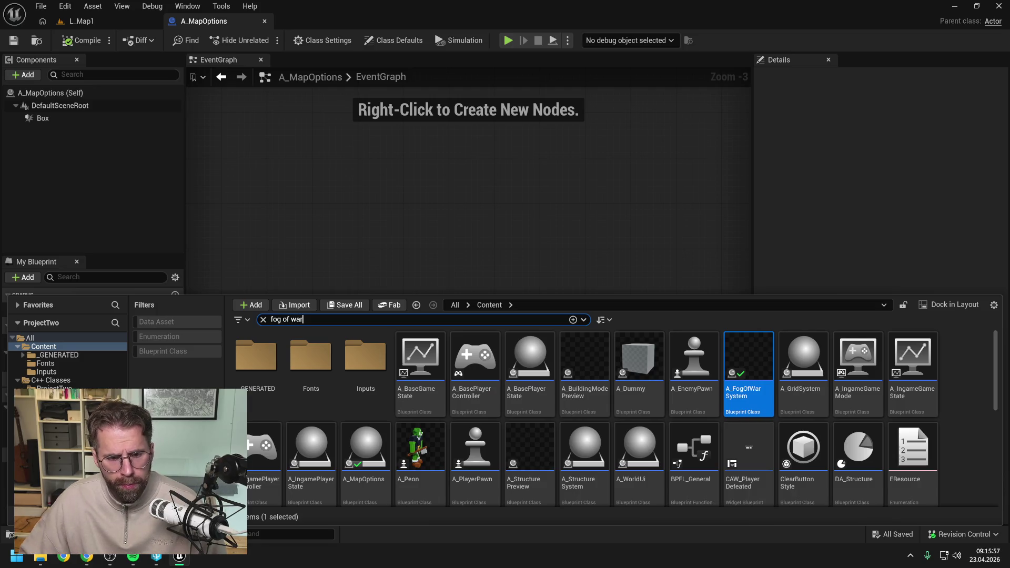
double_click(268, 365)
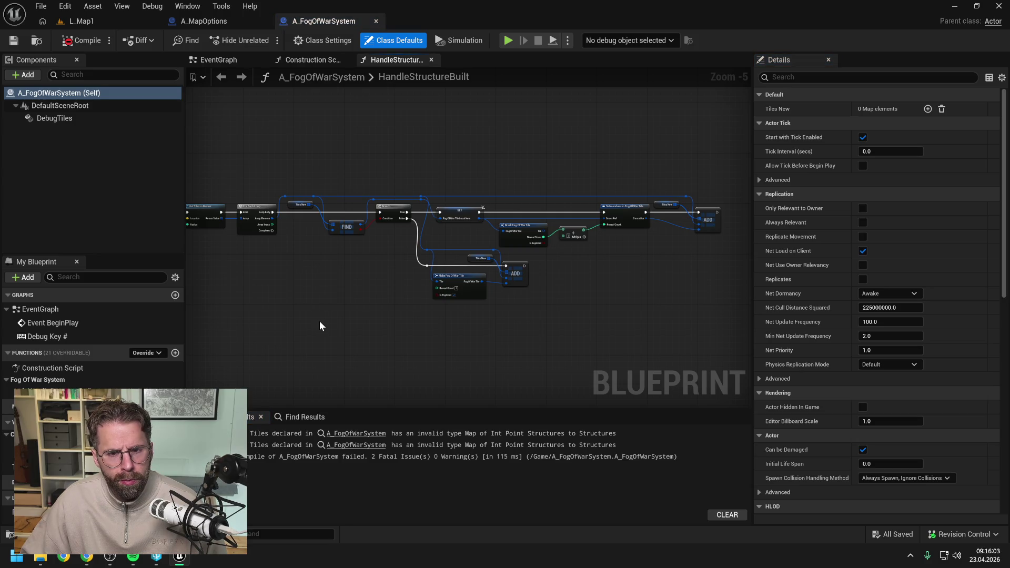
click(351, 437)
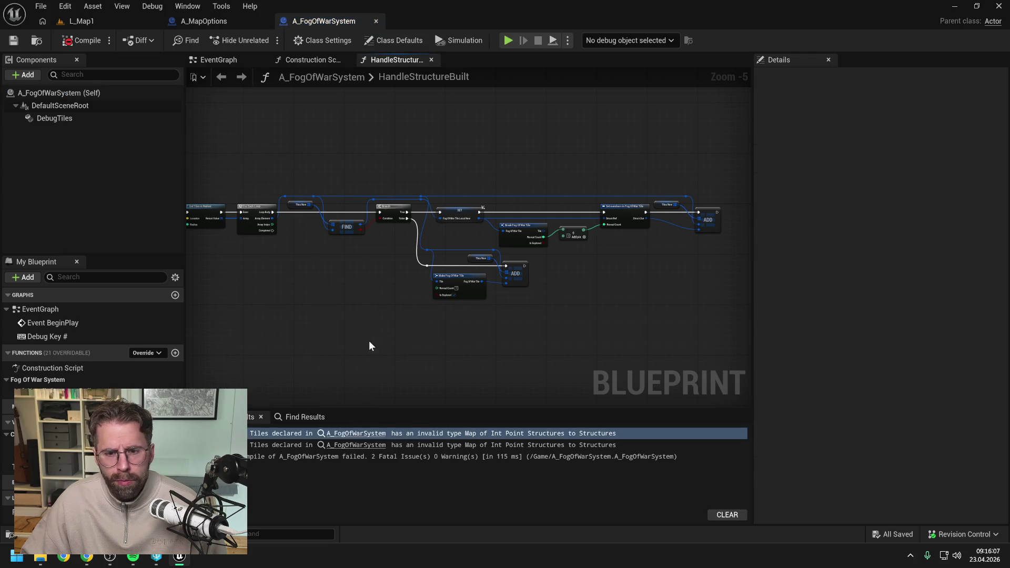
- Review the HandleStructureBuilt entry nodes, then close the Unreal Editor
mouse_move(369, 340)
mouse_down()
mouse_move(600, 313)
mouse_move(618, 286)
mouse_move(537, 205)
mouse_up()
scroll(457, 265, up, 3)
scroll(451, 210, down, 4)
scroll(542, 231, up, 1)
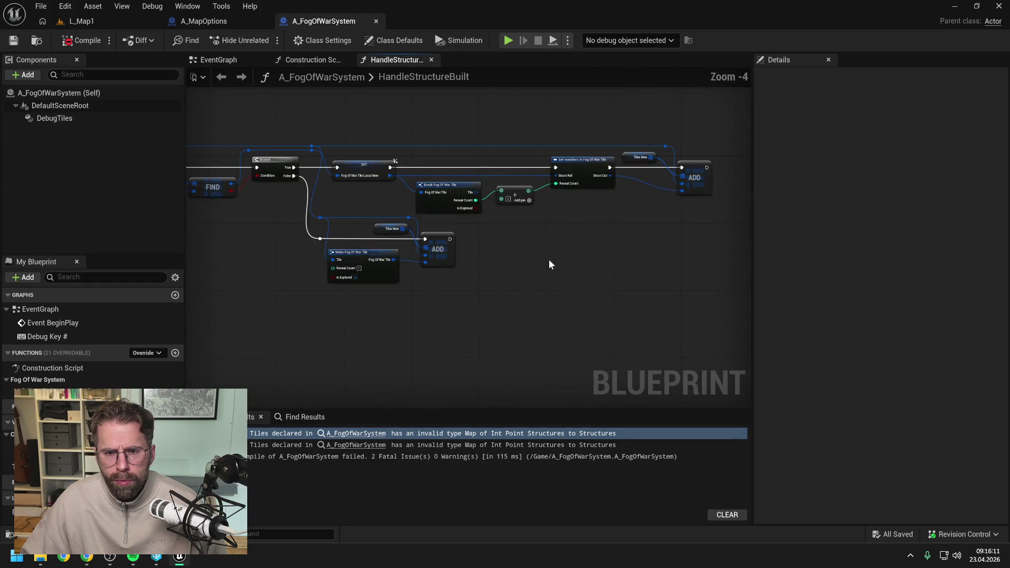
scroll(462, 242, up, 1)
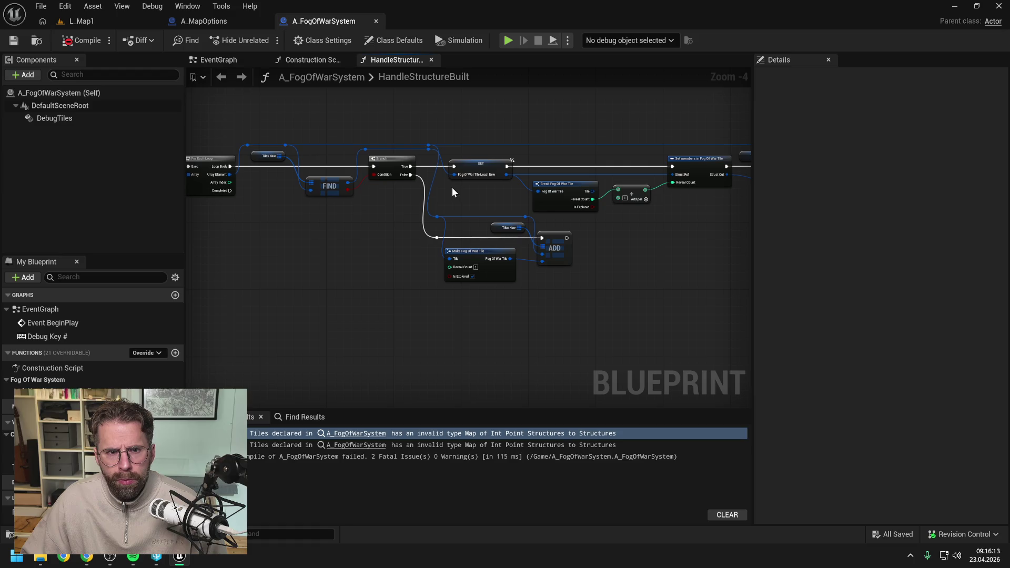
click(999, 6)
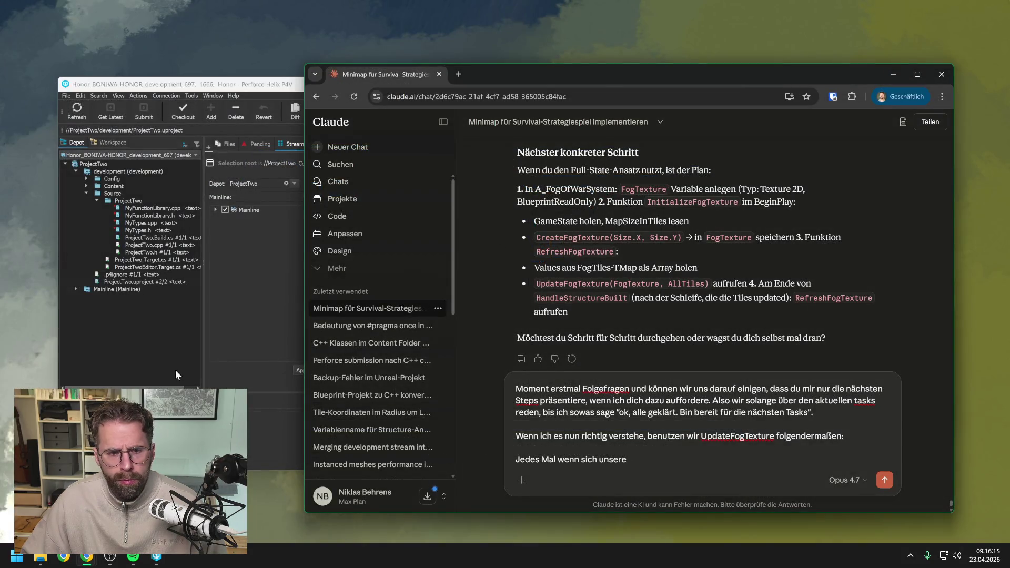
- Launch ProjectTwo.uproject from the P4V depot tree to restart Unreal
click(110, 310)
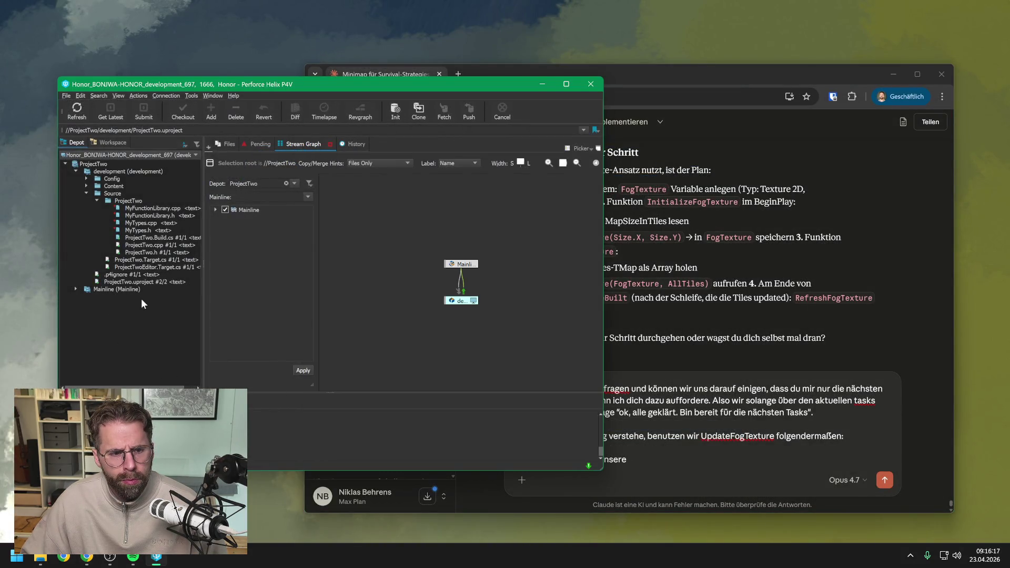
double_click(142, 283)
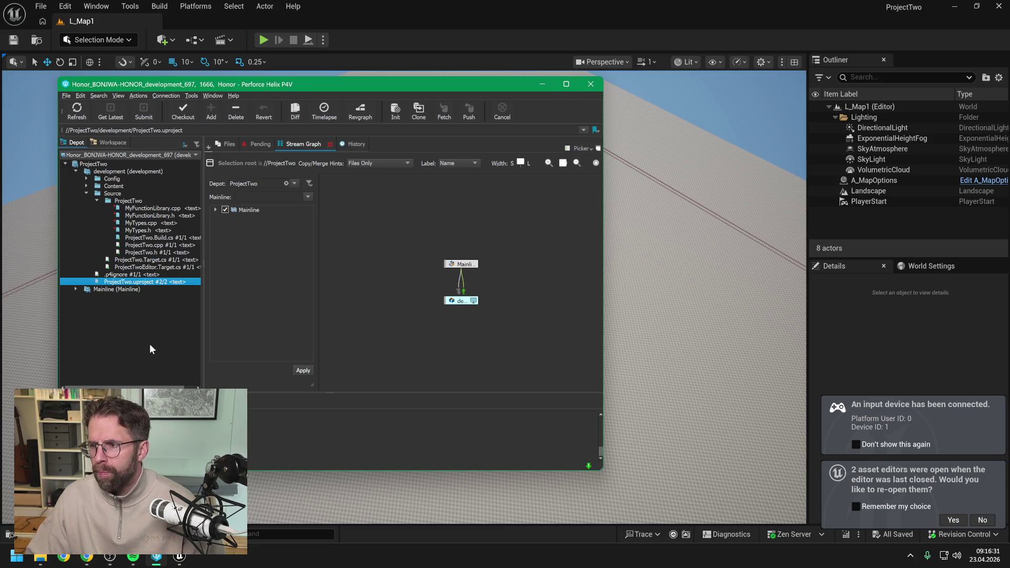
- Accept reopening the previous asset editors and review the whole HandleStructureBuilt node chain
click(452, 20)
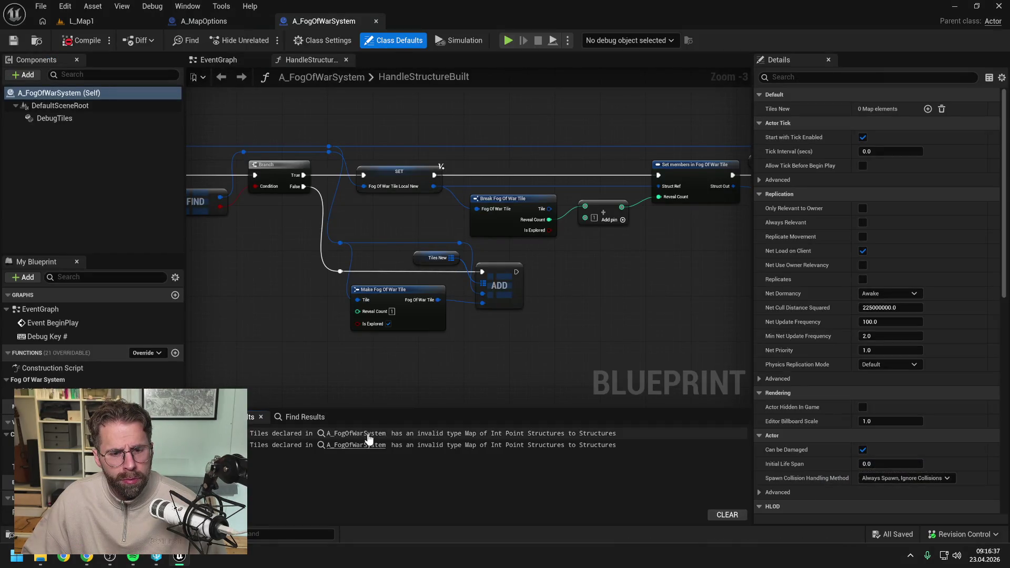
click(368, 436)
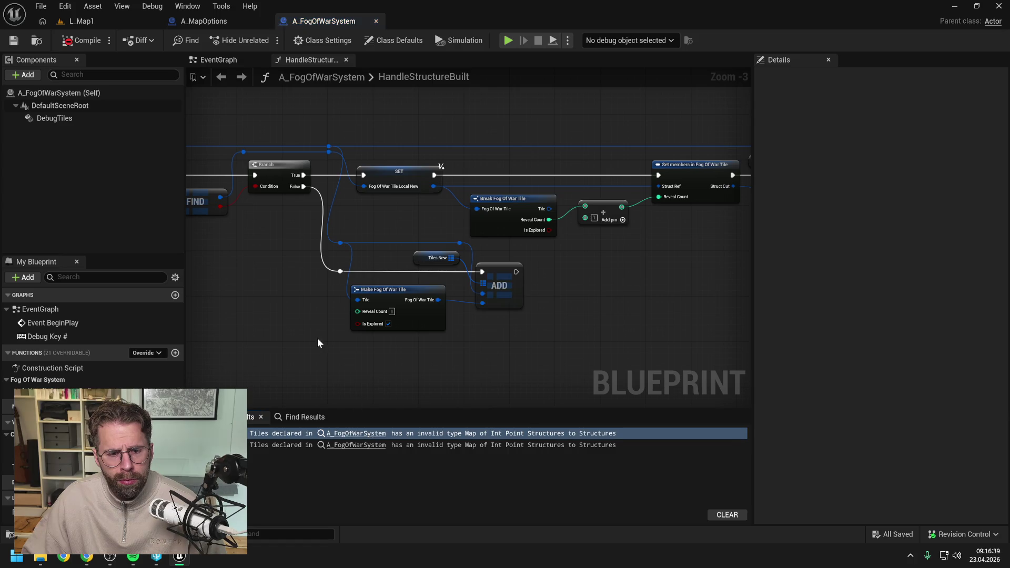
drag(318, 339, 333, 314)
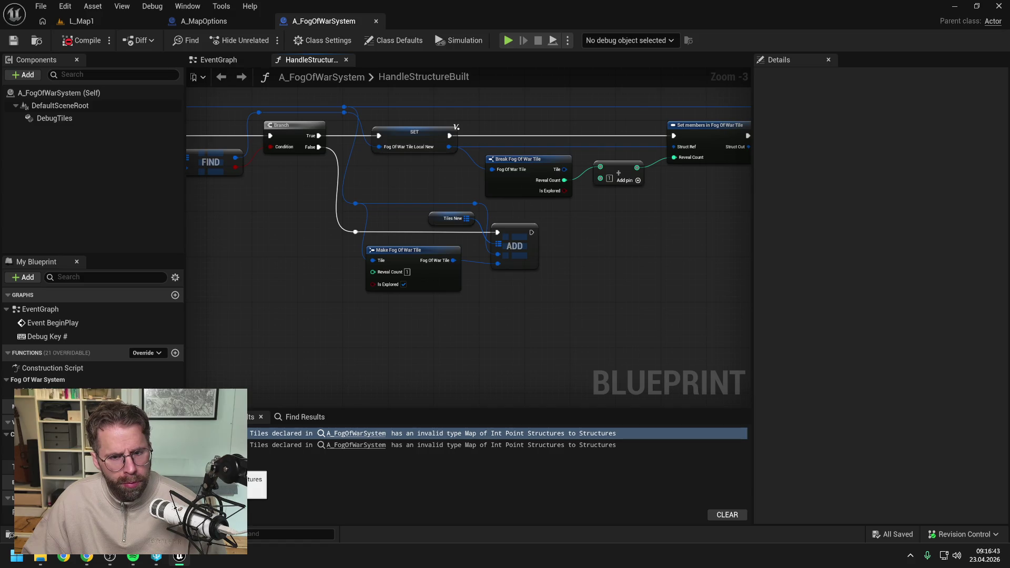
scroll(358, 325, down, 2)
drag(357, 324, 561, 275)
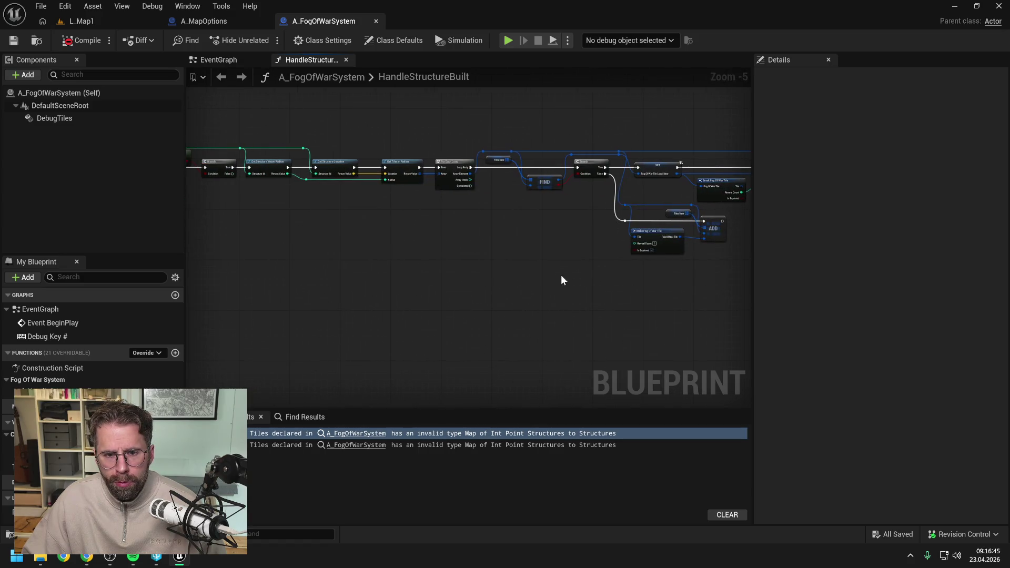
scroll(598, 268, down, 3)
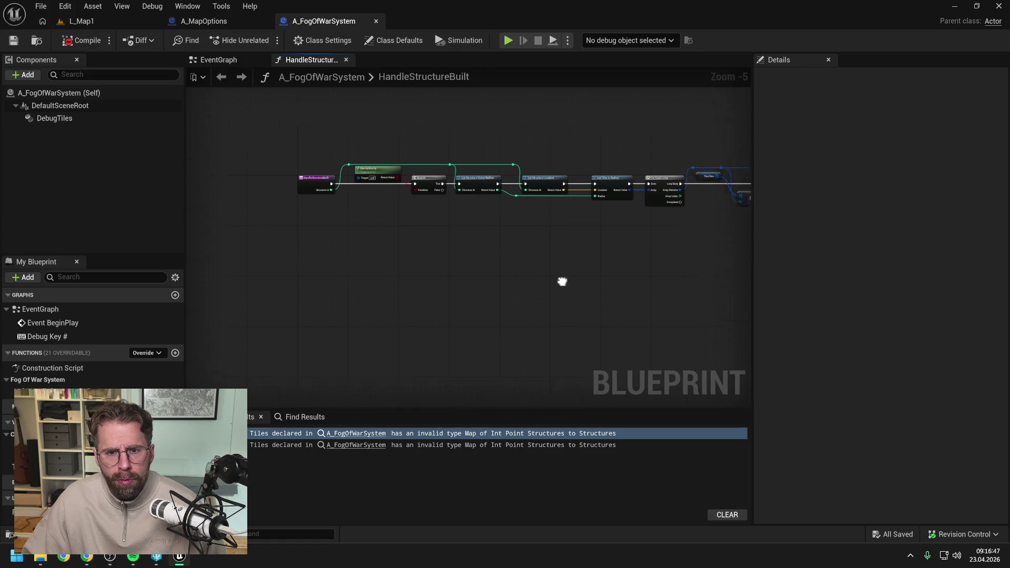
scroll(508, 273, down, 4)
- Inspect the EventGraph's Debug Key, Branch and Add Instance nodes
click(216, 59)
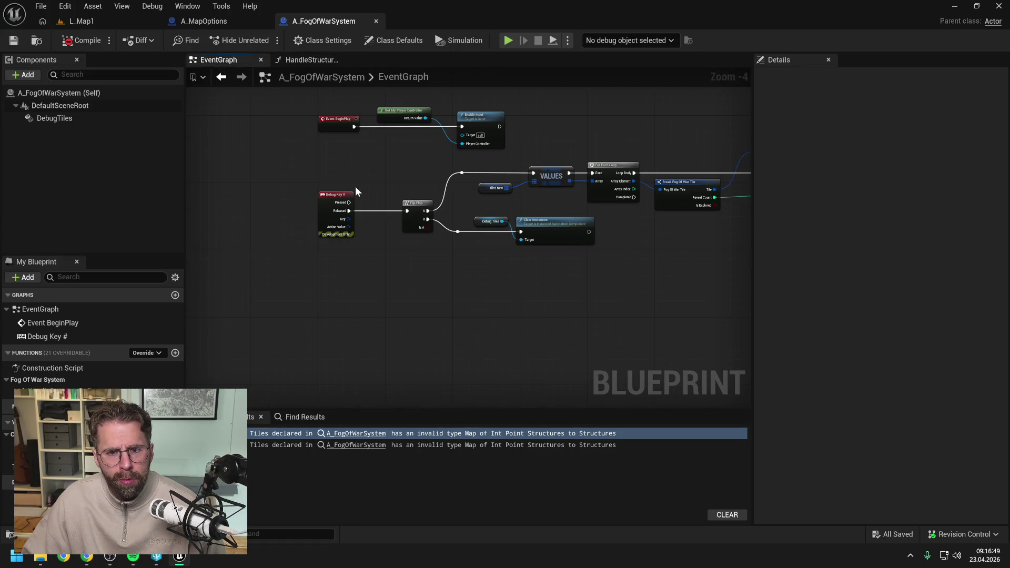
drag(374, 181, 290, 208)
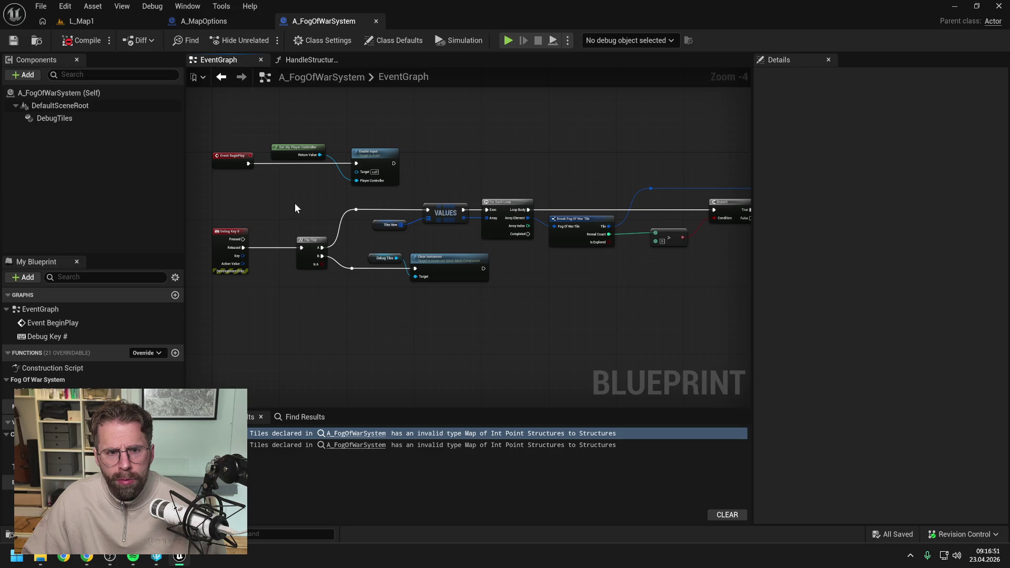
drag(598, 171, 247, 175)
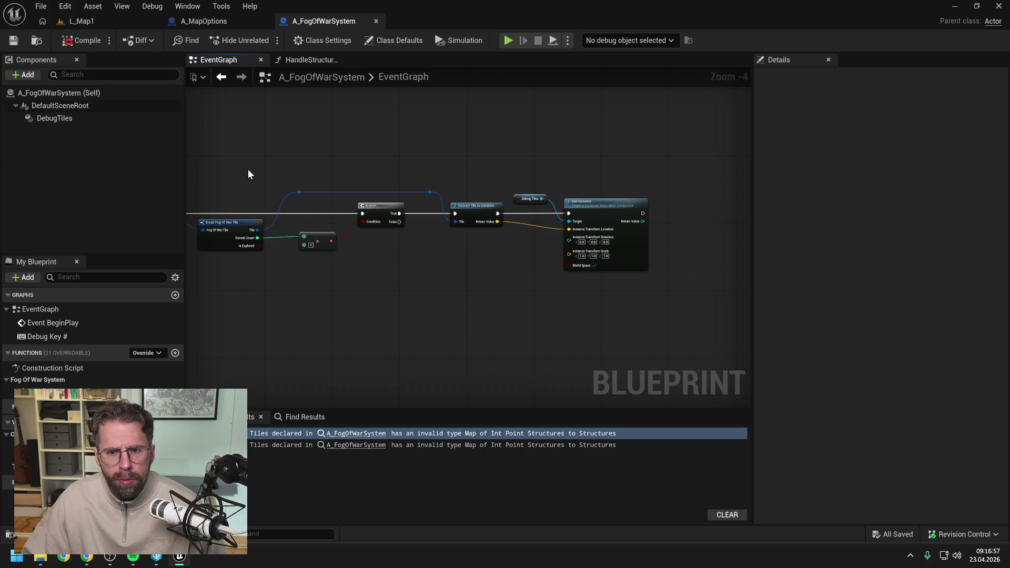
scroll(248, 169, down, 5)
mouse_move(245, 174)
mouse_down()
mouse_move(620, 207)
mouse_move(478, 207)
mouse_up()
scroll(477, 207, up, 2)
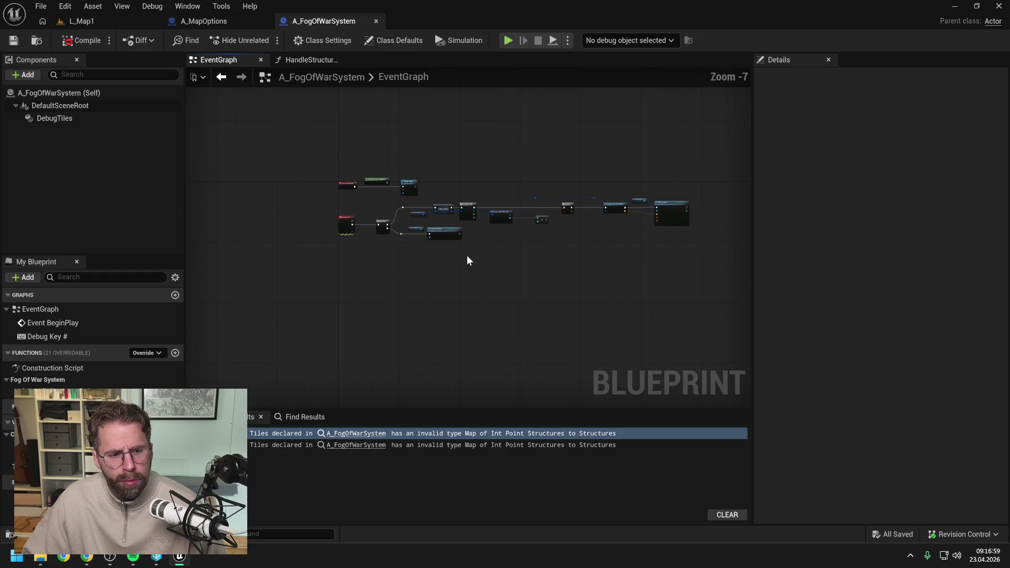
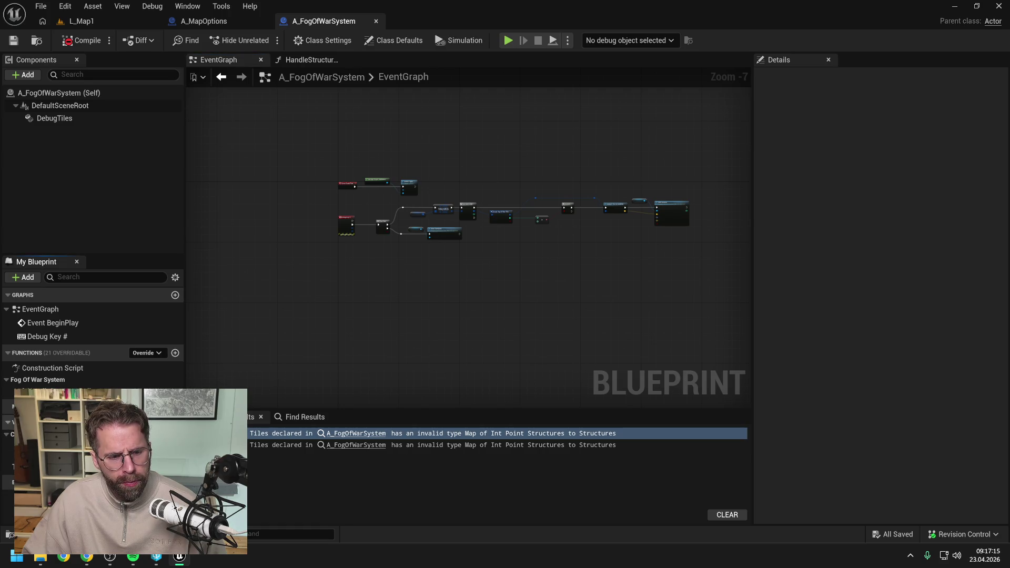
- Zoom into the A_FogOfWarSystem EventGraph and ready the Find Results search field
scroll(437, 252, up, 3)
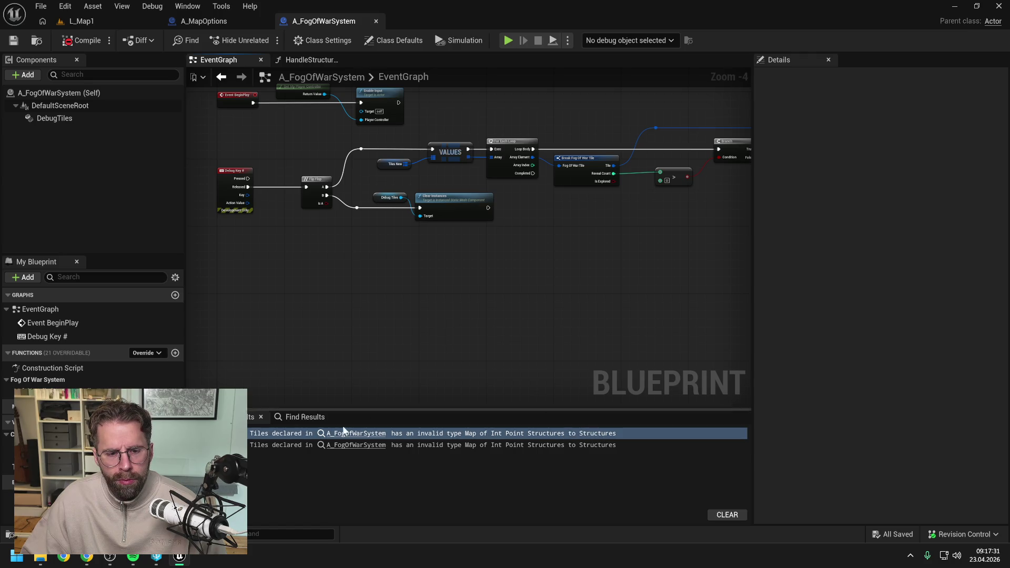
click(303, 417)
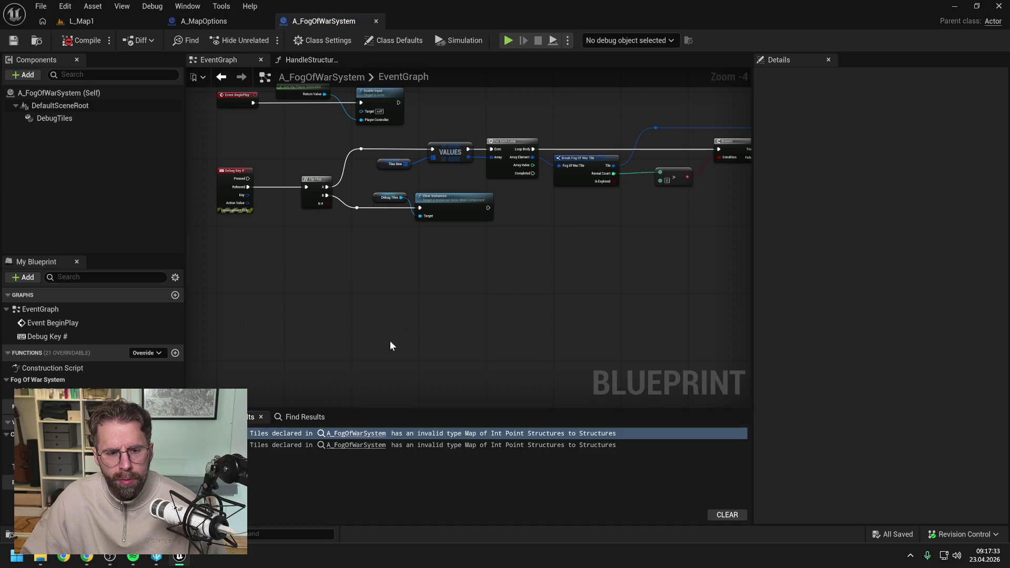
click(285, 435)
- Search Find Results for DebugTiles and browse the reference results
text(DebugTiles)
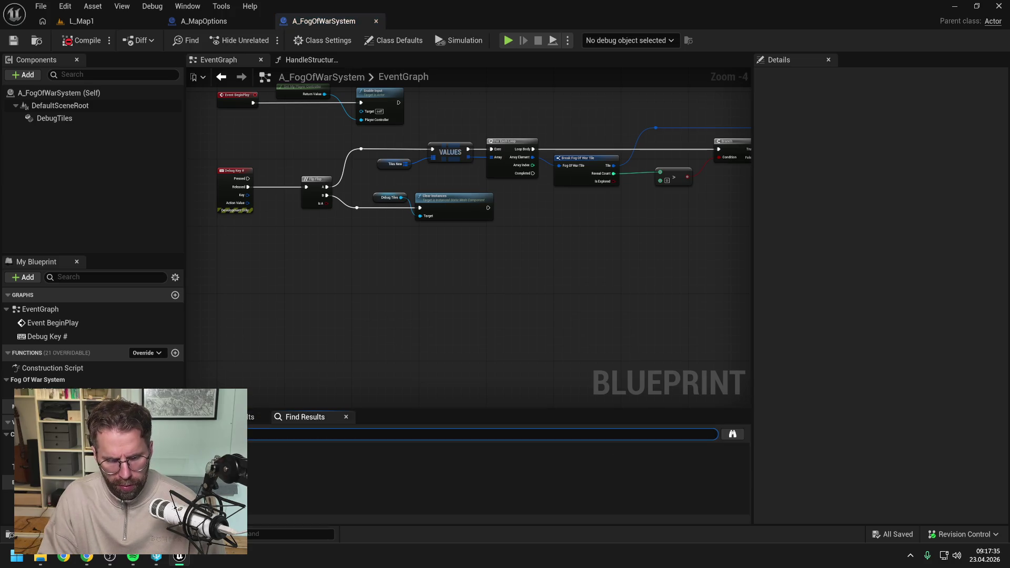
key(Return)
click(494, 453)
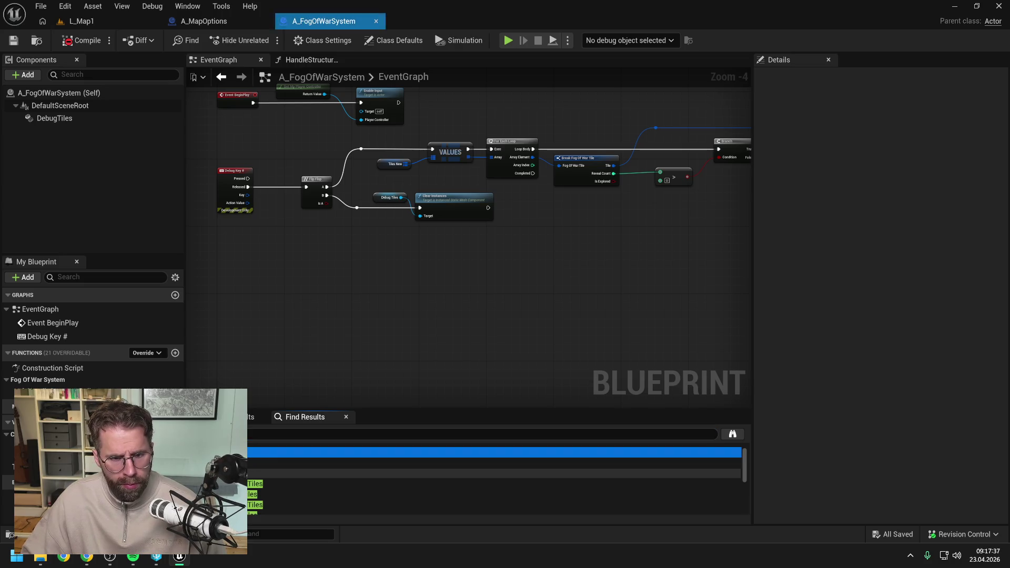
click(495, 463)
click(495, 452)
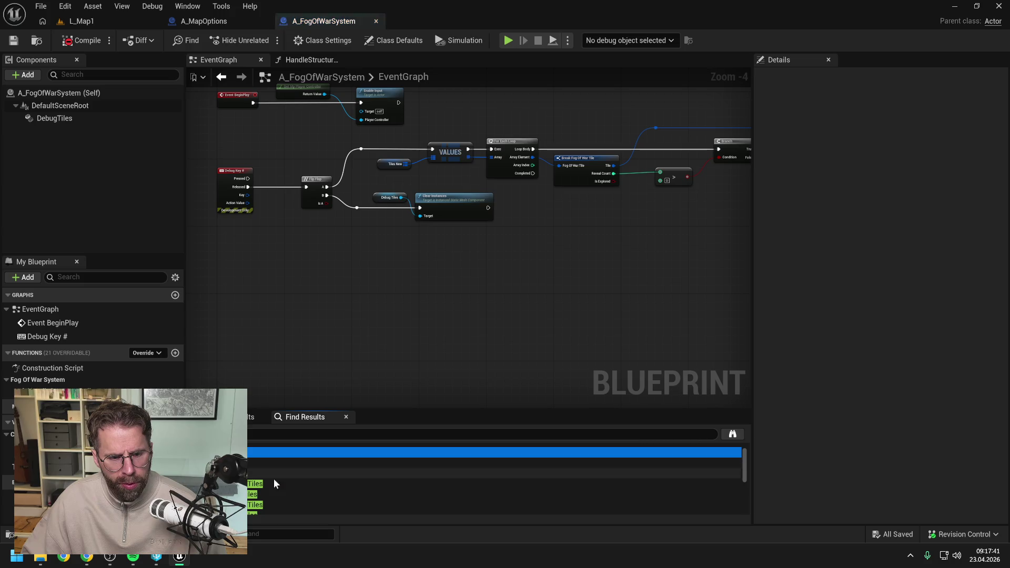
scroll(275, 474, down, 3)
scroll(276, 475, down, 2)
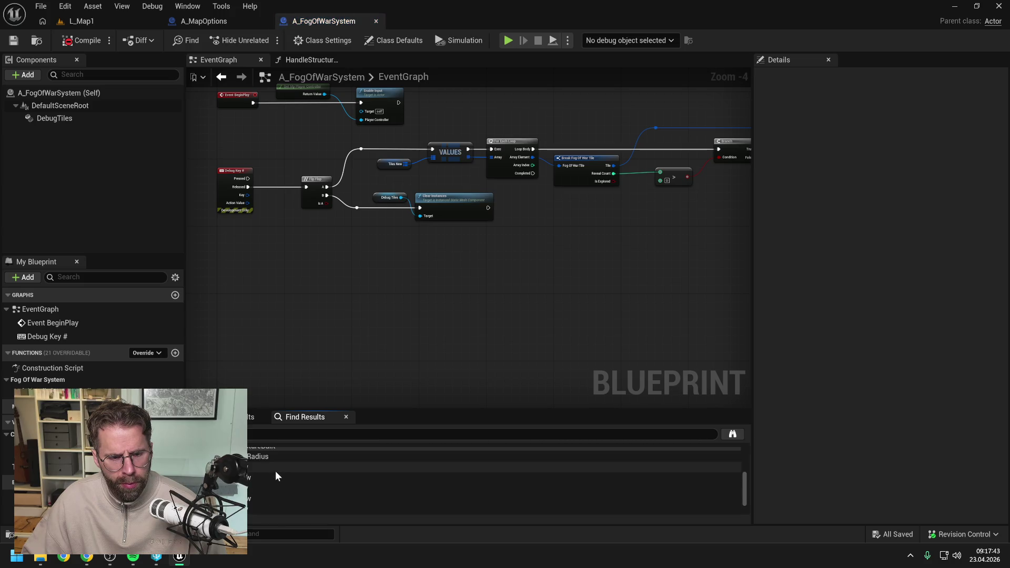
scroll(276, 477, down, 2)
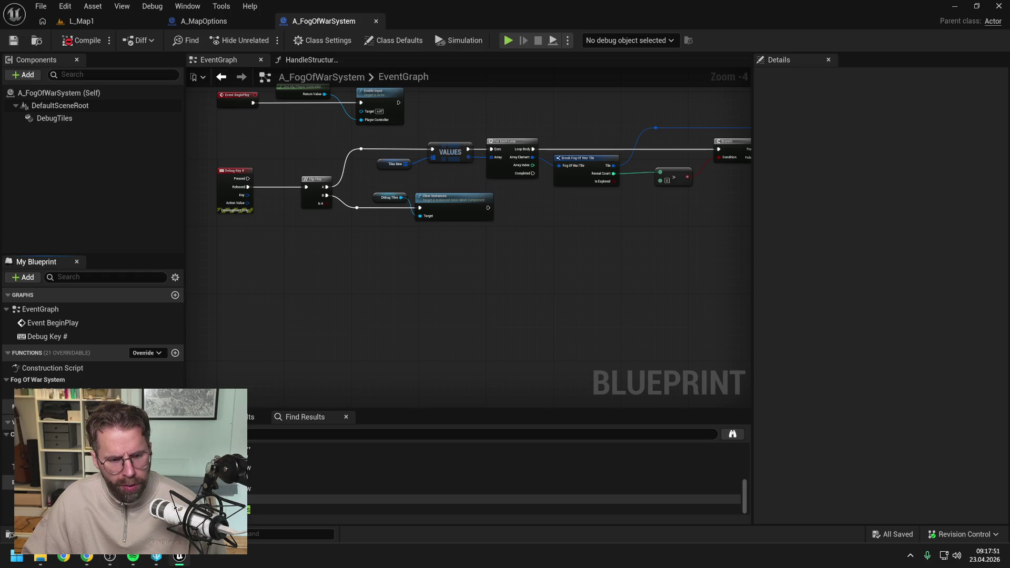
- Toggle Show Inherited Variables on and back off in the My Blueprint display options
click(175, 278)
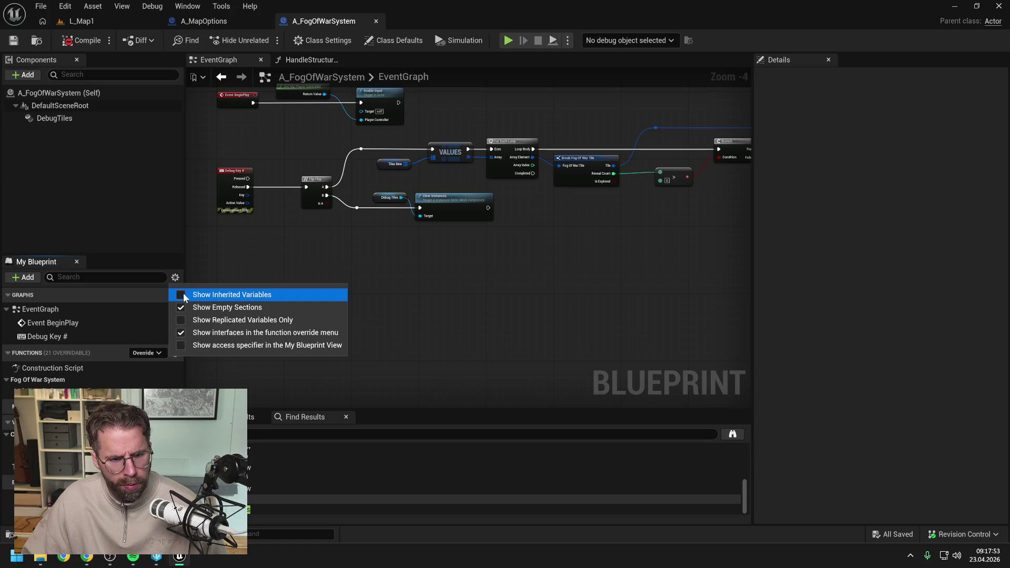
click(181, 295)
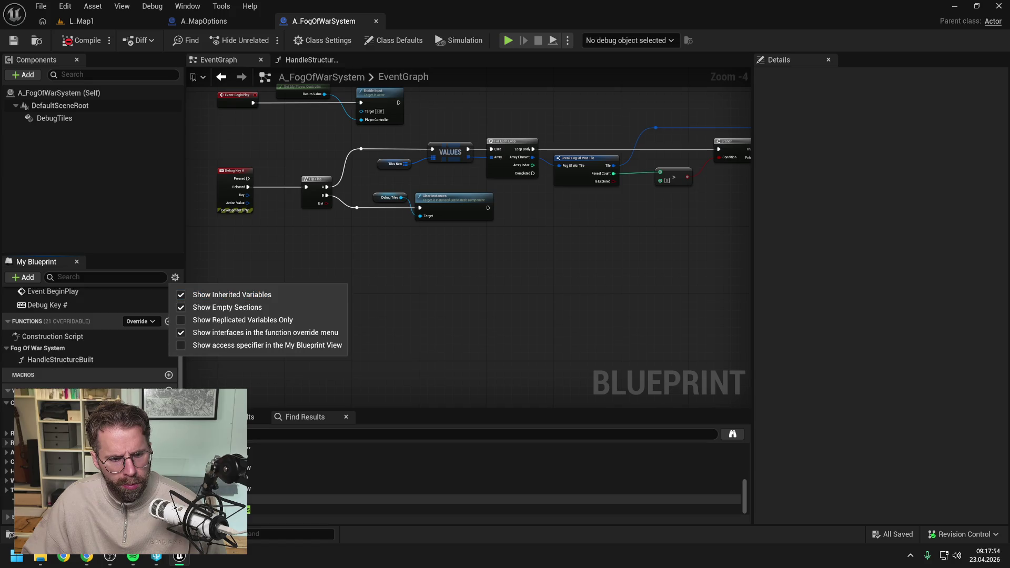
click(181, 295)
click(408, 333)
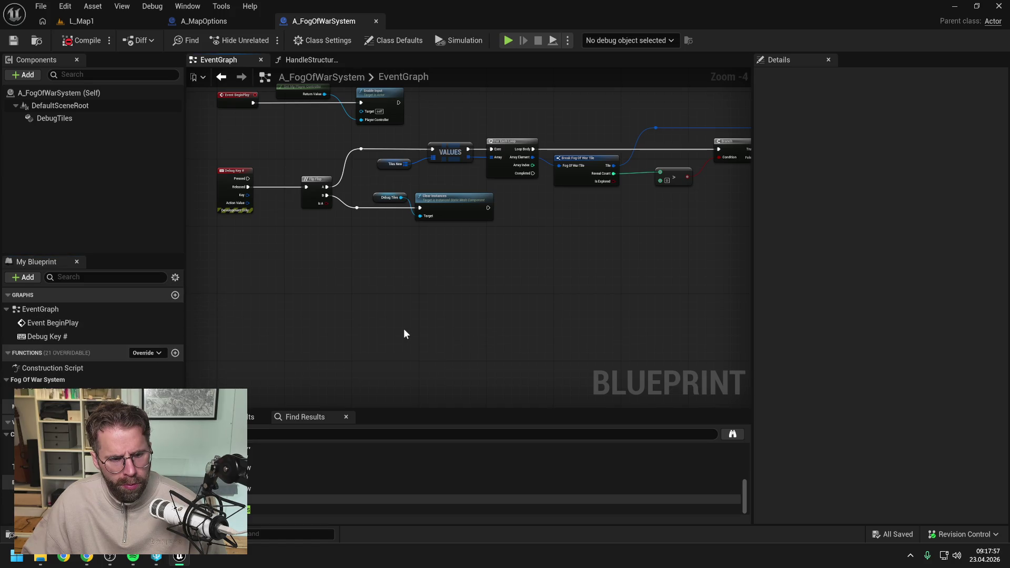
- Reposition the graph and open the Content Drawer with Ctrl+Space
scroll(406, 326, down, 2)
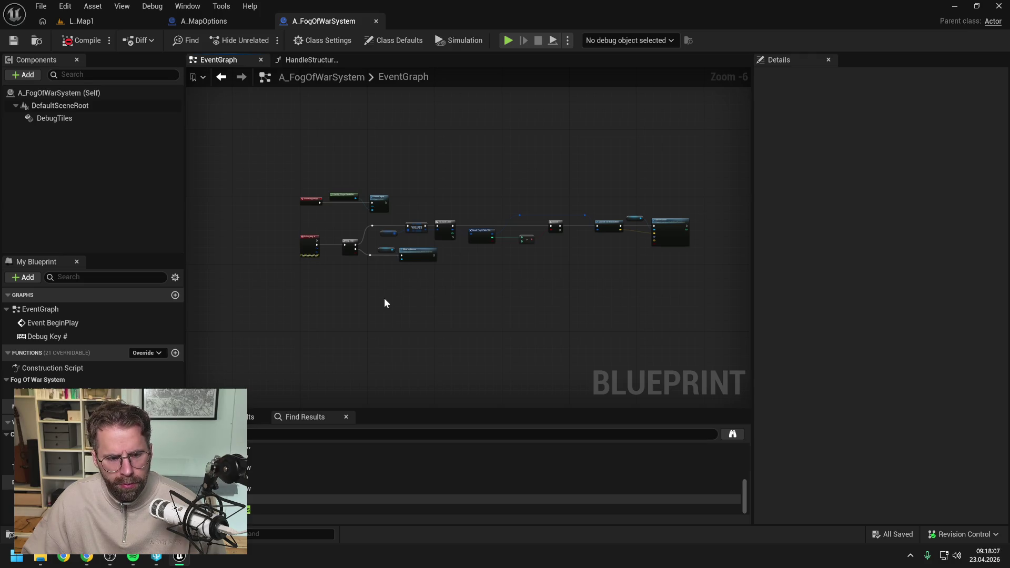
scroll(389, 292, up, 2)
scroll(441, 242, down, 1)
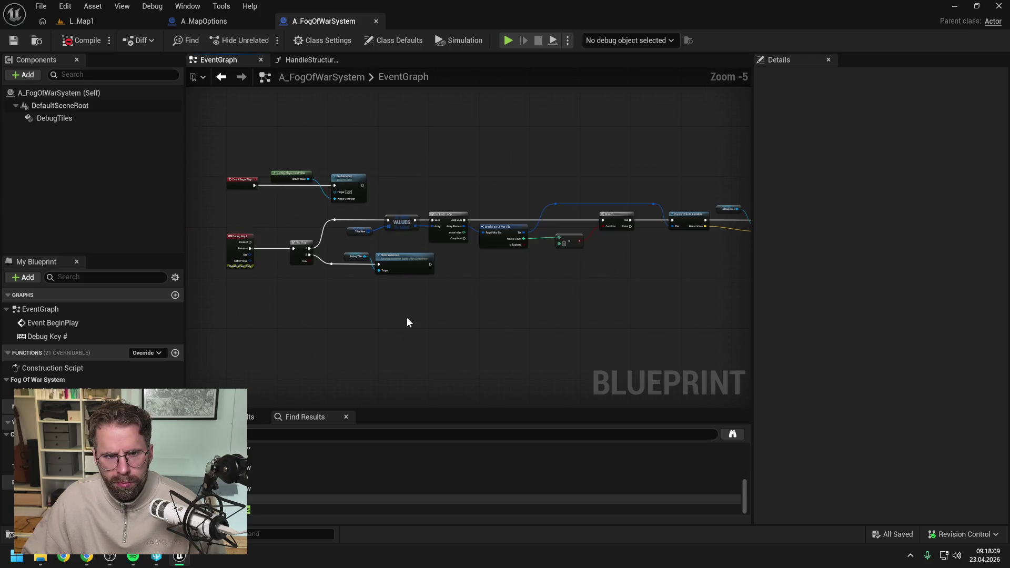
mouse_move(395, 320)
mouse_down()
mouse_move(332, 305)
mouse_move(382, 309)
mouse_up()
key(ctrl+space)
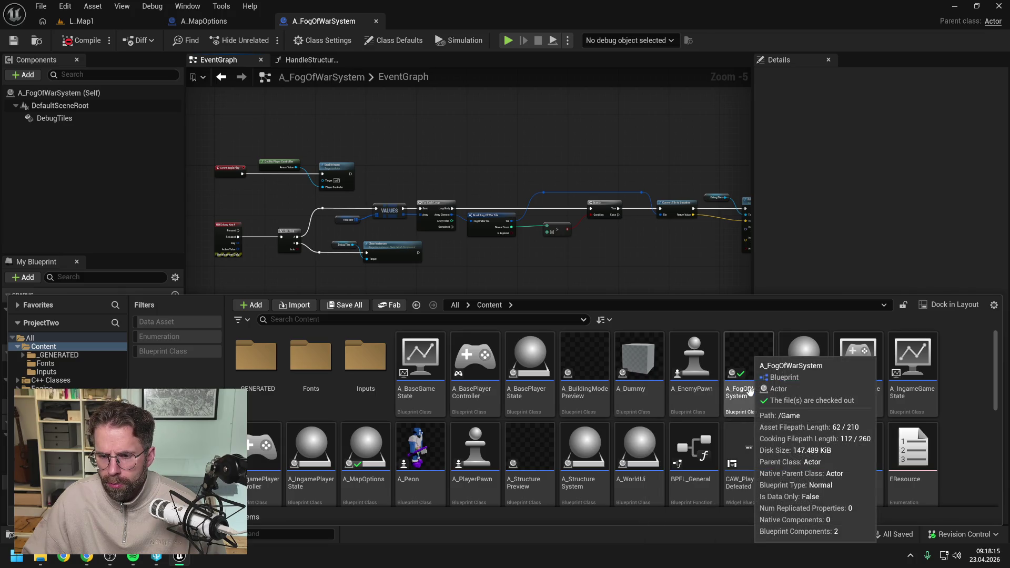
- Start a new Blueprint Class from the Content folder's asset creation menu
right_click(962, 414)
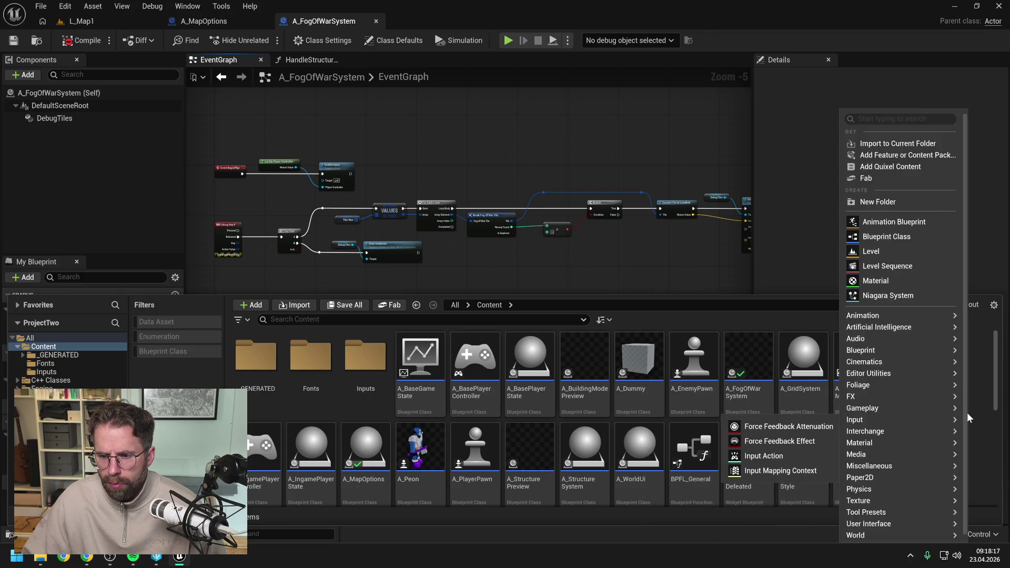
right_click(983, 410)
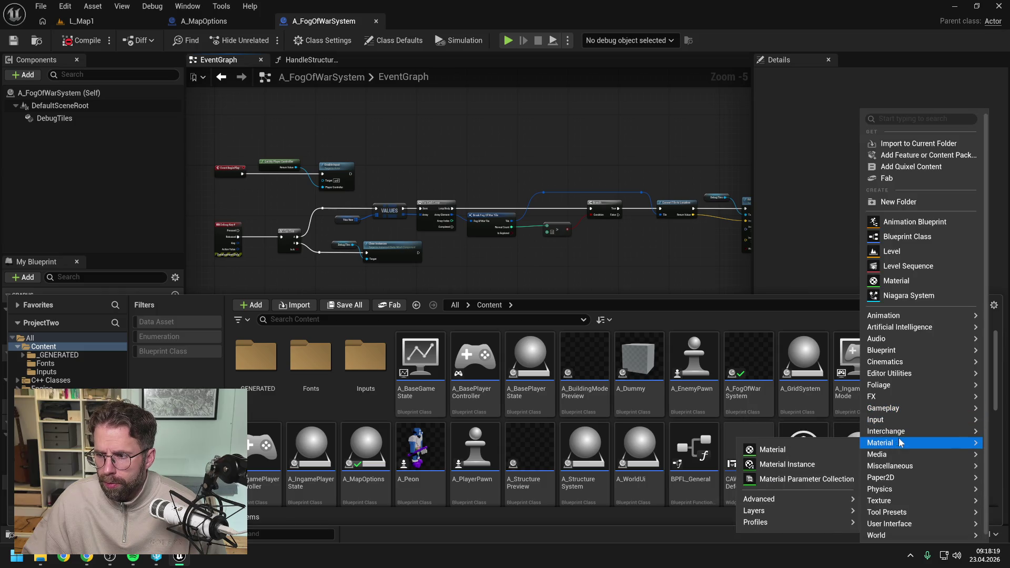
mouse_move(900, 401)
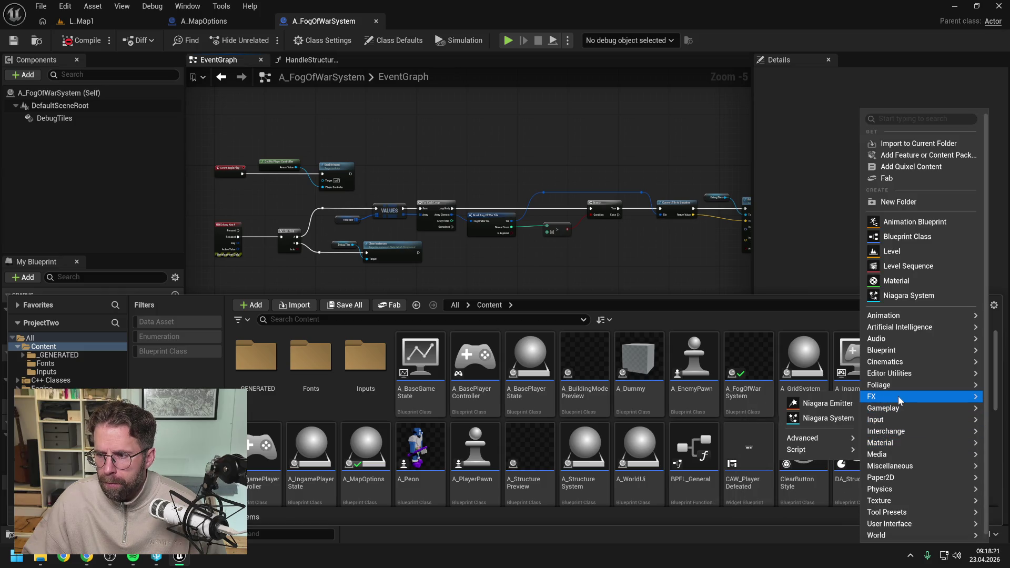
mouse_move(912, 374)
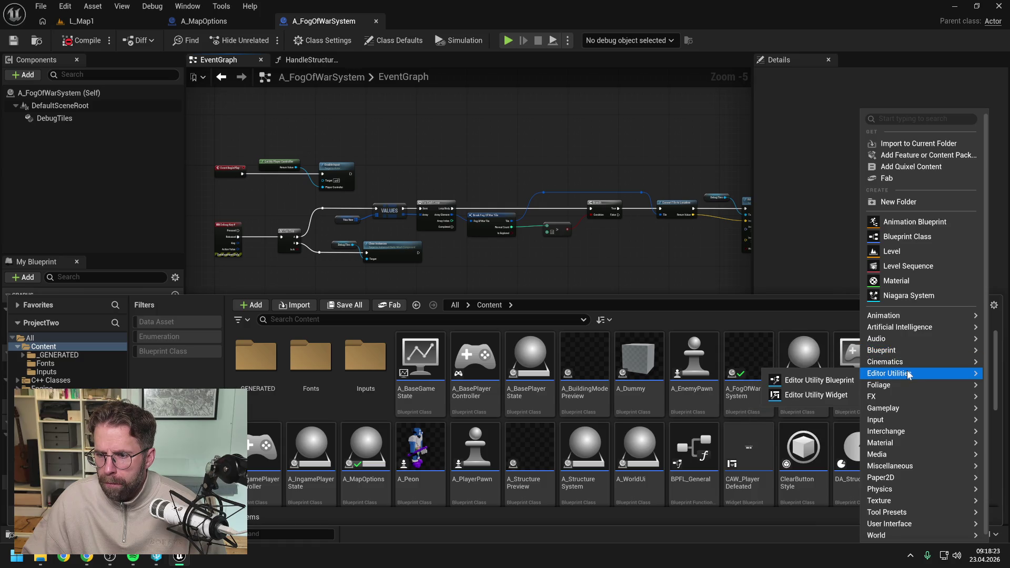
mouse_move(888, 455)
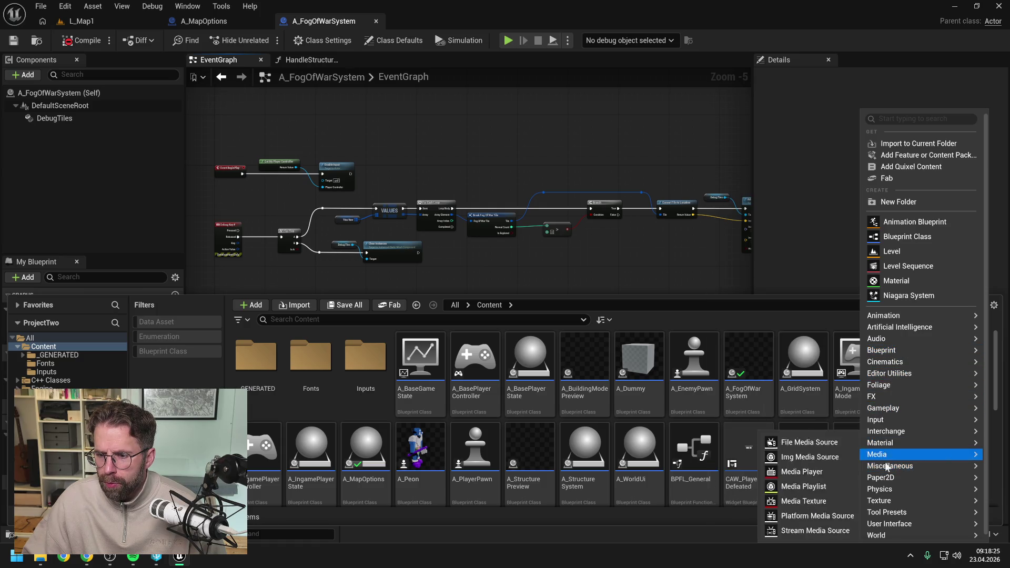
mouse_move(909, 329)
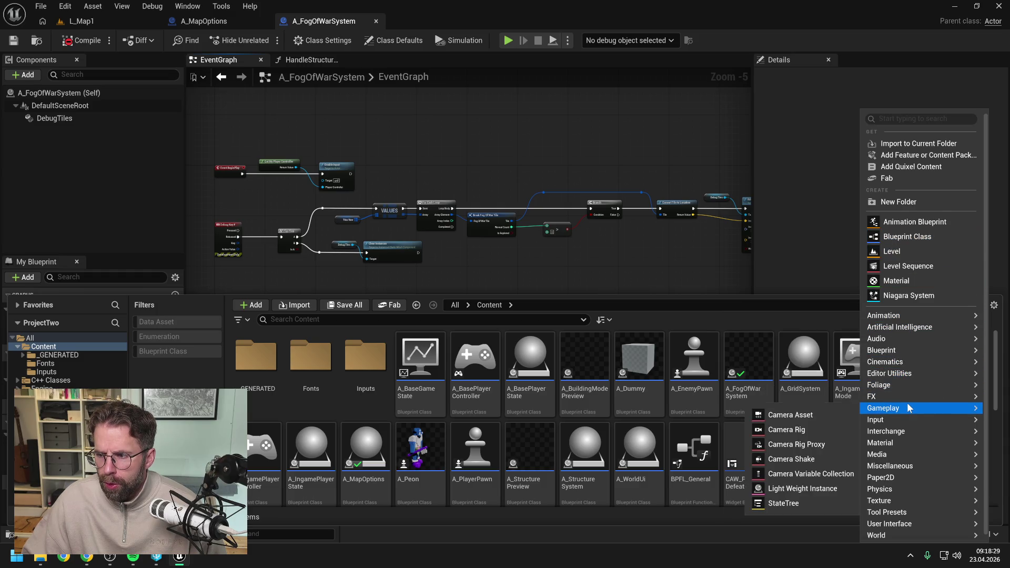
mouse_move(897, 352)
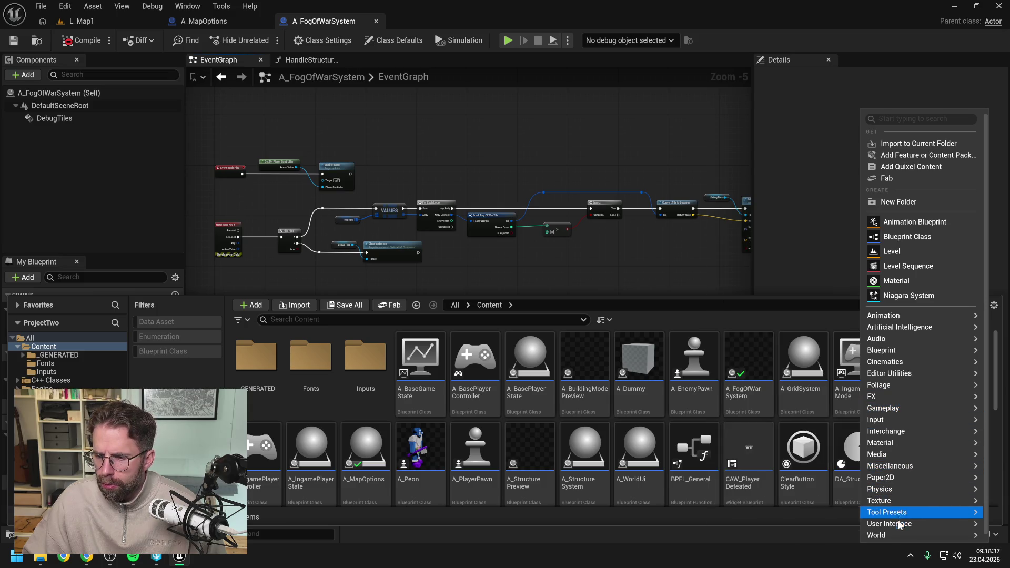
mouse_move(901, 525)
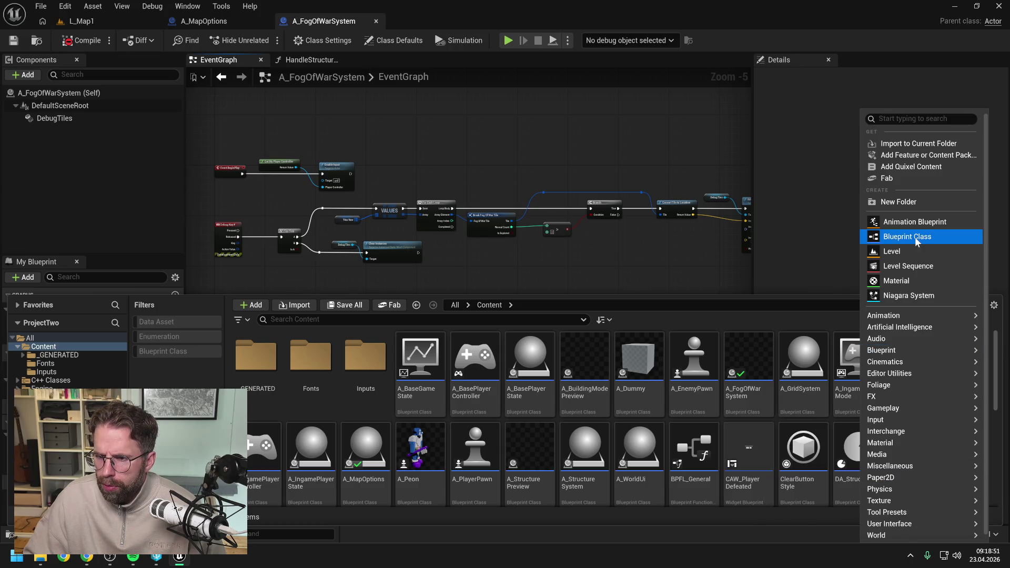
click(908, 237)
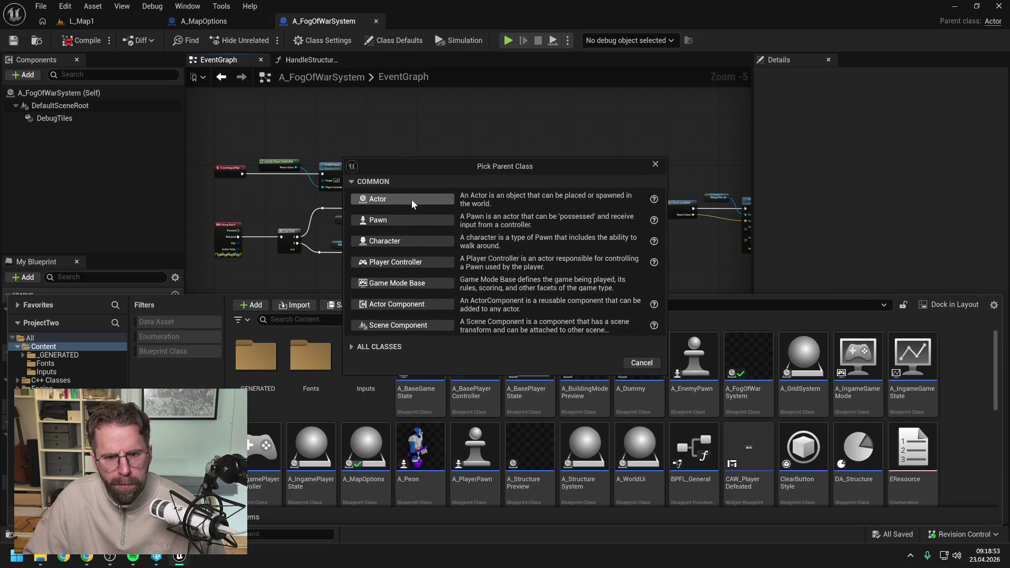
- Create an Actor Blueprint named A_FogOfWarSystemNew and open it for editing
click(413, 199)
text(A_FogOfW)
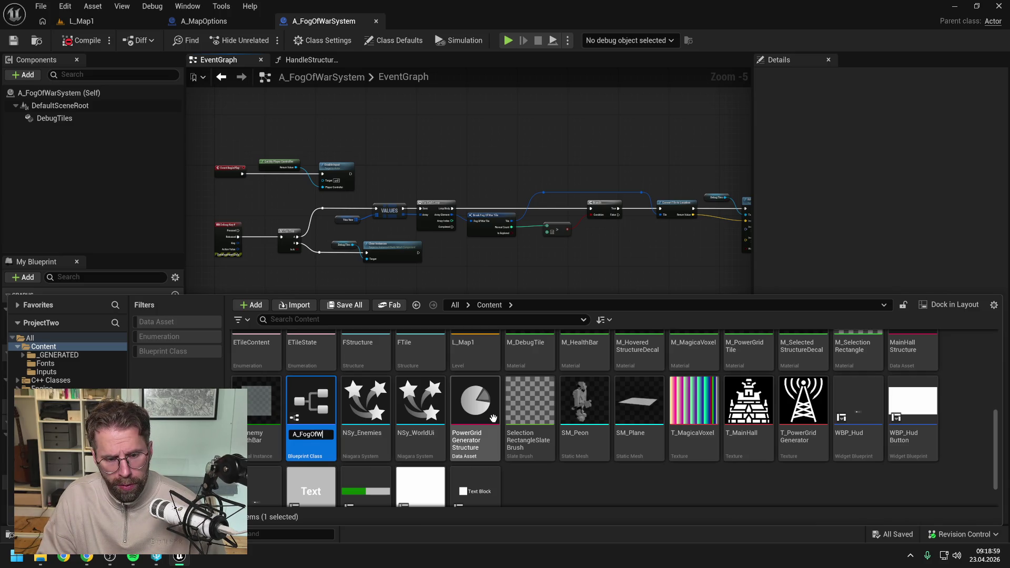
text(rSystemNew)
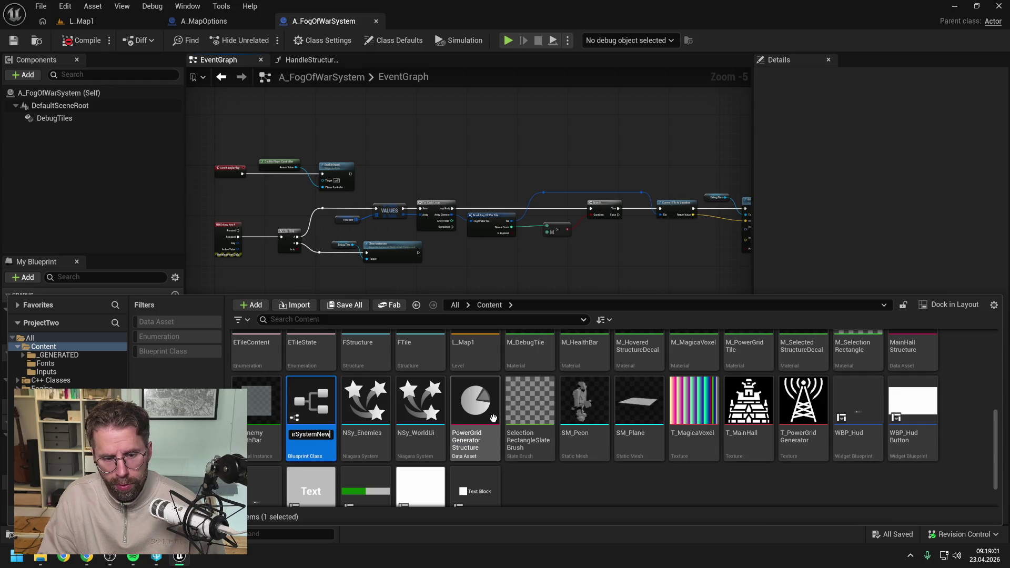
key(Return)
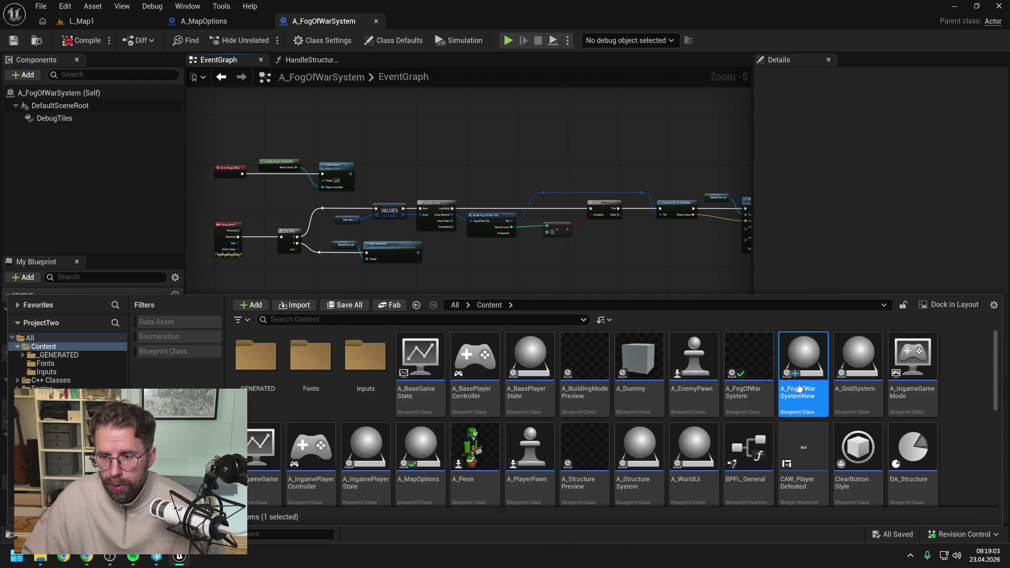
double_click(800, 376)
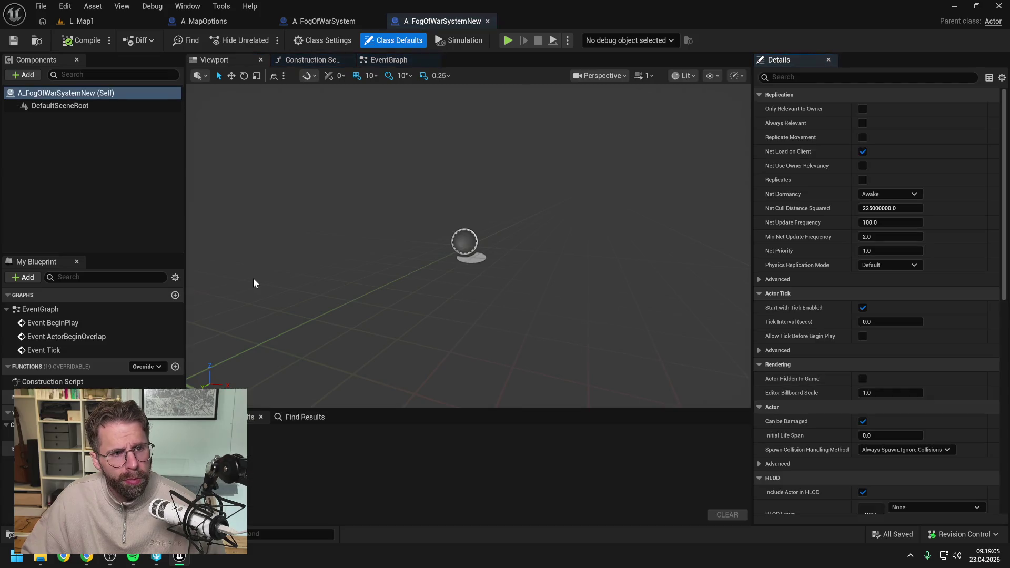
- Copy the DebugTiles component into A_FogOfWarSystemNew, then compile and save it
click(326, 21)
click(82, 115)
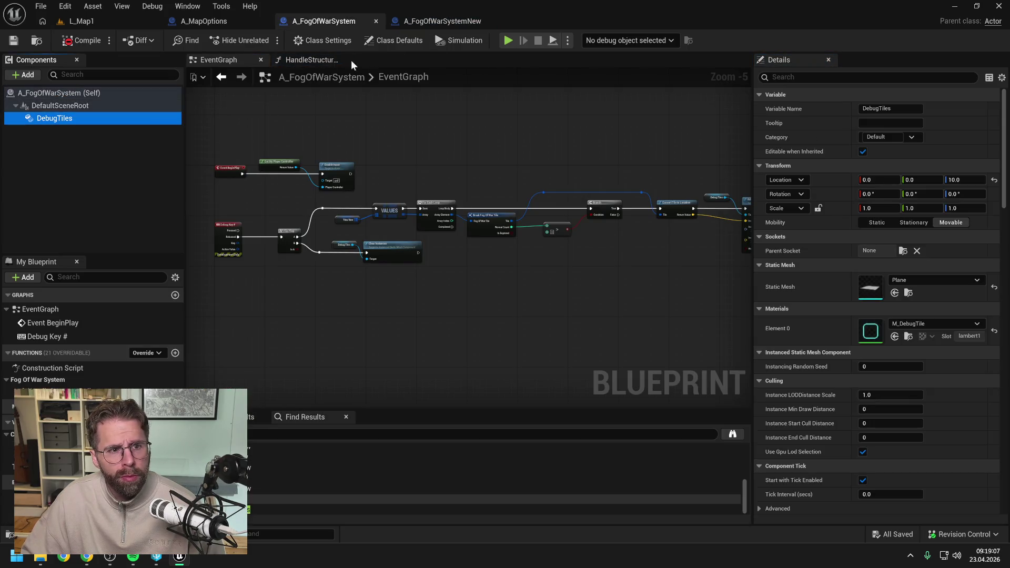
click(428, 21)
key(ctrl+v)
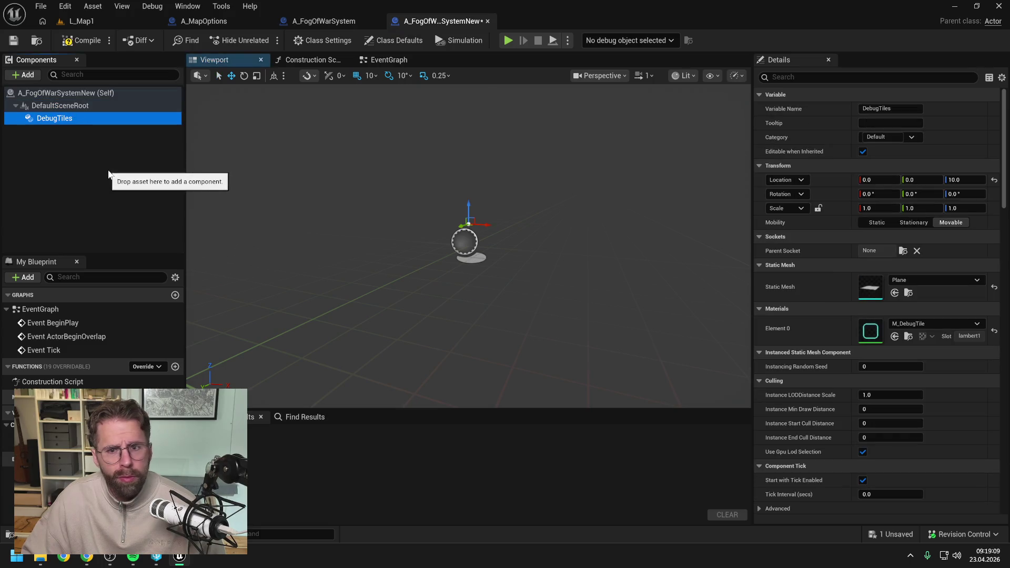
click(105, 174)
key(F7)
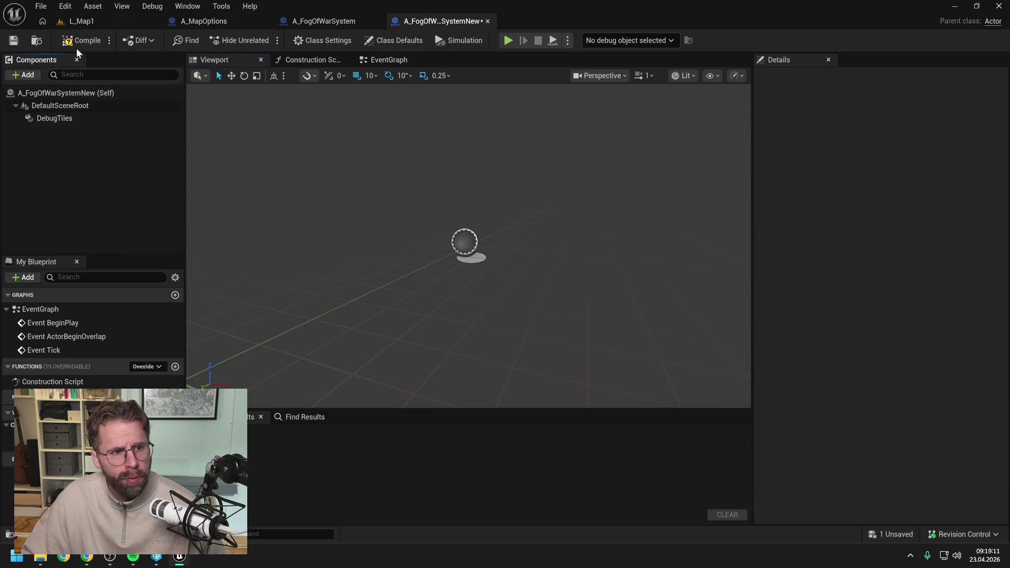
key(ctrl+s)
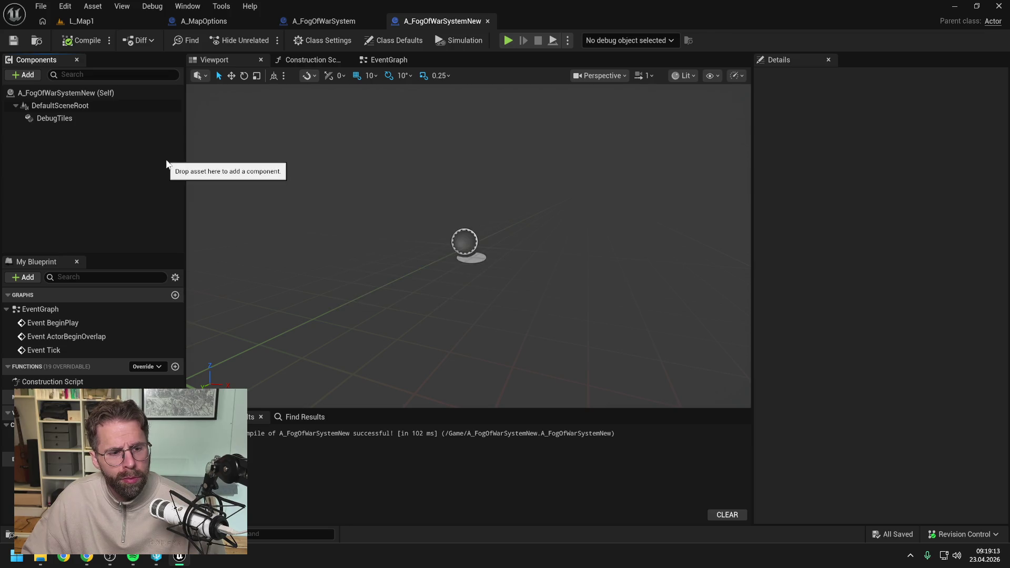
- Paste the TilesNew map variable into A_FogOfWarSystemNew, rename it Tiles, and compile
click(352, 18)
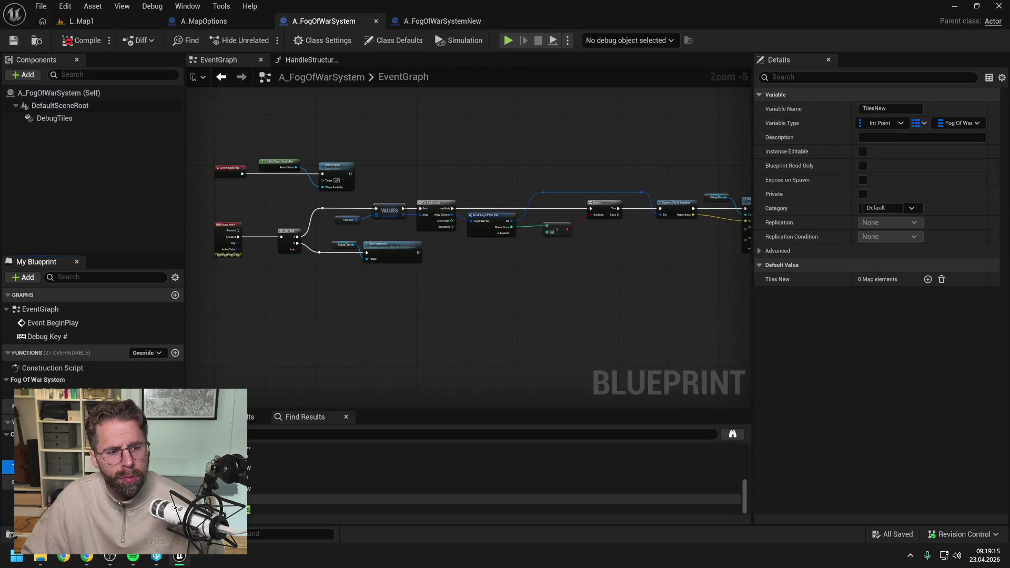
click(437, 21)
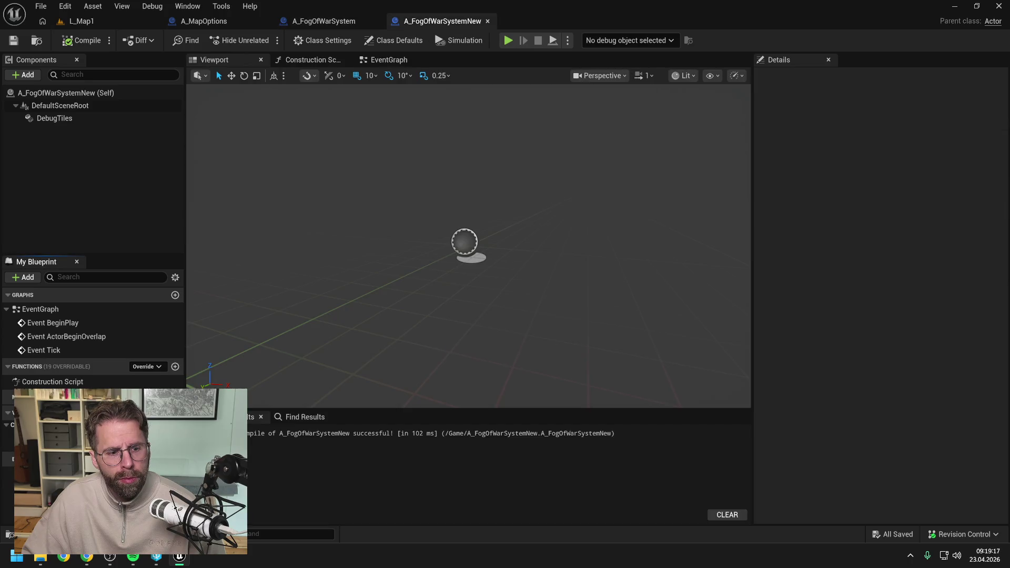
key(ctrl+v)
click(42, 457)
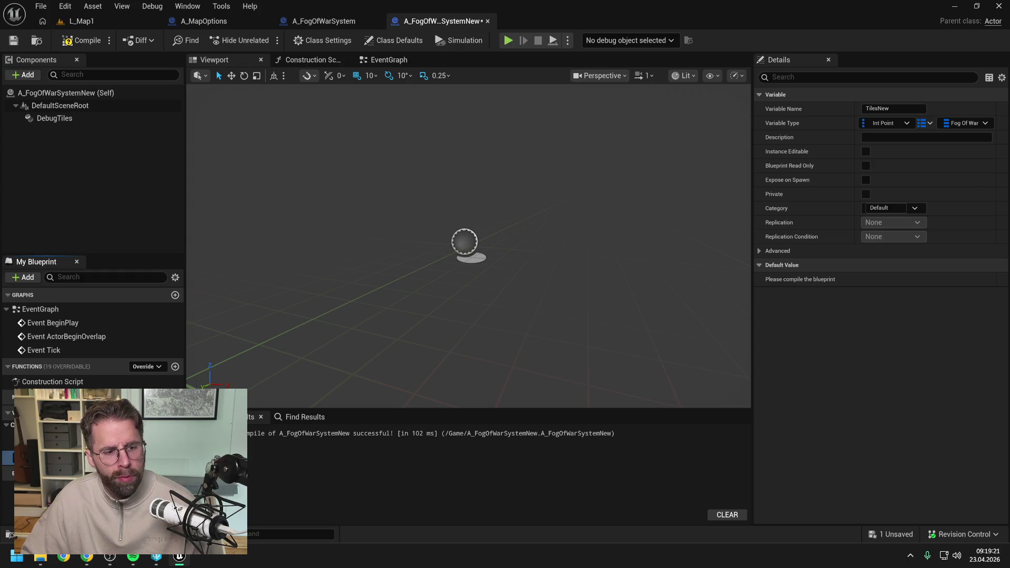
text(Tiles)
key(Return)
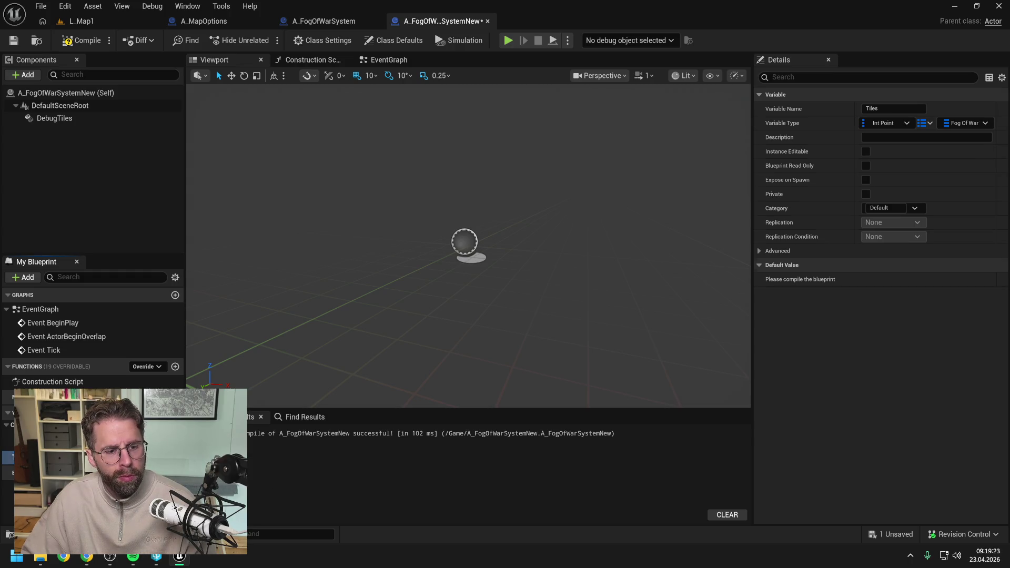
click(82, 40)
click(333, 26)
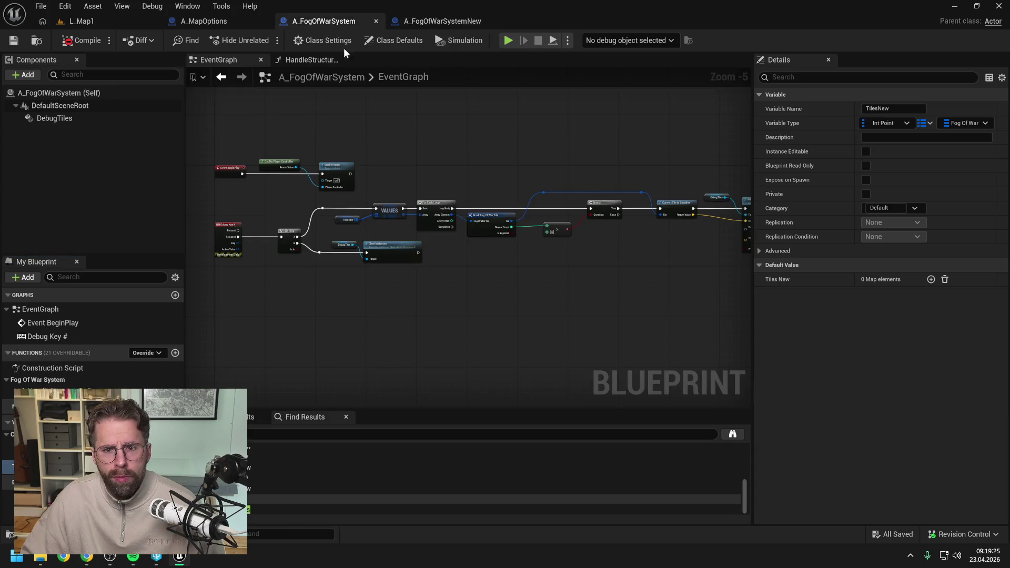
- Replace the default EventGraph nodes with the pasted node network and compile
click(442, 21)
click(371, 60)
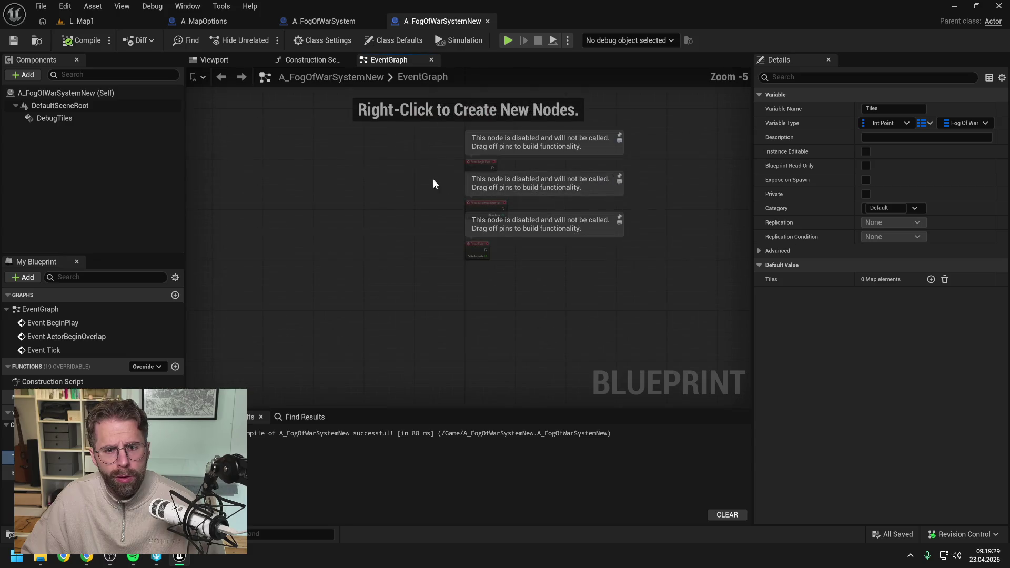
key(Delete)
key(ctrl+v)
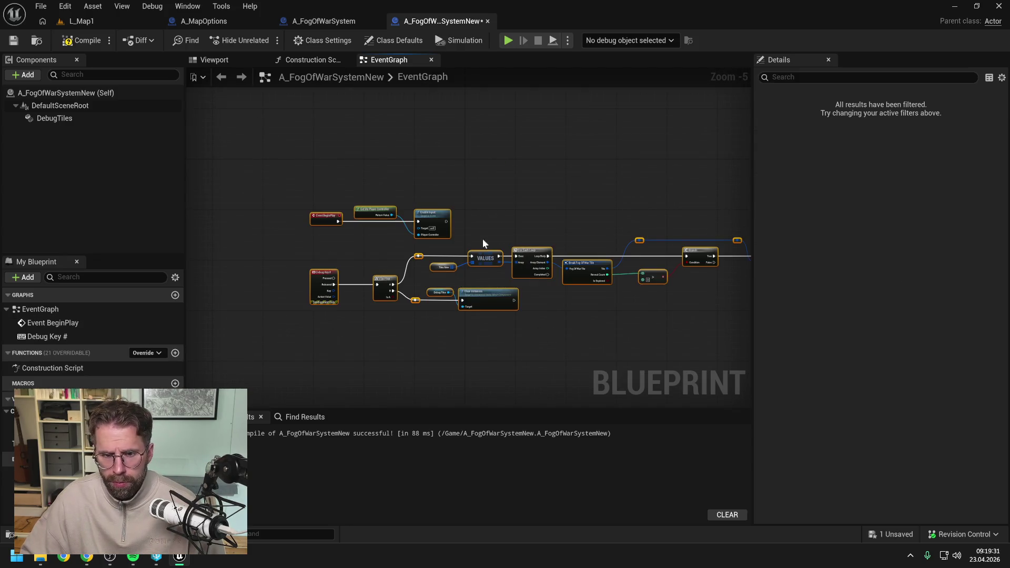
drag(336, 219, 433, 161)
click(434, 132)
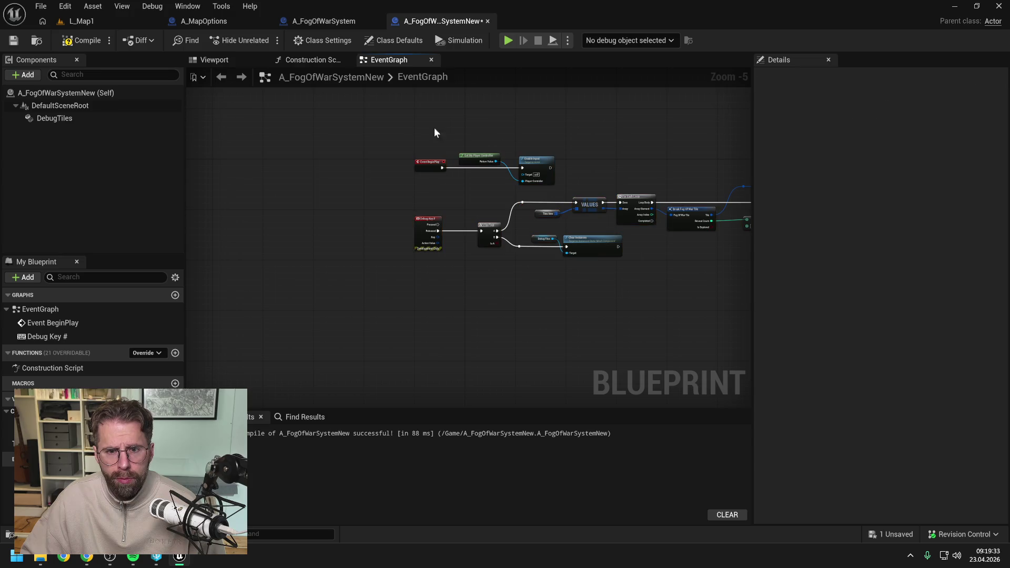
click(80, 41)
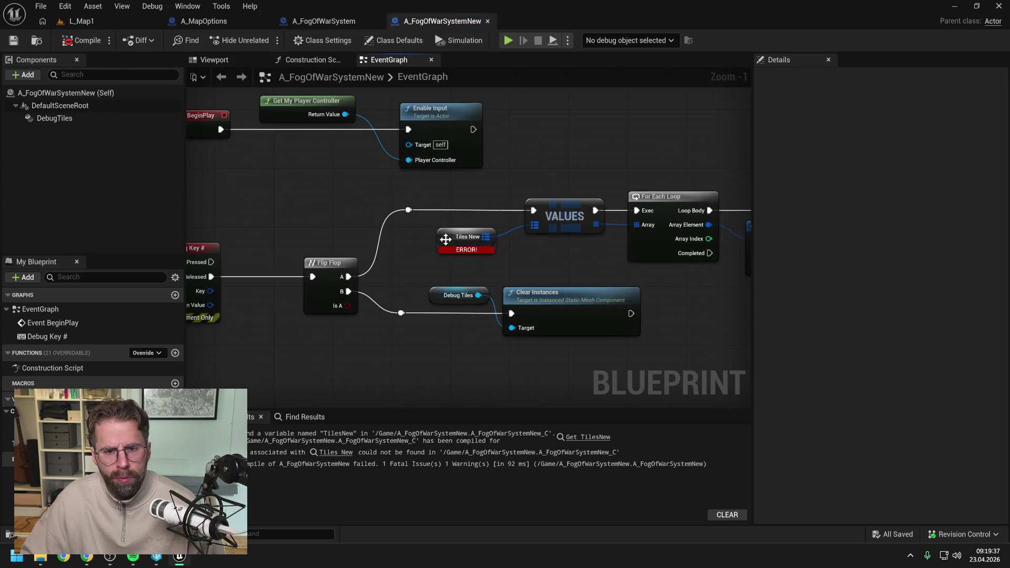
- Replace the broken TilesNew node's variable with Tiles and recompile
right_click(448, 238)
mouse_move(494, 286)
click(607, 301)
scroll(473, 274, down, 4)
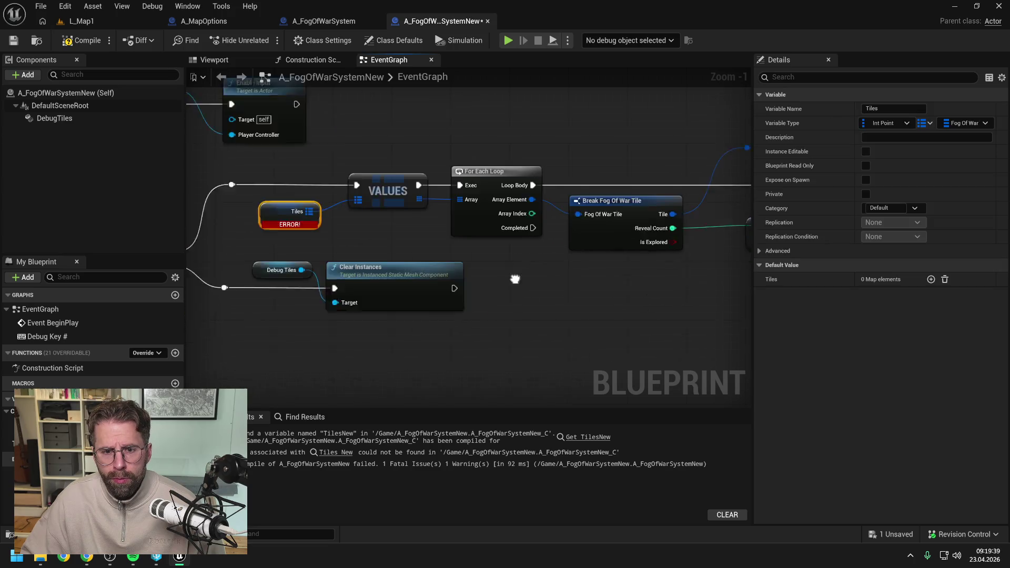
click(82, 40)
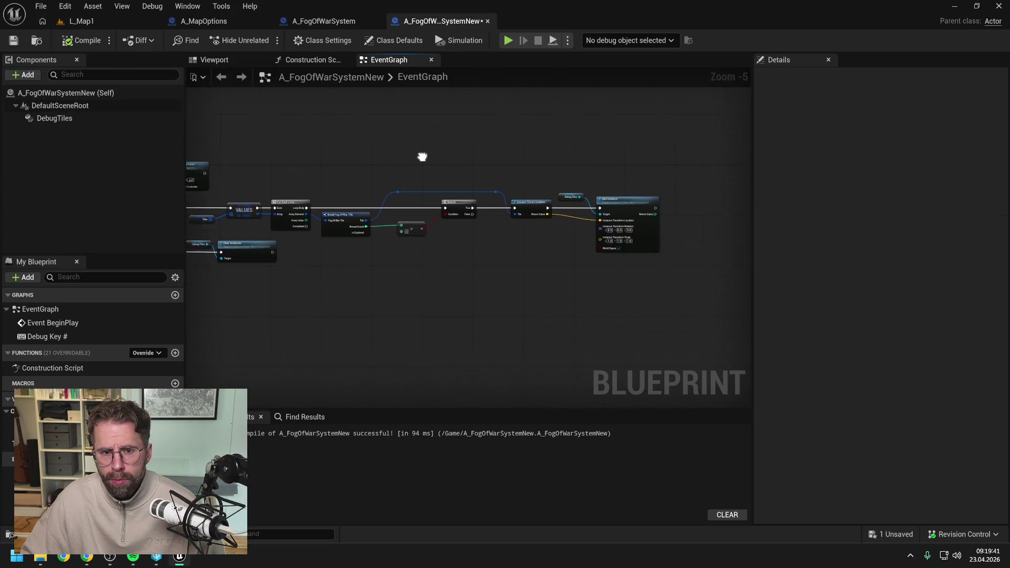
click(324, 20)
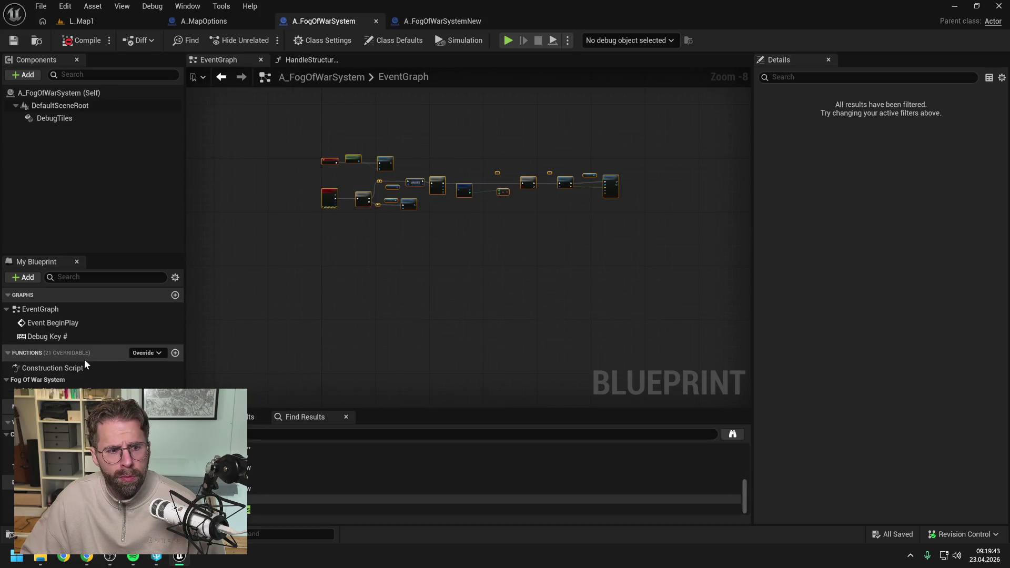
- Set the HandleStructureBuilt function's category to FogOfWar
click(442, 21)
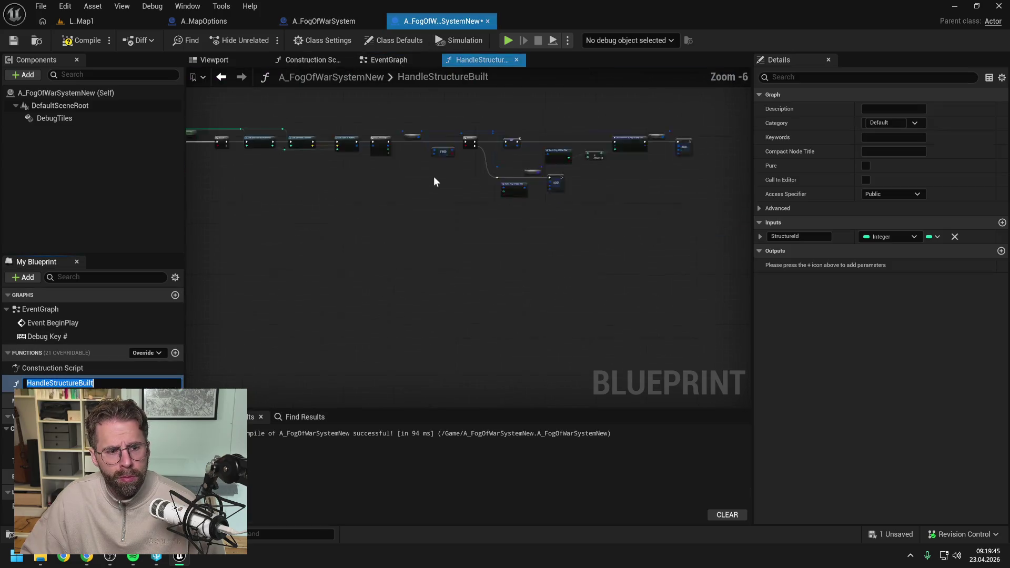
key(ctrl+s)
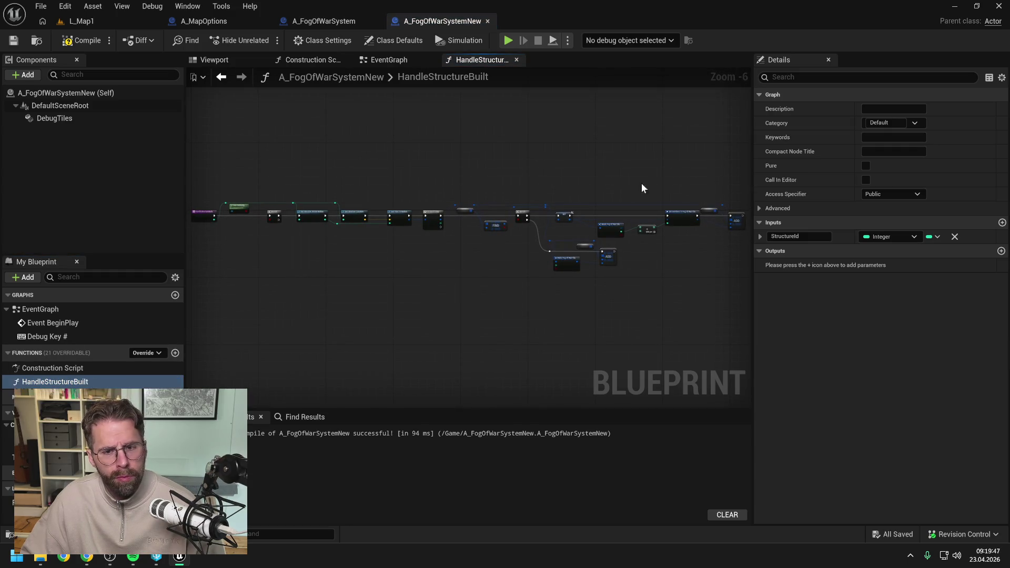
click(885, 123)
text(Fog)
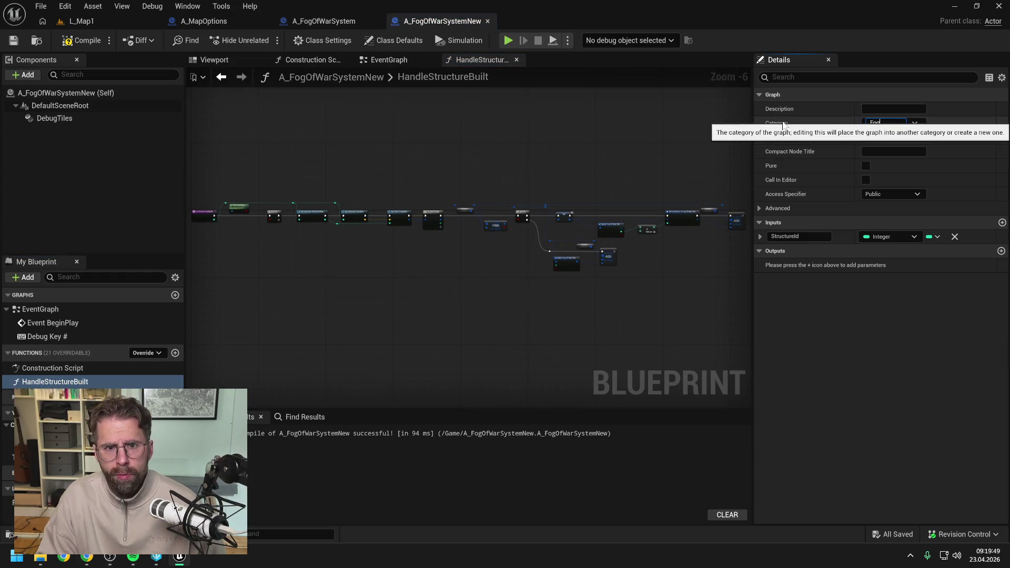
text(OfWar)
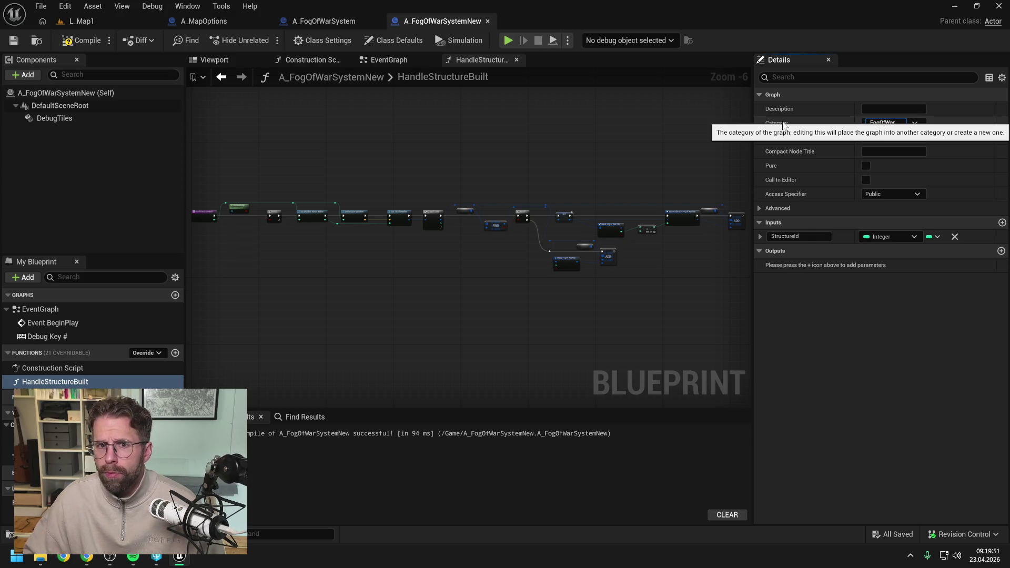
key(Return)
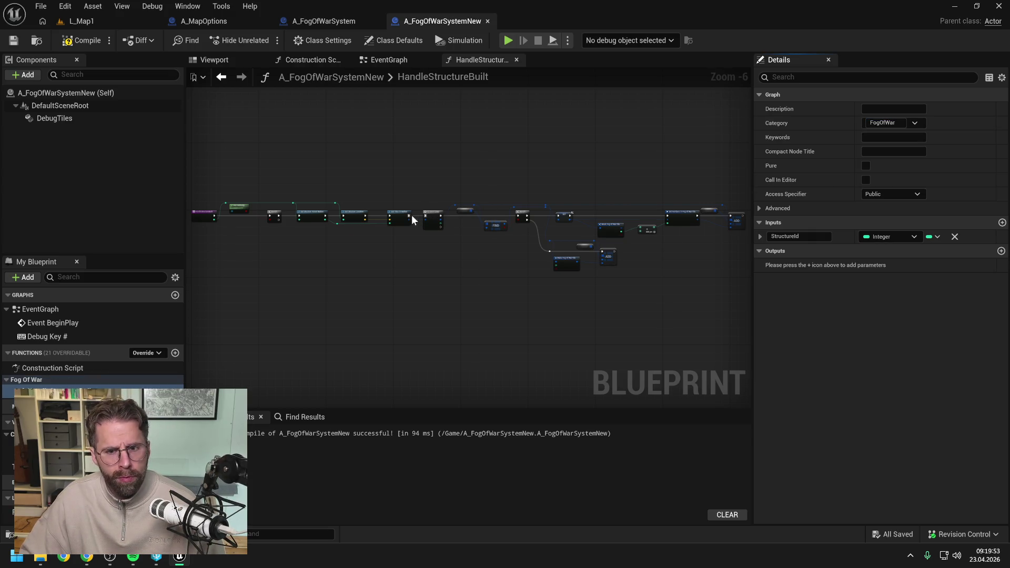
- Replace all three broken TilesNew nodes with Tiles and compile
click(70, 42)
scroll(463, 214, up, 6)
right_click(462, 215)
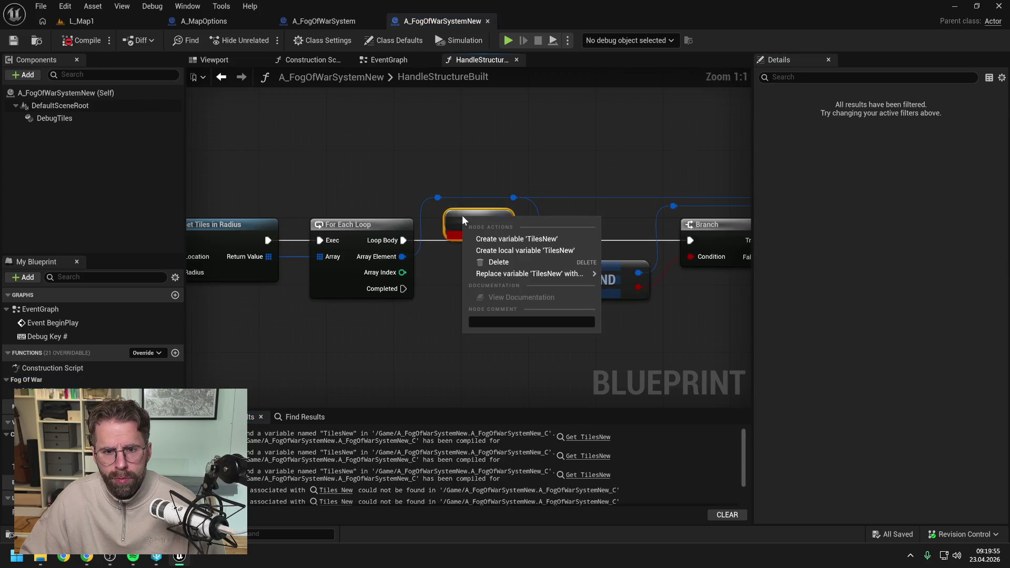
mouse_move(507, 277)
click(622, 291)
drag(706, 316, 273, 269)
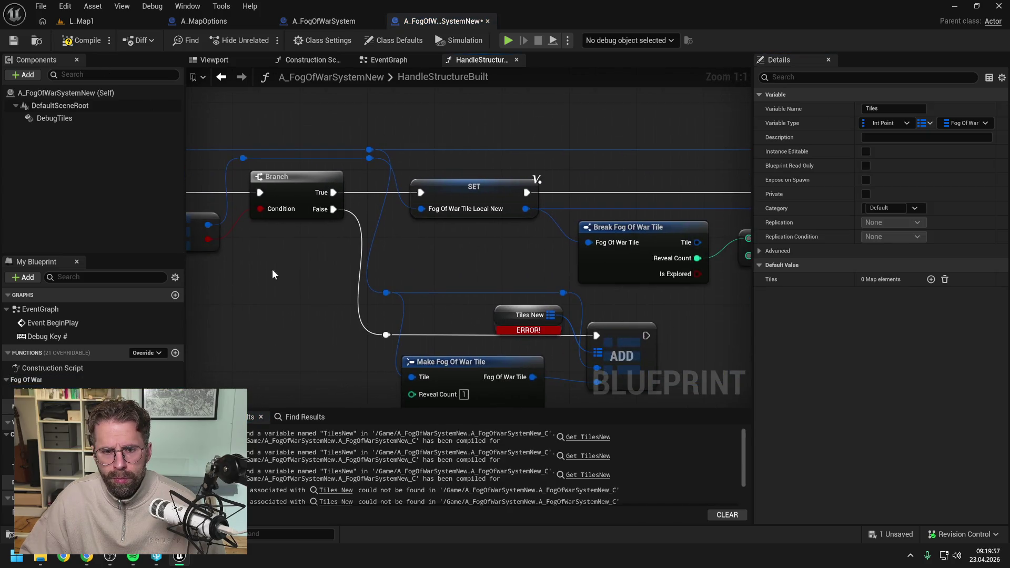
right_click(512, 316)
mouse_move(635, 371)
click(665, 384)
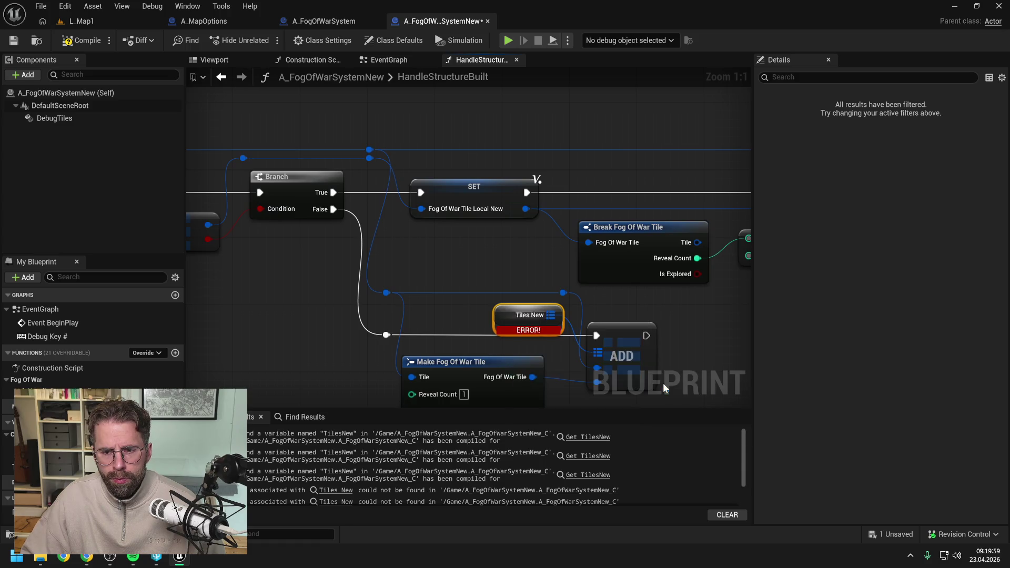
scroll(492, 286, down, 4)
right_click(653, 217)
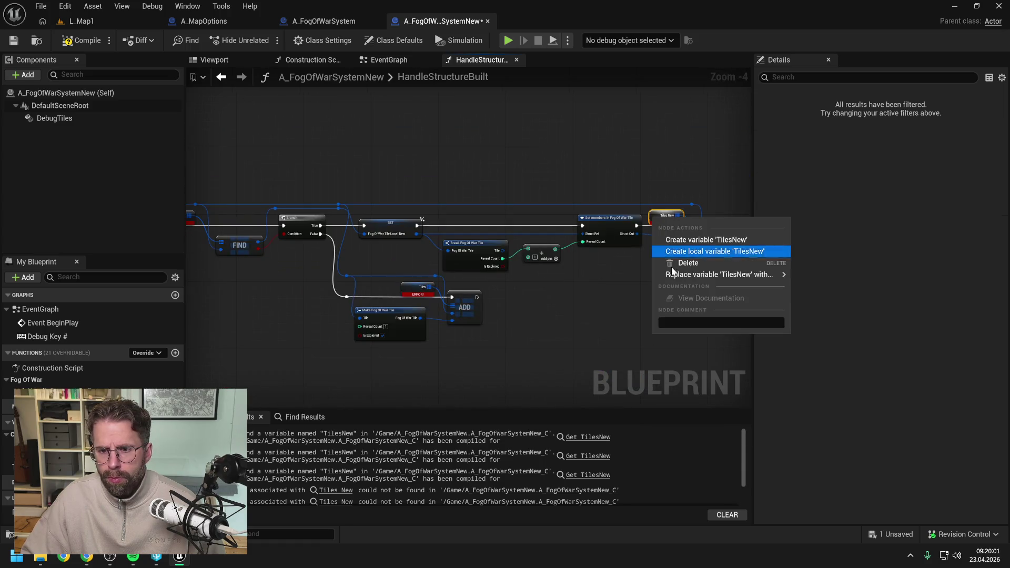
mouse_move(744, 279)
click(806, 288)
click(81, 40)
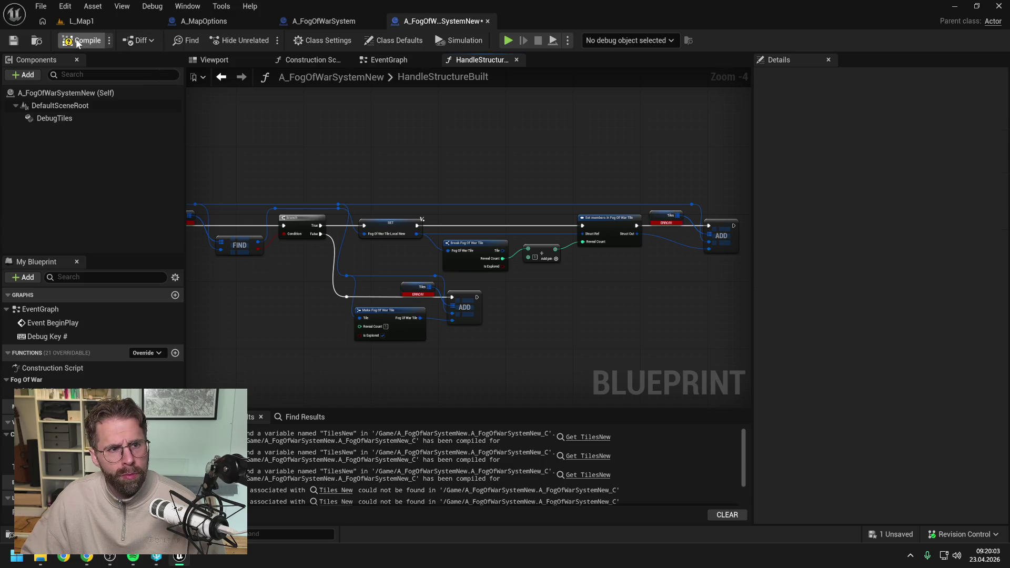
- Rename the local variable FogOfWarTileLocalNew to FogOfWarTileLocal and recompile
scroll(293, 155, down, 3)
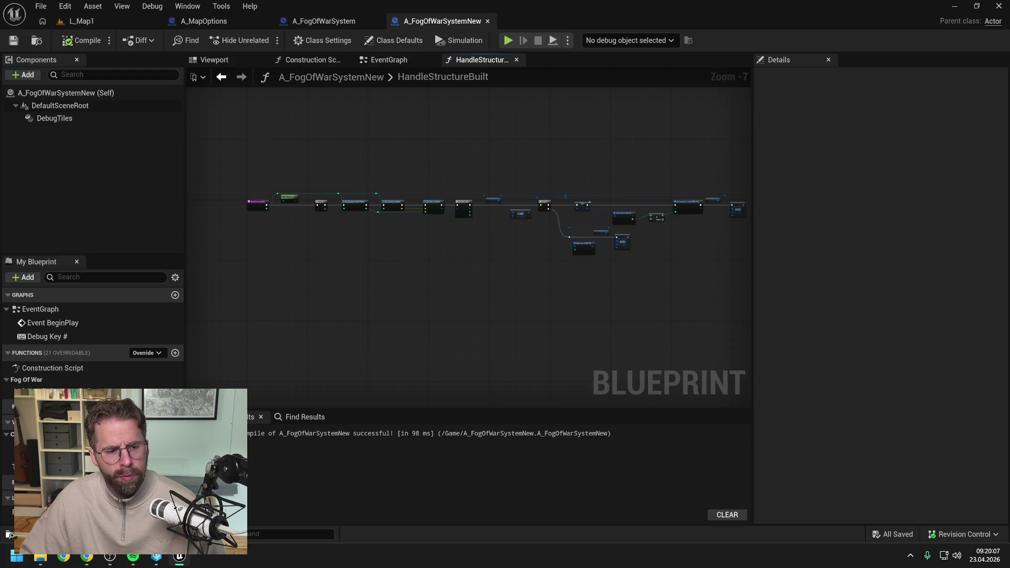
click(8, 512)
key(BackSpace)
key(BackSpace)
key(BackSpace)
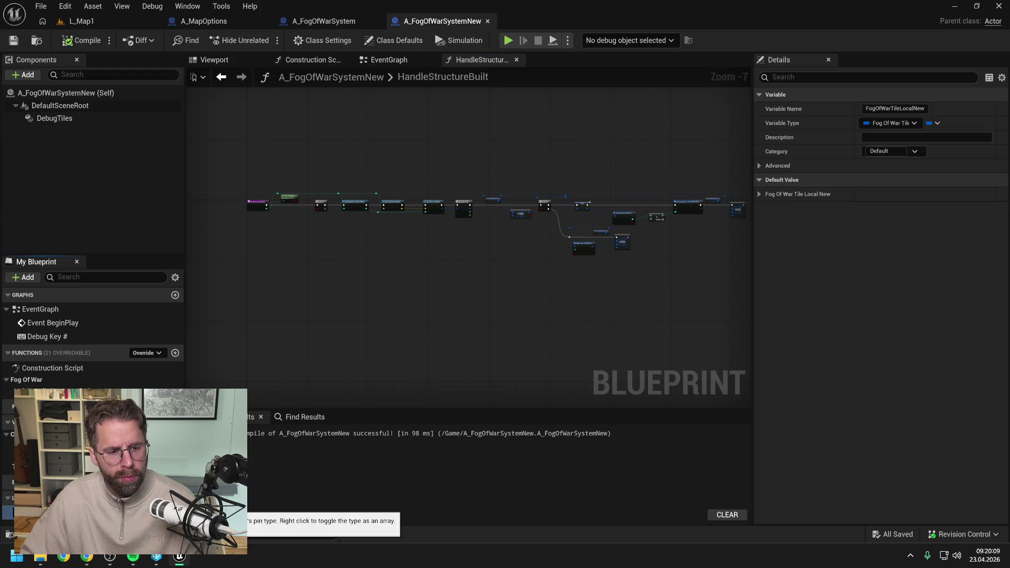
key(Return)
click(84, 40)
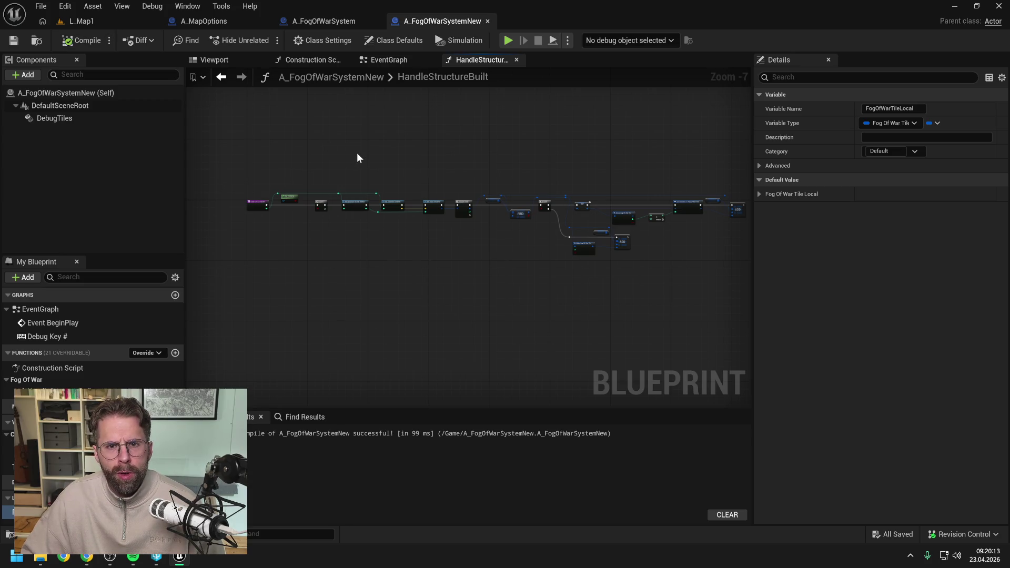
key(ctrl+space)
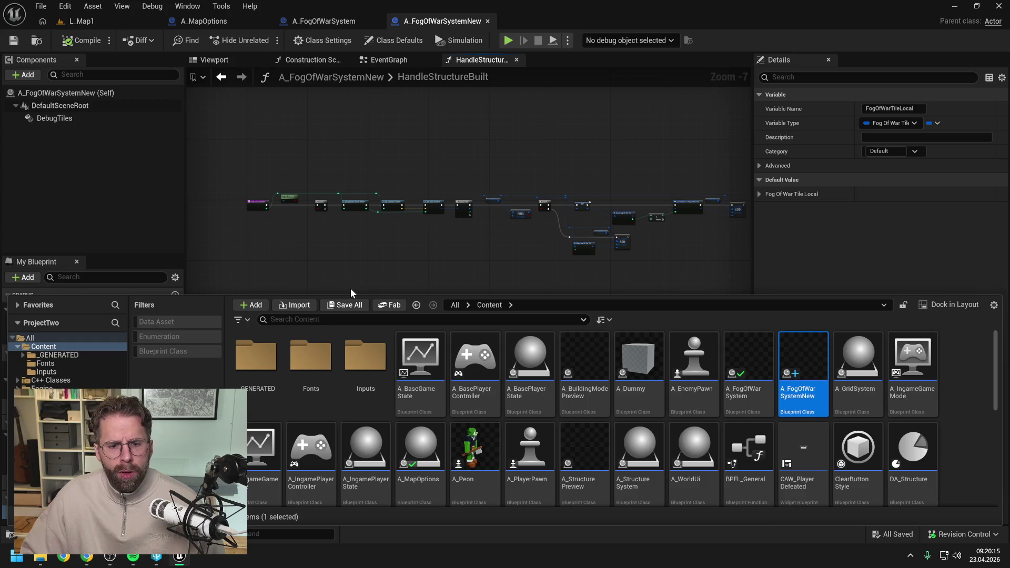
- Find the A_IngamePlayerState Blueprint via 'ing state' search and open it
key(ctrl+f)
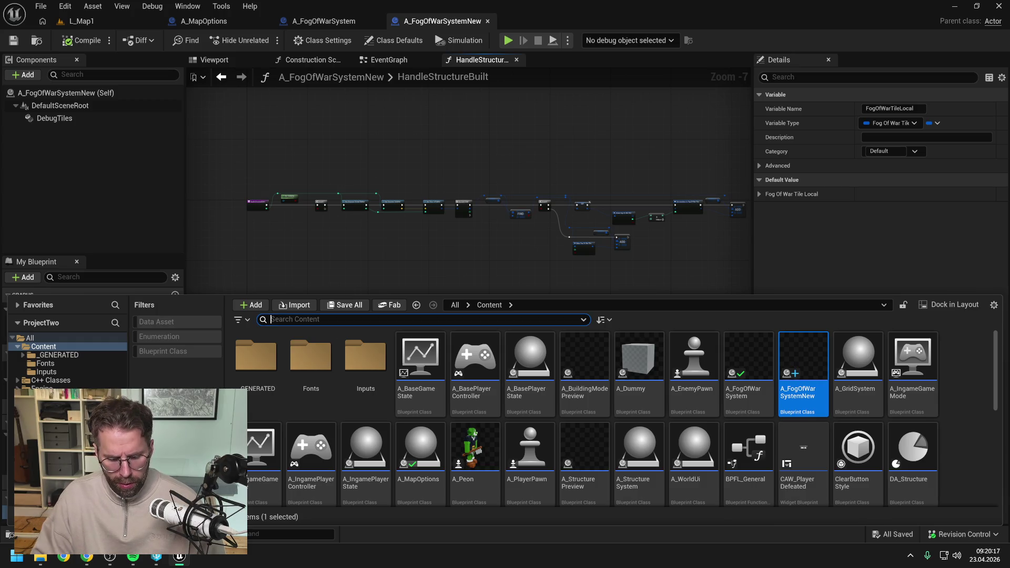
text(ingame pl)
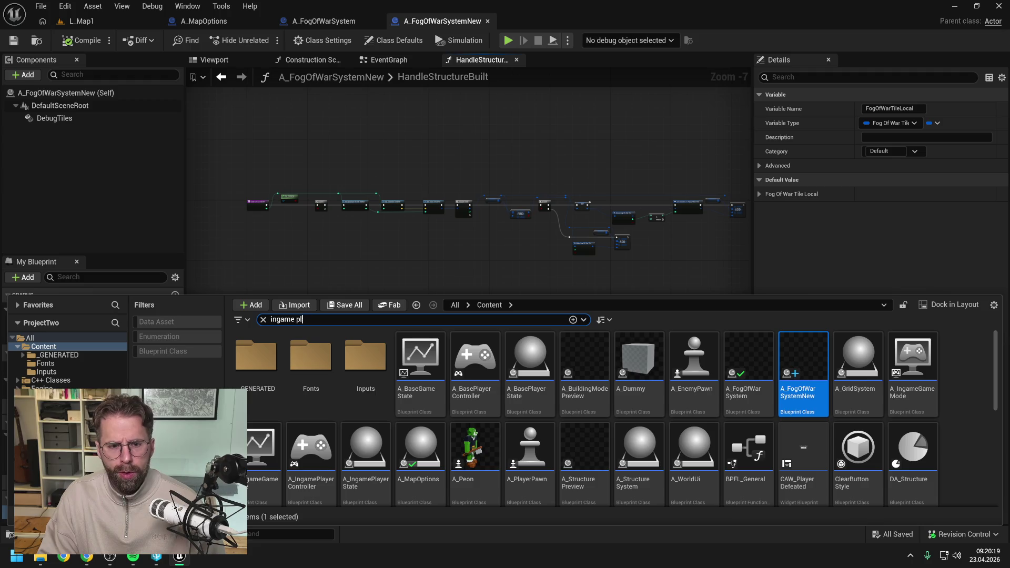
text(ayer state)
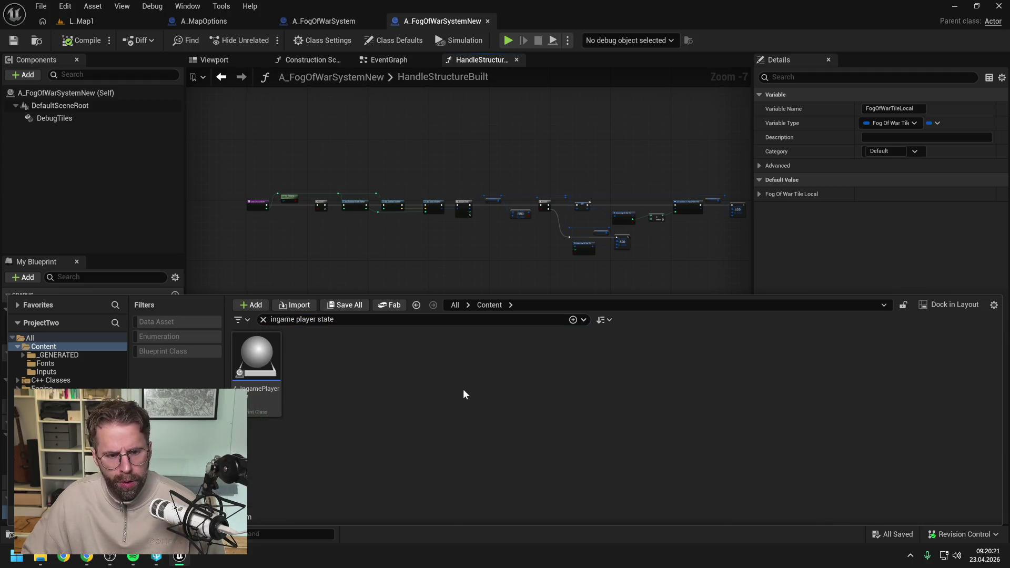
click(267, 361)
double_click(267, 361)
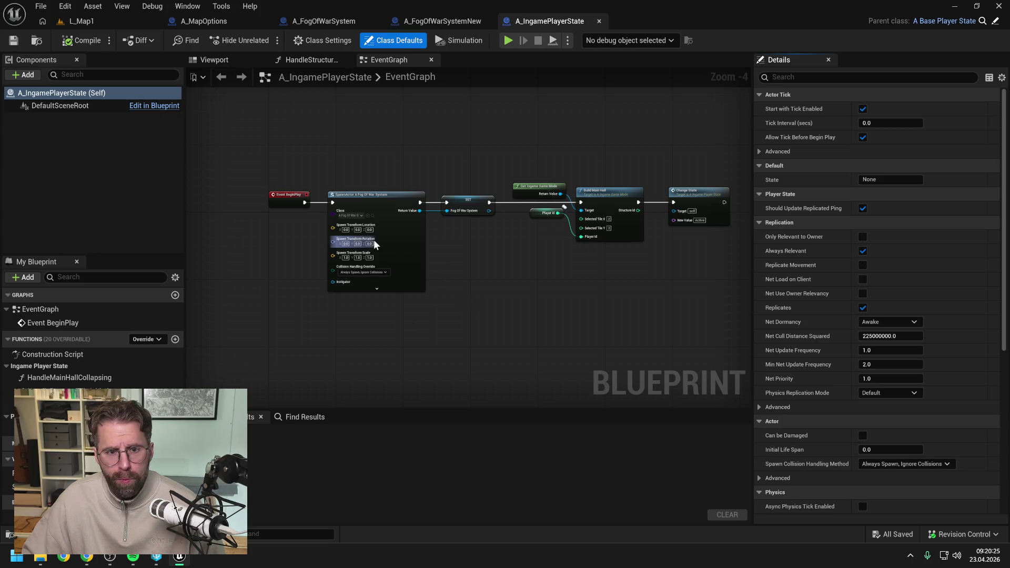
- Make SpawnActor spawn A_FogOfWarSystemNew, compile, check out the asset, and close the old editor
scroll(361, 220, up, 3)
scroll(361, 220, up, 2)
click(346, 209)
text(fog of war)
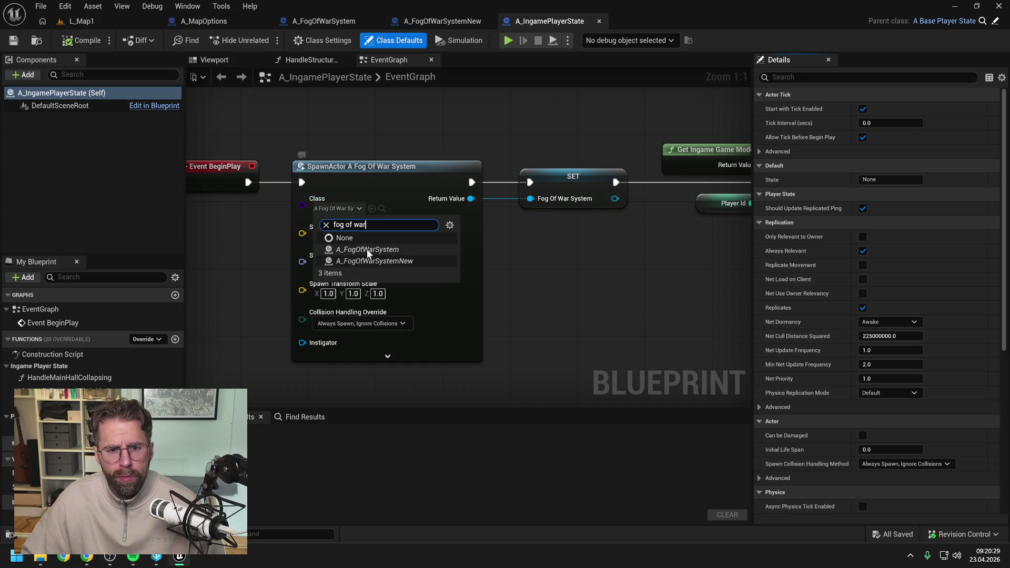
click(369, 259)
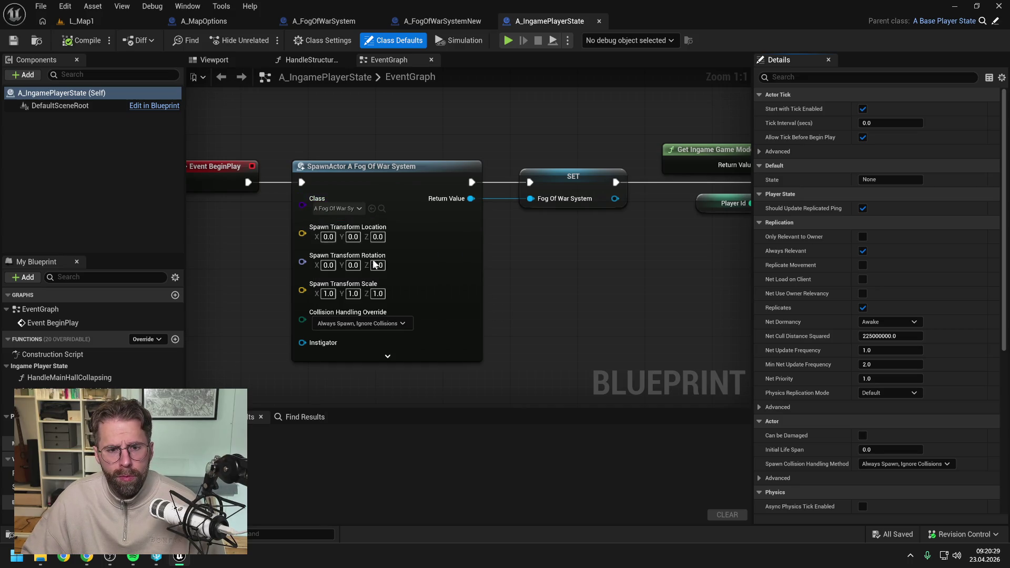
click(82, 40)
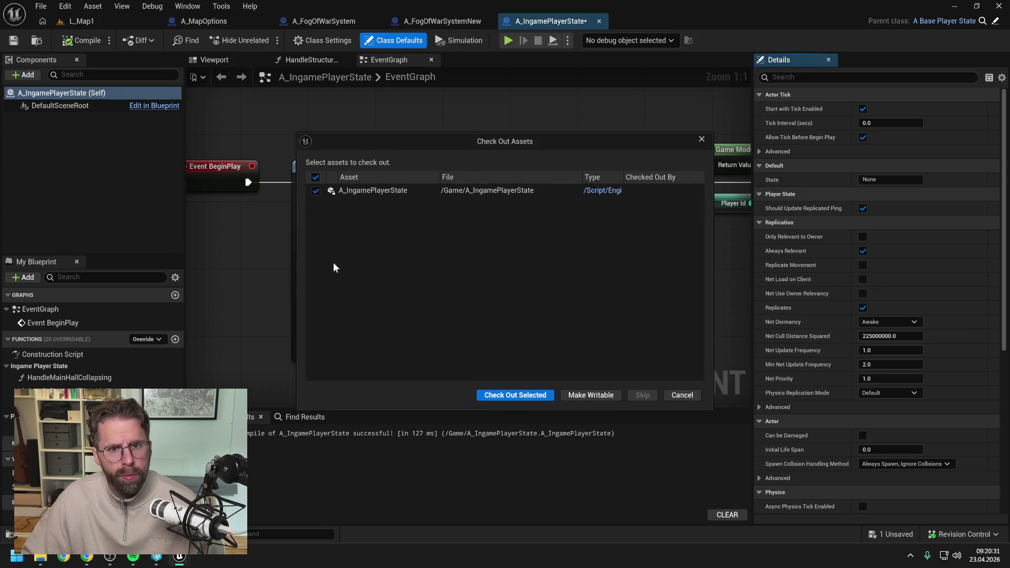
click(506, 396)
click(378, 21)
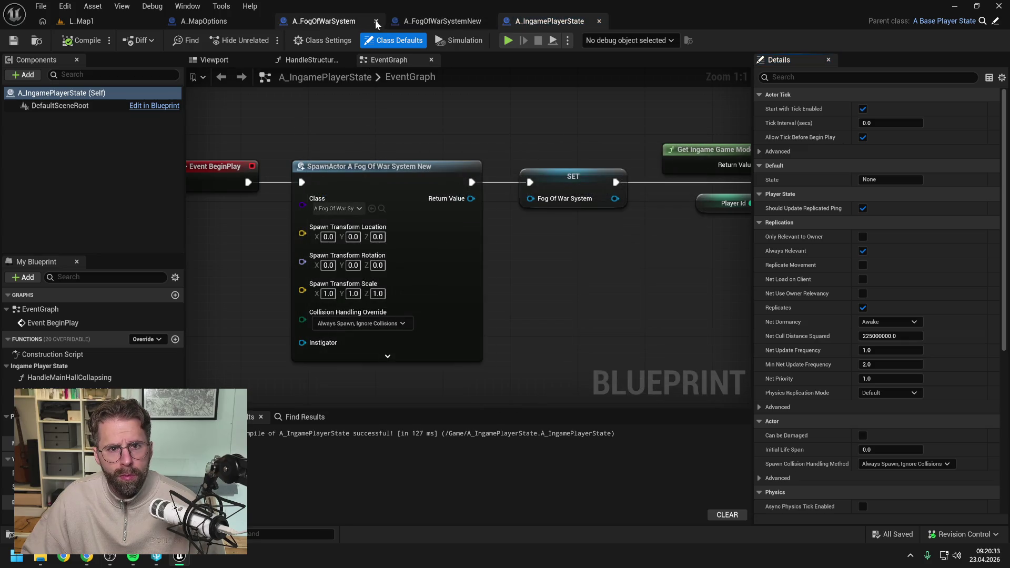
key(ctrl+space)
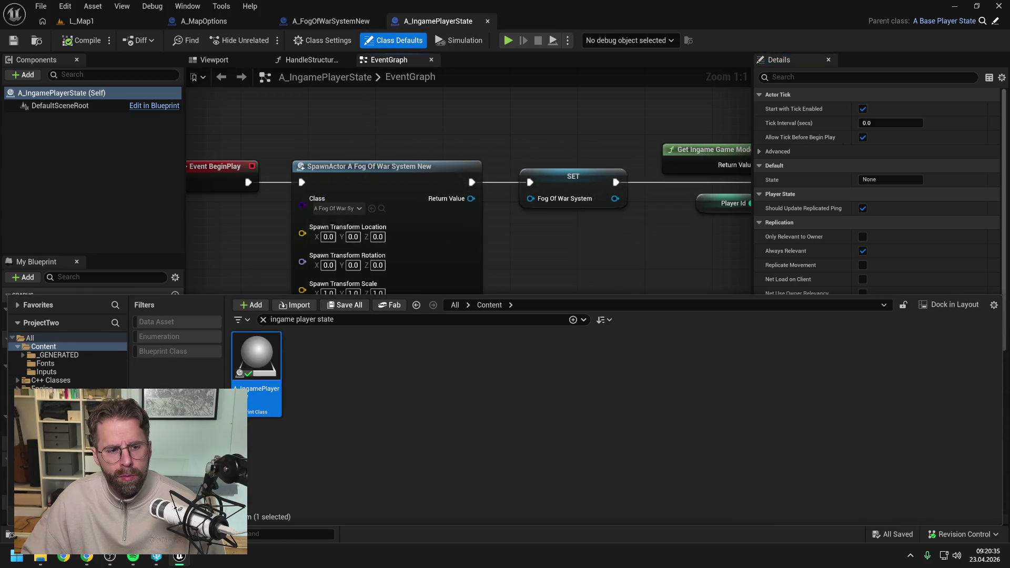
- Fix up Content folder redirectors and attempt deleting A_FogOfWarSystem, cancelling since references remain
right_click(53, 347)
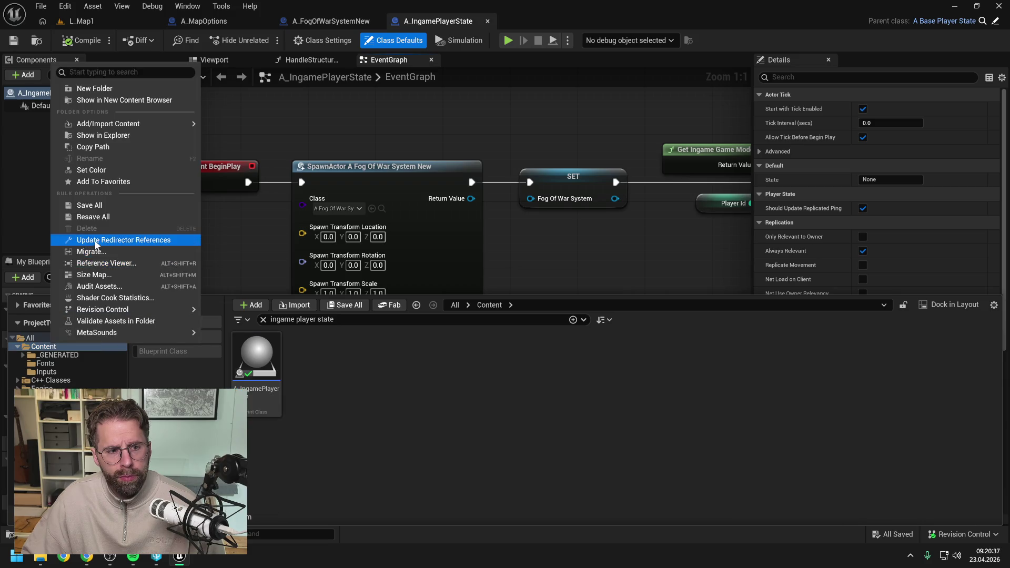
click(69, 239)
key(ctrl+f)
text(fogof)
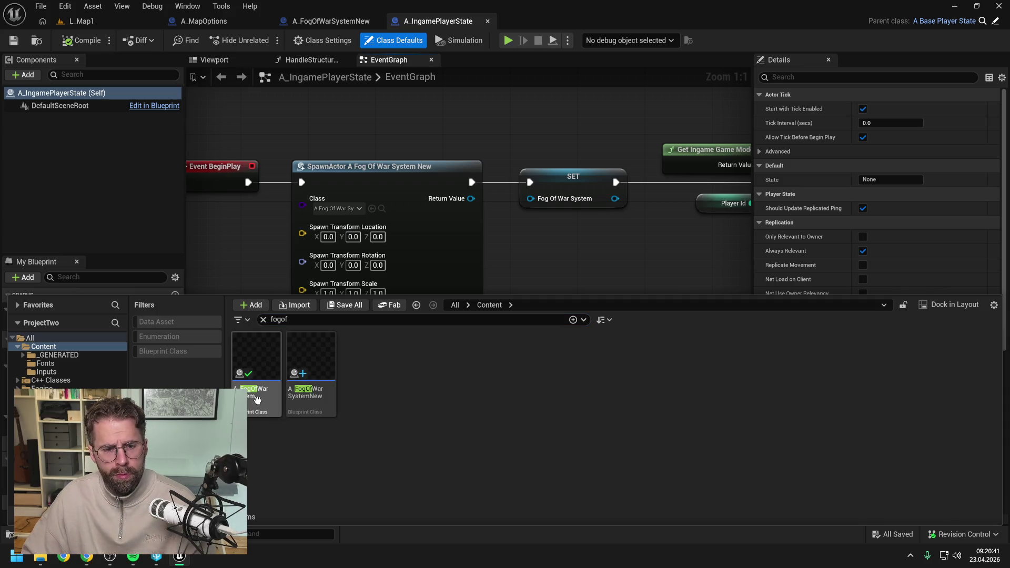
click(258, 400)
key(Delete)
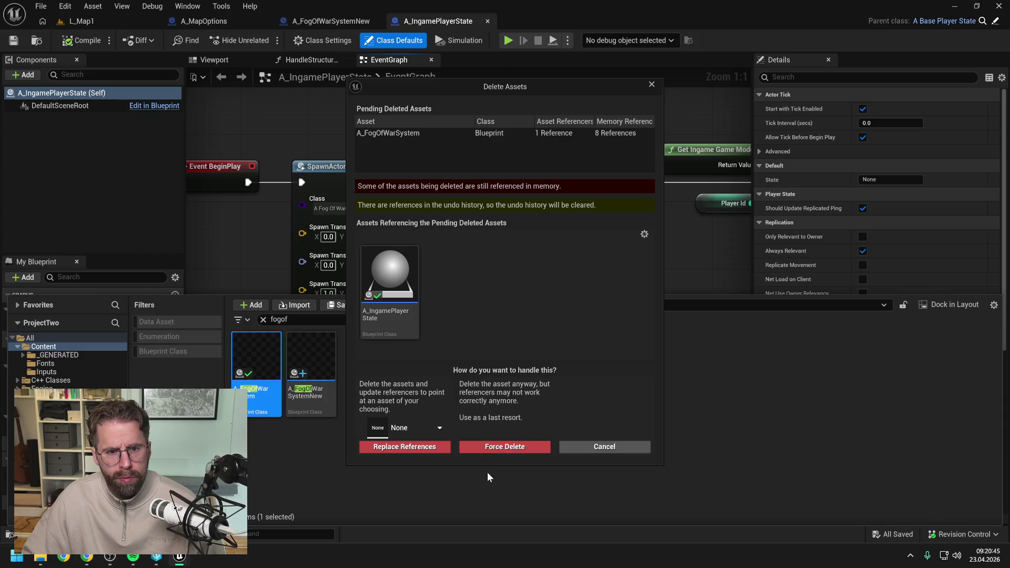
click(604, 446)
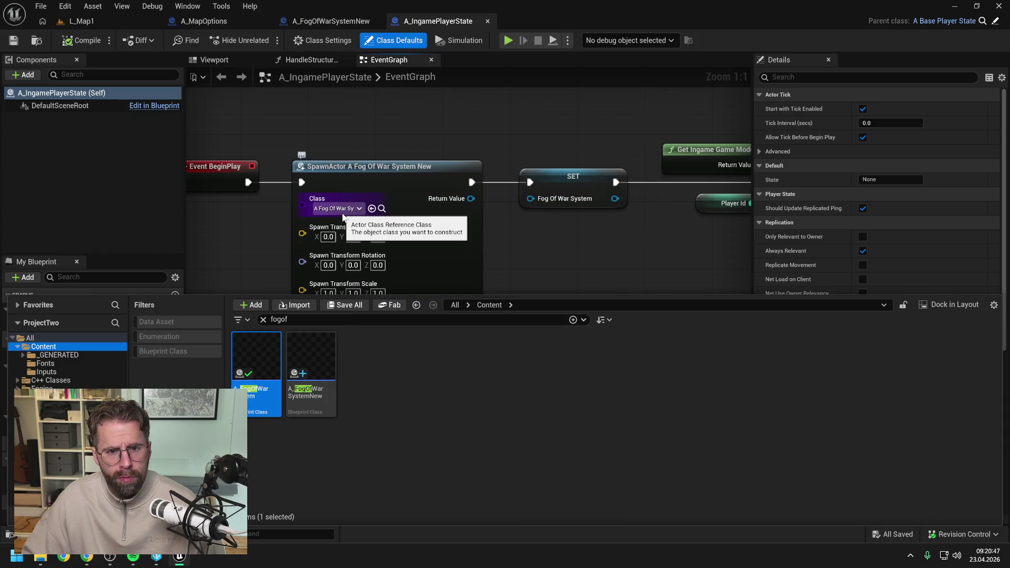
click(291, 448)
key(ctrl+space)
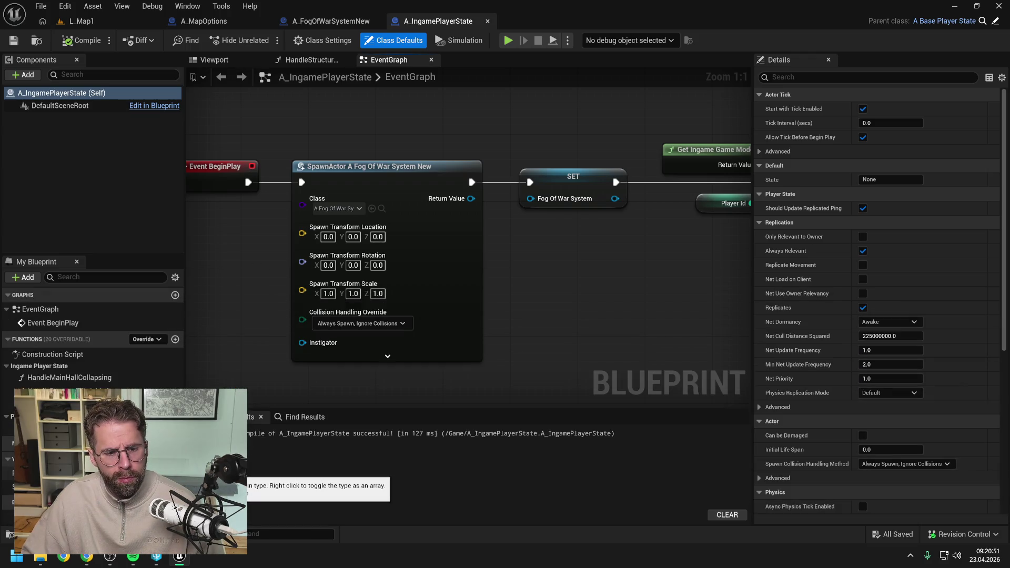
- Retype FogOfWarSystem to the new fog-of-war object reference, wire the spawned actor, compile, and open the error
click(157, 473)
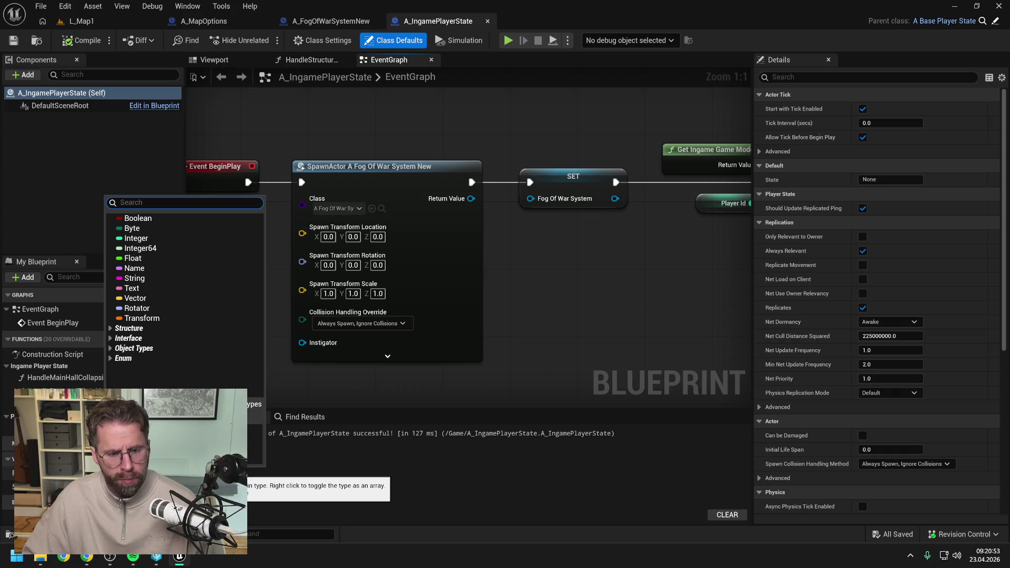
text(fog of war)
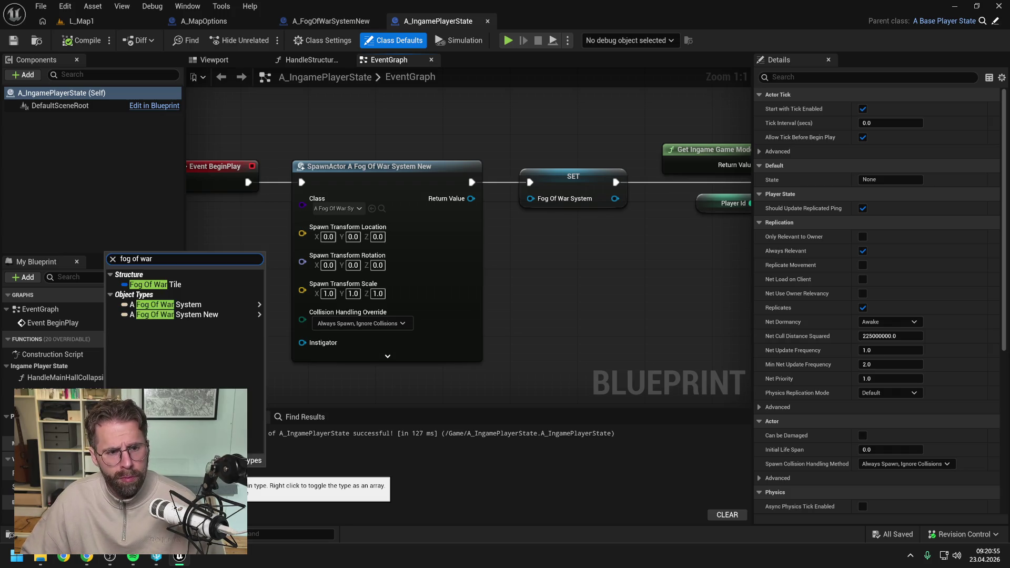
click(280, 316)
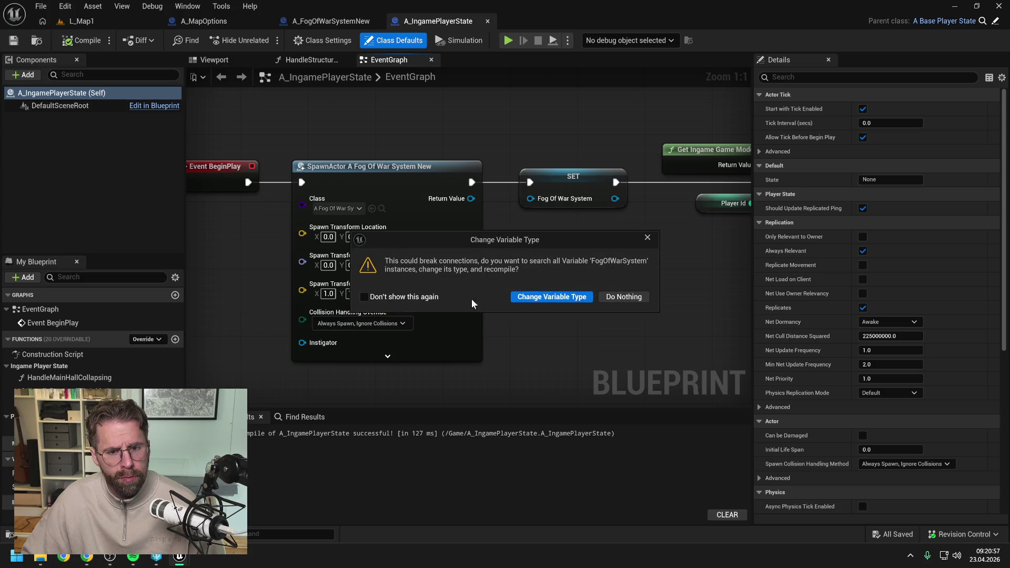
click(550, 297)
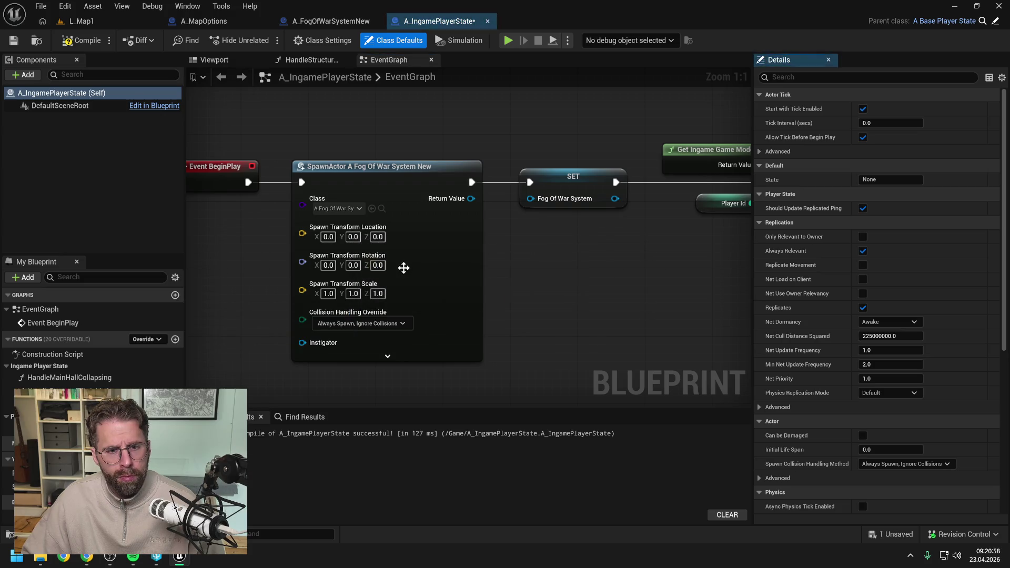
drag(471, 198, 528, 197)
click(84, 40)
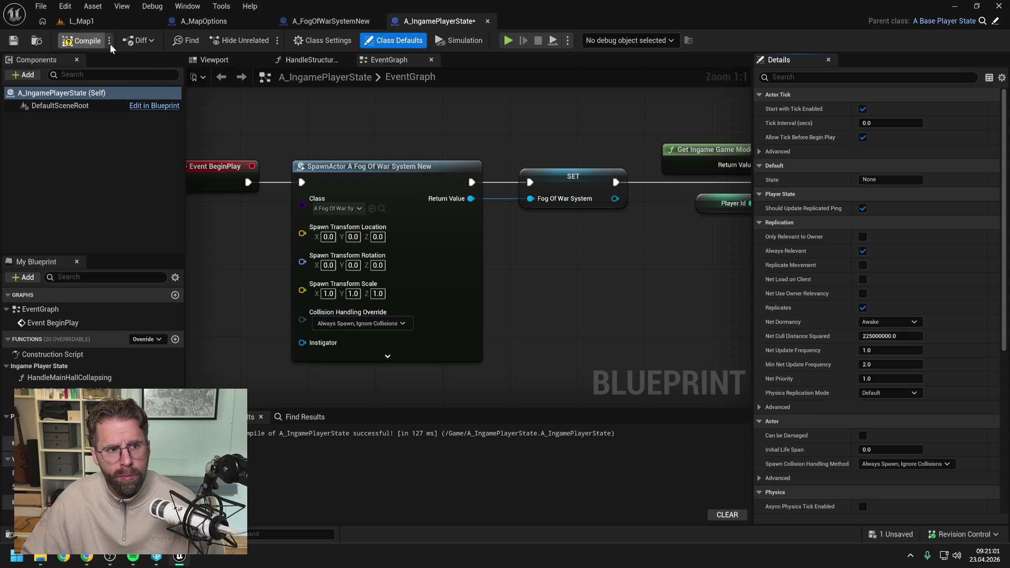
click(284, 433)
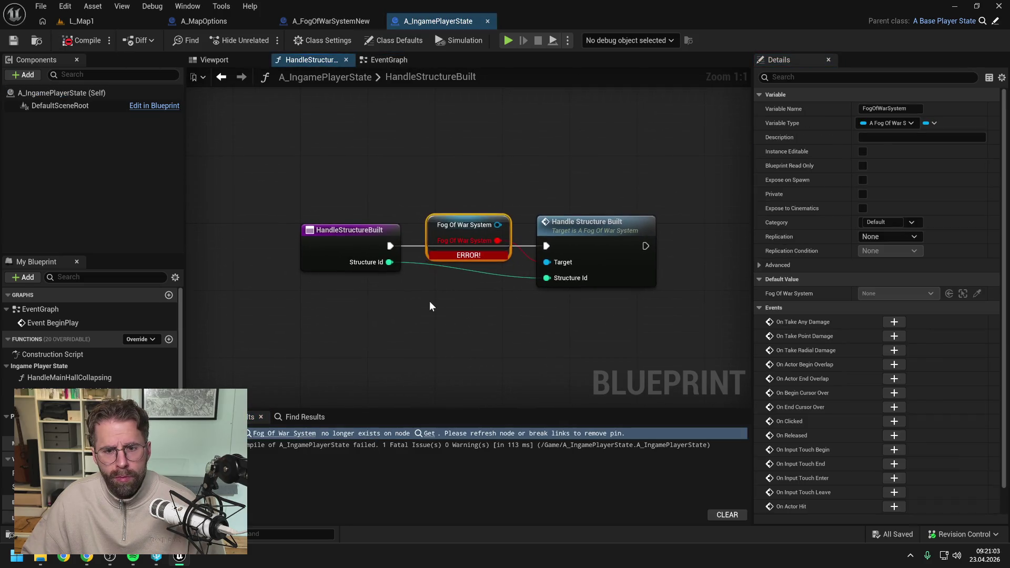
- Swap the old Handle Structure Built node for the new one, wiring execution and Structure Id
alt+click(498, 239)
drag(495, 226, 519, 310)
text(handle)
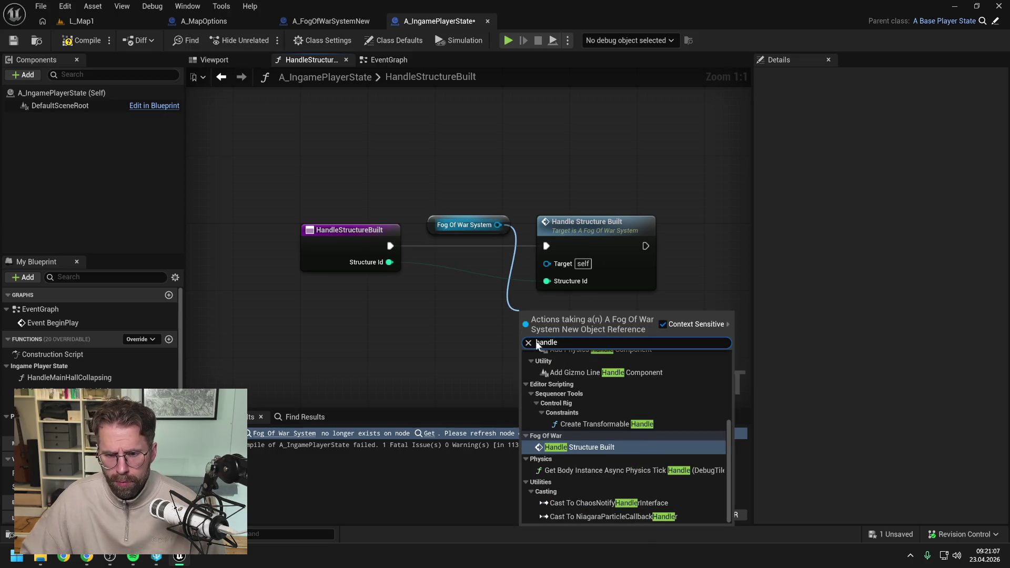
click(580, 448)
drag(390, 246, 521, 339)
drag(389, 263, 521, 371)
click(578, 231)
key(Delete)
drag(562, 315, 584, 225)
click(95, 59)
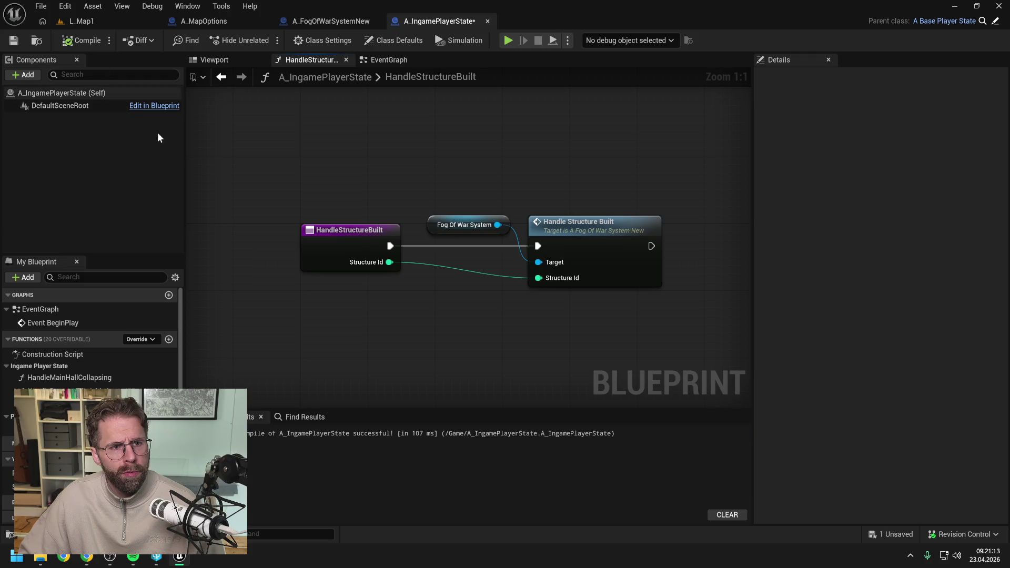
- Compile and save A_IngamePlayerState
key(F7)
key(ctrl+s)
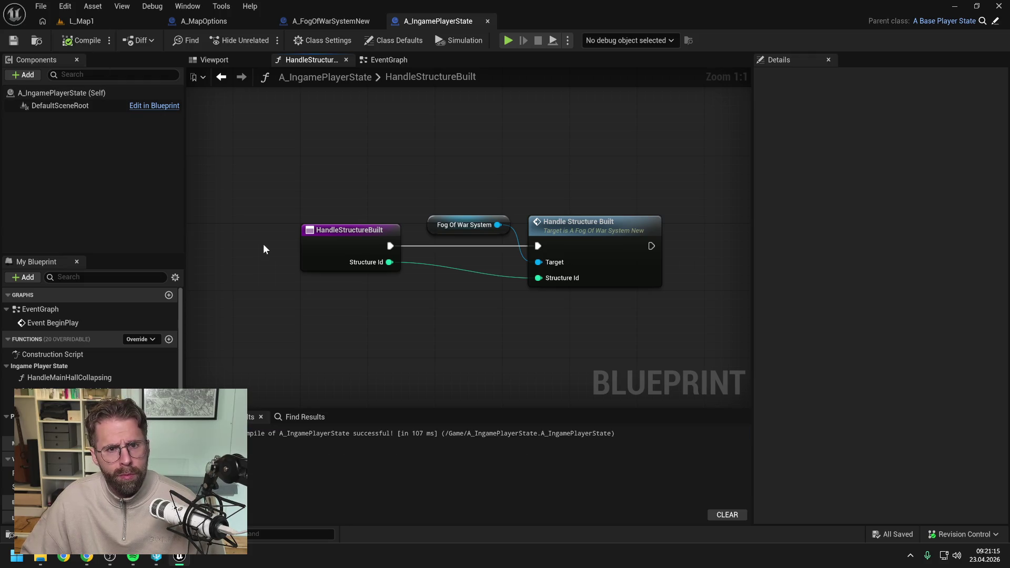
key(ctrl+space)
right_click(59, 367)
- Force-delete the old A_FogOfWarSystem asset and close the Unreal Editor
key(Escape)
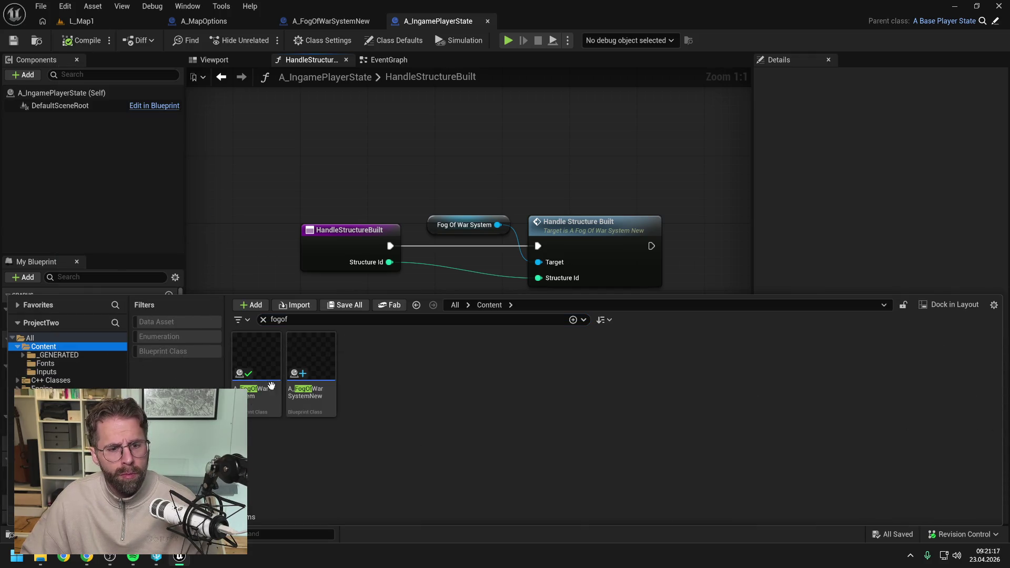
click(259, 400)
key(Delete)
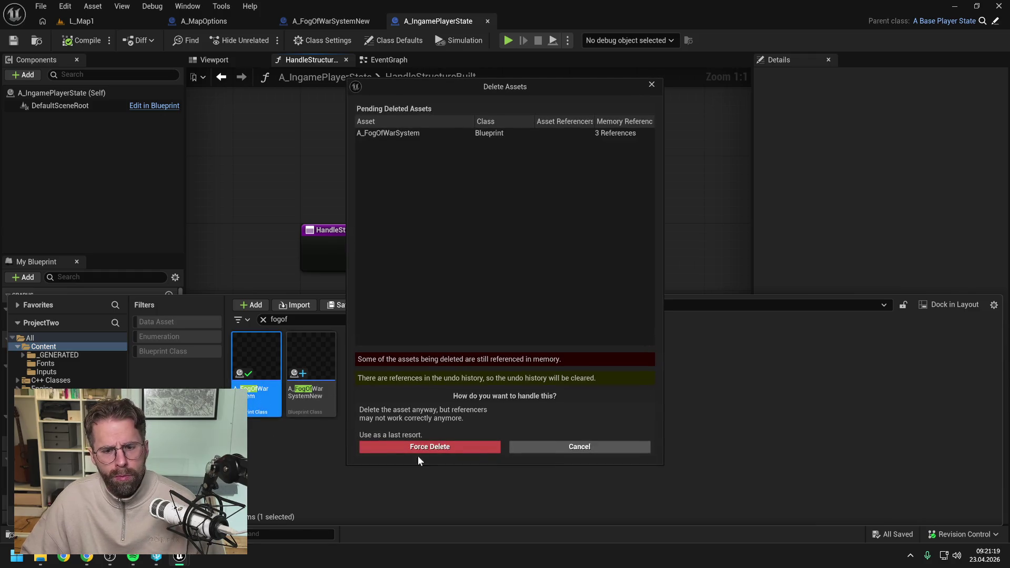
click(414, 446)
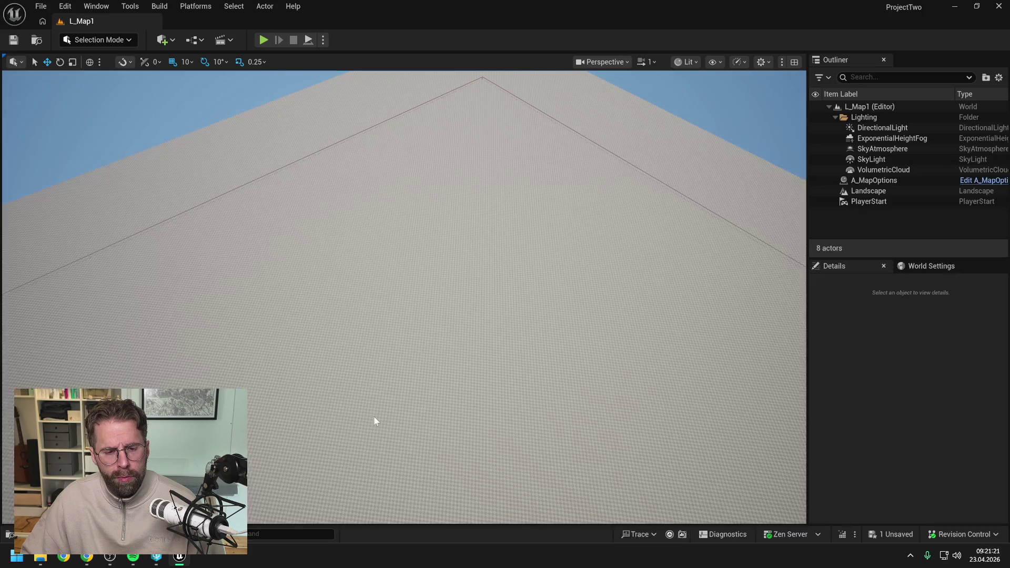
key(ctrl+space)
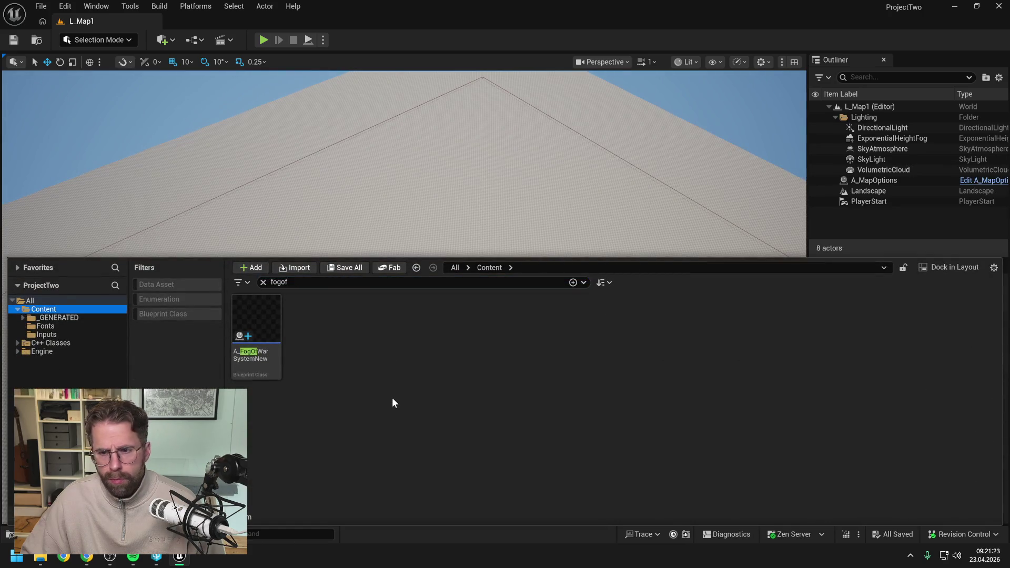
click(959, 536)
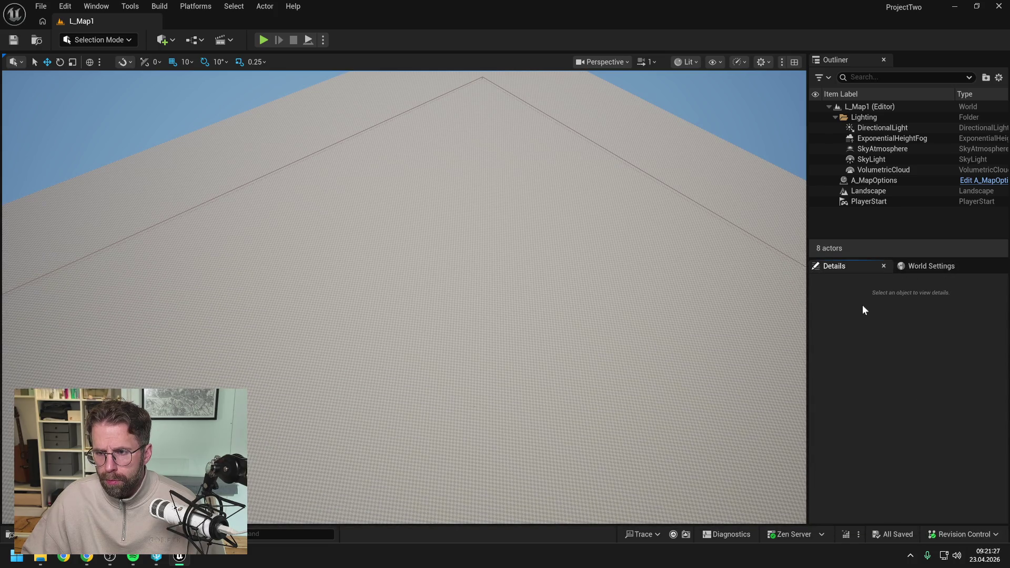
click(999, 6)
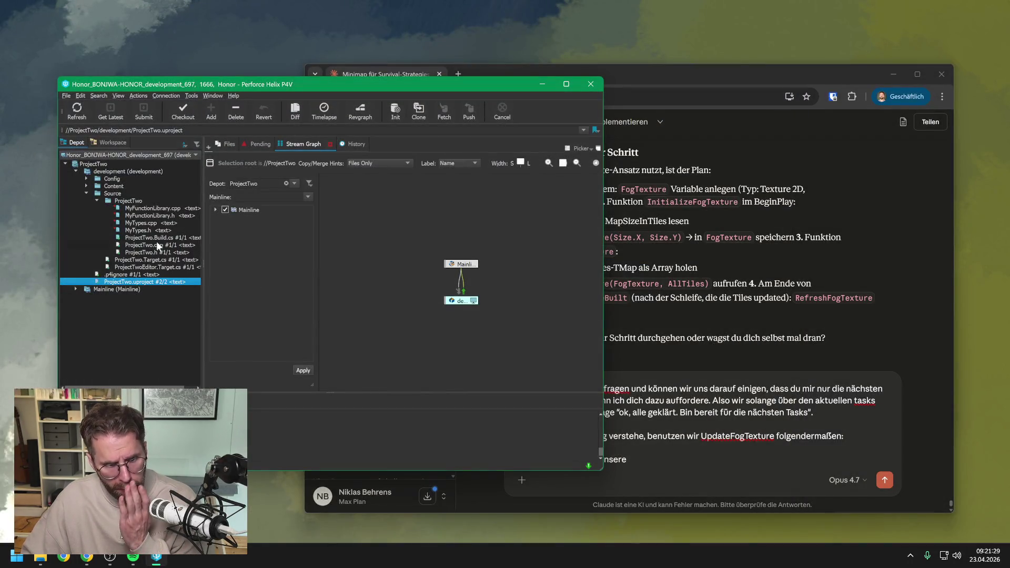
- Start a submit of the //ProjectTwo/ depot root and widen the File column
click(123, 201)
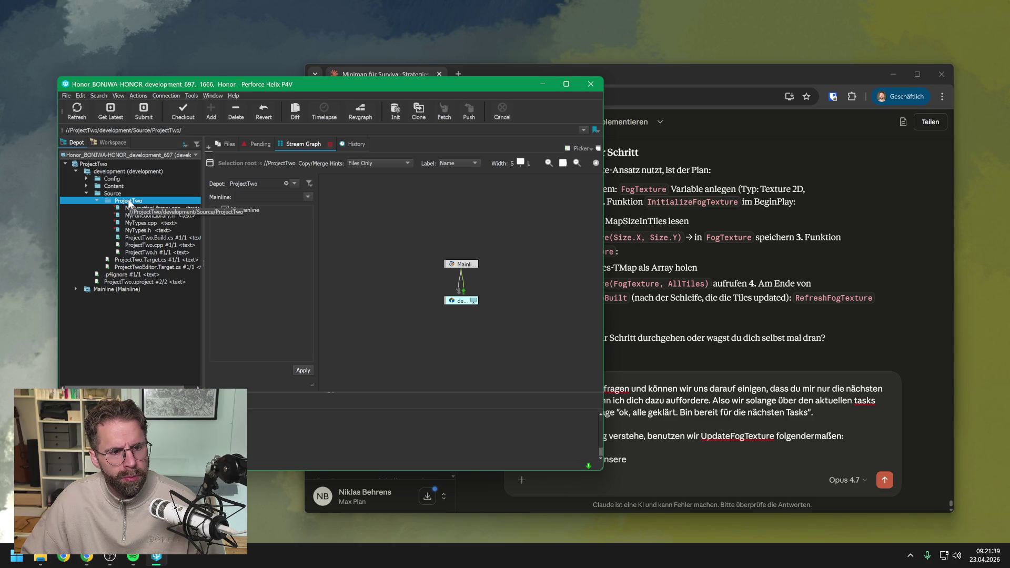
click(98, 165)
click(144, 110)
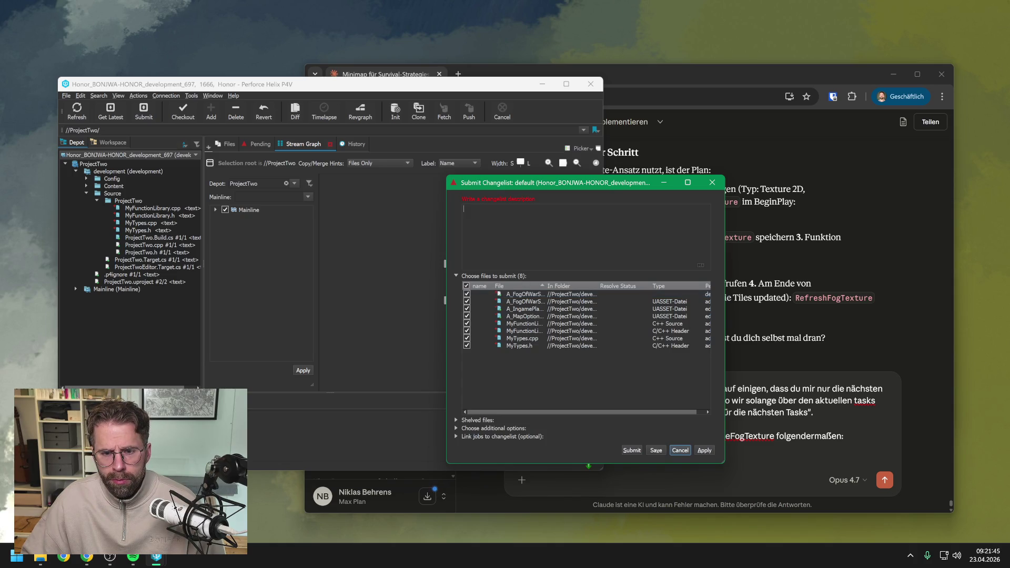
mouse_move(545, 286)
mouse_down()
mouse_move(604, 285)
mouse_move(595, 285)
mouse_up()
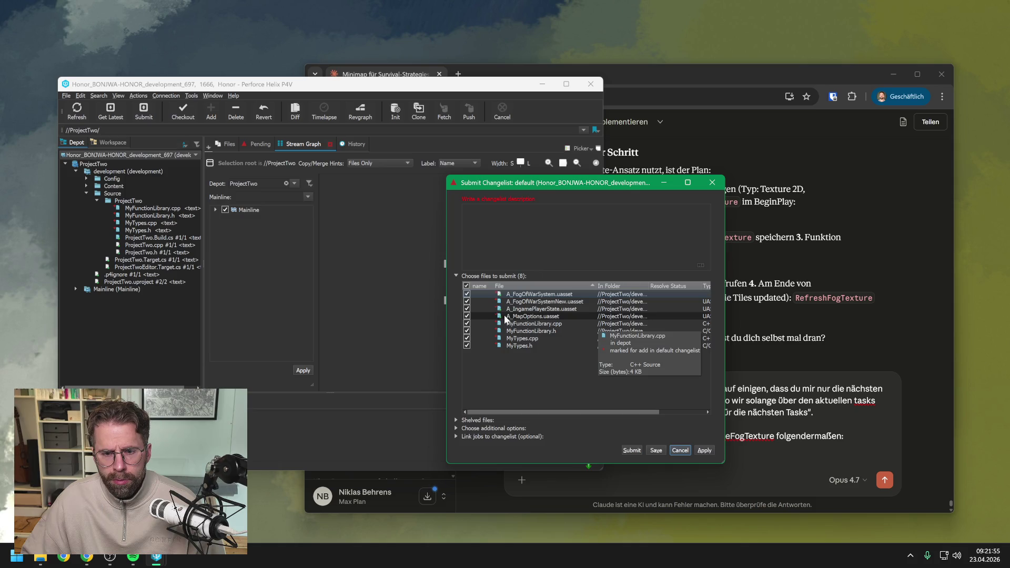
- Exclude A_MapOptions, A_IngamePlayerState, A_FogOfWarSystemNew and A_FogOfWarSystem .uasset files from the submit
click(467, 316)
click(467, 309)
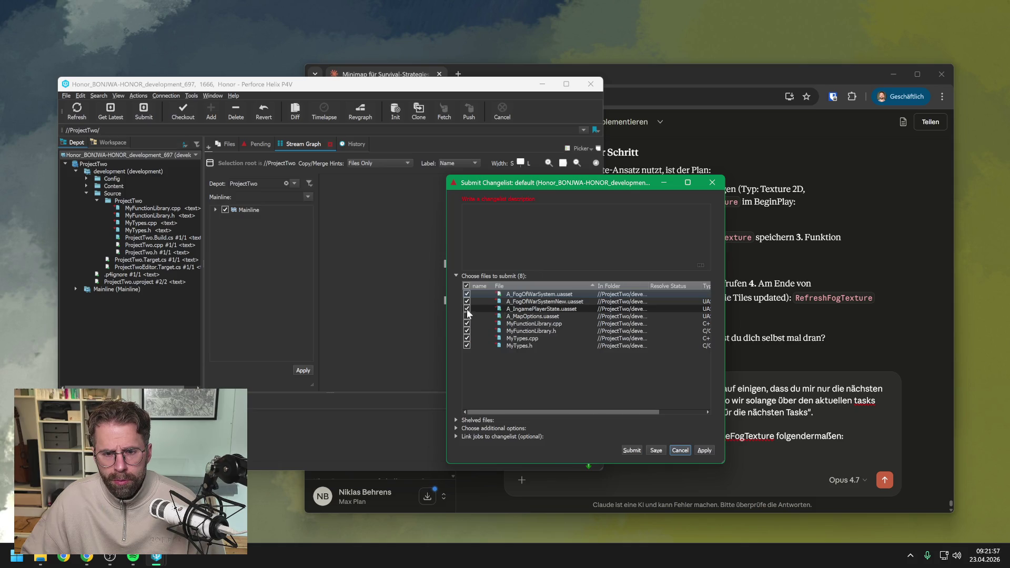
click(467, 302)
click(467, 295)
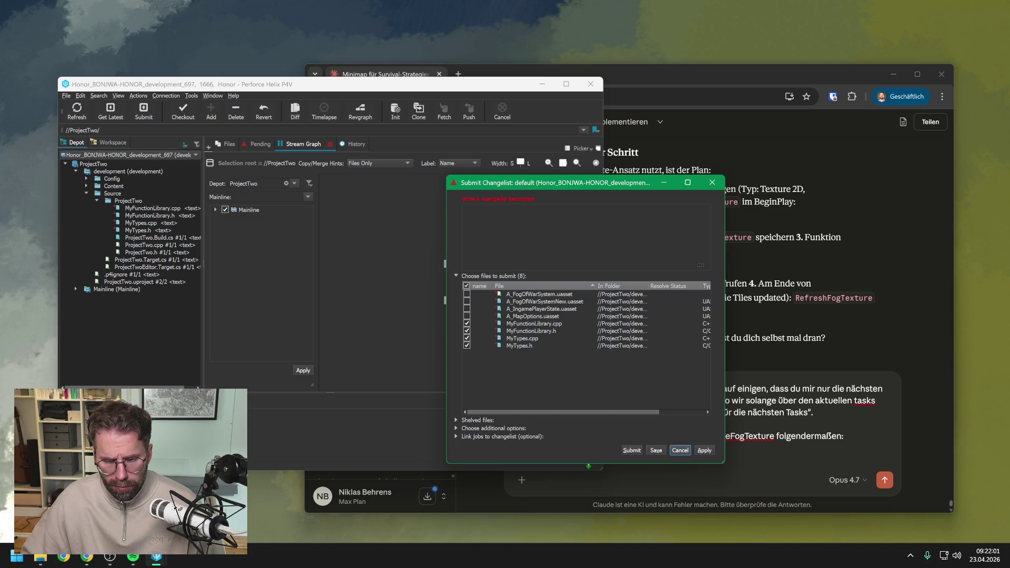
click(463, 209)
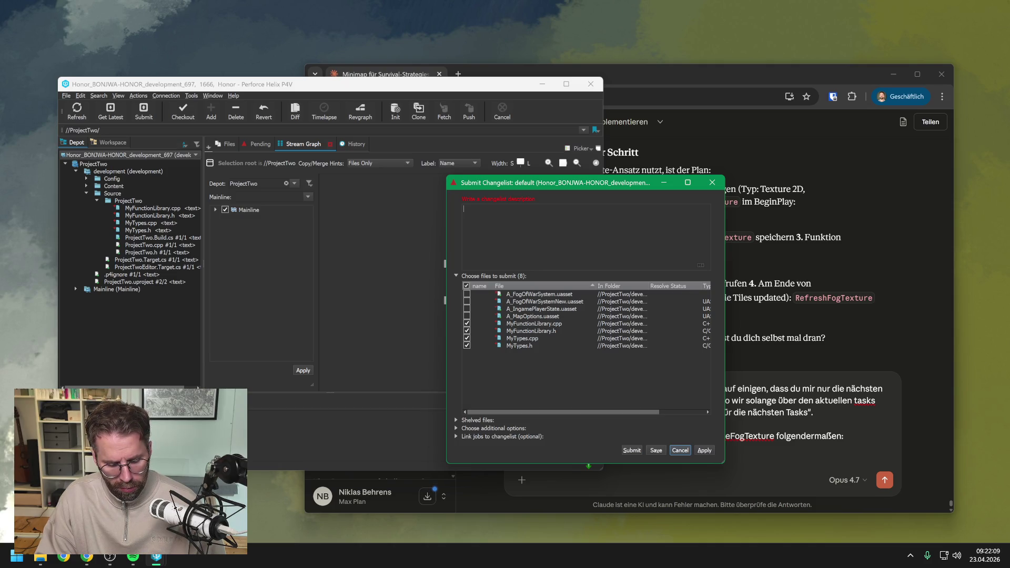
- Submit with description 'Recreated FFogOfWarTile in C++. Created functions to create and update the Texture for Fog of War.'
text(Recreated FFogOfWar)
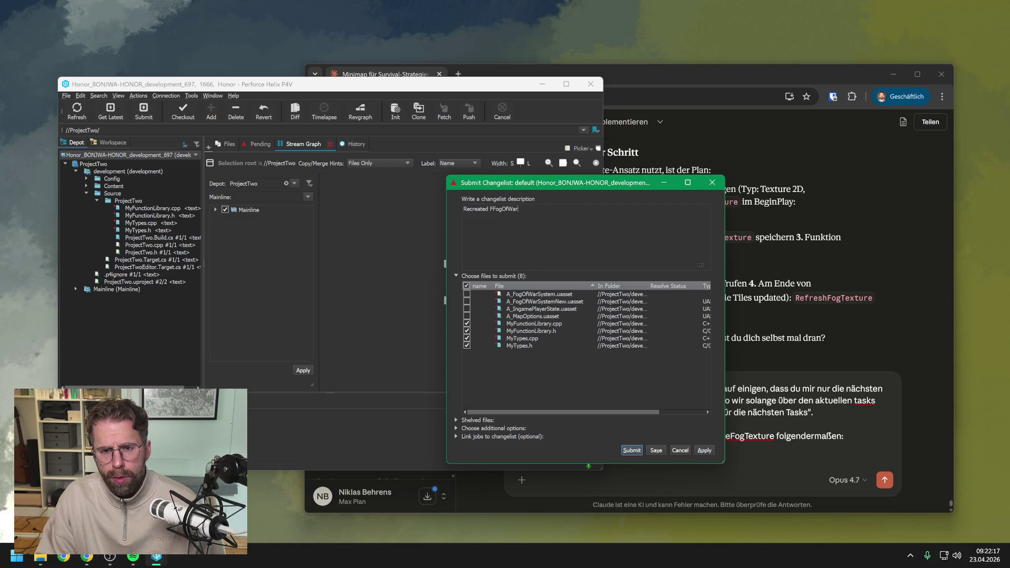
text(Tile in C+)
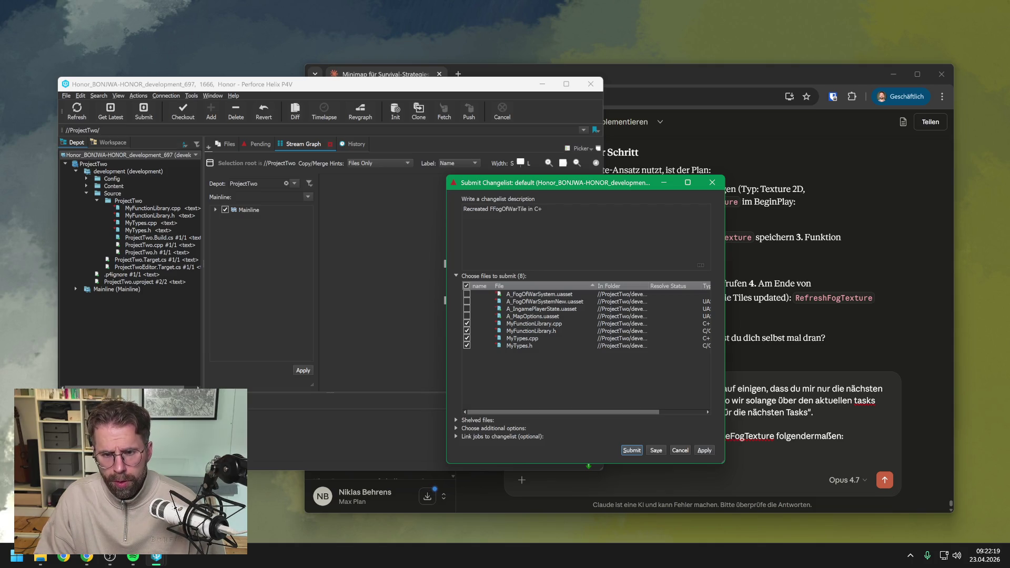
text(+. Created functio)
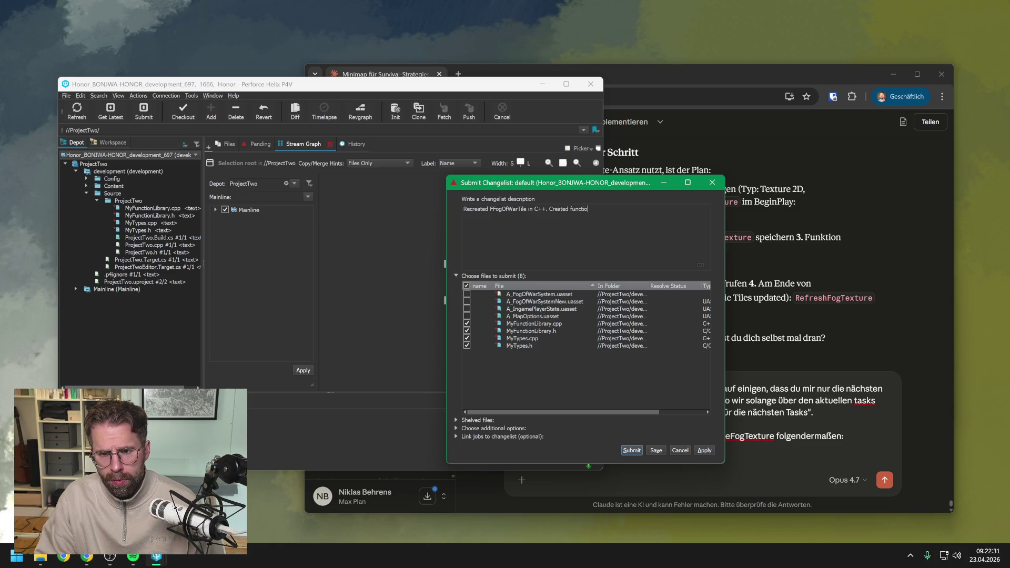
text(ns to help)
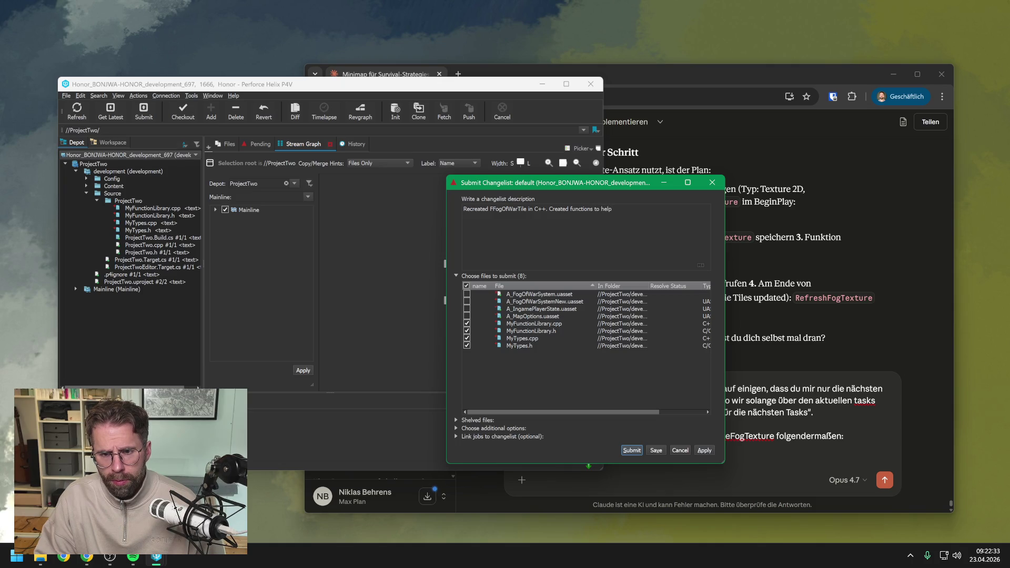
key(BackSpace)
key(BackSpace)
key(BackSpace)
key(BackSpace)
text(create and update)
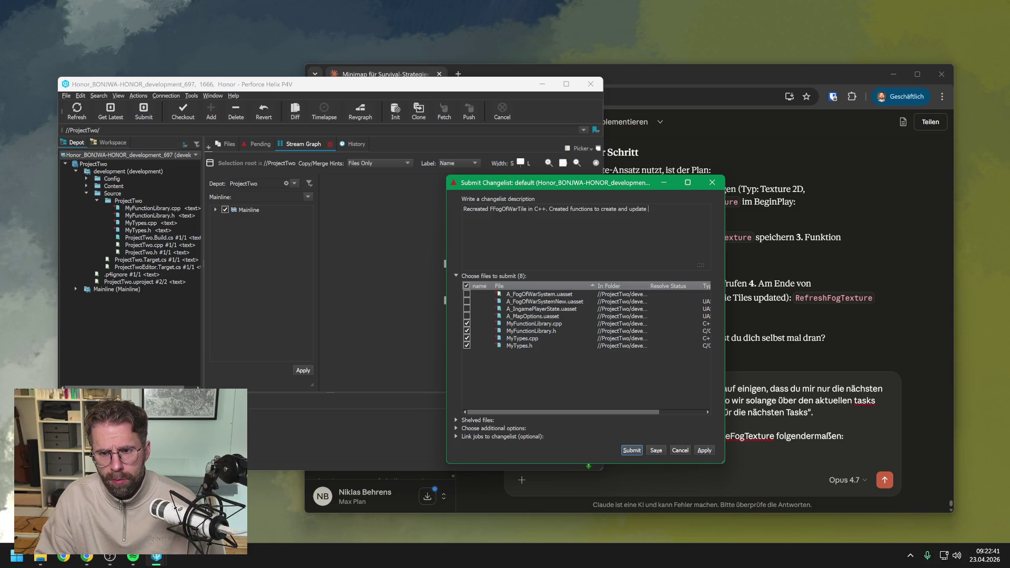
text( the Texture for Fog )
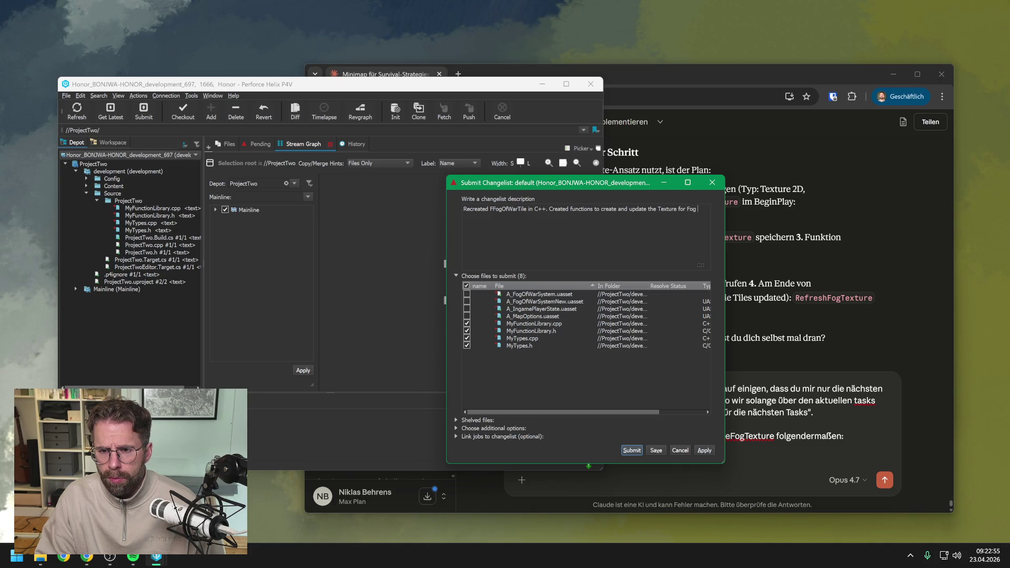
text(of War)
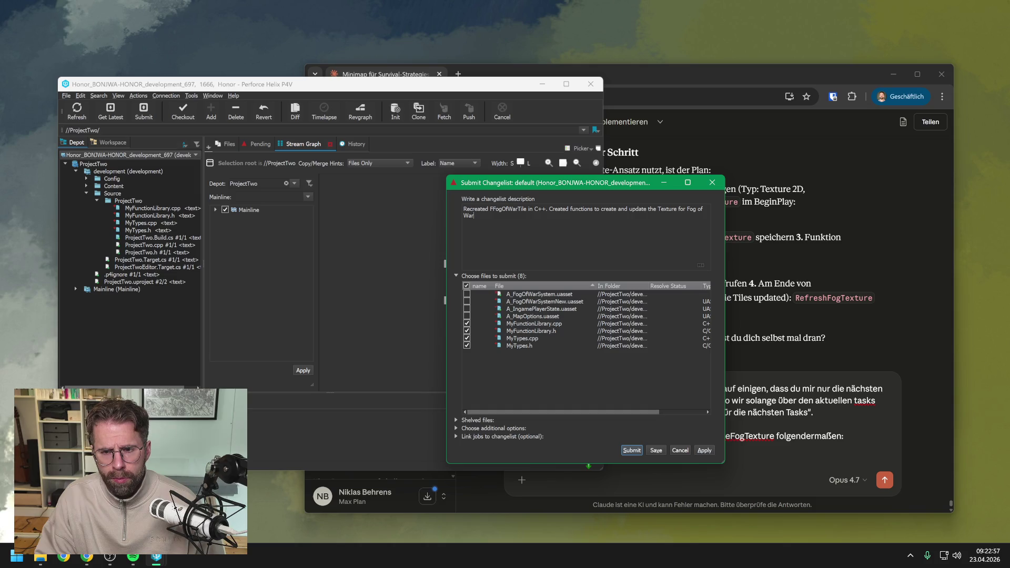
text(.)
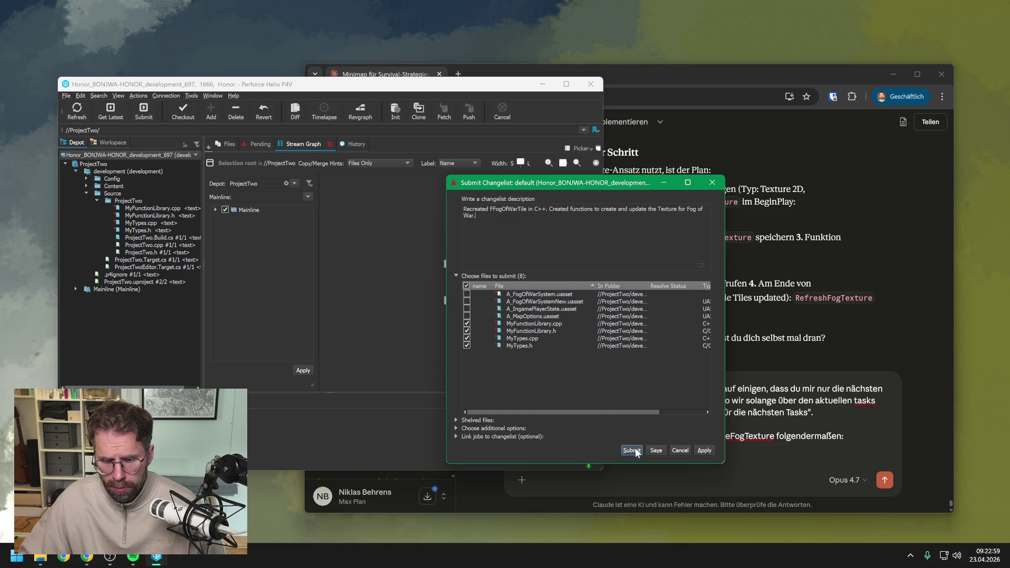
click(634, 451)
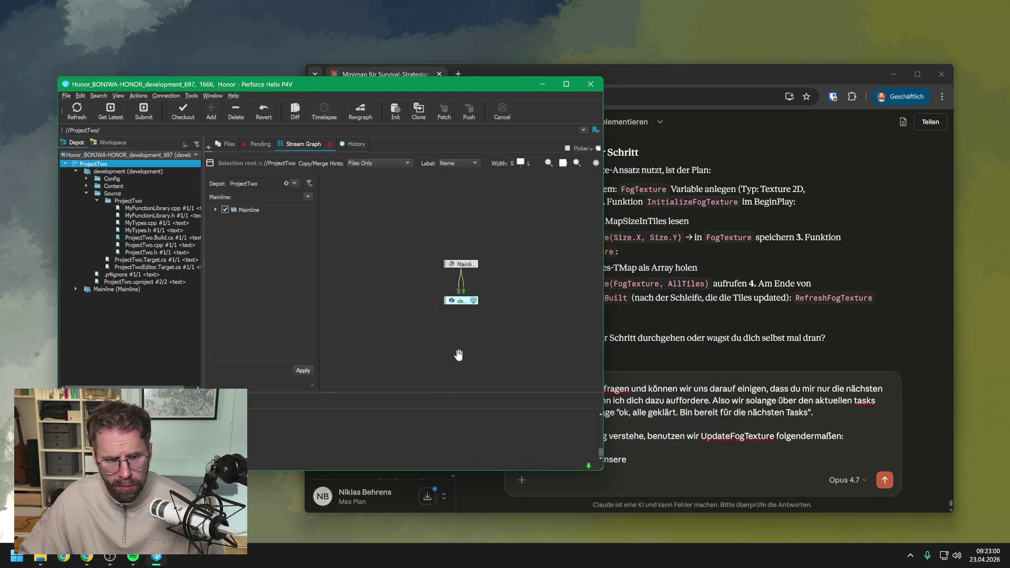
- Launch ProjectTwo.uproject from P4V in the Unreal Editor and open the Content Drawer
click(136, 321)
double_click(141, 281)
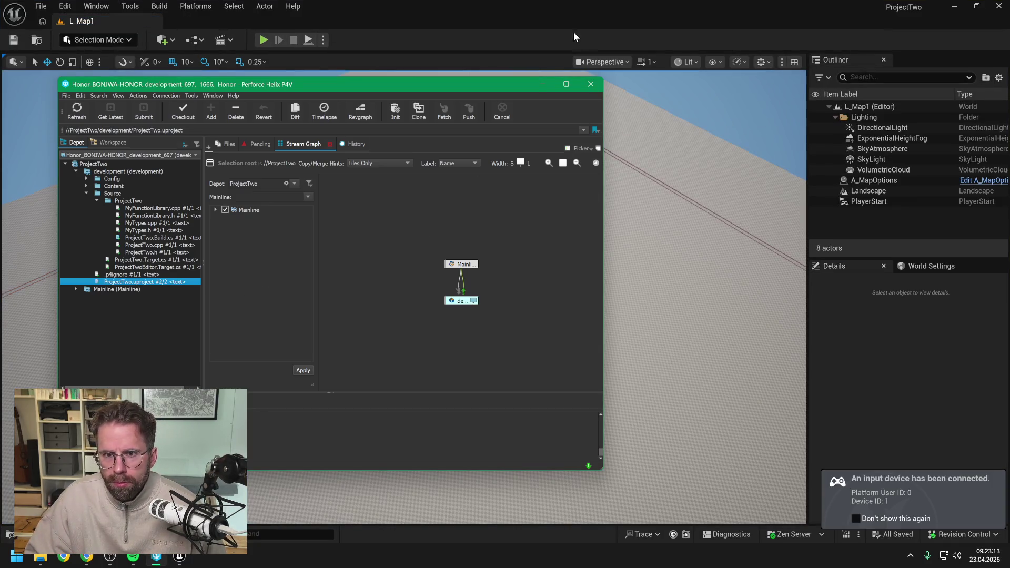
click(572, 33)
click(929, 400)
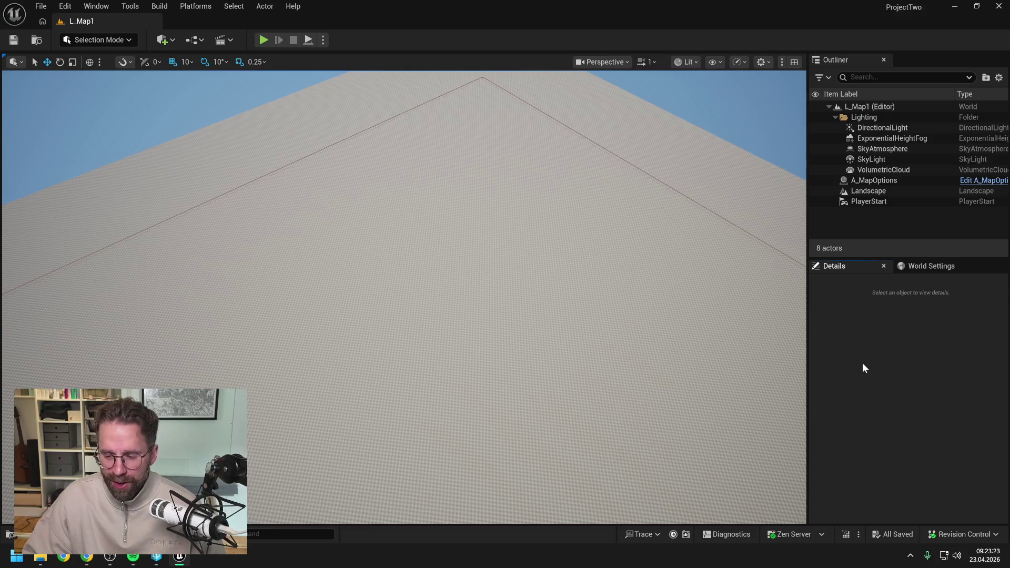
click(958, 535)
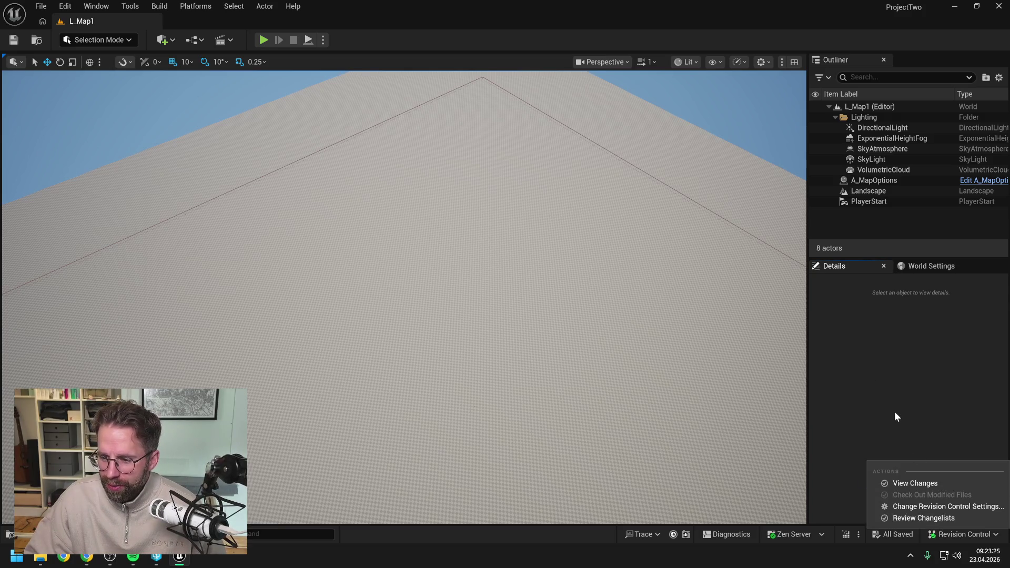
click(896, 414)
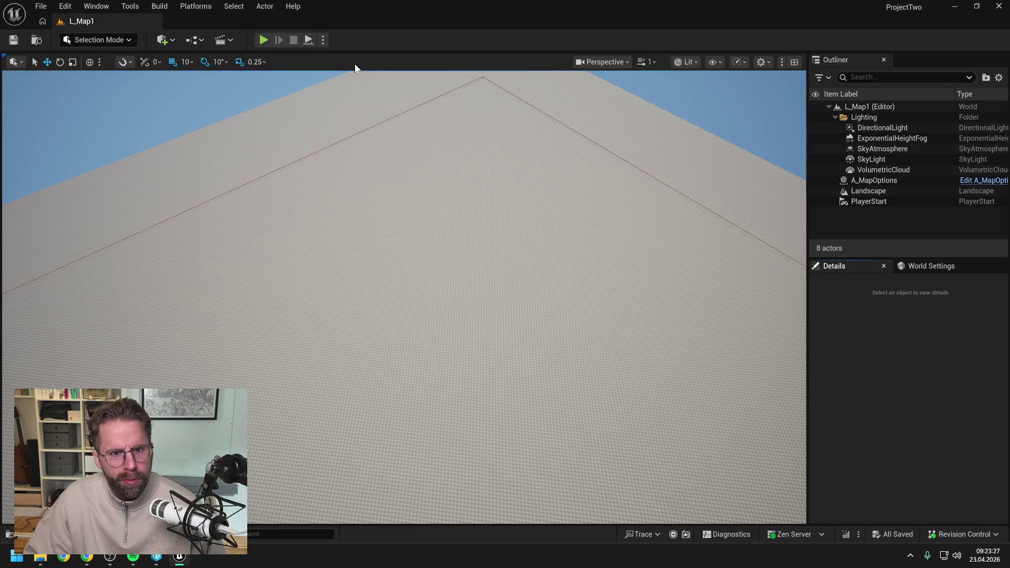
key(ctrl+space)
mouse_move(538, 321)
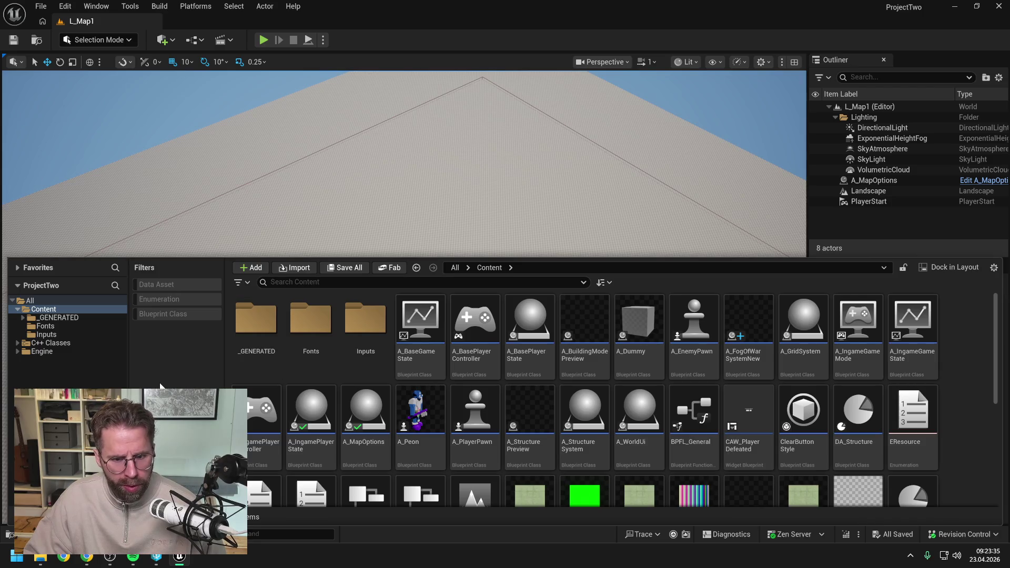
click(44, 309)
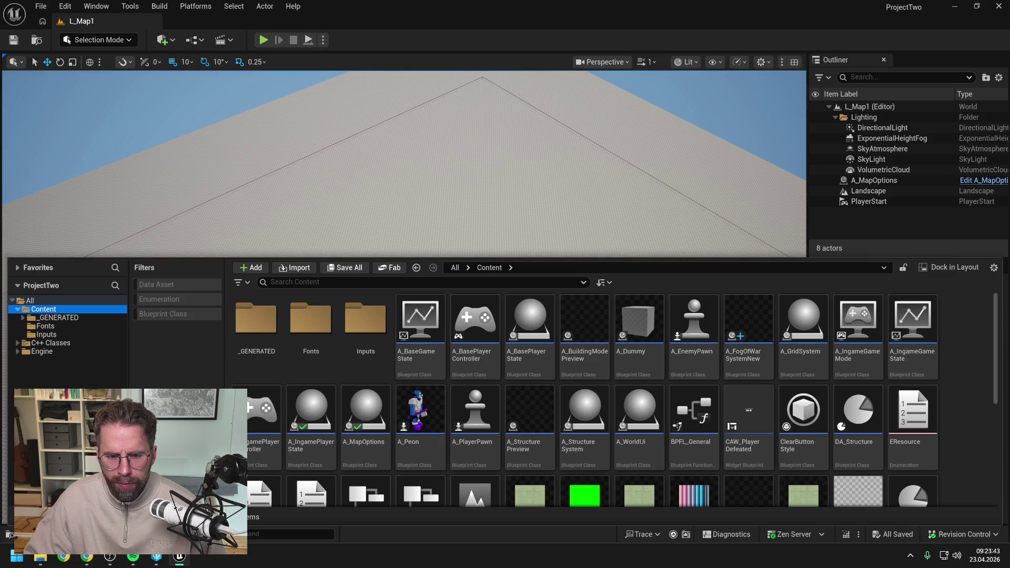
click(58, 318)
click(43, 310)
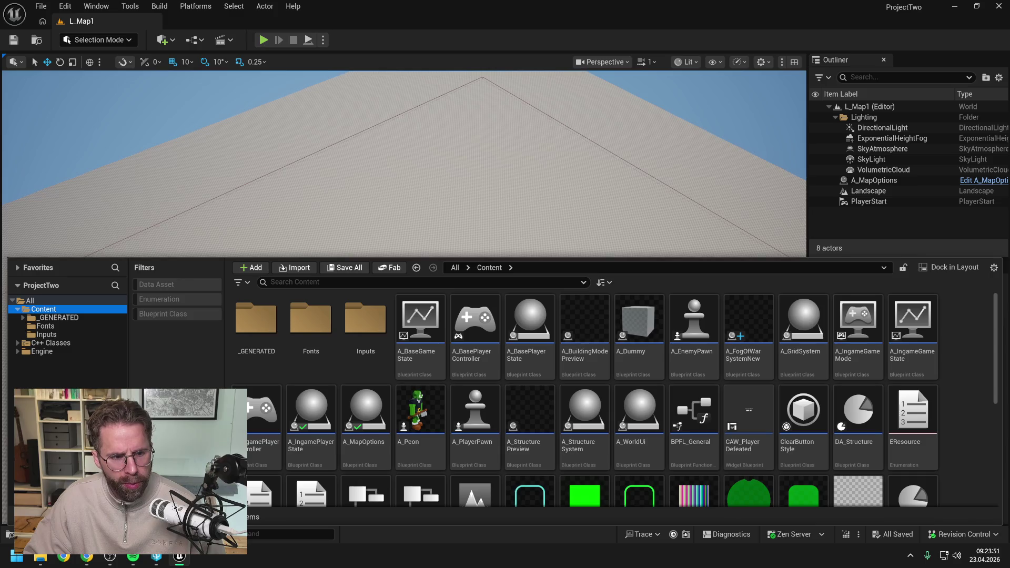
click(48, 318)
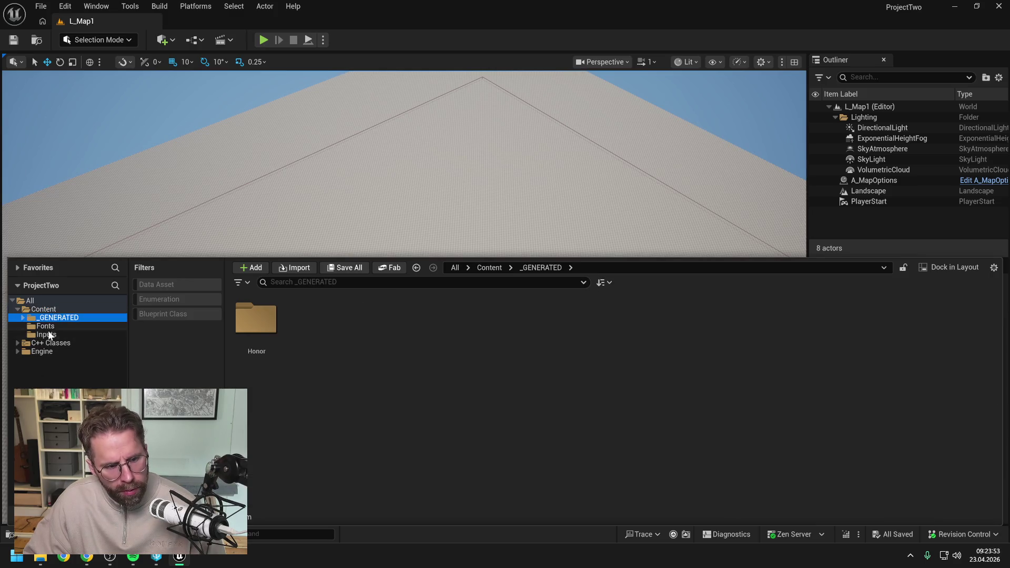
click(45, 343)
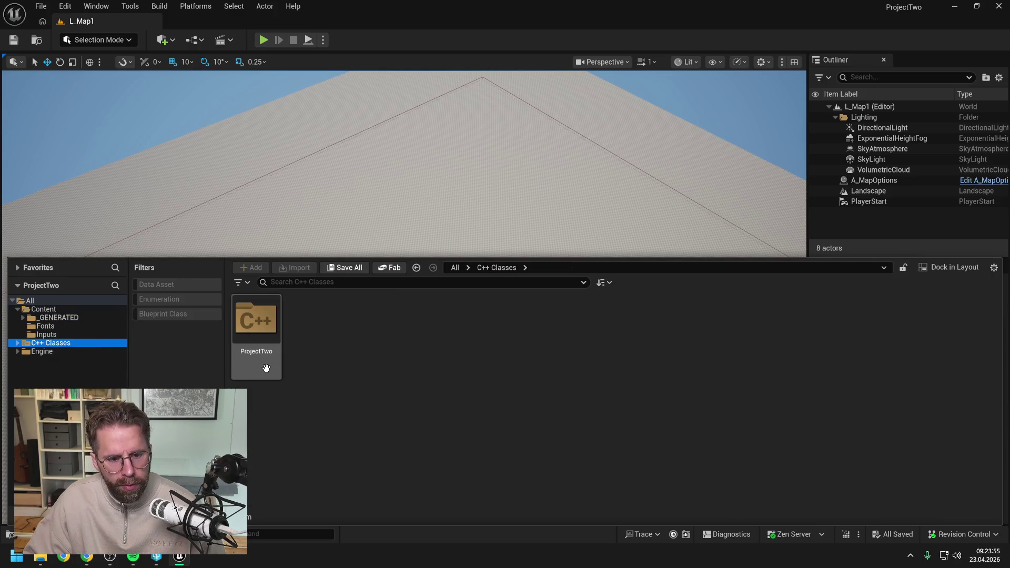
click(57, 352)
click(50, 342)
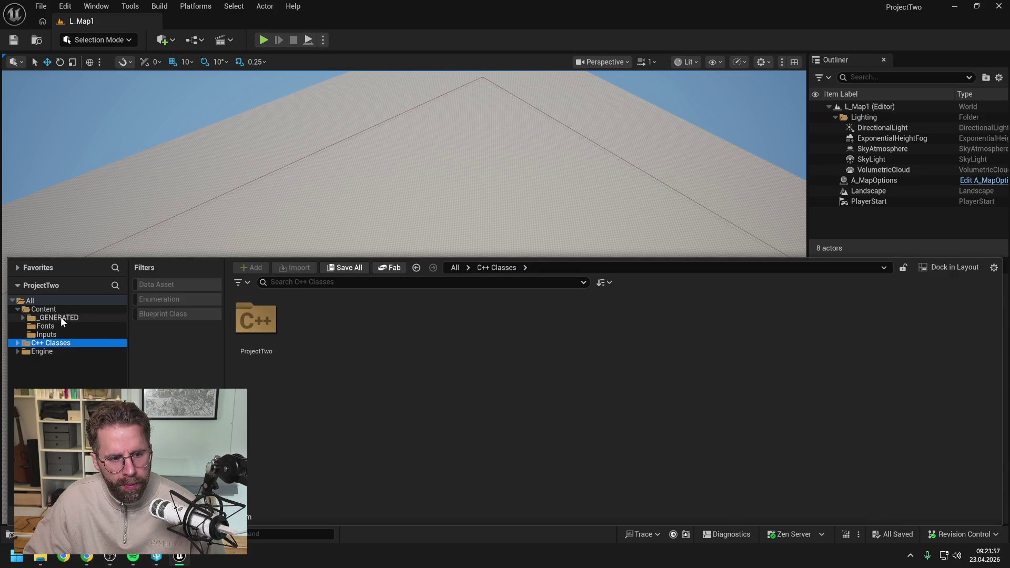
click(44, 310)
scroll(549, 364, down, 5)
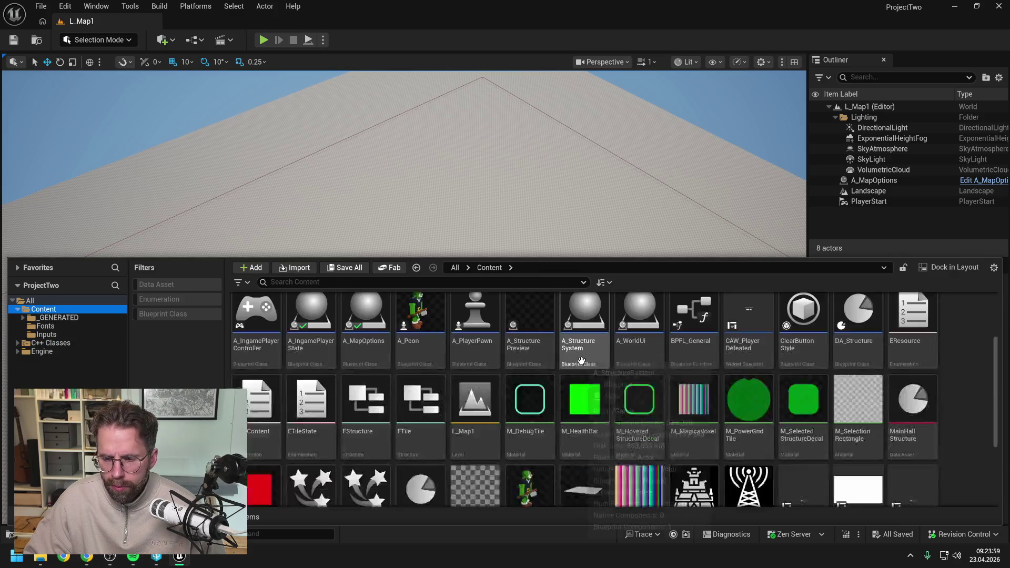
mouse_move(583, 364)
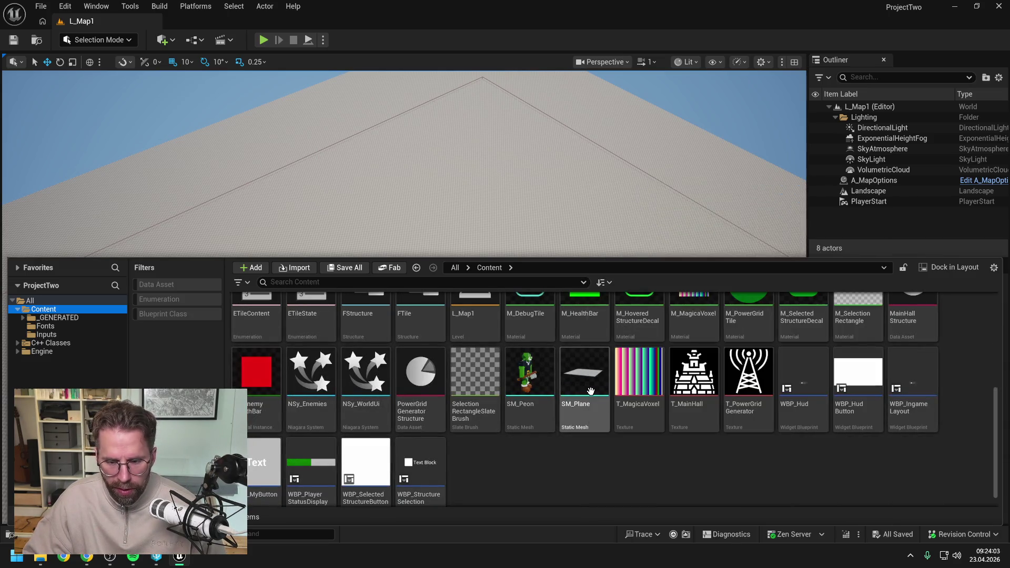
scroll(528, 444, up, 5)
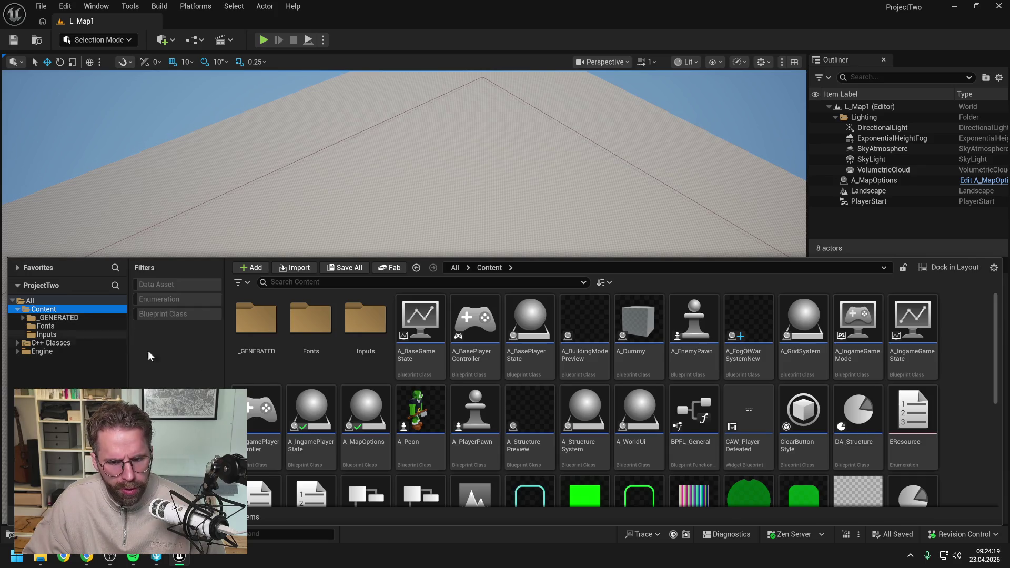
scroll(408, 370, down, 1)
scroll(409, 370, down, 5)
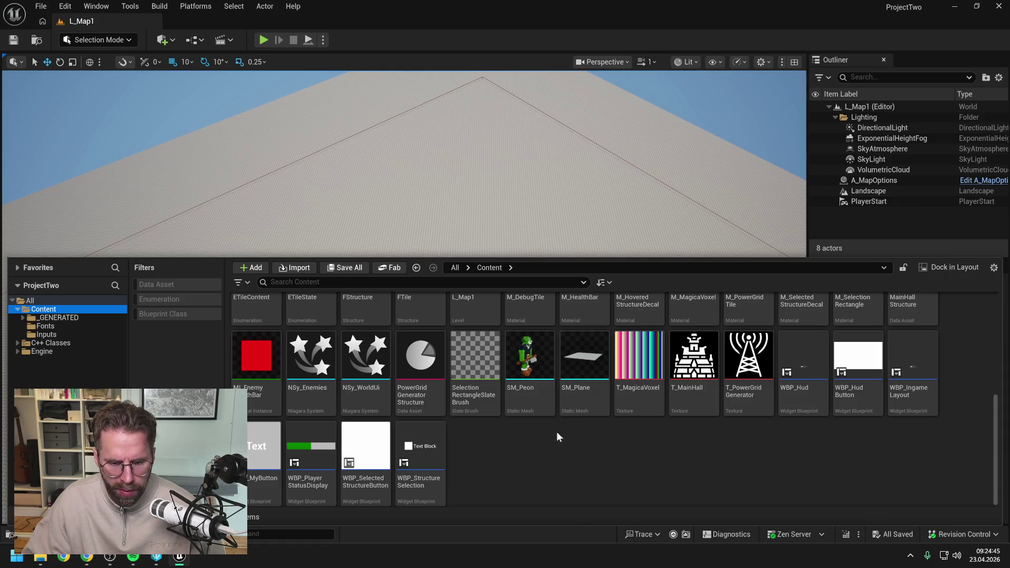
scroll(483, 437, up, 5)
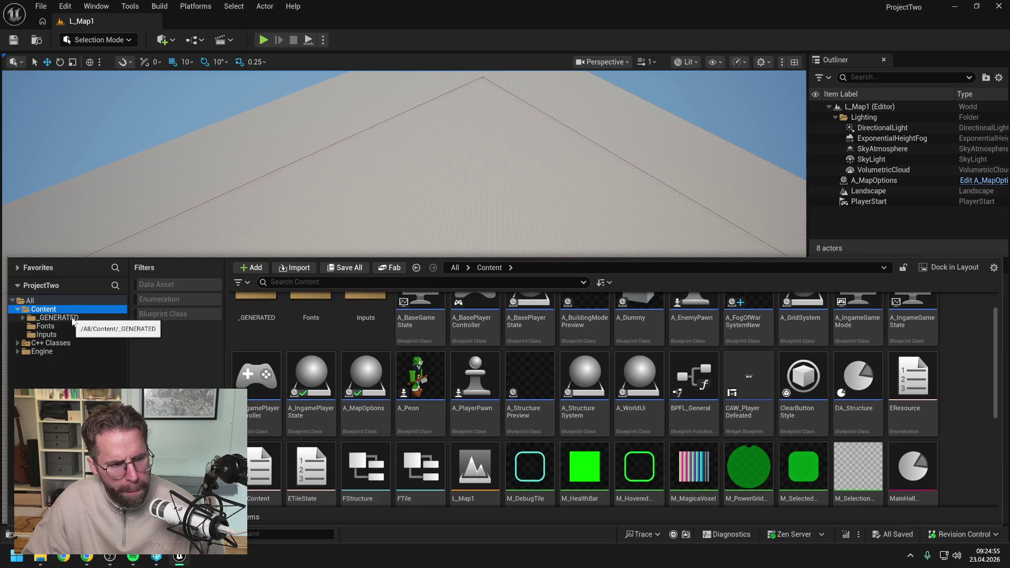
- Search 'fog' and rename A_FogOfWarSystemNew to A_FogOfWarSystem
click(340, 282)
text(fog)
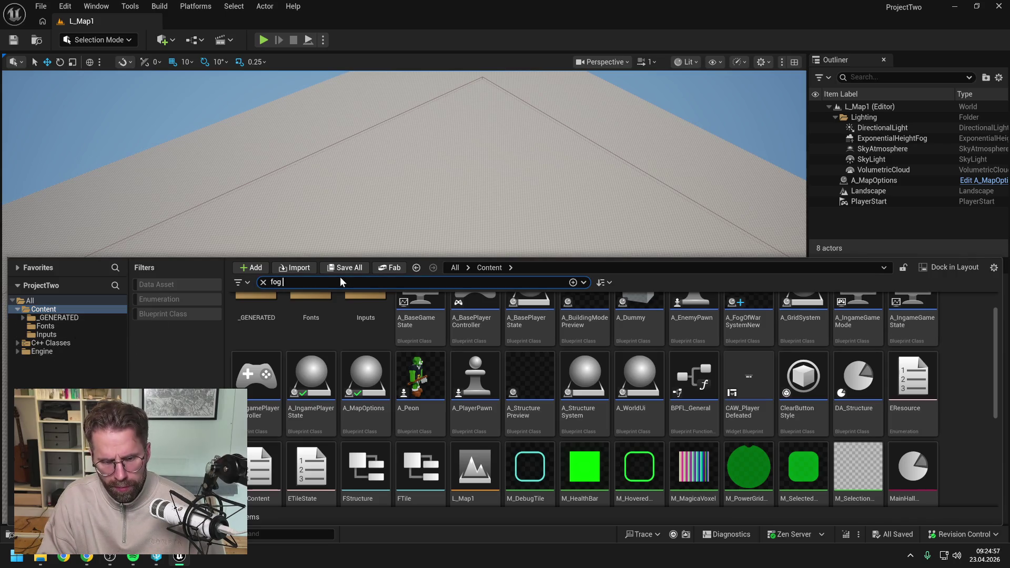
click(259, 361)
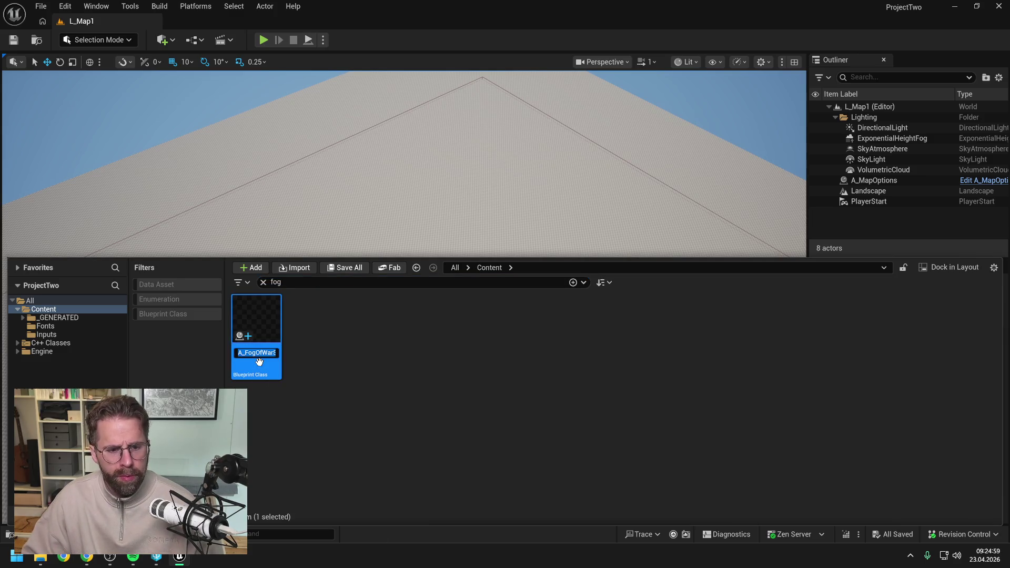
key(End)
key(BackSpace)
key(BackSpace)
key(BackSpace)
key(Return)
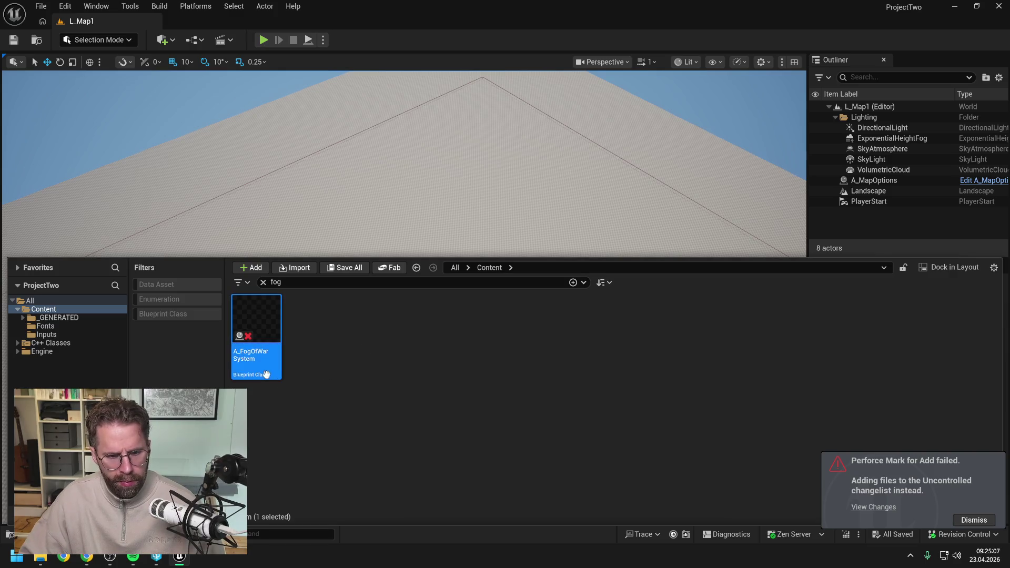
- Rename the Blueprint back to A_FogOfWarSystemNew and close the Content Drawer
key(F2)
text(New)
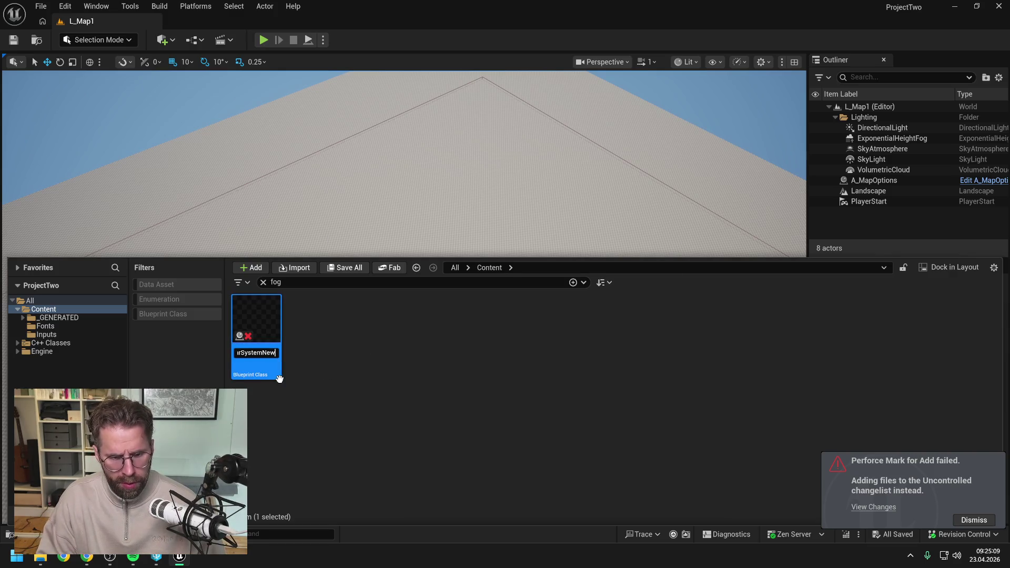
key(Return)
key(ctrl+space)
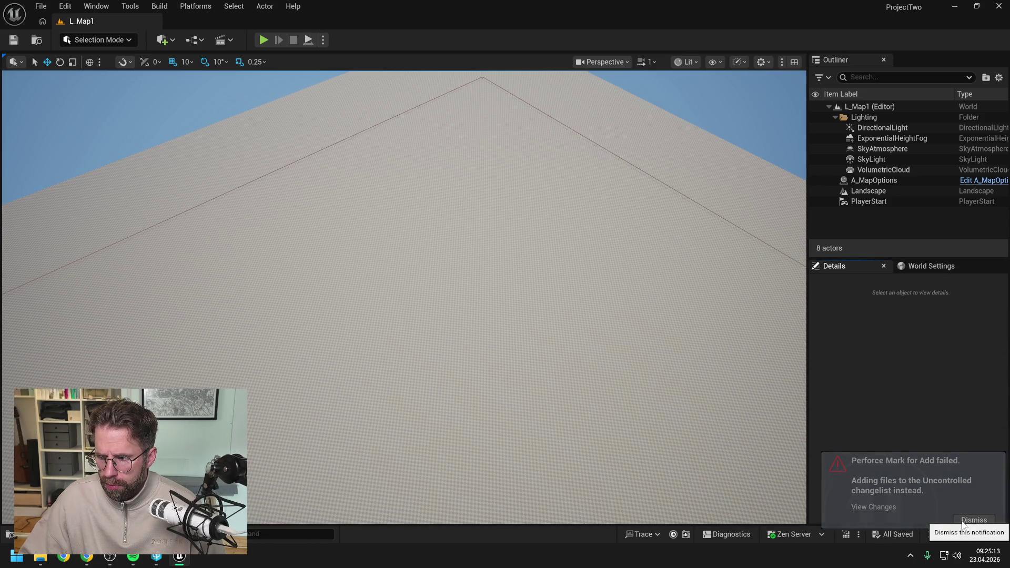
- Dismiss the Mark for Add failed notice and start submitting the default changelist from View Changes
click(962, 521)
click(957, 533)
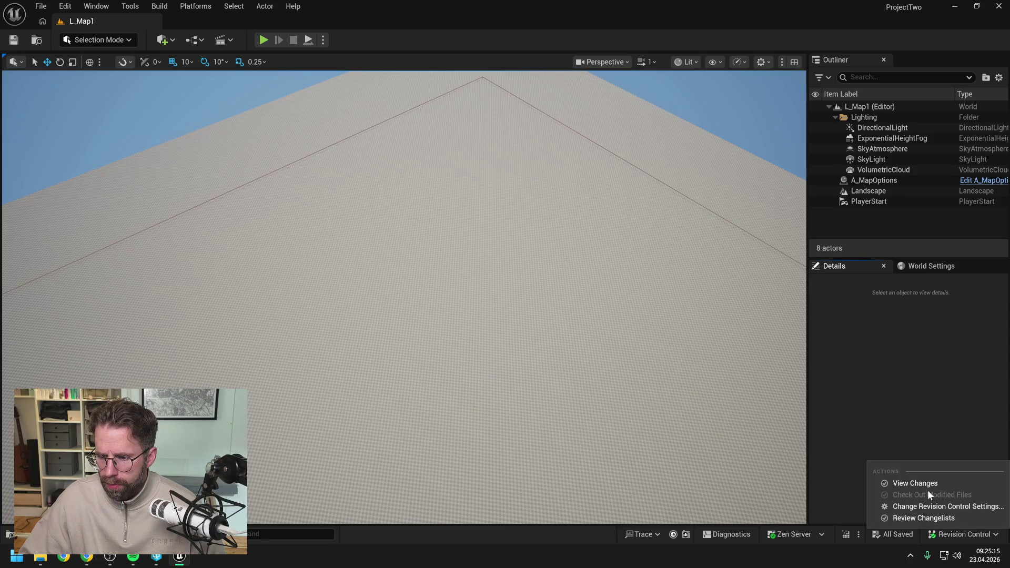
click(921, 482)
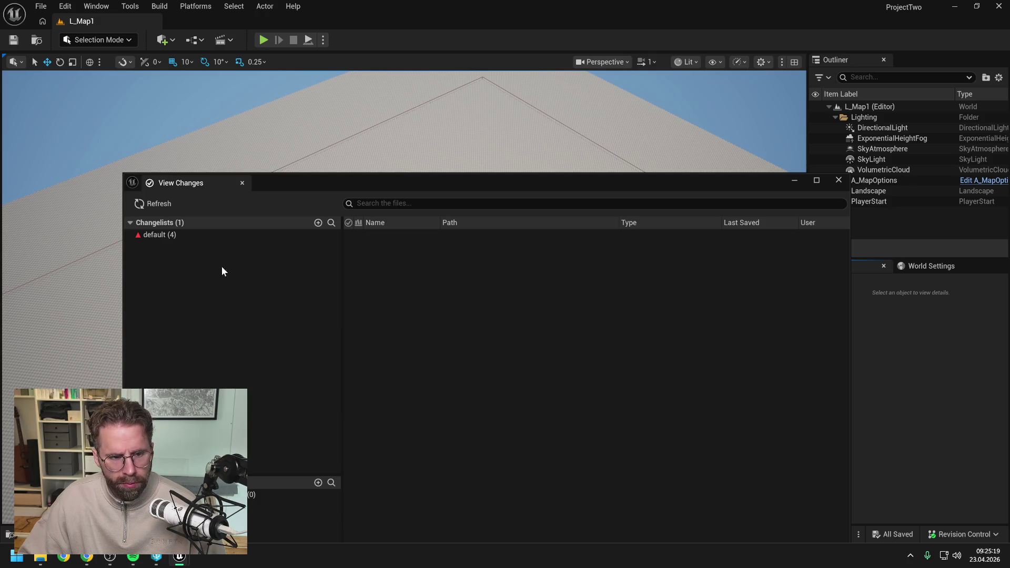
click(190, 235)
right_click(190, 234)
click(223, 246)
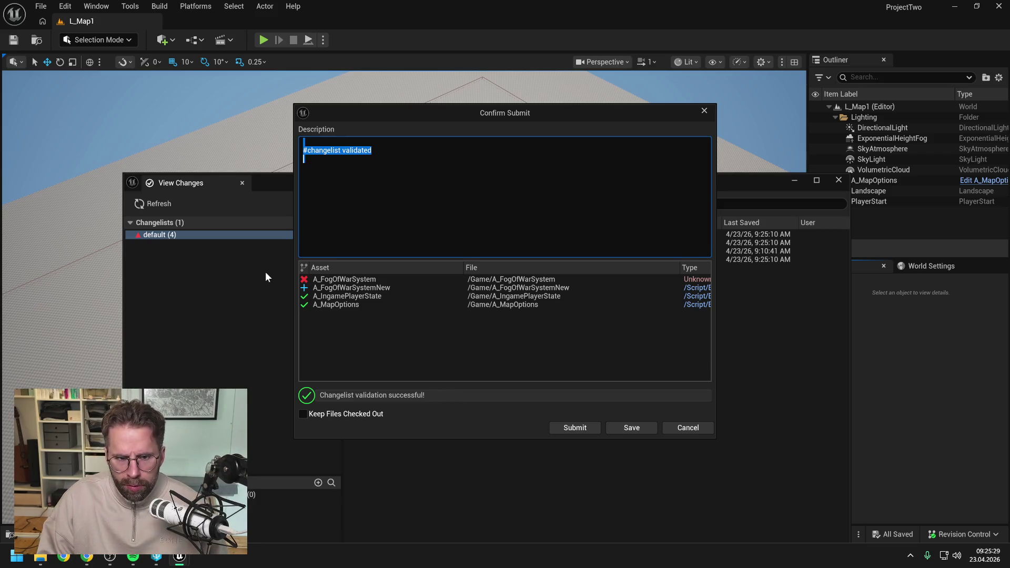
- Submit the four assets with the description 'Cleaning up blueprints after recreating FFogOfWar in C++'
key(BackSpace)
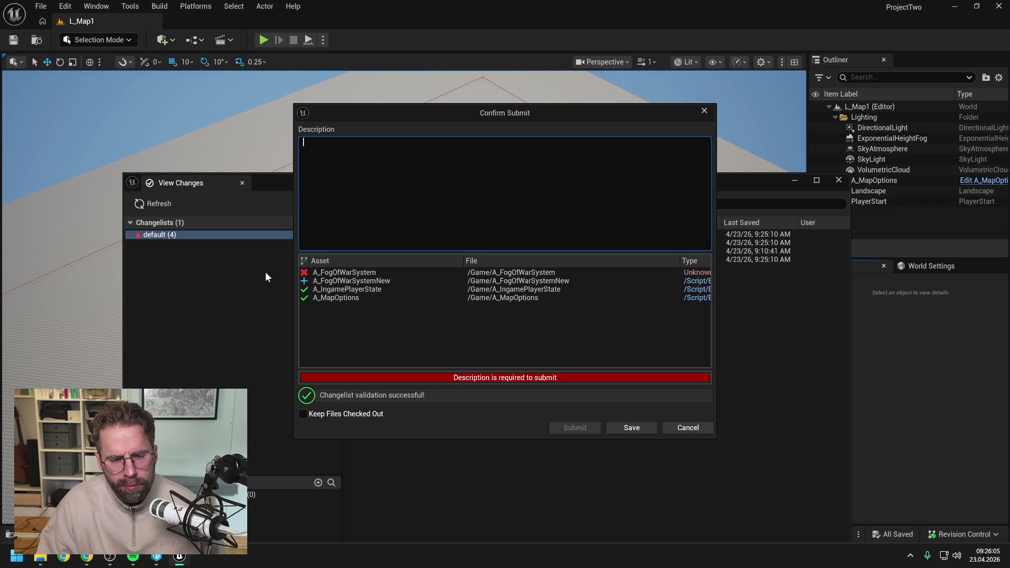
text(Cle)
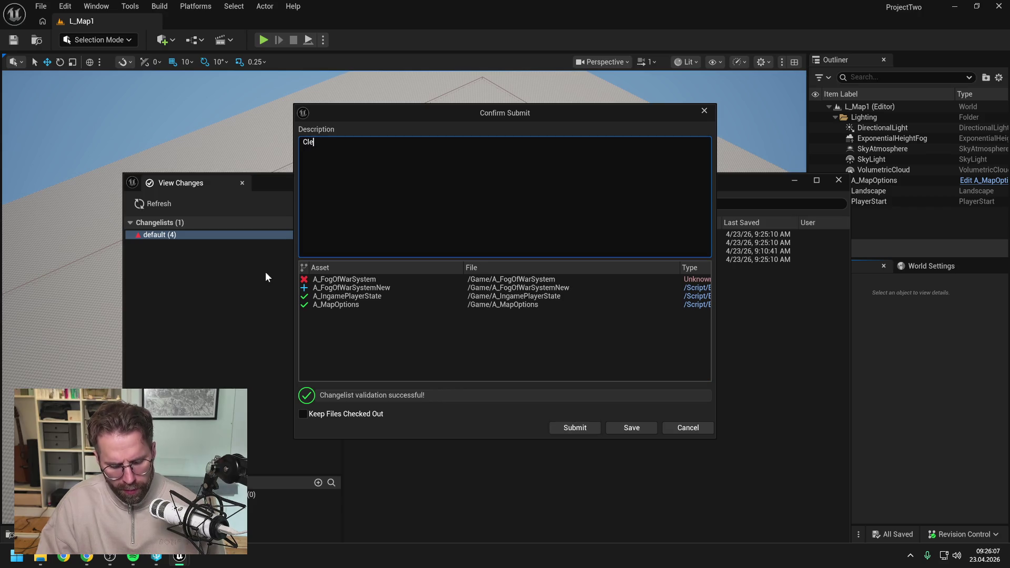
text(aning up blueprints after )
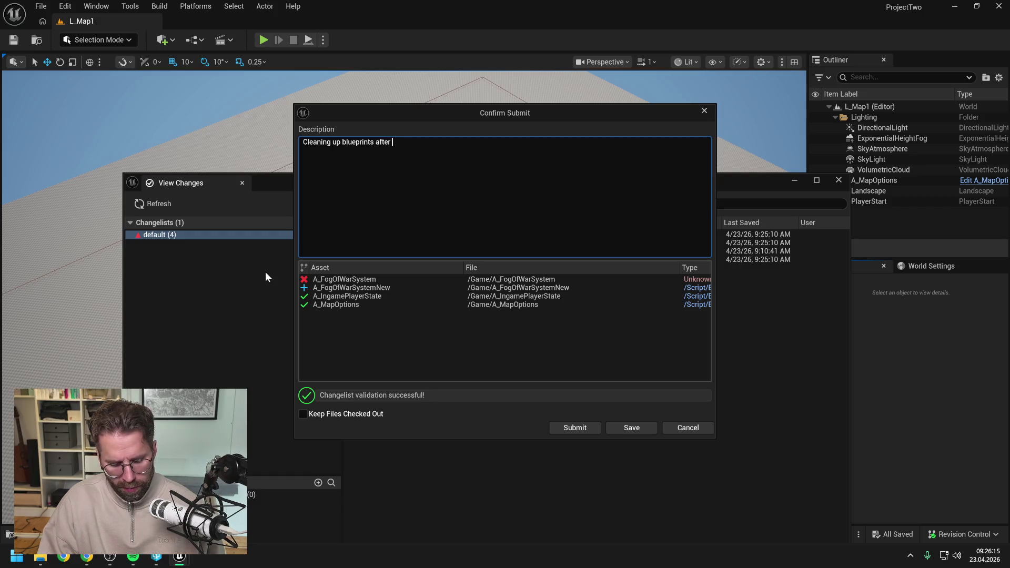
text(recreating FFog)
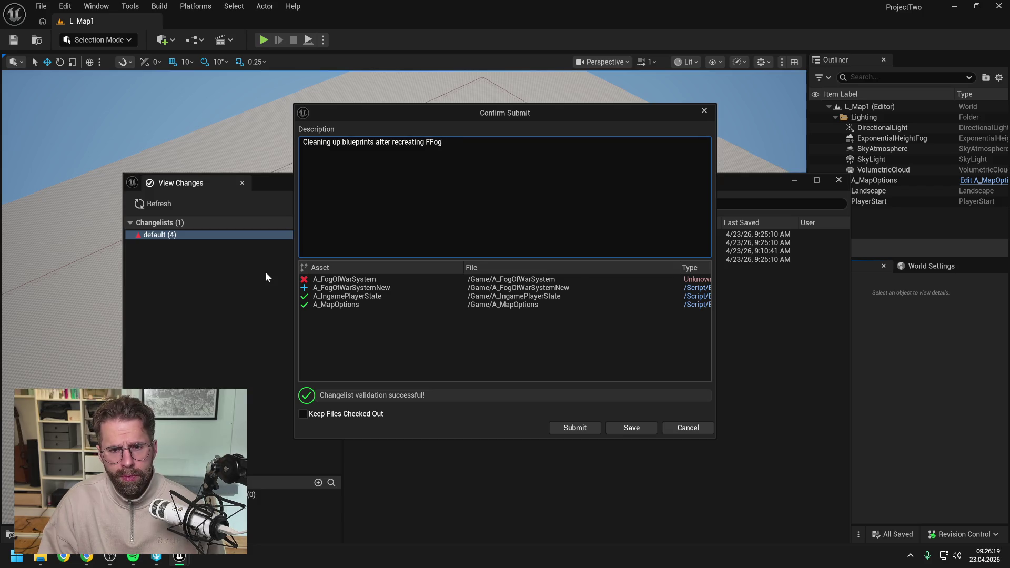
text( c+)
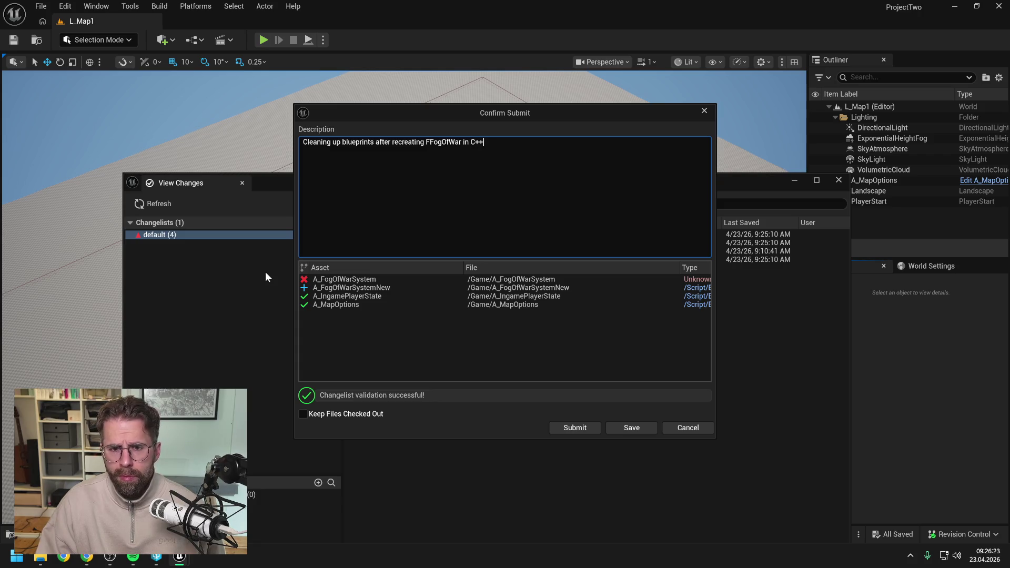
click(575, 426)
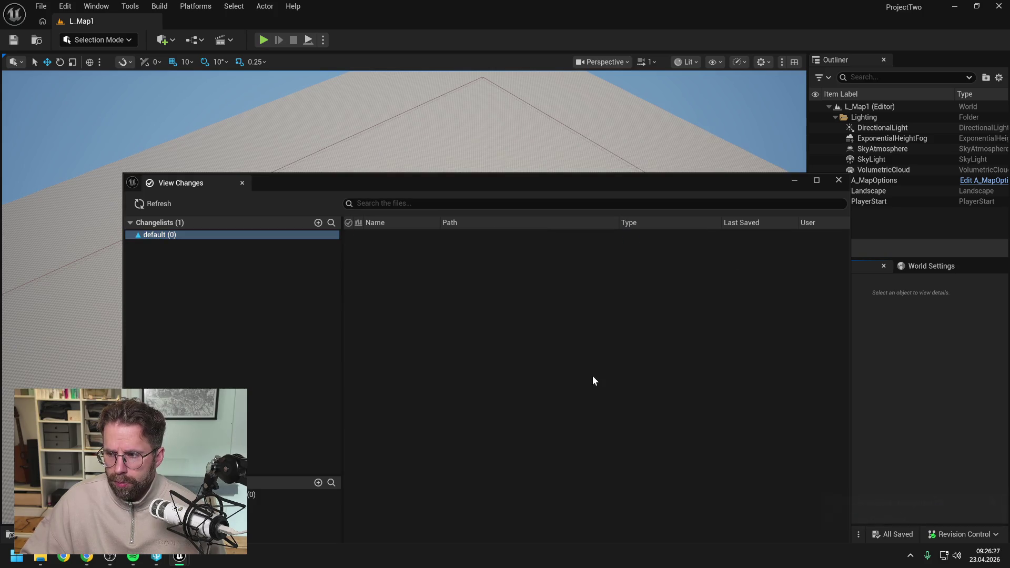
- Close View Changes and run Update Redirector References on the Content folder
click(839, 180)
click(960, 535)
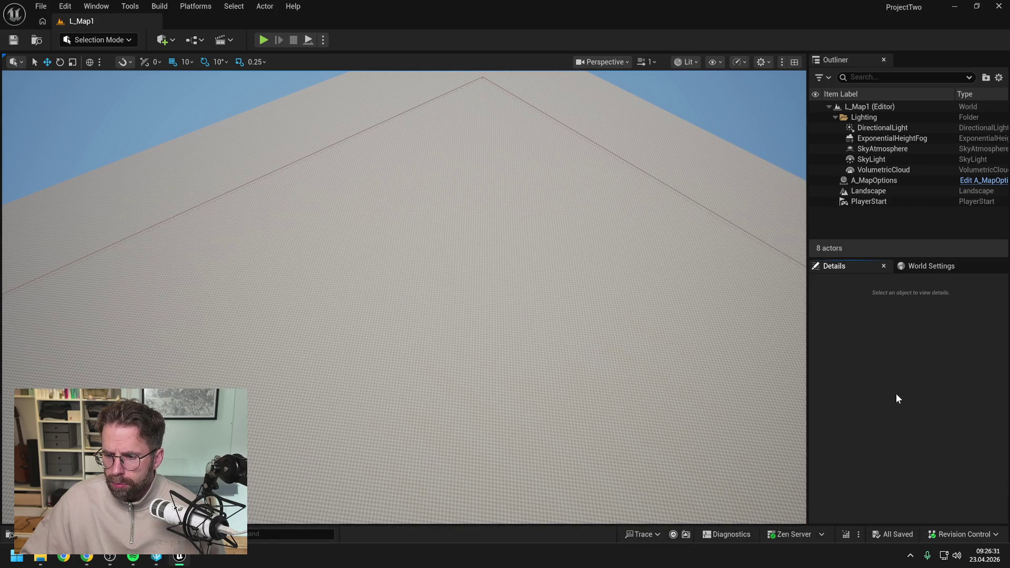
key(ctrl+space)
right_click(68, 311)
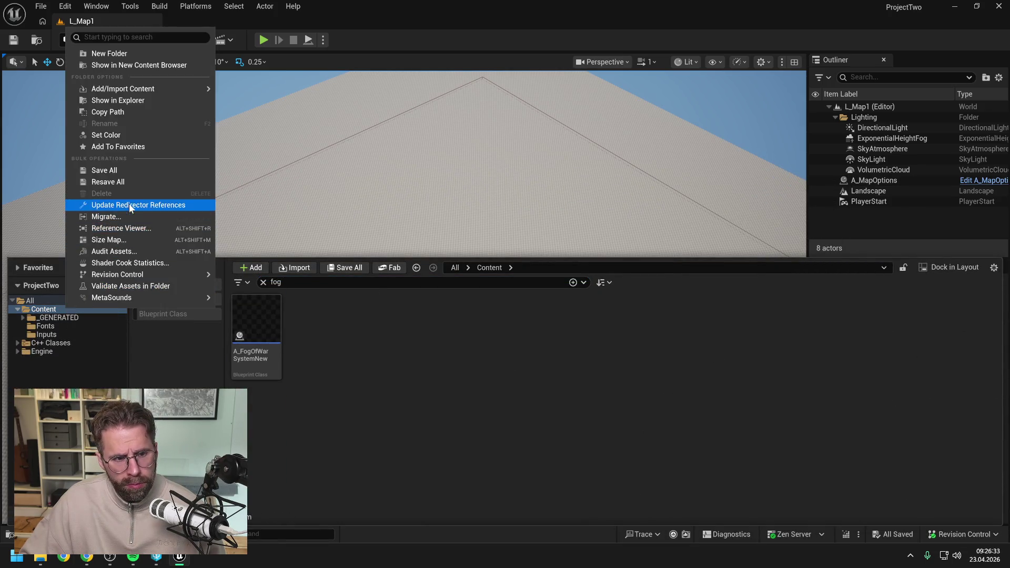
click(131, 205)
click(346, 476)
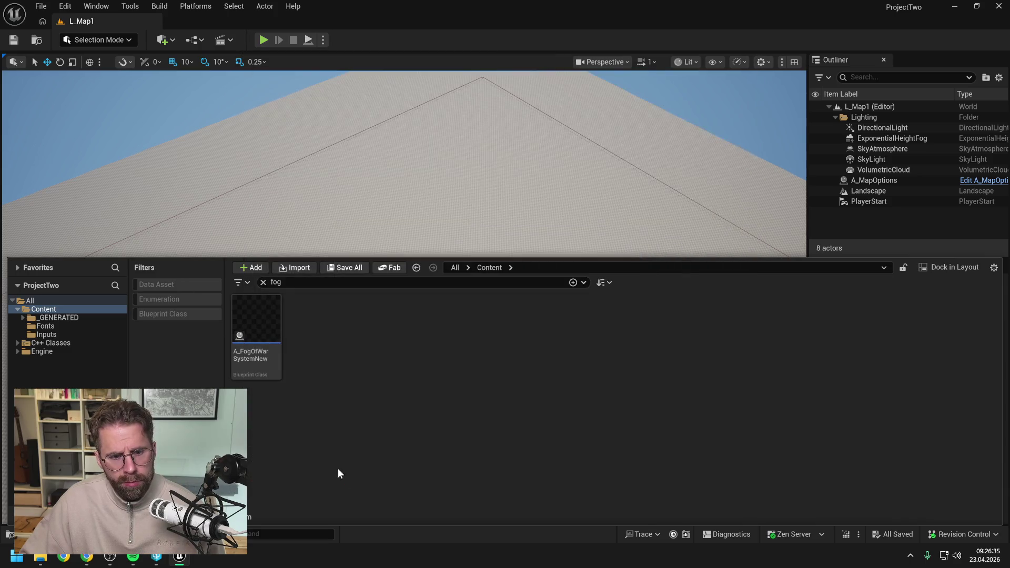
- Rename A_FogOfWarSystemNew to A_FogOfWarSystem and check out the affected asset
click(257, 326)
key(F2)
key(End)
key(BackSpace)
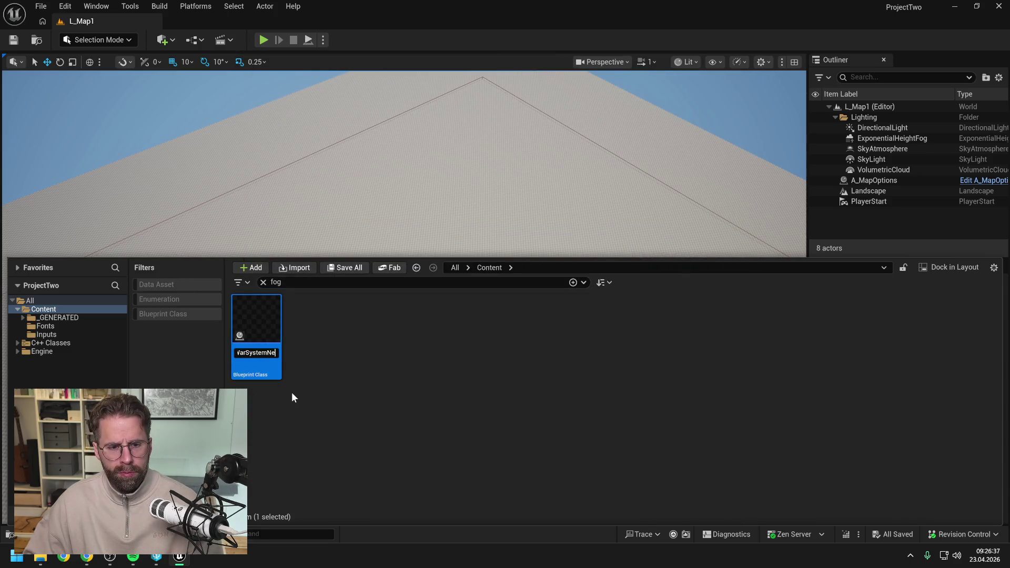
key(BackSpace)
key(BackSpace)
key(Return)
click(553, 395)
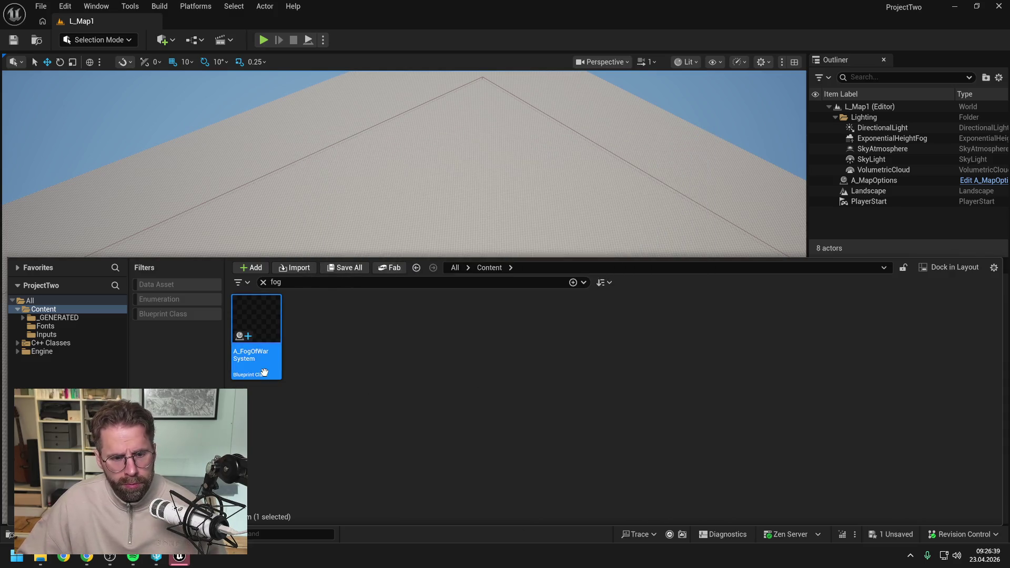
- Fix up redirector references in Content again, checking out A_IngamePlayerState
right_click(53, 308)
click(93, 207)
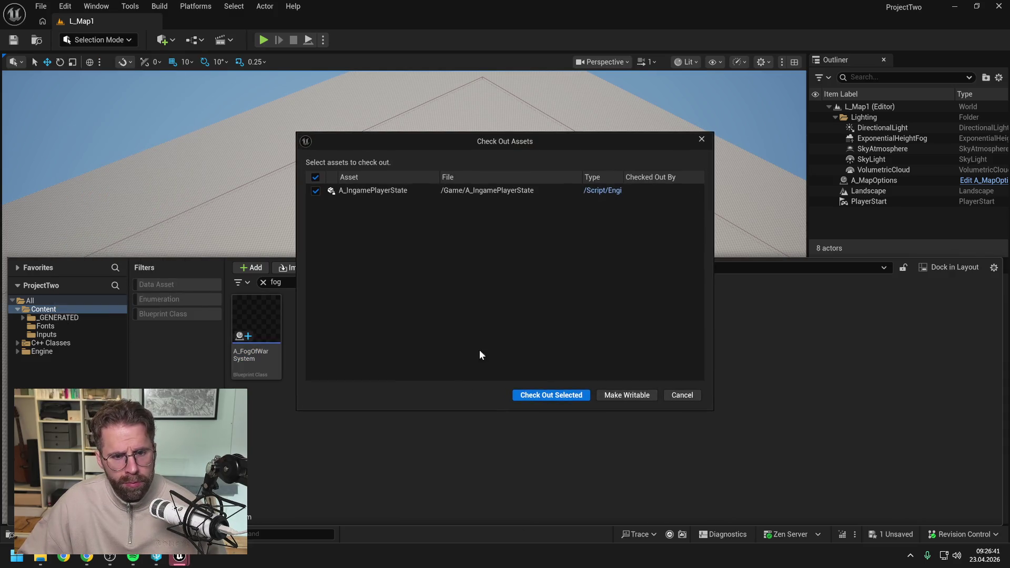
click(548, 395)
click(453, 477)
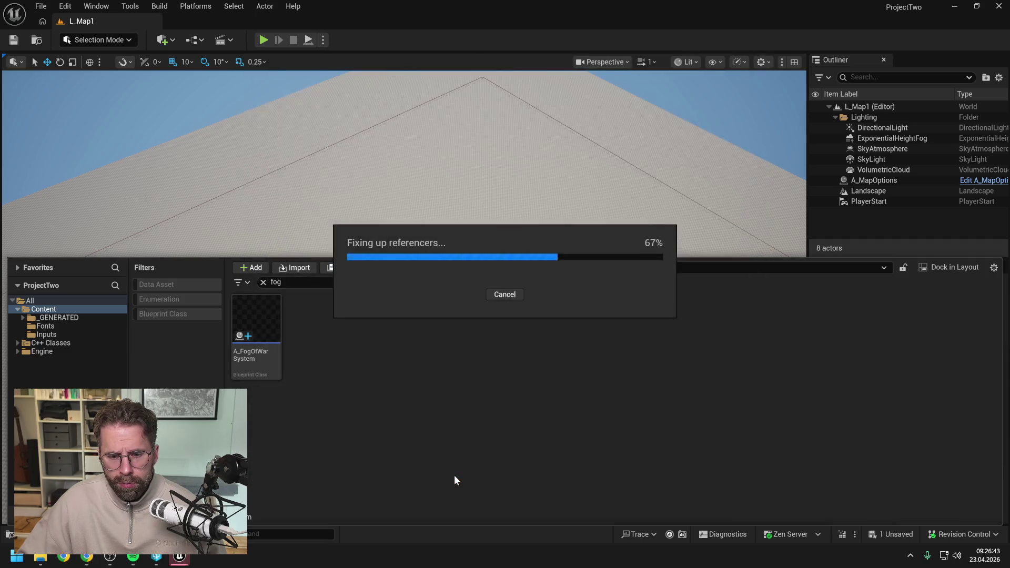
- Submit the default changelist with the description 'Renaming' and close View Changes
click(971, 535)
click(924, 485)
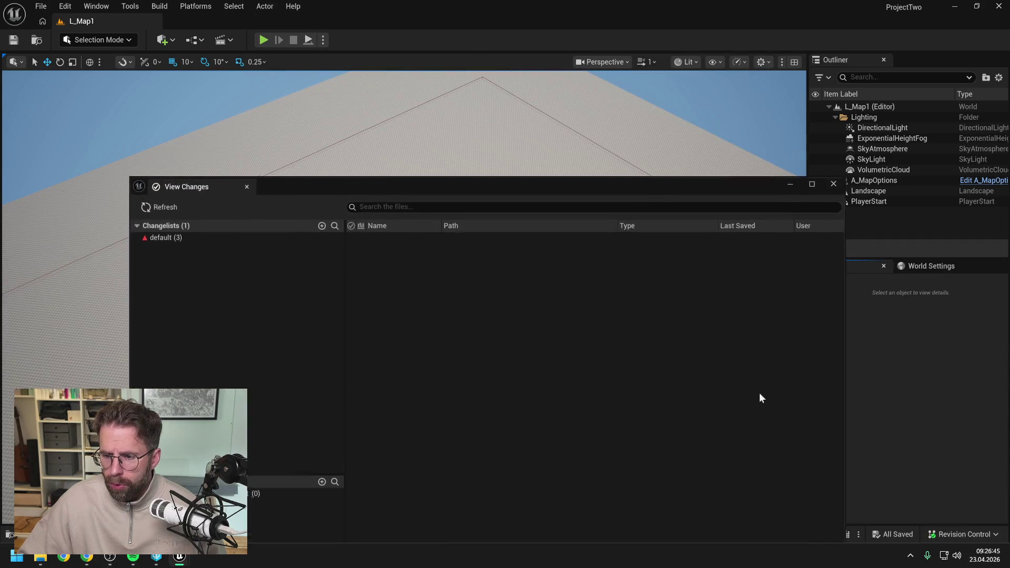
click(204, 234)
right_click(205, 235)
click(247, 242)
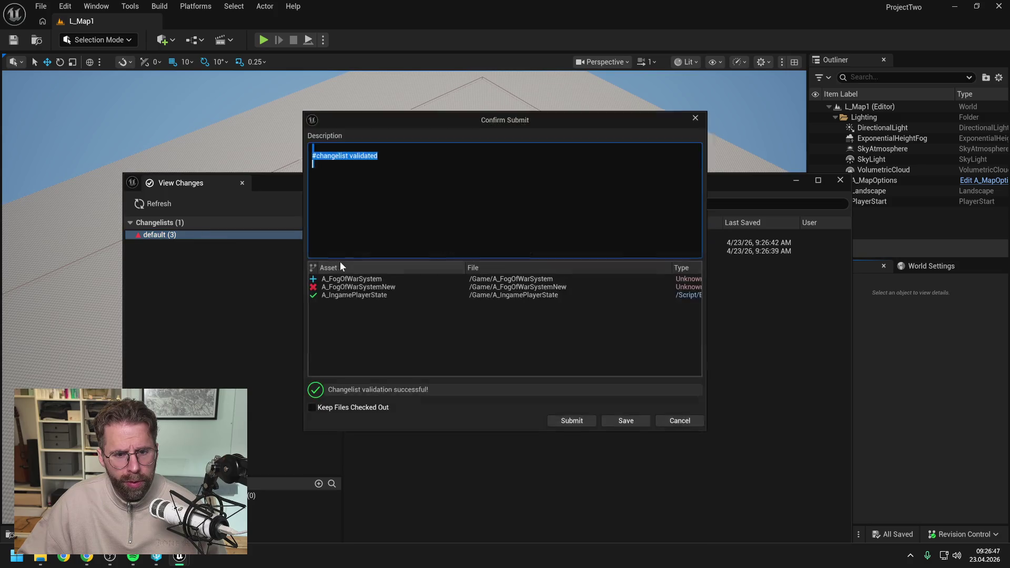
text(Renaming)
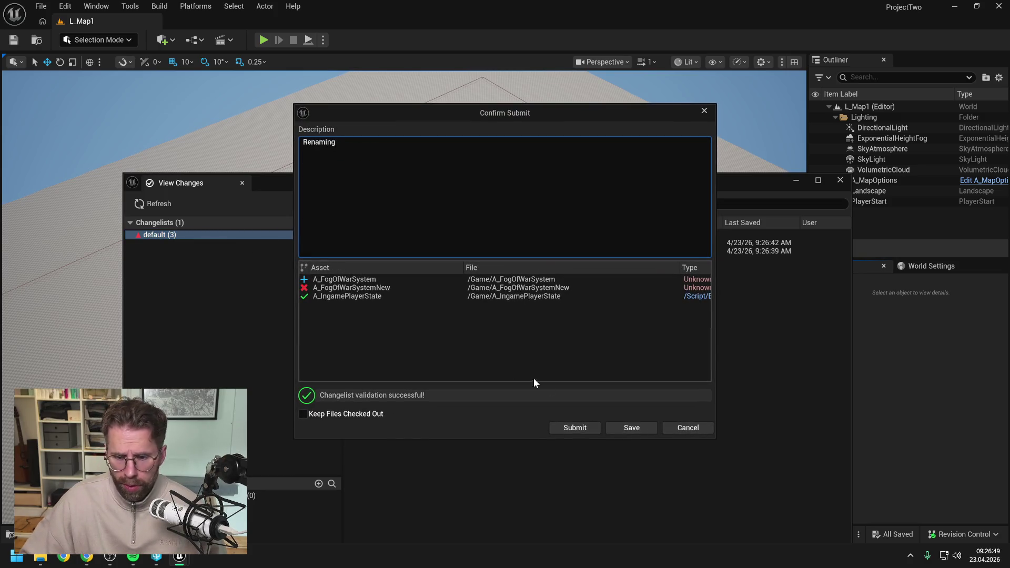
click(577, 427)
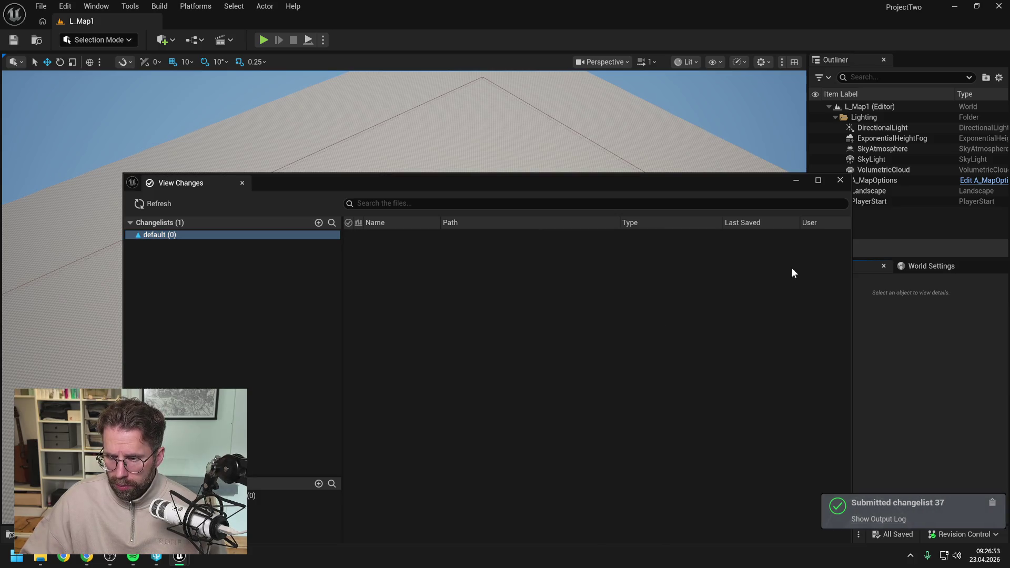
click(840, 180)
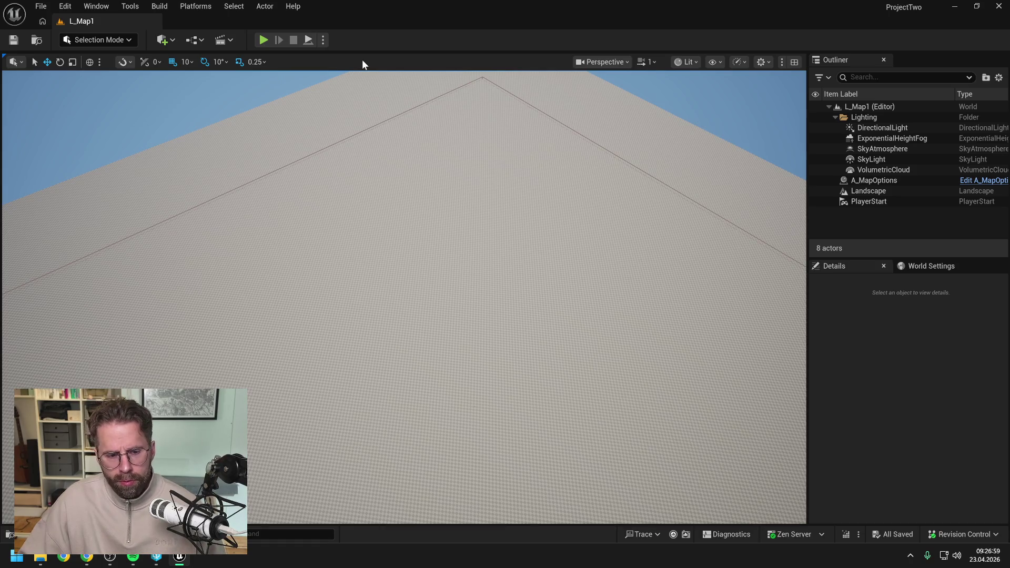
- Open the Content Drawer, clear the 'fog' search and scroll through all Content assets
key(ctrl+space)
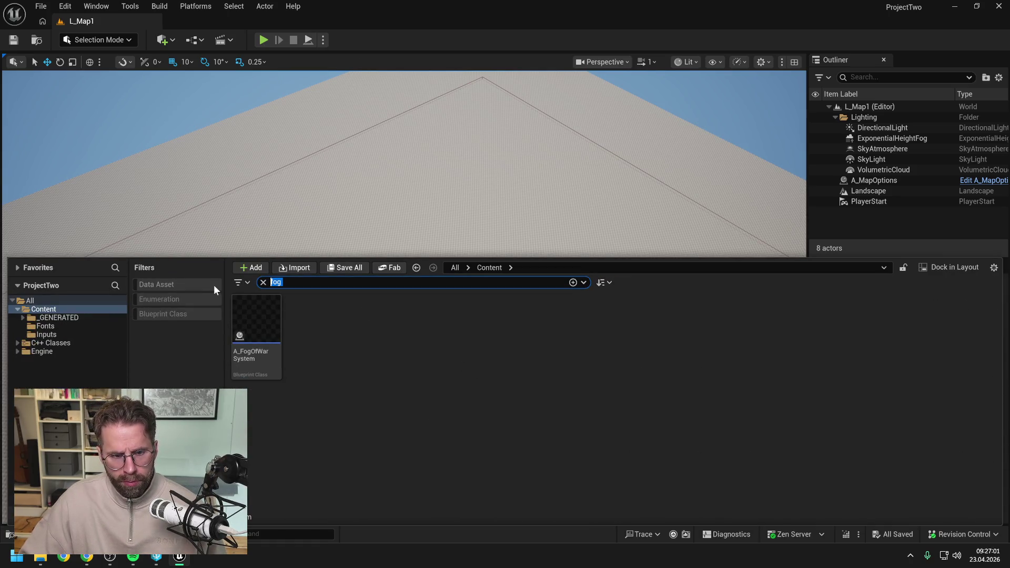
key(BackSpace)
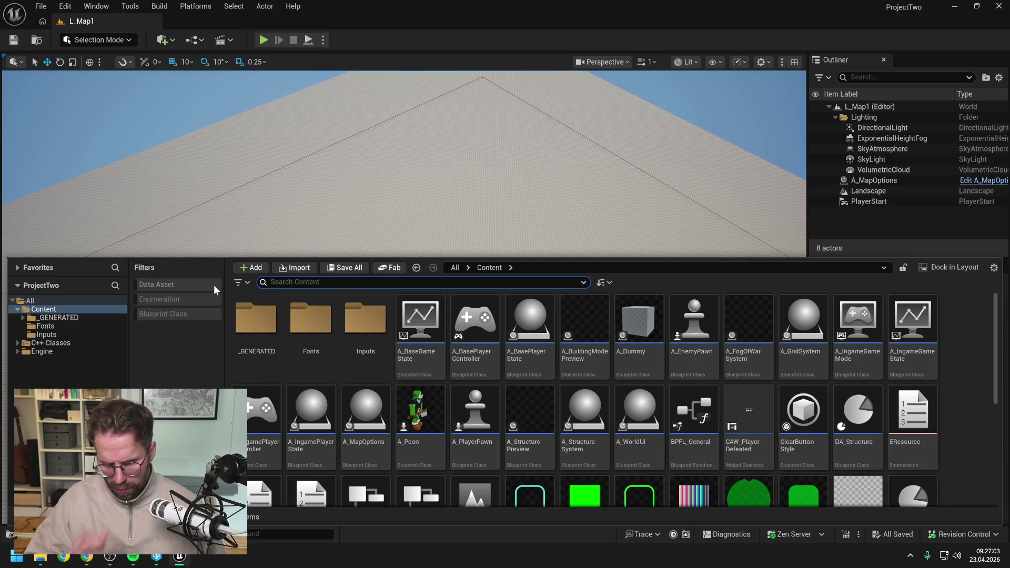
scroll(681, 400, down, 5)
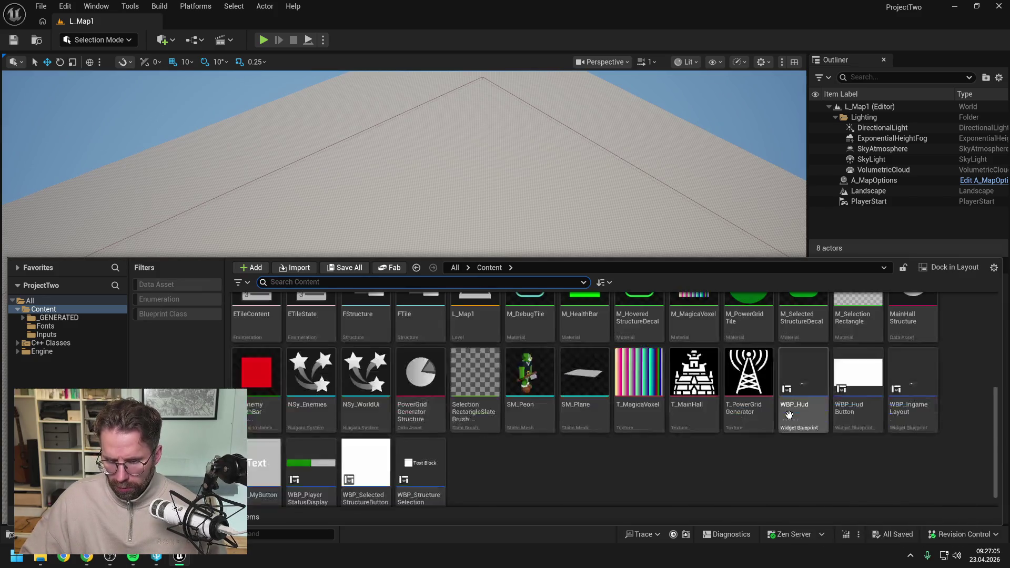
scroll(647, 446, up, 2)
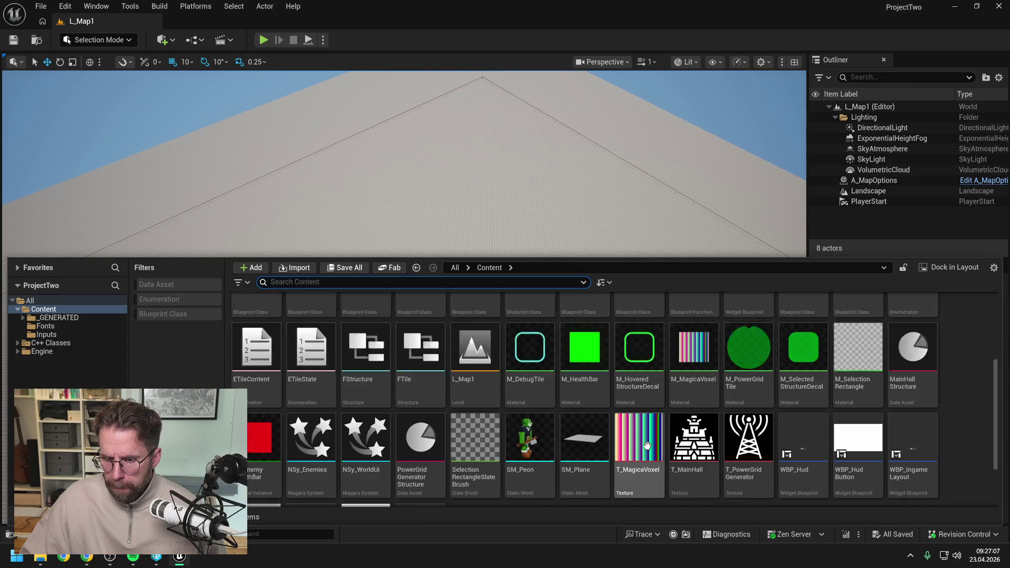
scroll(647, 447, up, 4)
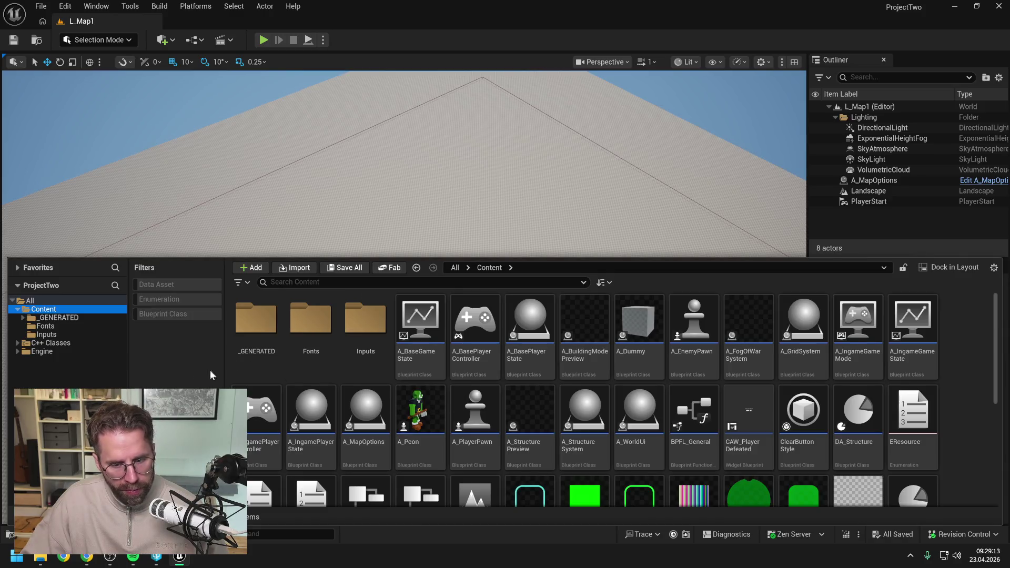
scroll(294, 358, down, 5)
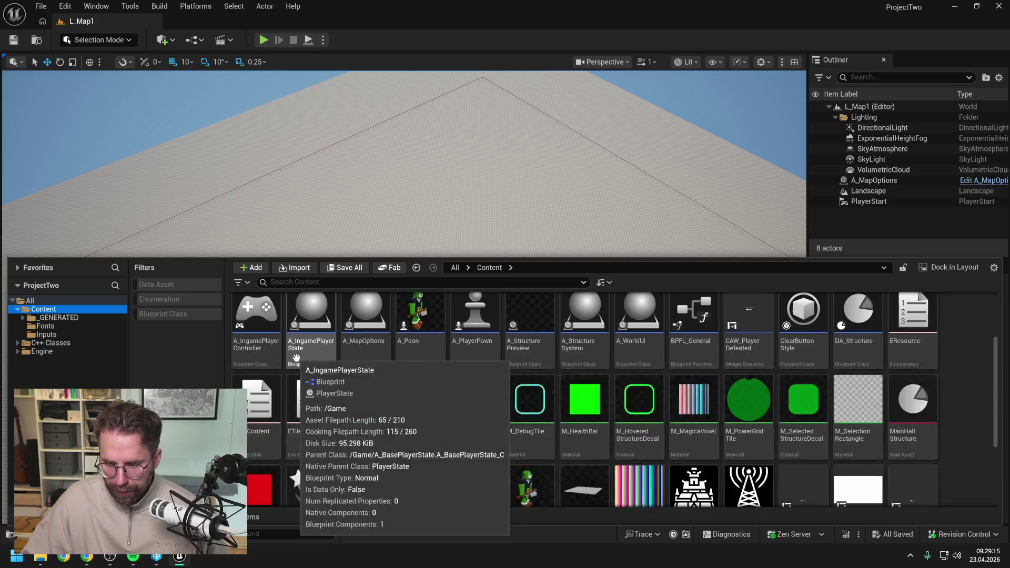
scroll(460, 359, up, 5)
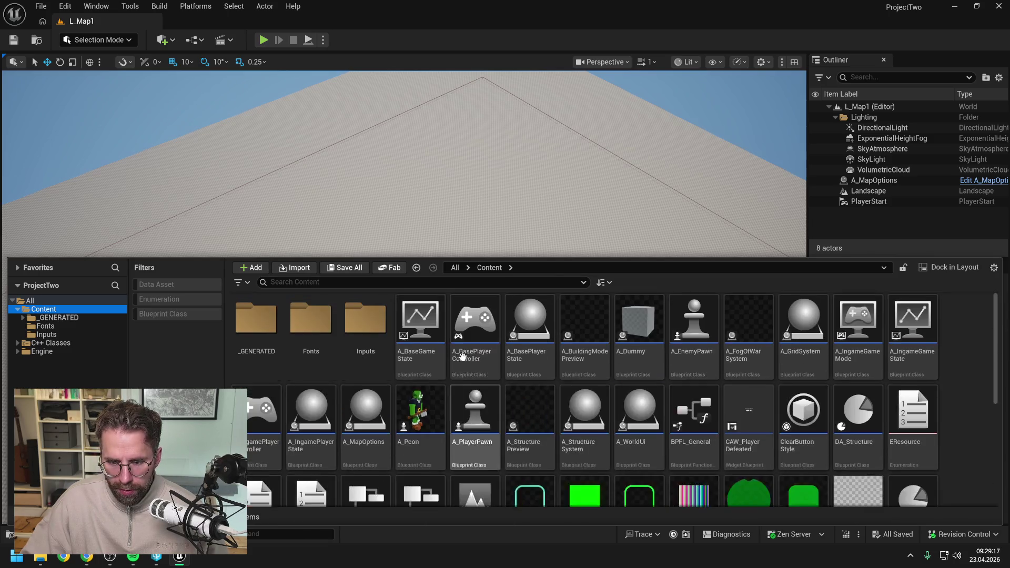
click(267, 284)
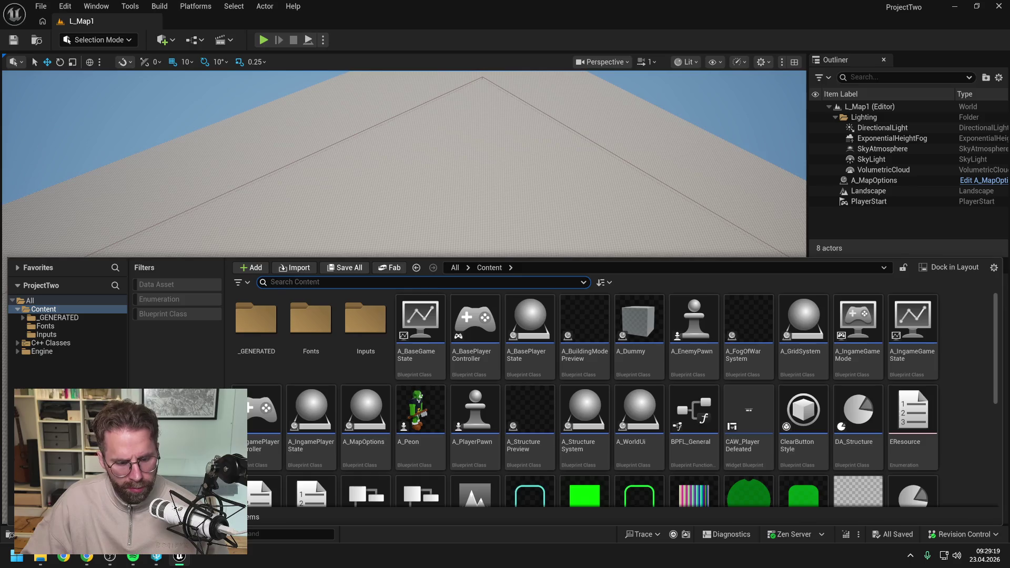
- Search 'fog of war', open A_FogOfWarSystem and view its FIND and ADD nodes
text(fog of war)
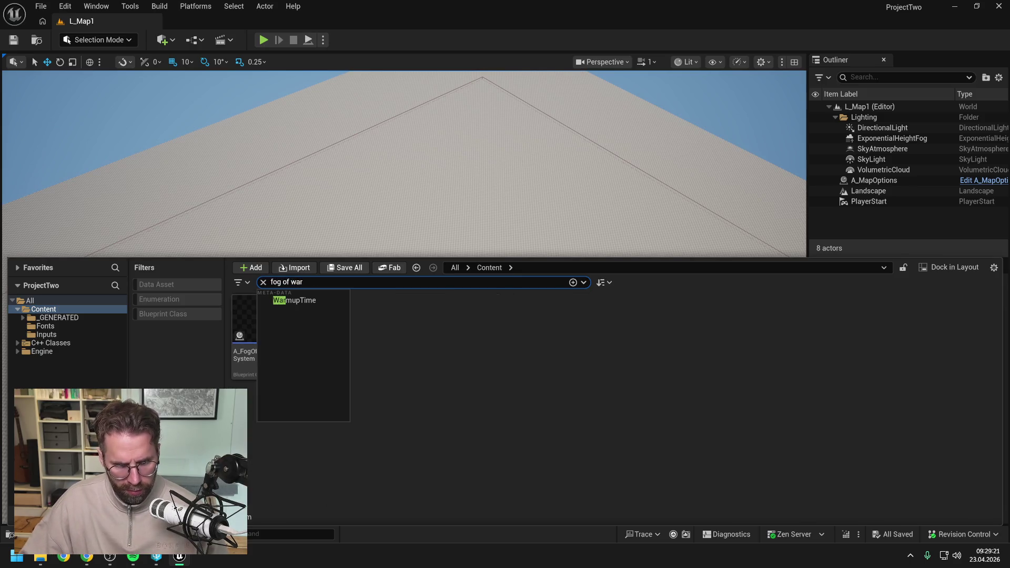
click(279, 326)
double_click(279, 326)
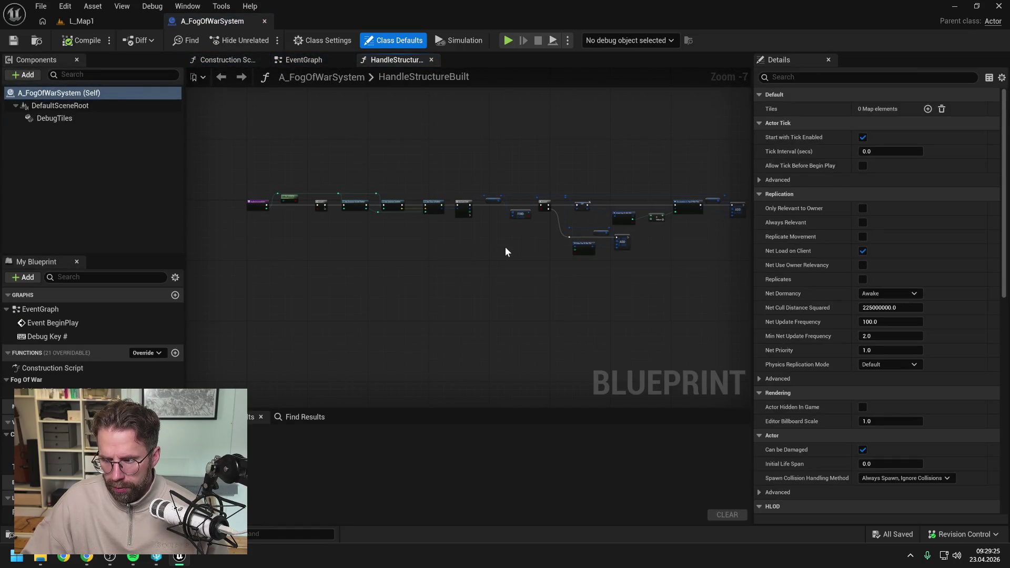
scroll(544, 211, up, 2)
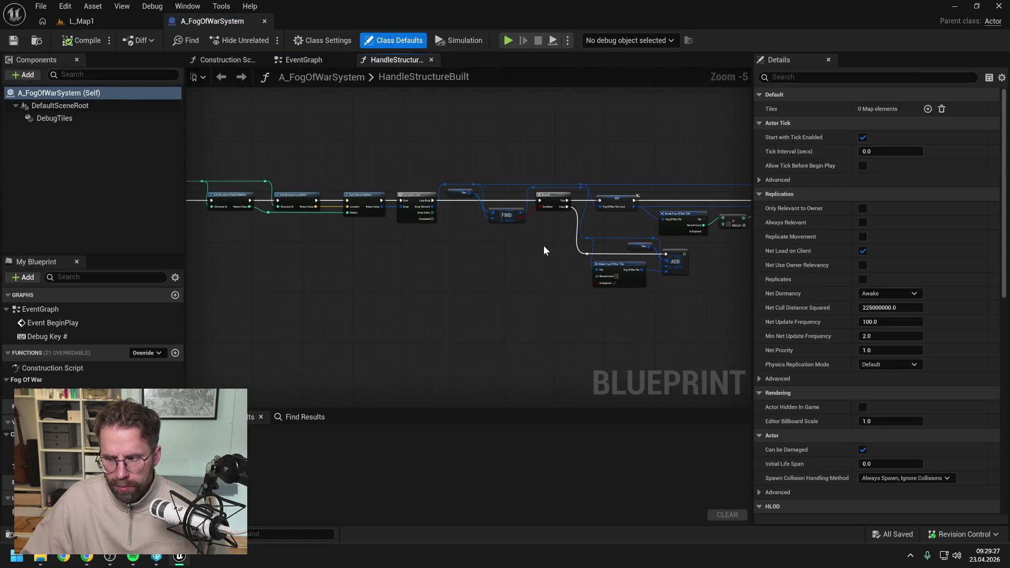
mouse_move(643, 272)
mouse_down()
mouse_move(597, 270)
mouse_move(570, 235)
mouse_up()
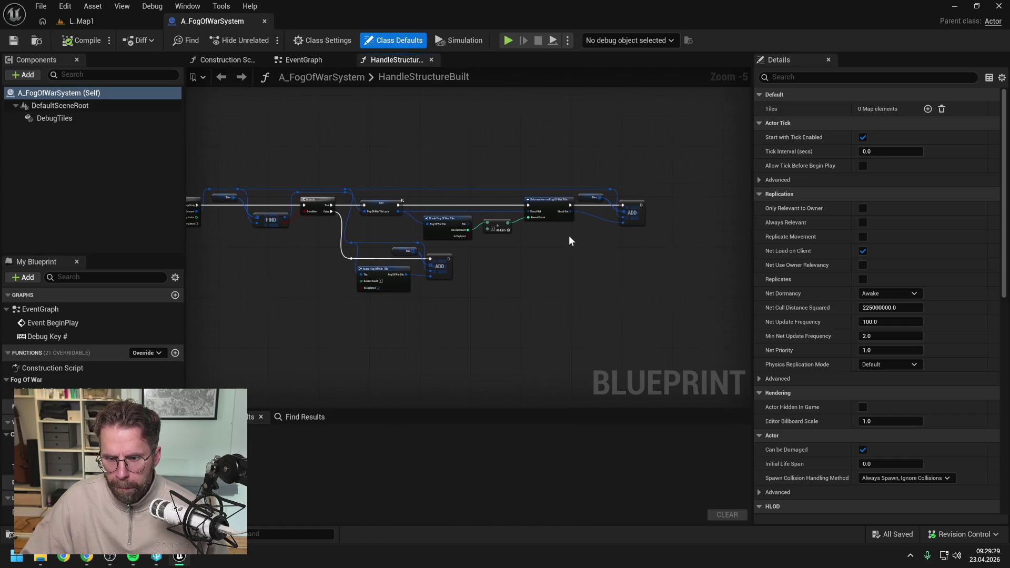
scroll(569, 236, up, 1)
mouse_move(478, 255)
mouse_down()
mouse_move(588, 247)
mouse_move(502, 249)
mouse_move(522, 255)
mouse_move(505, 260)
mouse_up()
scroll(578, 253, up, 1)
scroll(505, 255, down, 1)
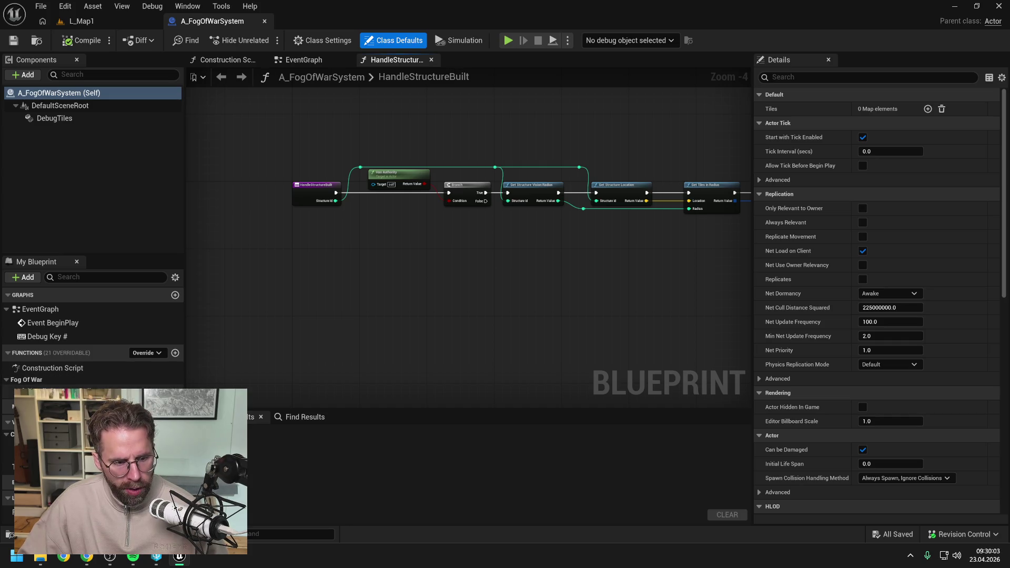
- Pan through HandleStructureBuilt's Branch, SET, Break, Set members and ADD nodes, then back to its start
click(332, 323)
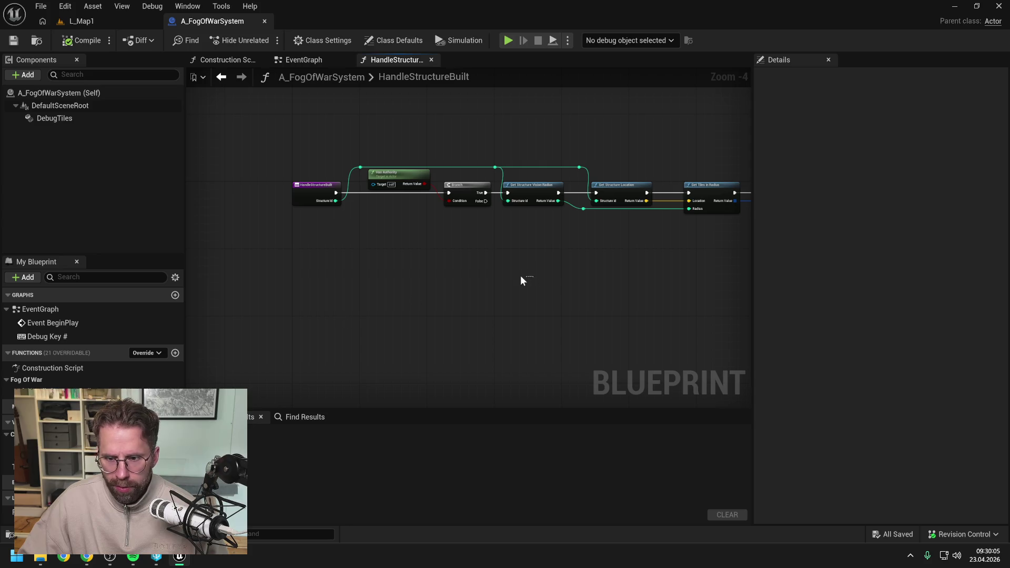
drag(521, 280, 407, 279)
drag(562, 256, 469, 250)
drag(664, 247, 466, 248)
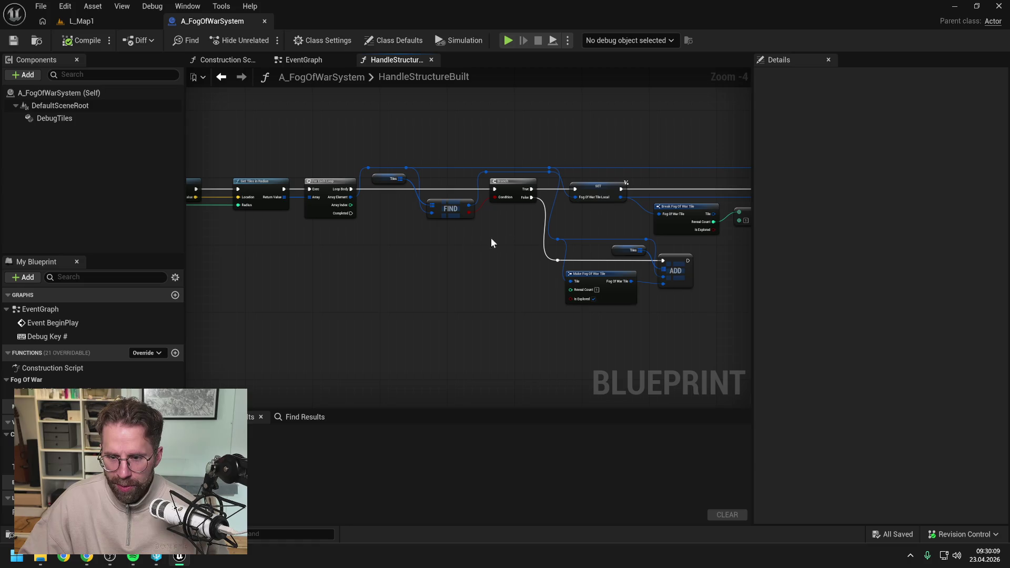
drag(600, 240, 467, 225)
drag(594, 273, 531, 258)
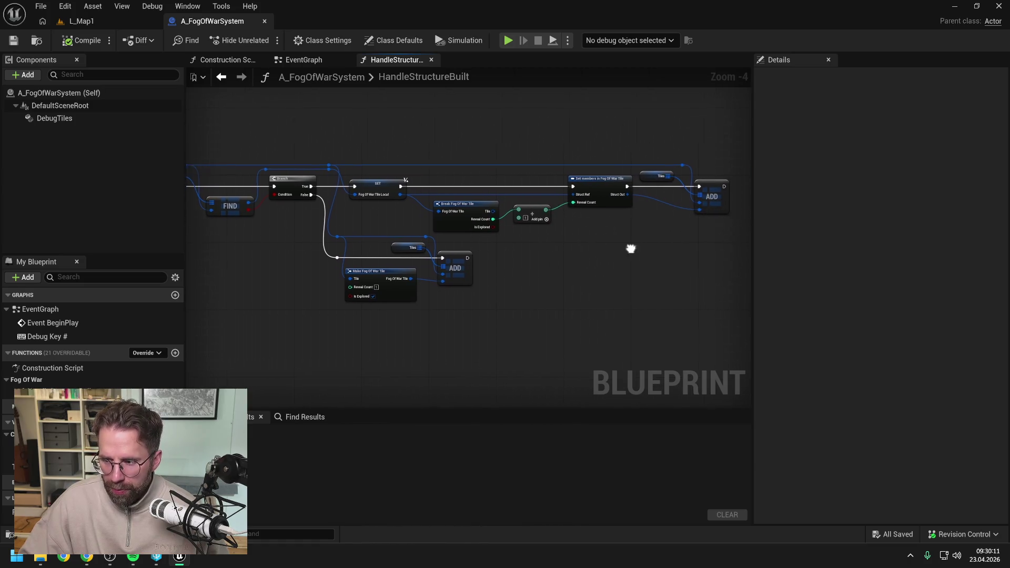
mouse_move(631, 249)
mouse_down()
mouse_move(550, 258)
mouse_move(624, 245)
mouse_up()
drag(555, 245, 524, 233)
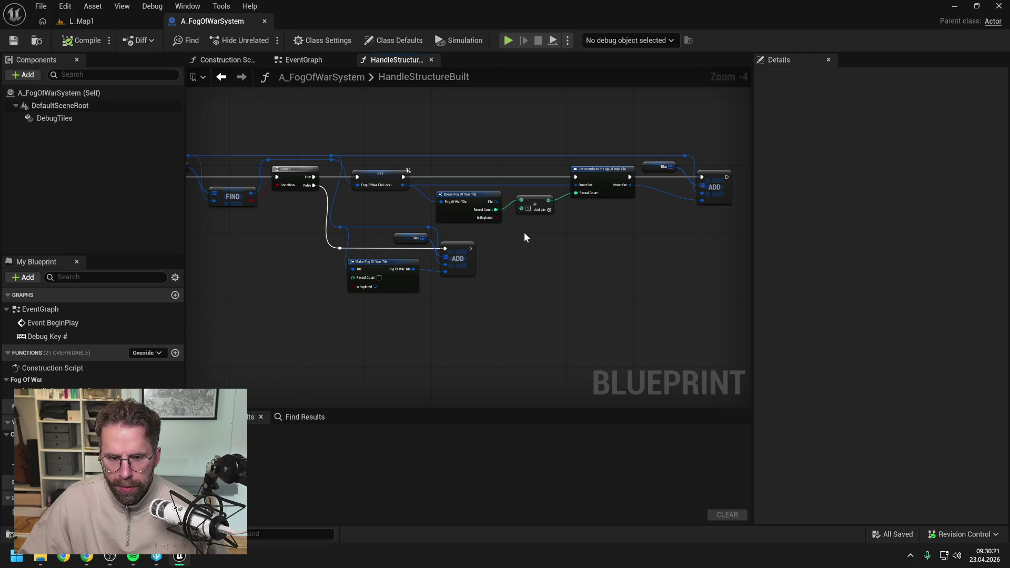
drag(283, 242, 491, 234)
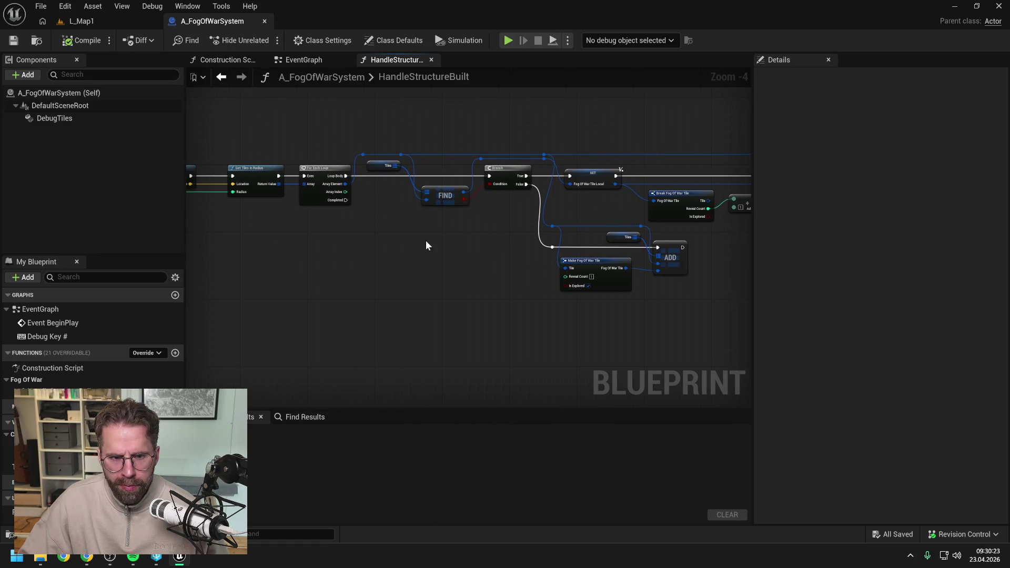
mouse_move(426, 243)
mouse_down()
mouse_move(591, 234)
mouse_move(463, 243)
mouse_move(428, 256)
mouse_up()
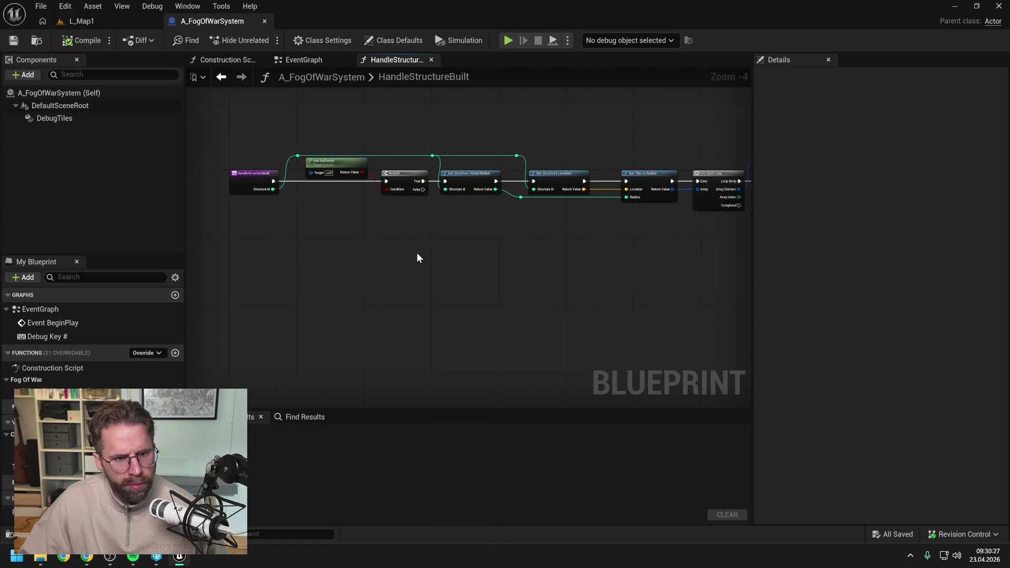
- Glance at the EventGraph, recheck HandleStructureBuilt's SET, Break and ADD nodes, then switch to Claude
click(316, 59)
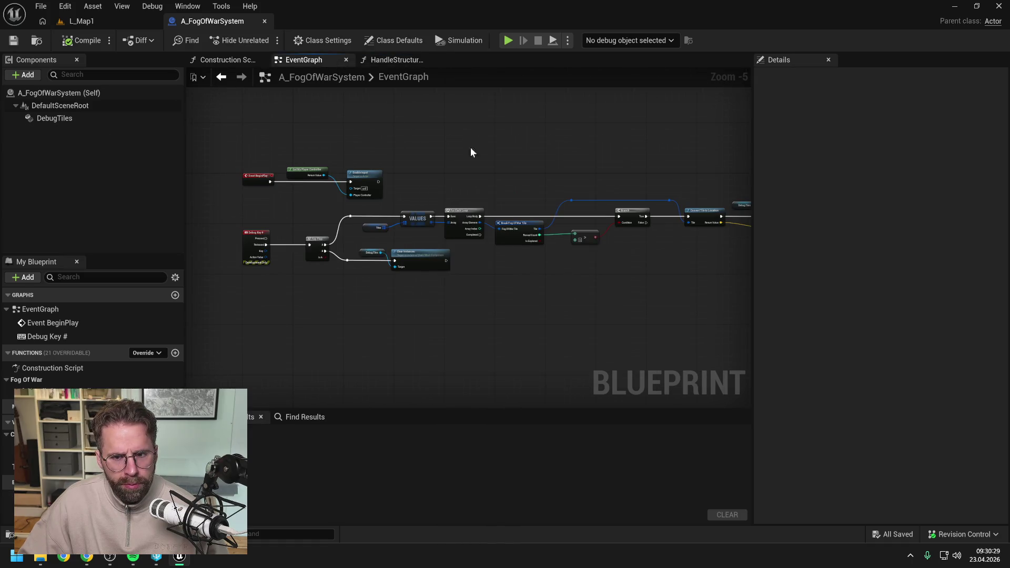
mouse_move(471, 152)
mouse_down()
mouse_move(354, 138)
mouse_move(452, 139)
mouse_up()
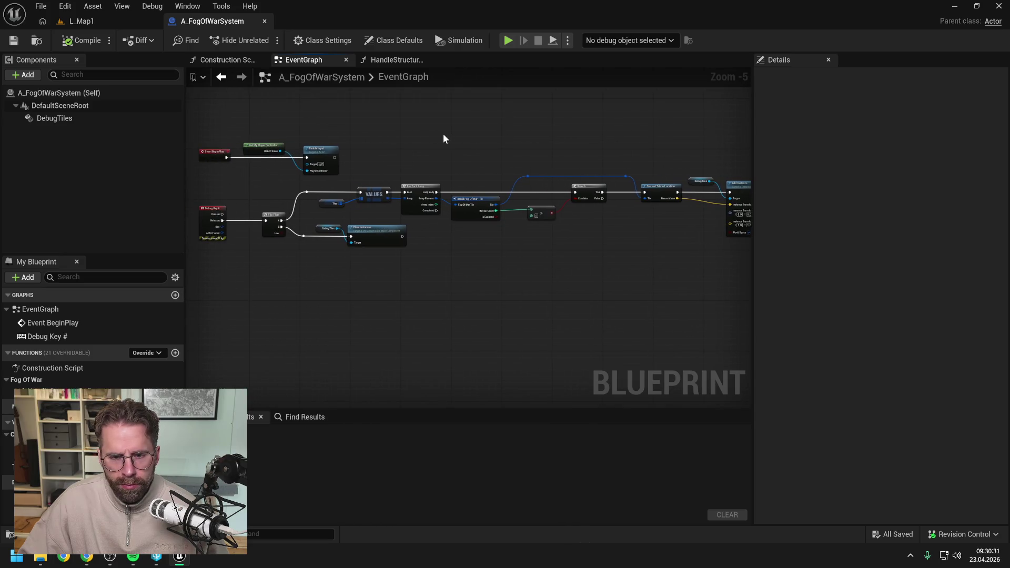
click(394, 60)
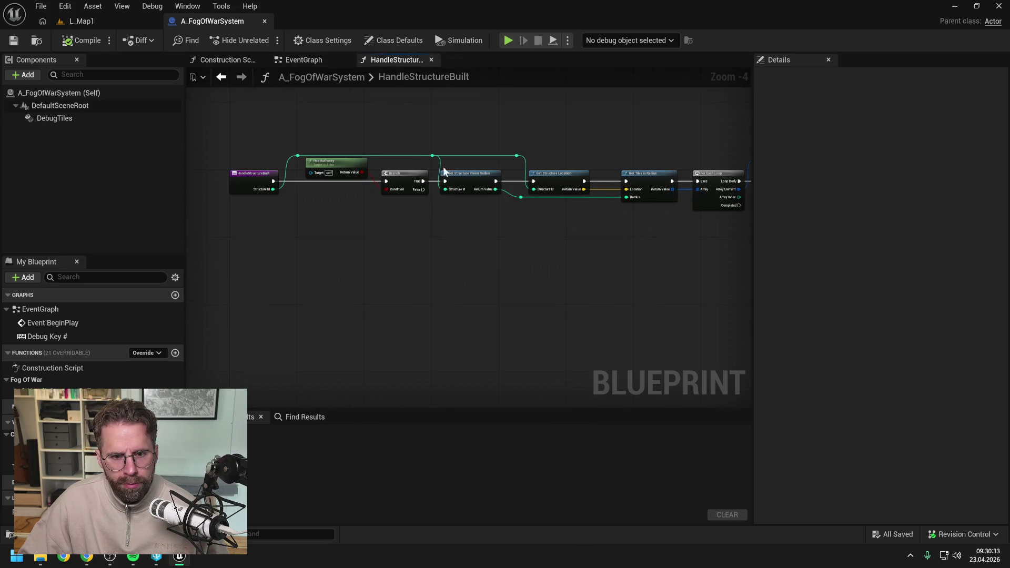
drag(435, 154, 243, 163)
drag(746, 134, 396, 131)
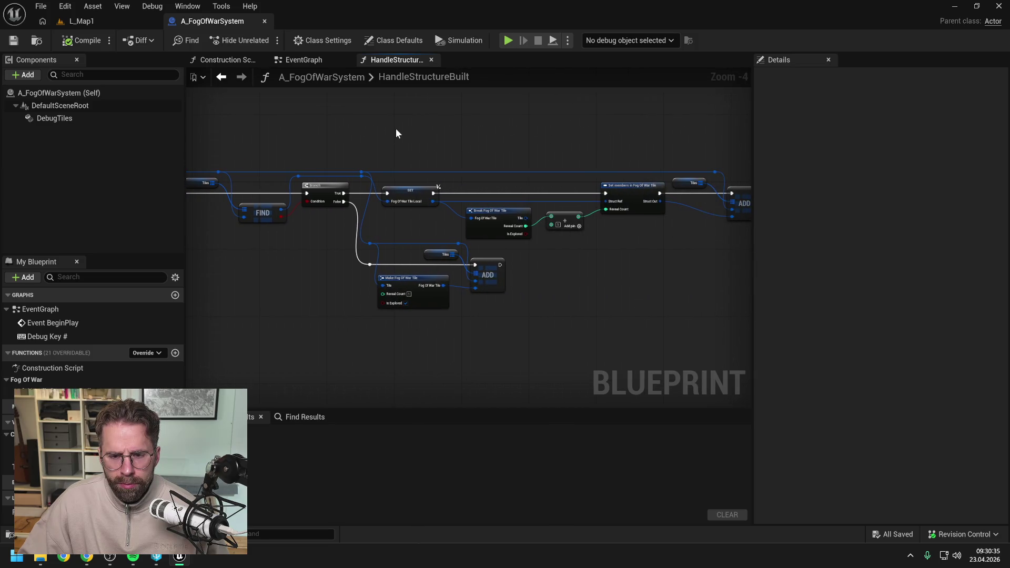
mouse_move(488, 131)
mouse_down()
mouse_move(416, 128)
mouse_move(575, 129)
mouse_up()
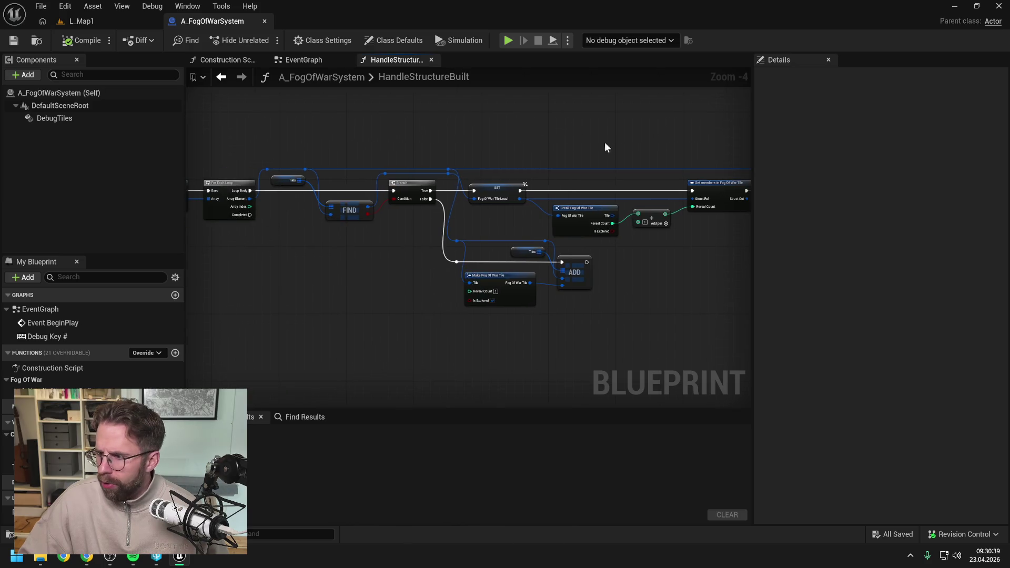
key(alt+Tab)
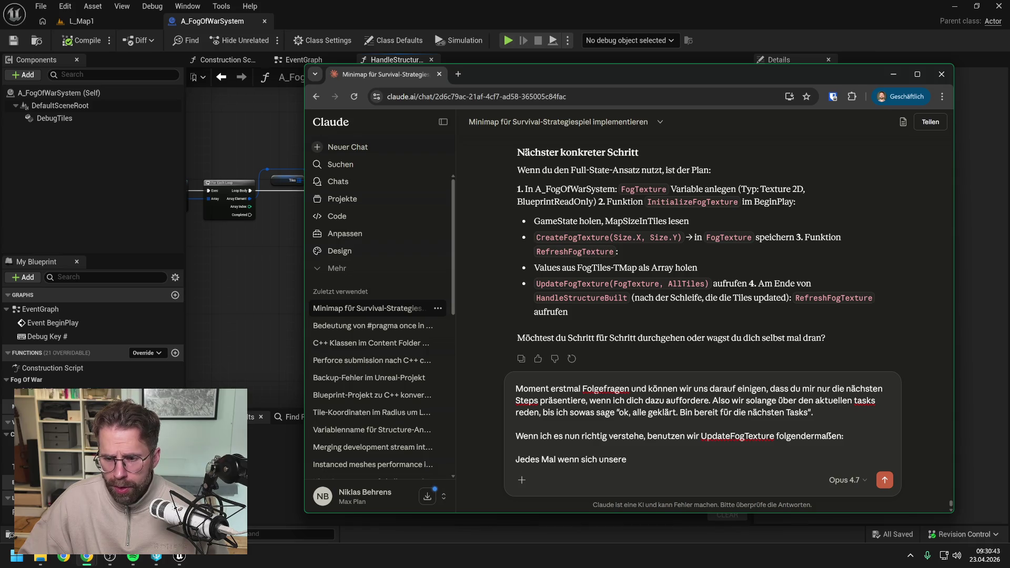
- Continue the Claude draft with 'Tiles im FogOfWarSystem updaten, pushe ich die aktuellen Tiles in die Textur.'
scroll(703, 237, down, 1)
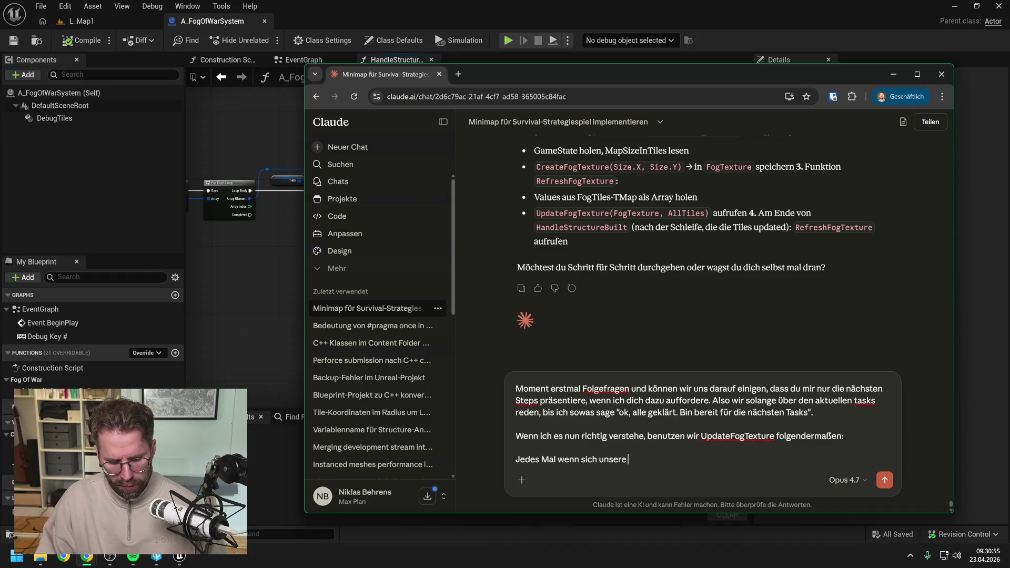
text(F)
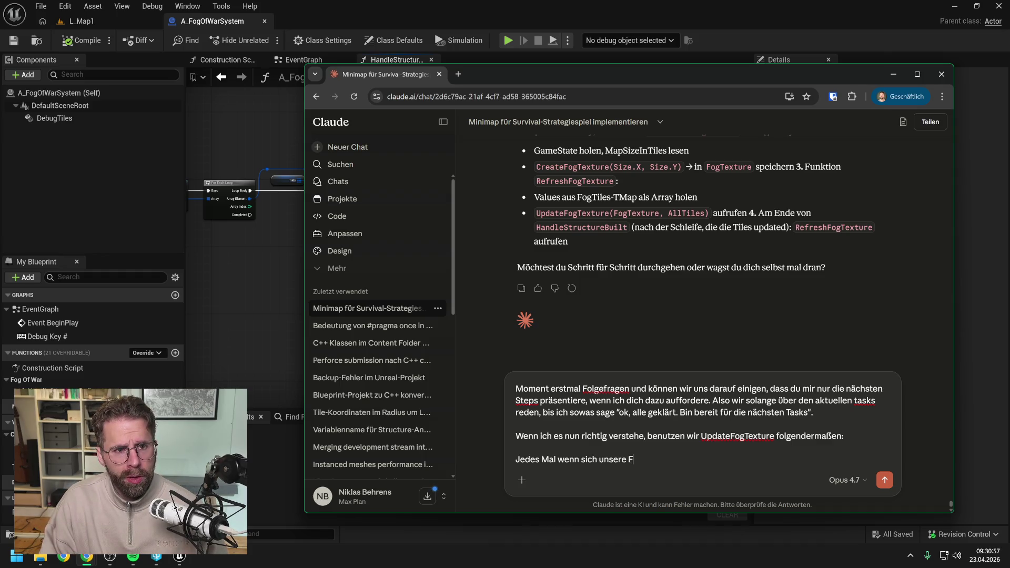
key(BackSpace)
text(Tiles im )
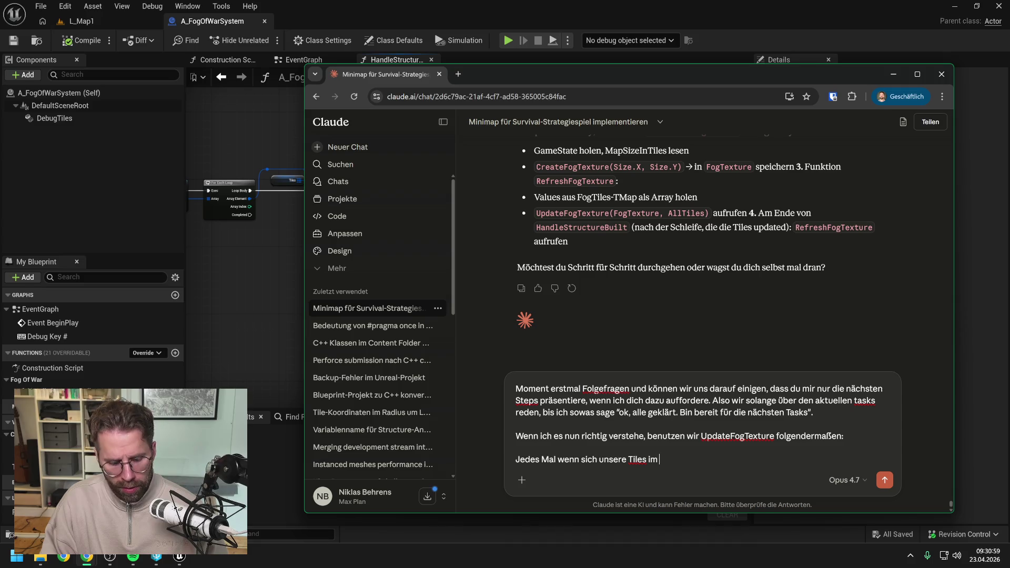
text(FogOfW)
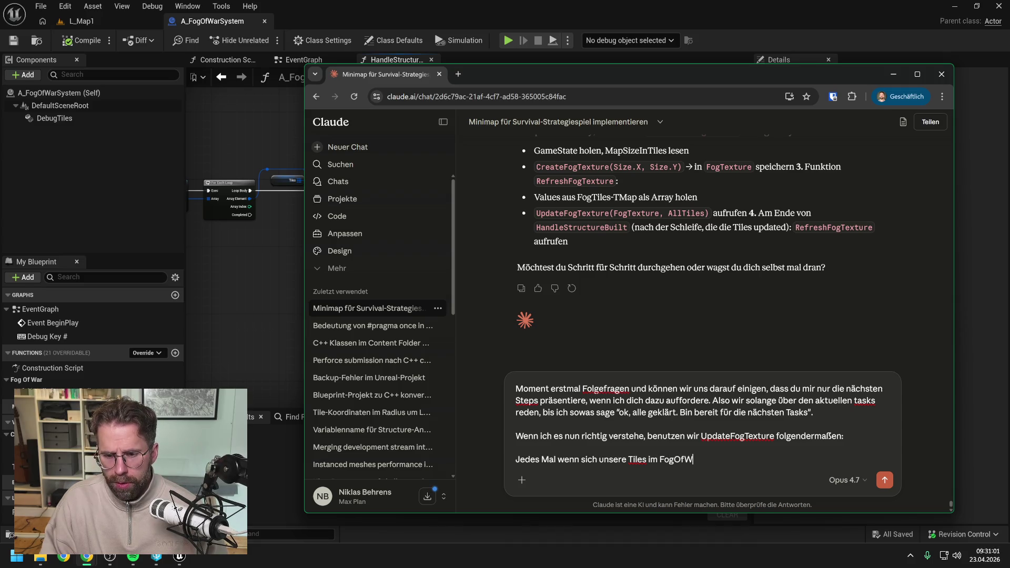
text(arSystem )
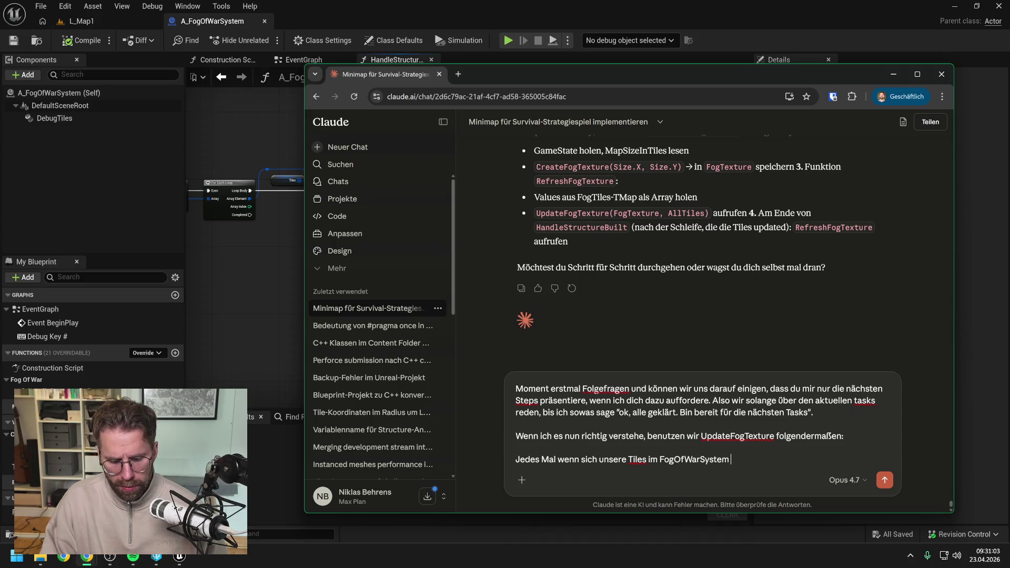
text(updaten,)
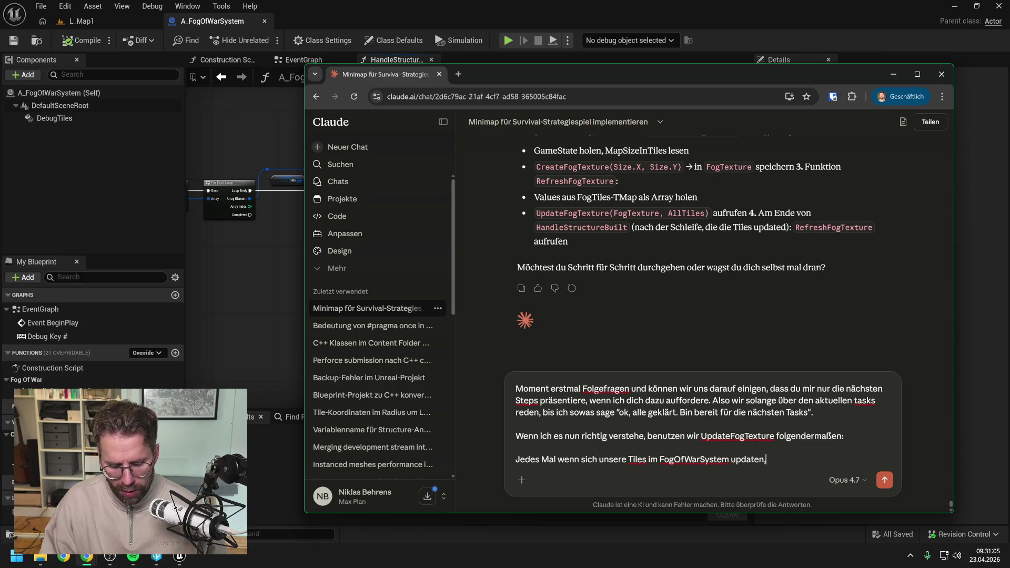
text( pushe ich )
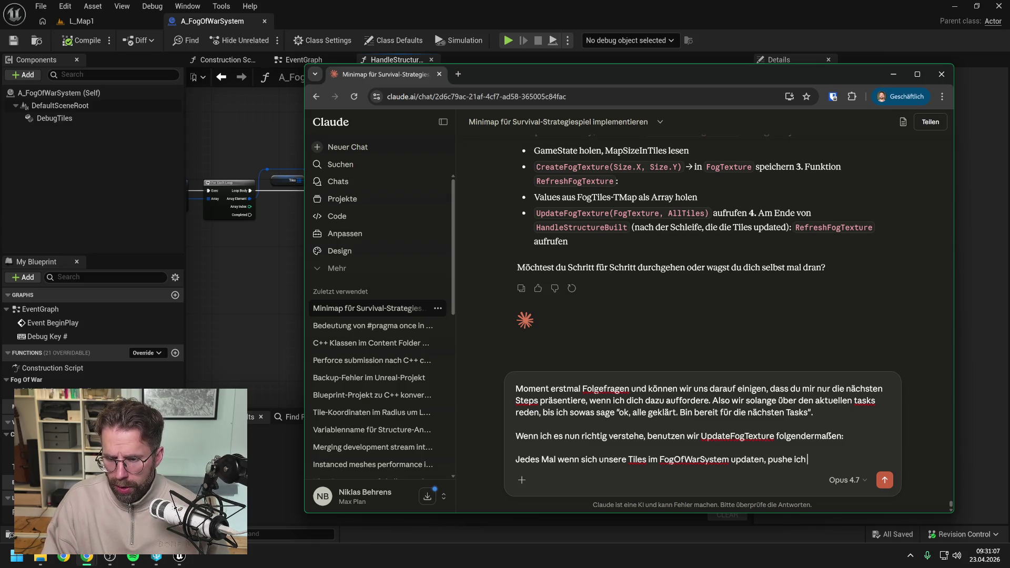
text(die aktuellen Ti)
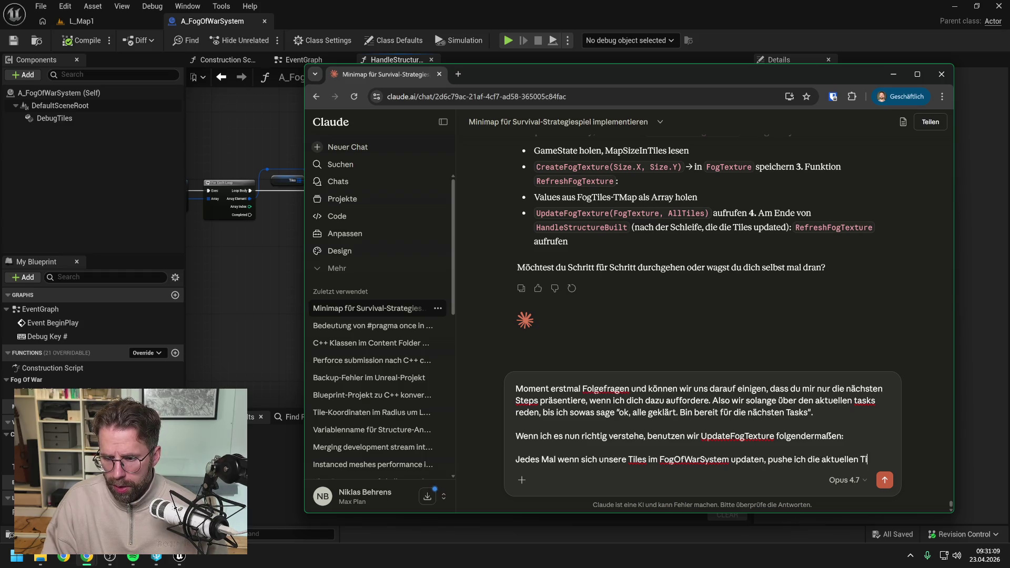
text(les in die Textur.)
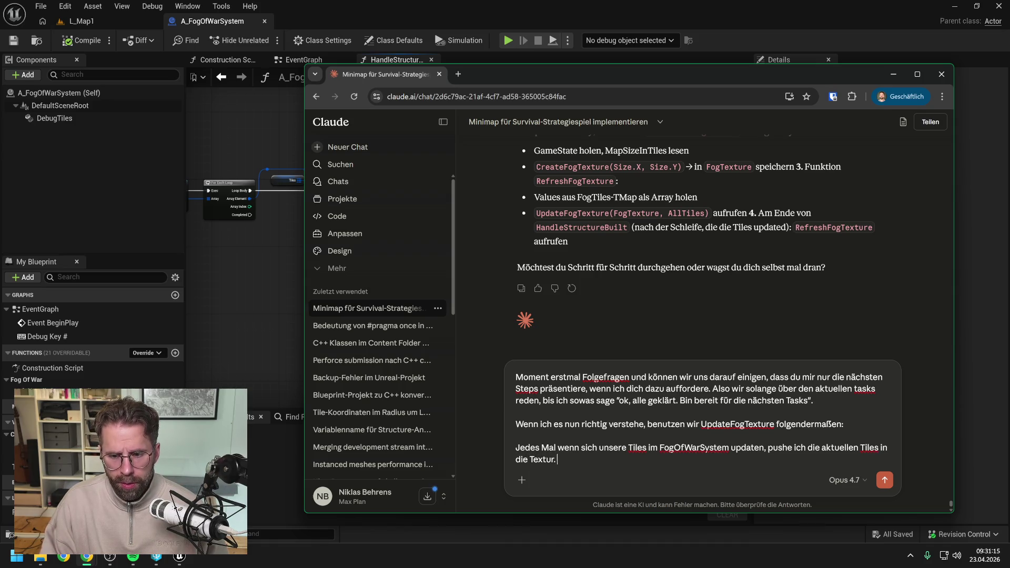
- Recheck the Blueprint's EventGraph and the HandleStructureBuilt function graph, then return to the Claude chat
click(257, 328)
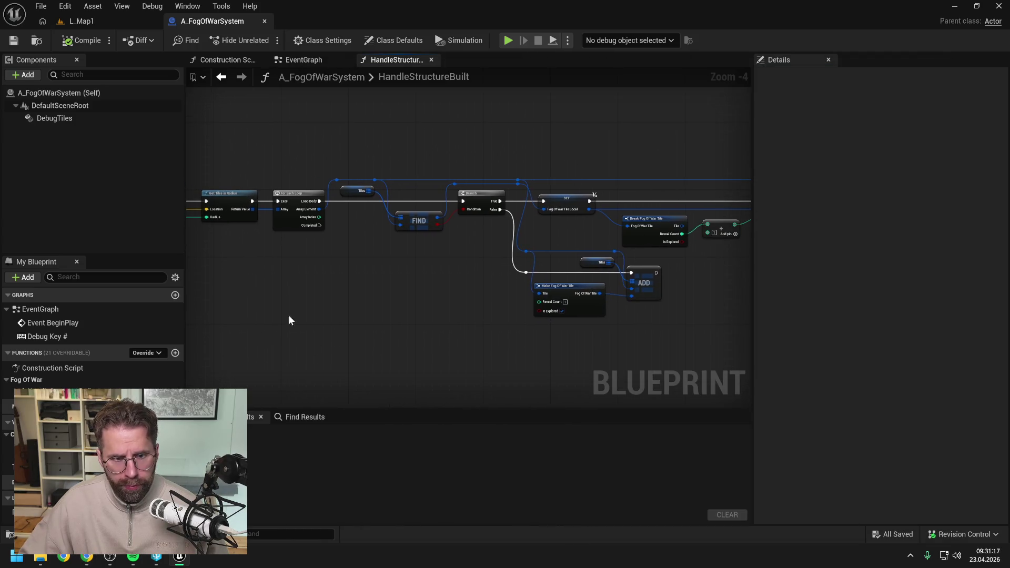
click(292, 60)
scroll(276, 270, down, 1)
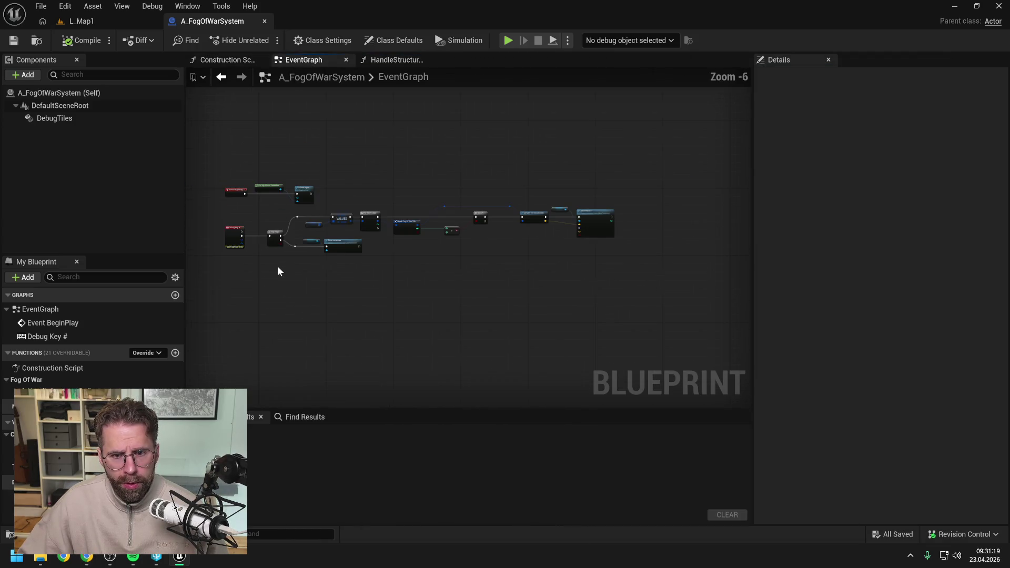
scroll(305, 272, up, 1)
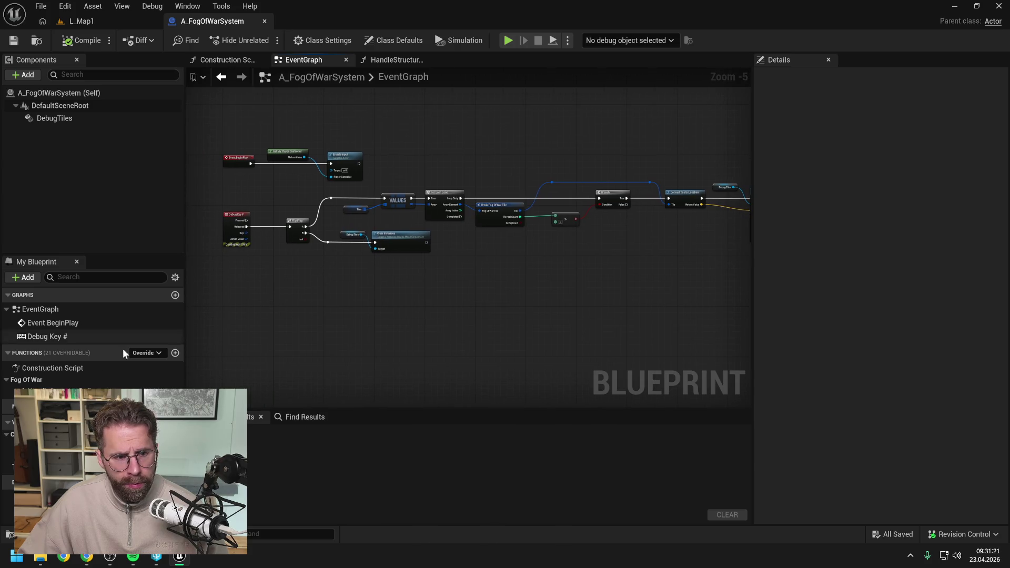
double_click(47, 392)
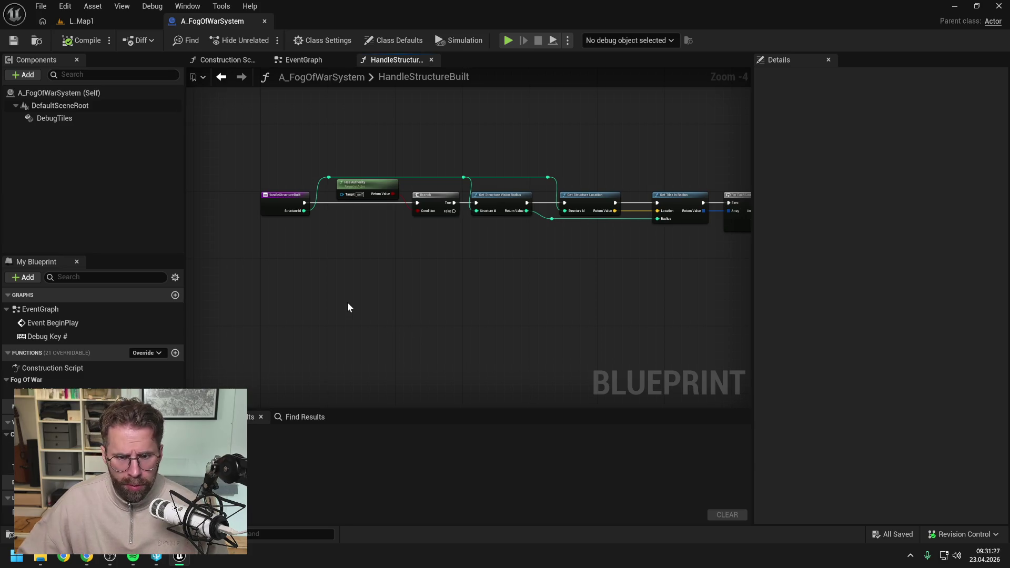
click(88, 558)
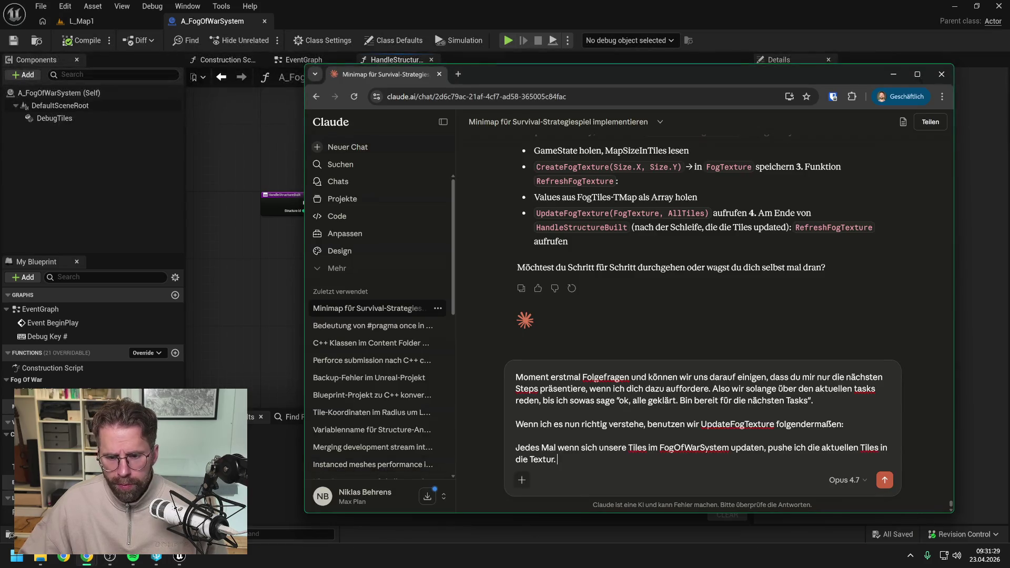
- Paste the Blueprint screenshot and write that tiles change on HandleStructureBuilt whenever a new Structure is placed
key(ctrl+v)
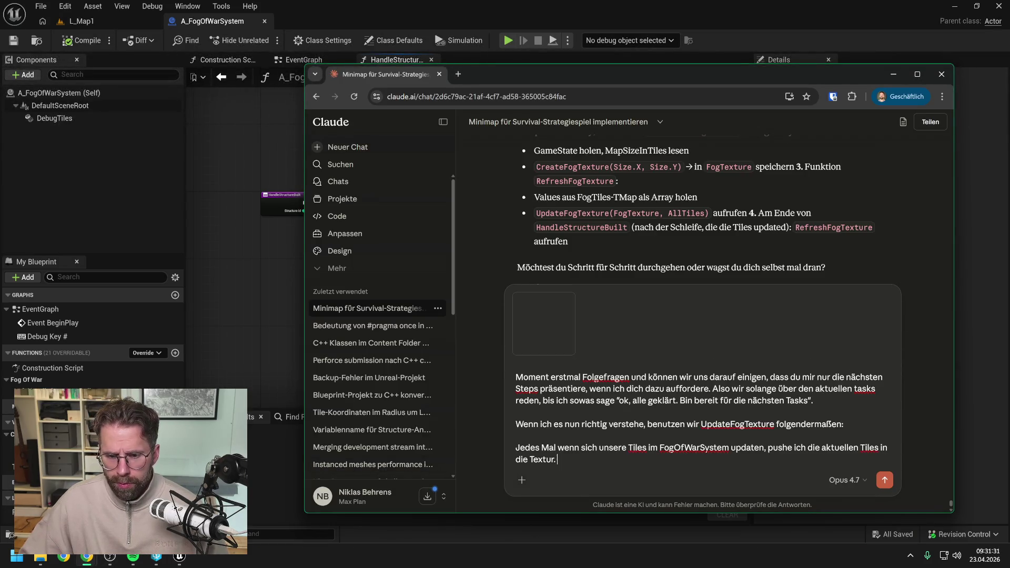
text(Aktuell )
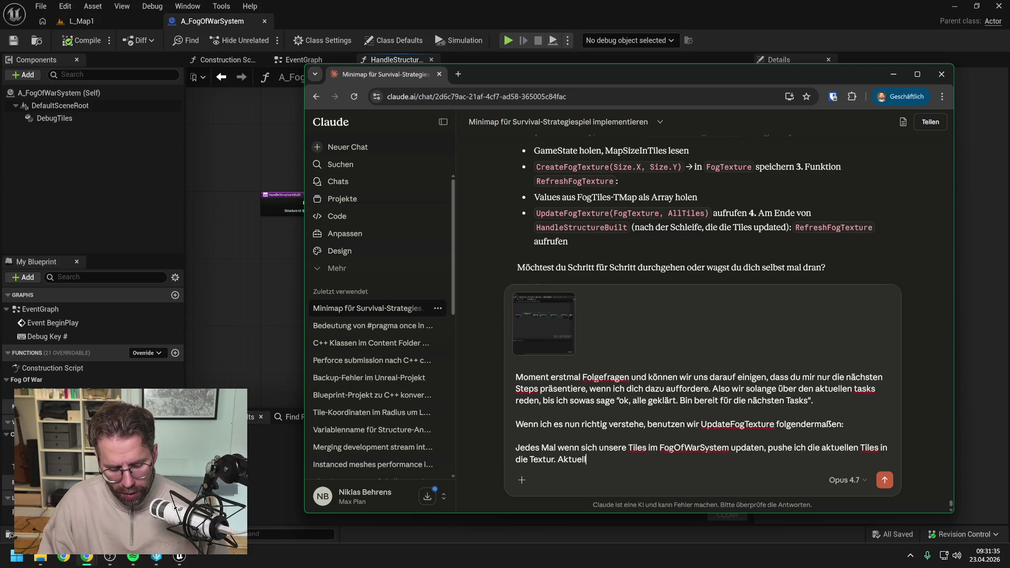
text(ändern )
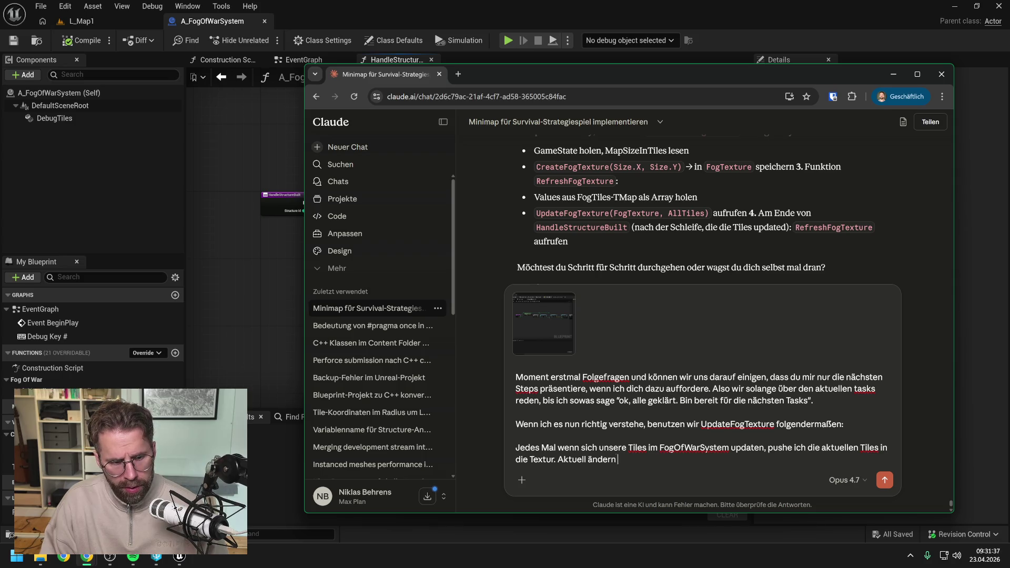
text(sich die Tiles im)
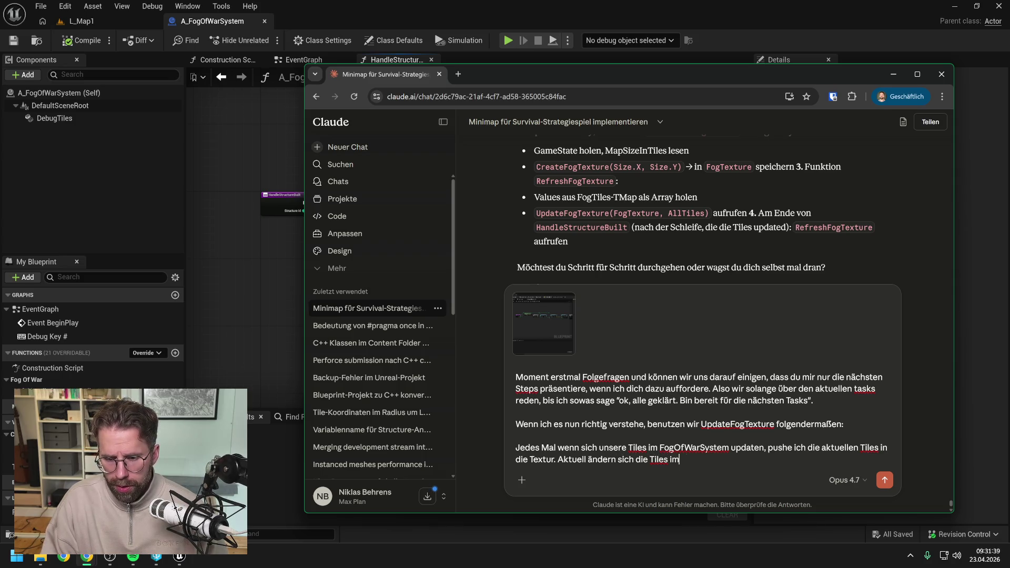
text(mer wenn e)
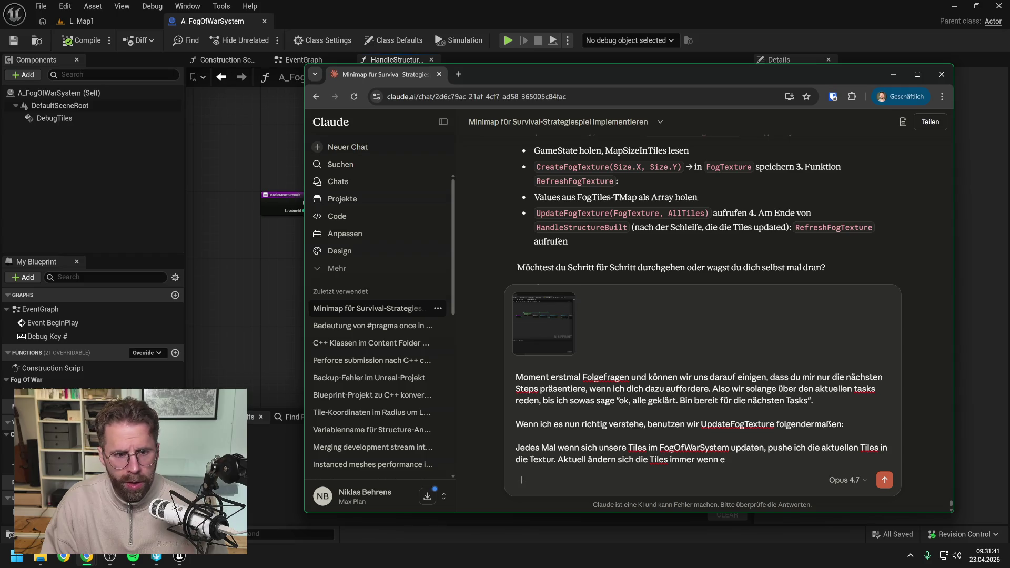
text(in)
key(BackSpace)
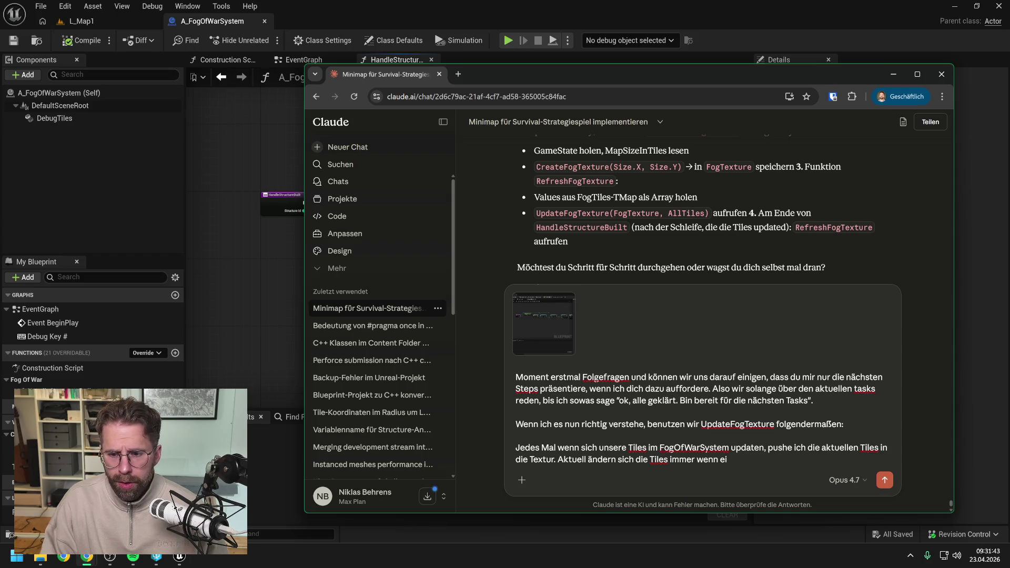
key(BackSpace)
key(BackSpace)
key(BackSpace)
text(auf H)
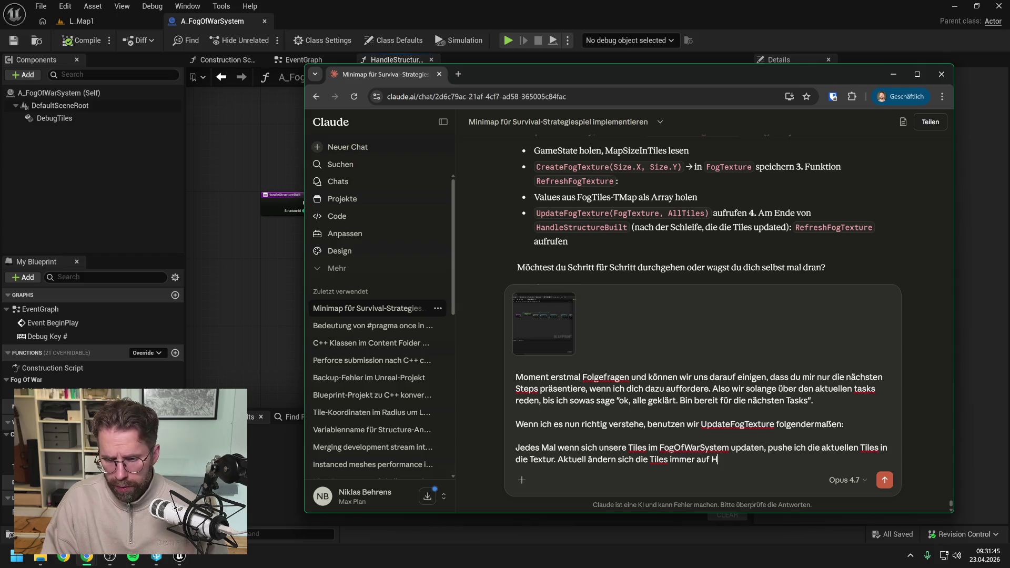
text(andleStructure)
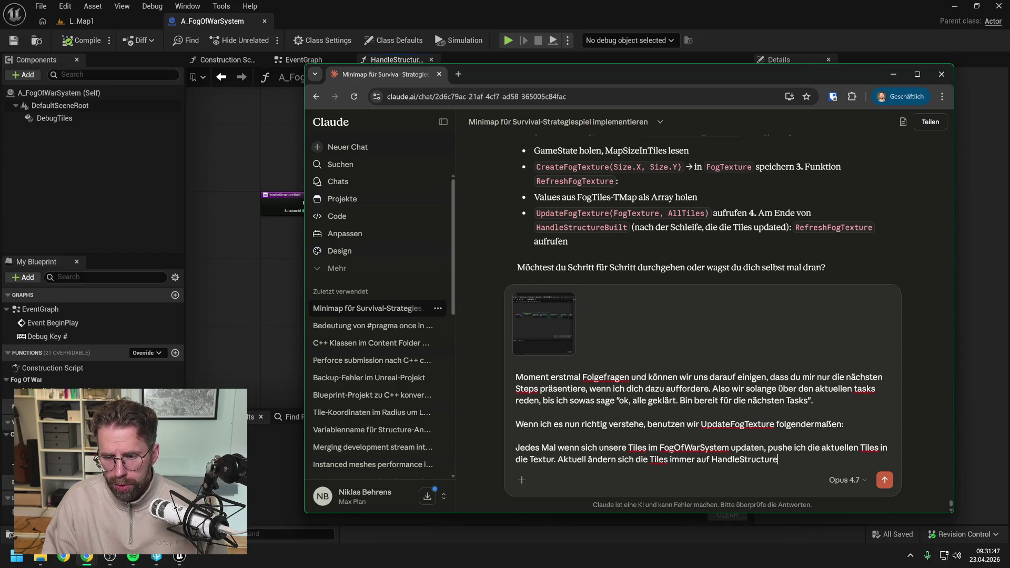
text(Built,m)
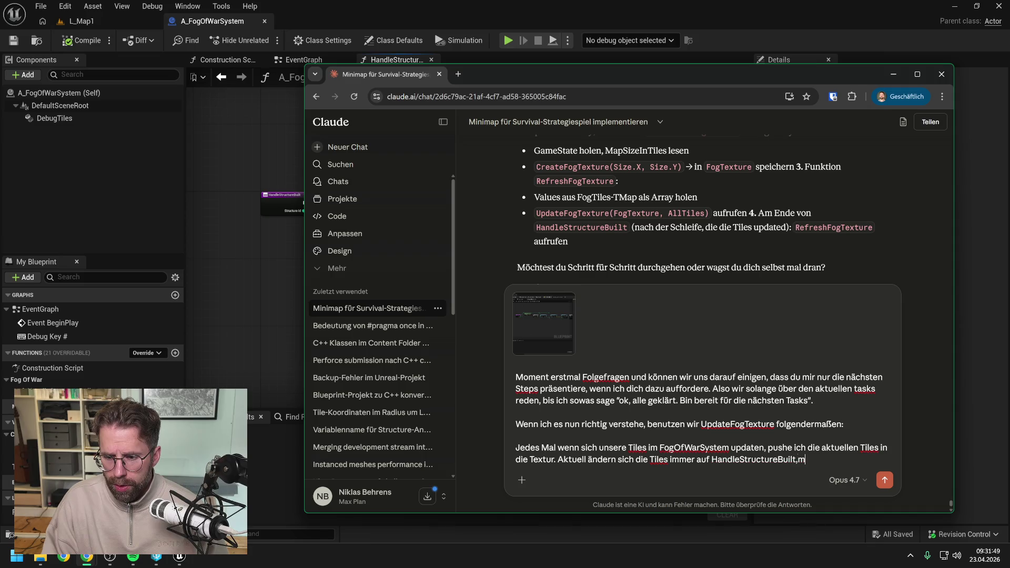
key(BackSpace)
text(also immer w)
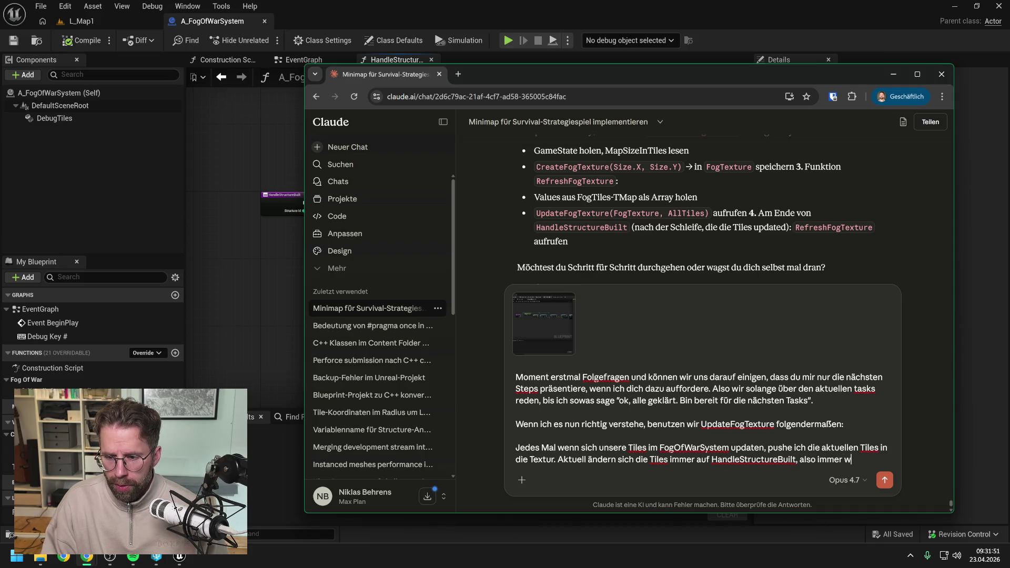
text(enn)
key(BackSpace)
text(wir ei)
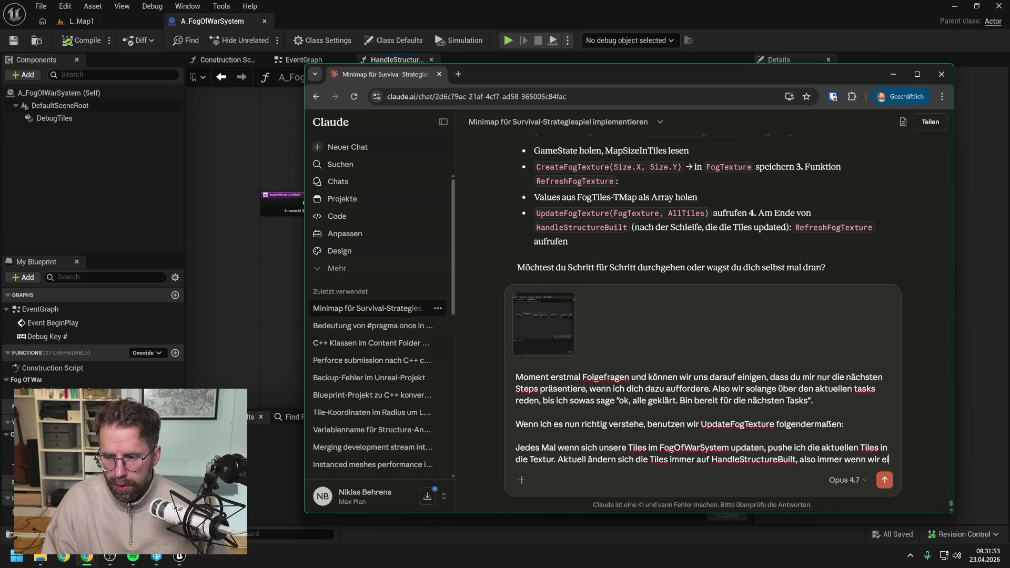
text(ne neue Struc)
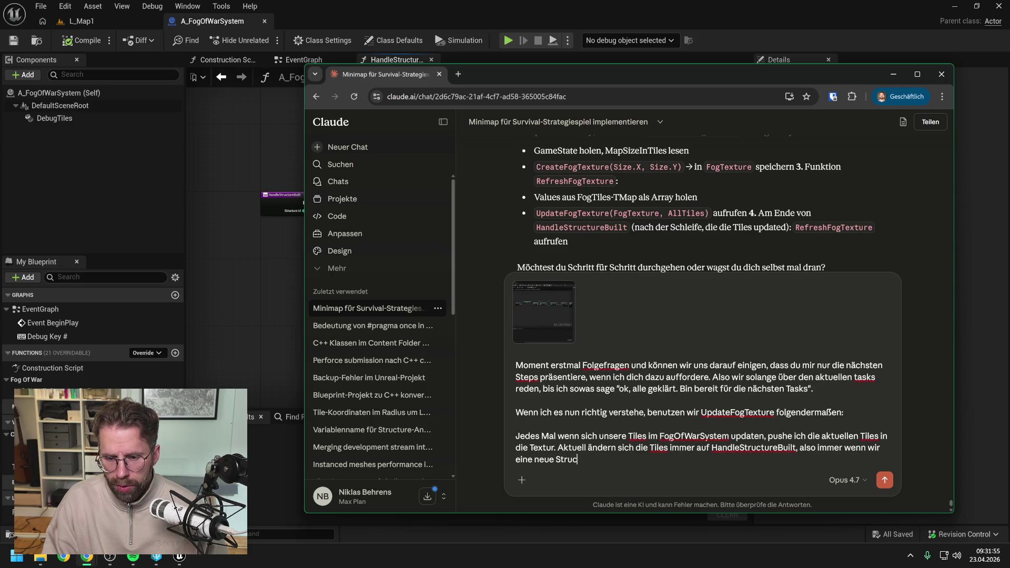
text(ture gesetzt haben.)
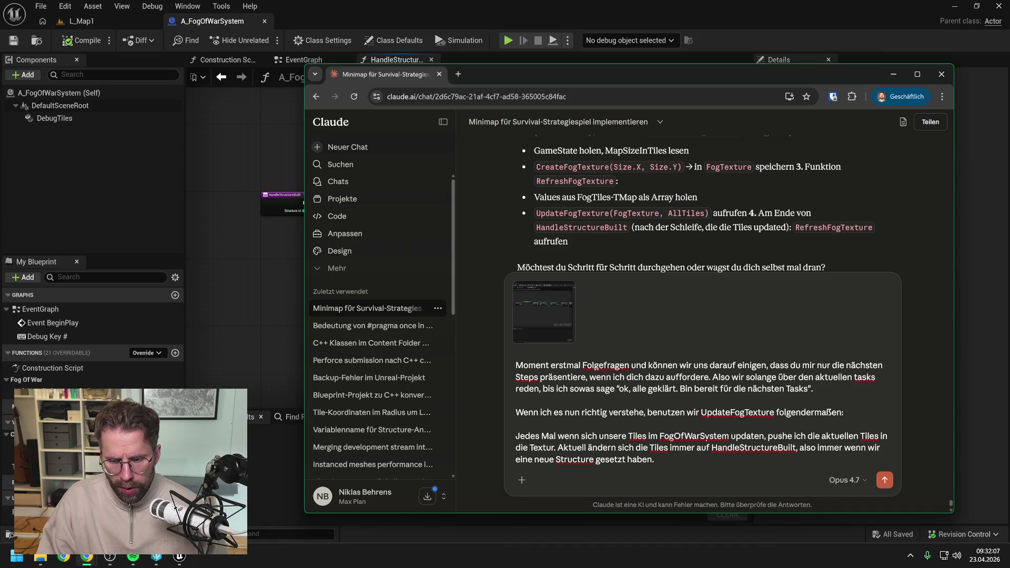
- After checking the tile logic in Unreal, add that only Visible tiles with RevealCount >0 change
text( Das sind ab)
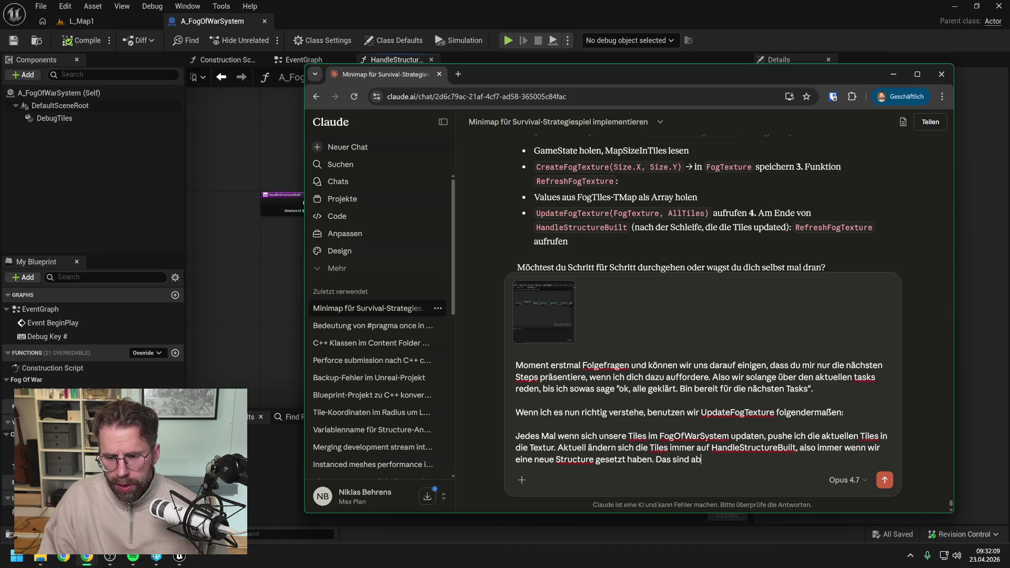
text(er nur die Tiles,)
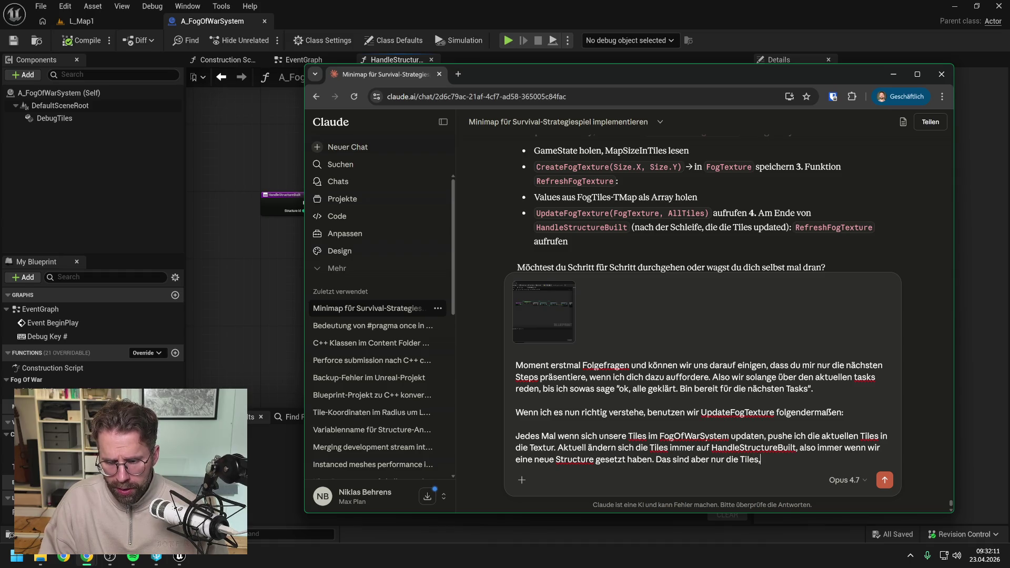
text( die entweder)
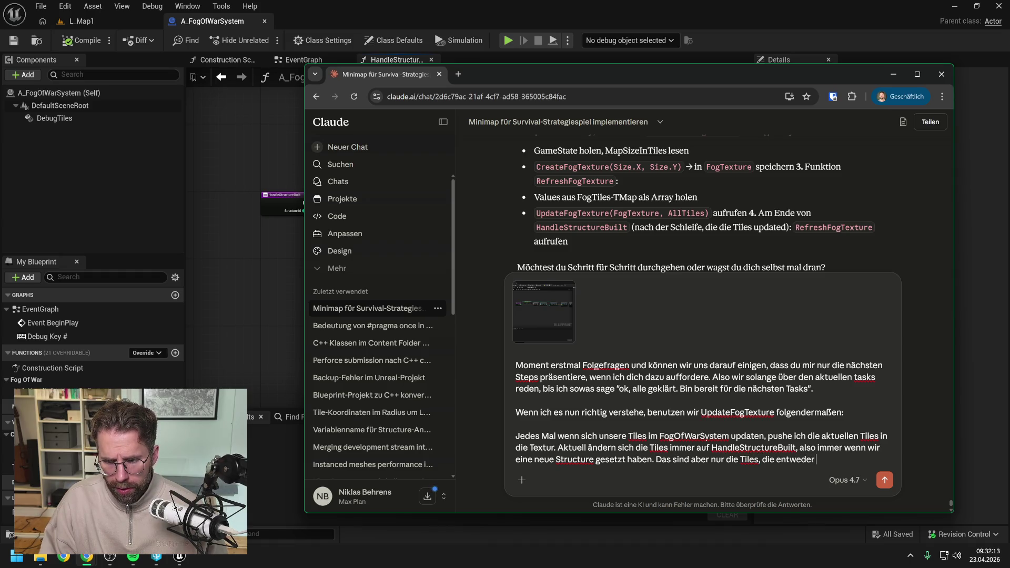
key(alt+Tab)
scroll(400, 296, up, 3)
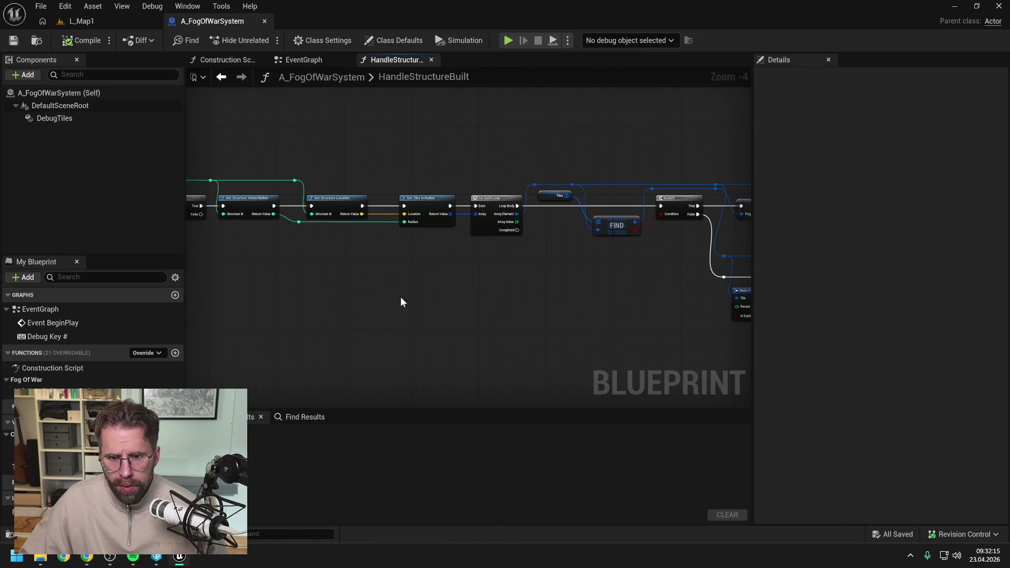
click(468, 295)
drag(615, 298, 551, 302)
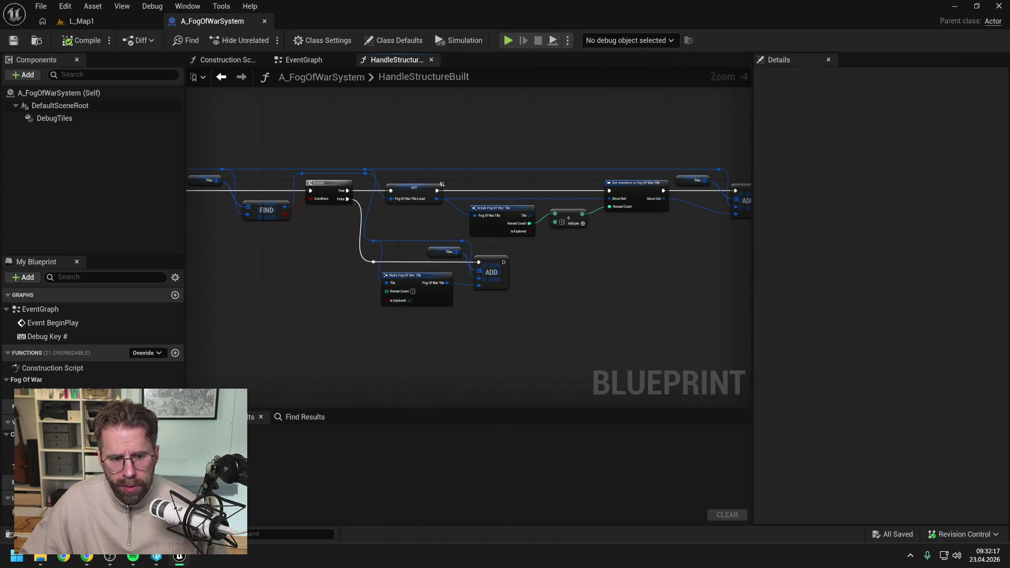
click(88, 558)
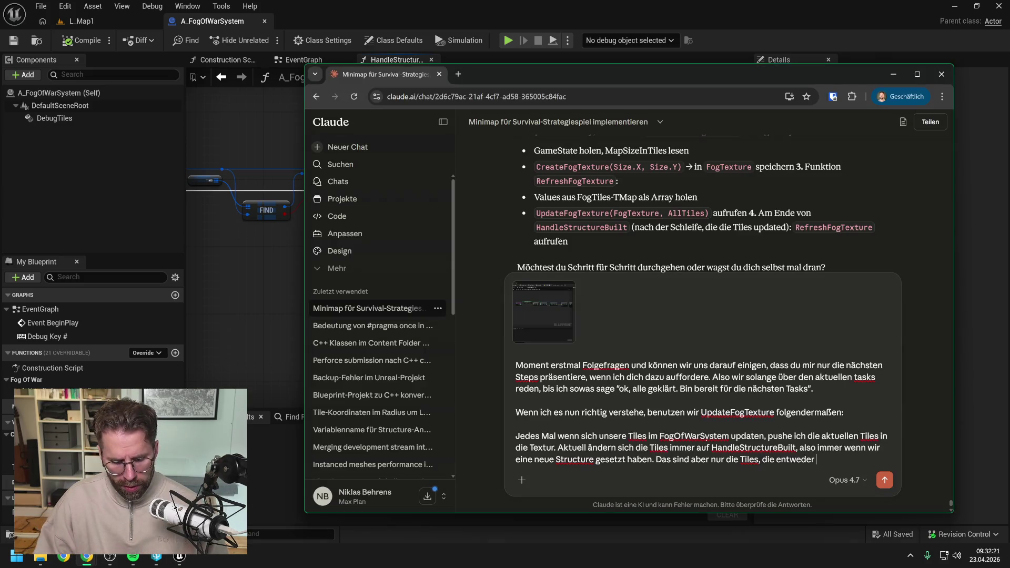
text(Visible sind also)
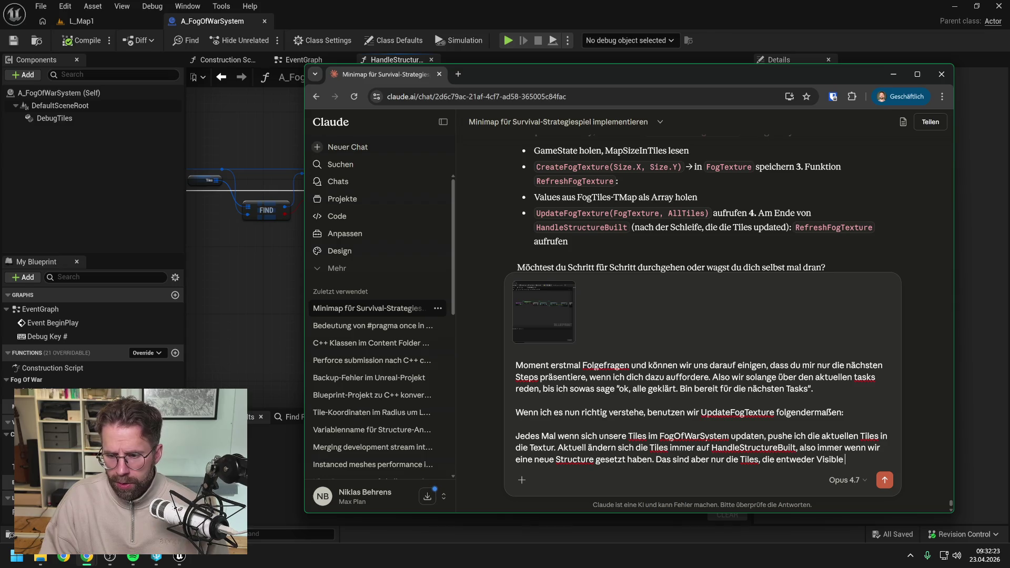
text( einen)
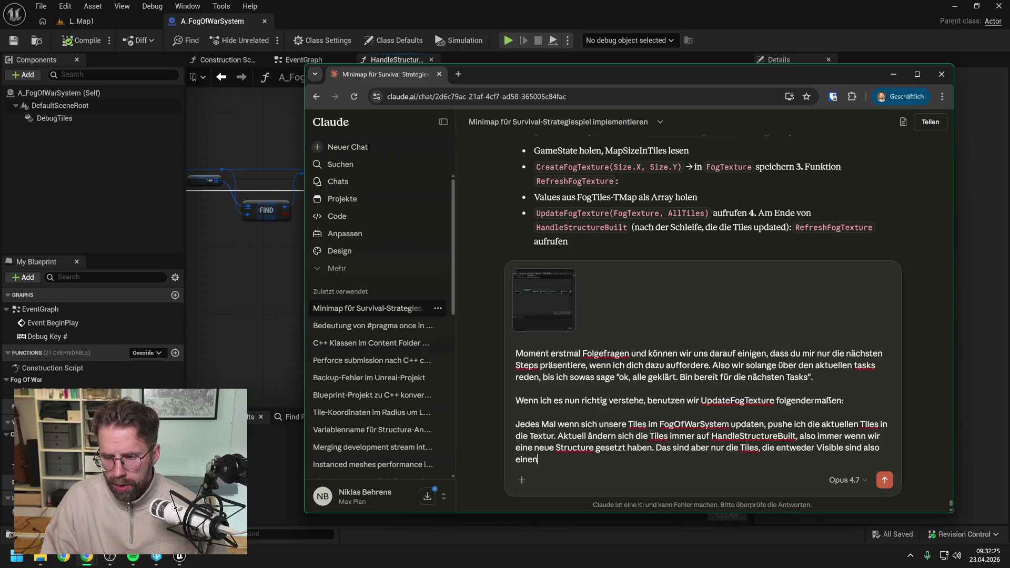
text( Reveal)
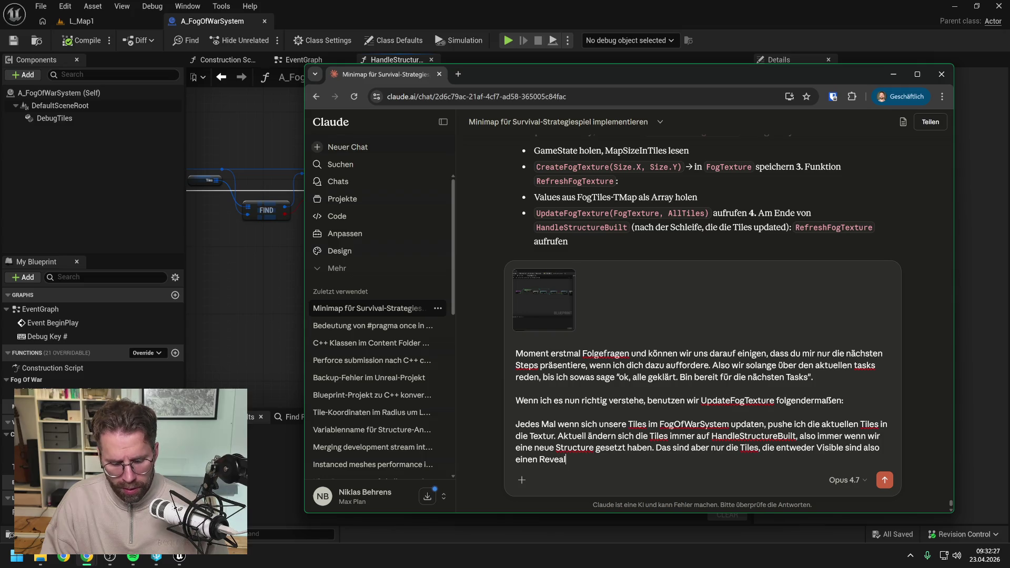
text(Count >0 habe)
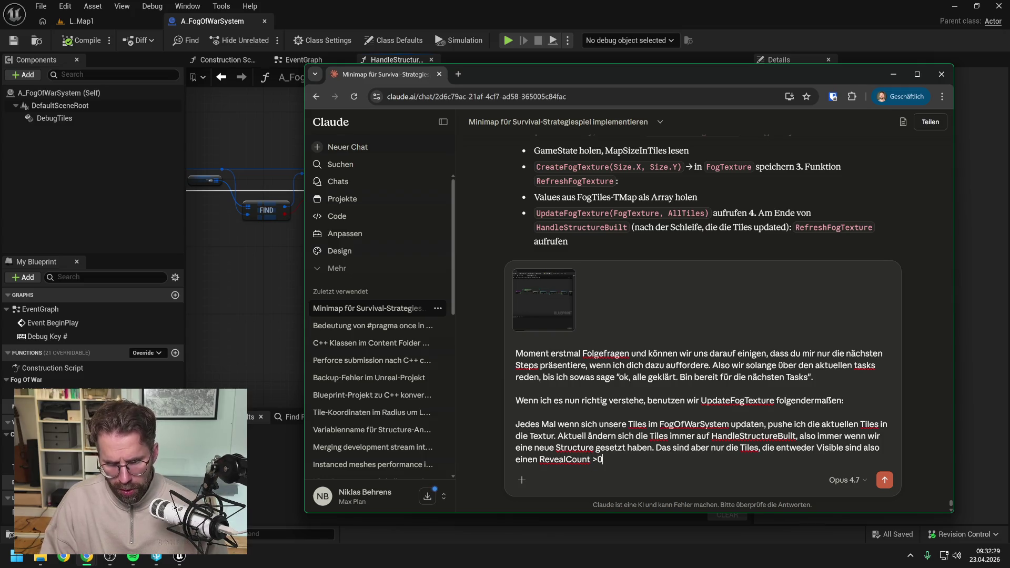
text(n od)
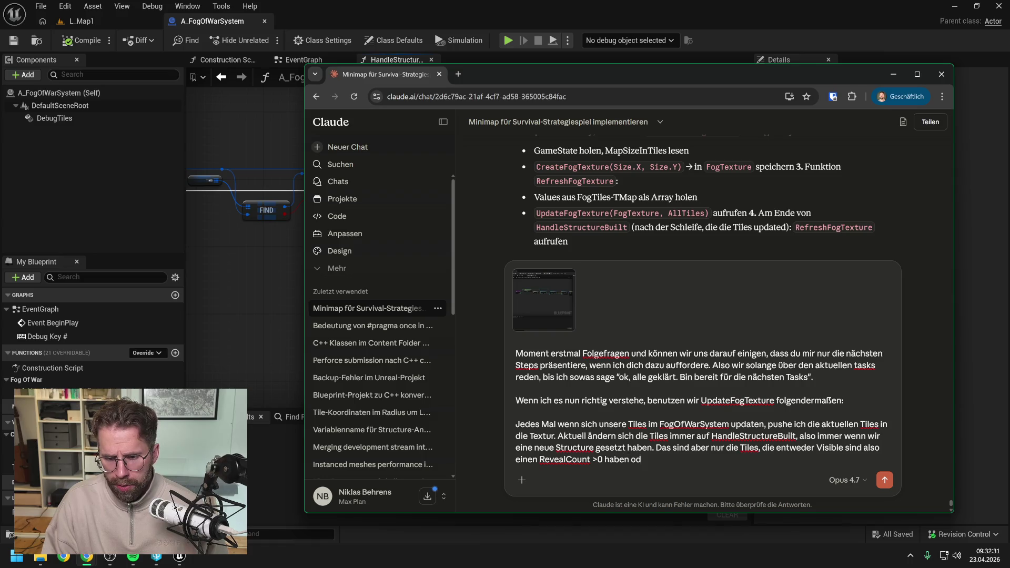
text(er zumindest)
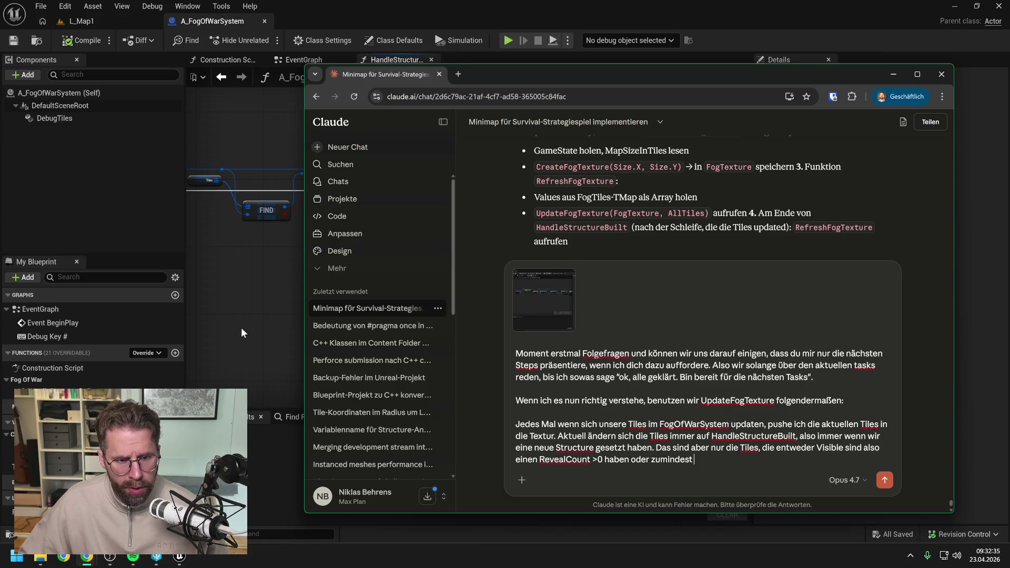
- Add 'IsExplored == true ist.' and note that only non-Hidden tiles are stored, not the whole grid
click(242, 328)
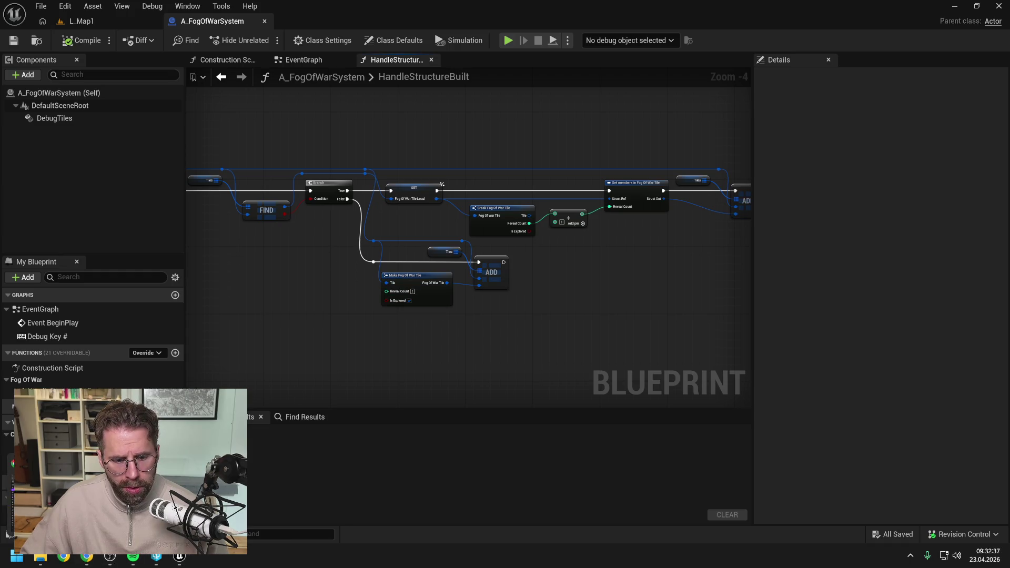
click(87, 557)
text(IsE)
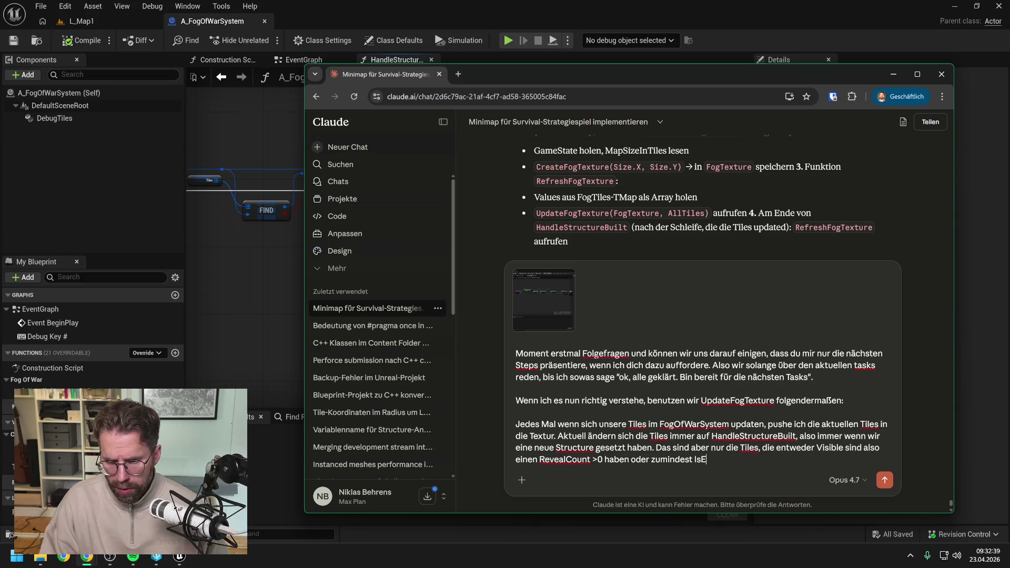
text(xplored ==)
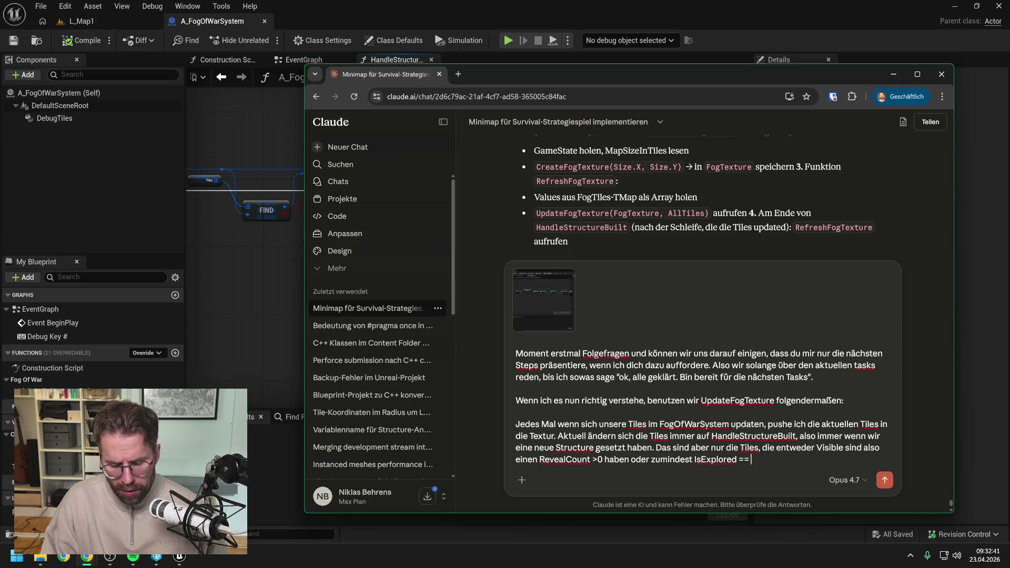
text( true ist.)
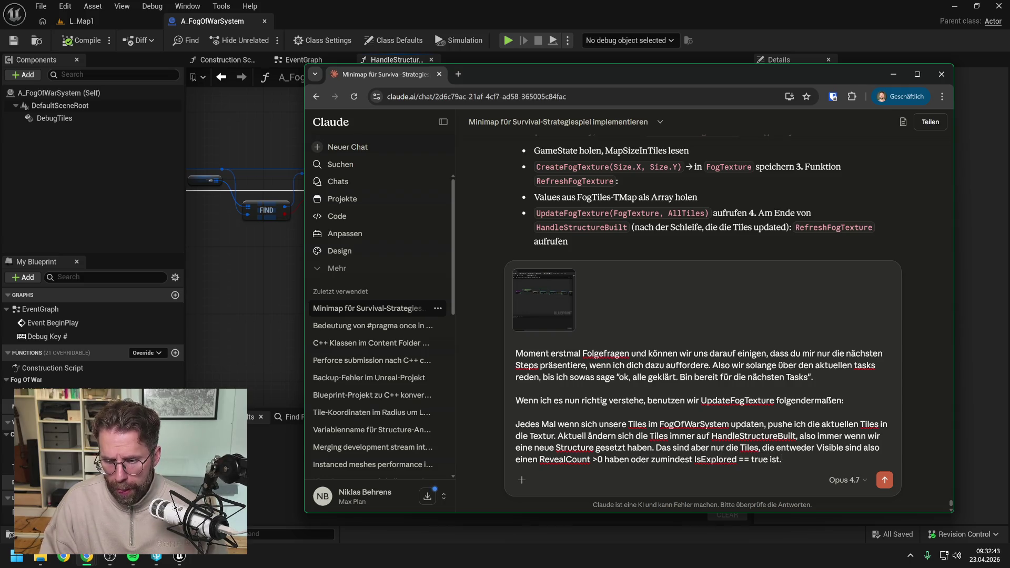
key(shift+Return)
text(Wir)
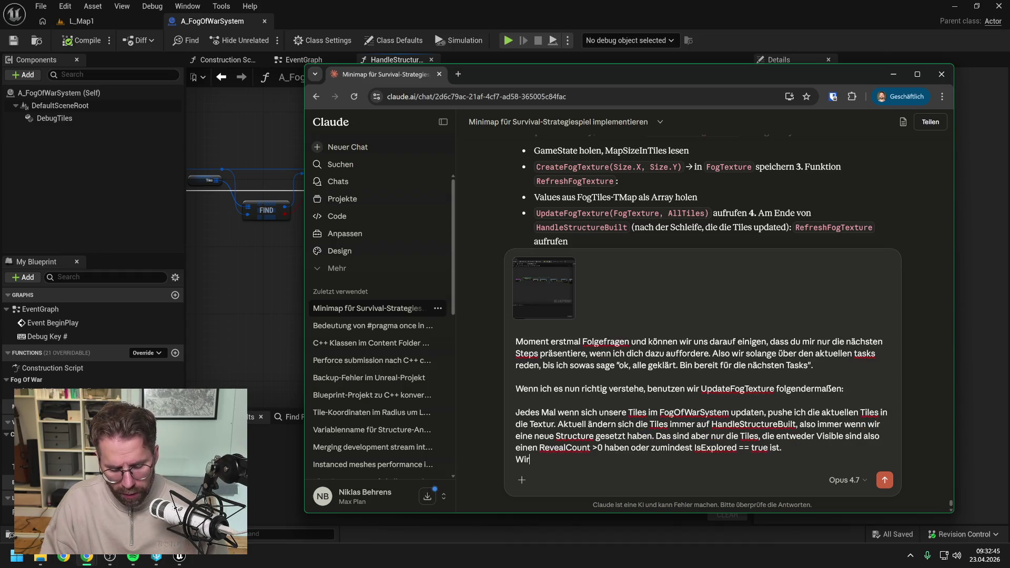
text( haben also nicht di)
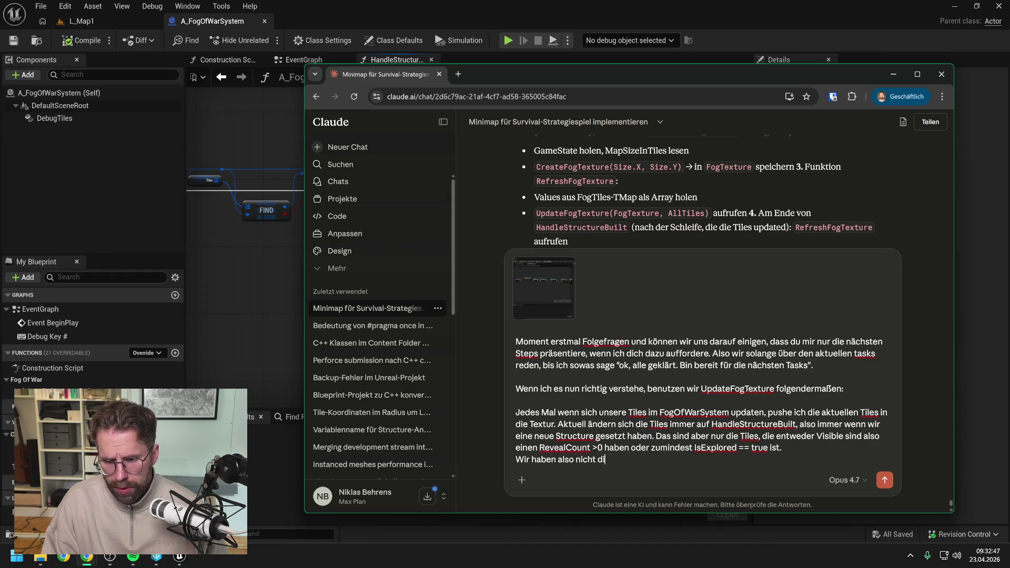
text(e gesamten)
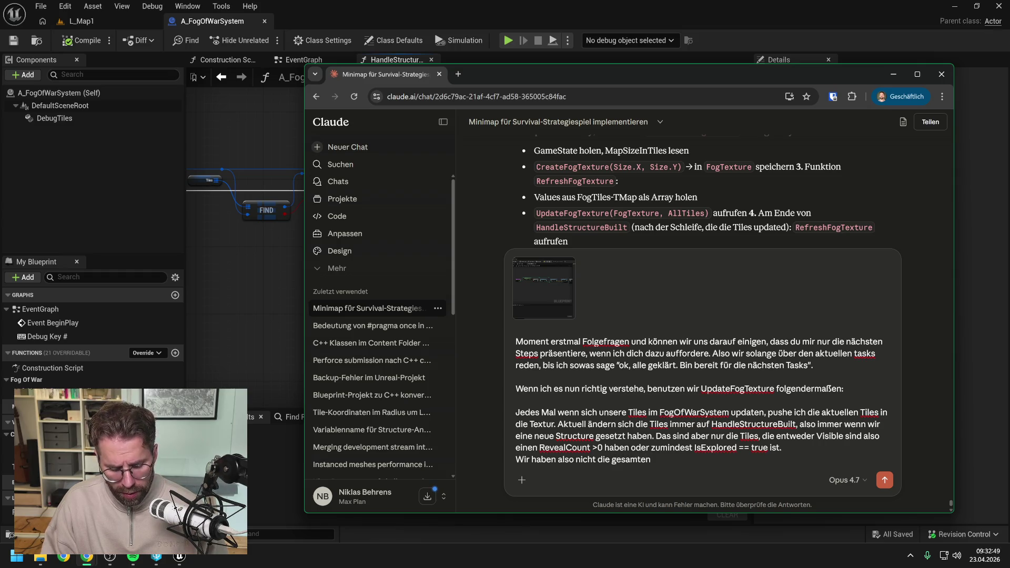
text( Tiles des)
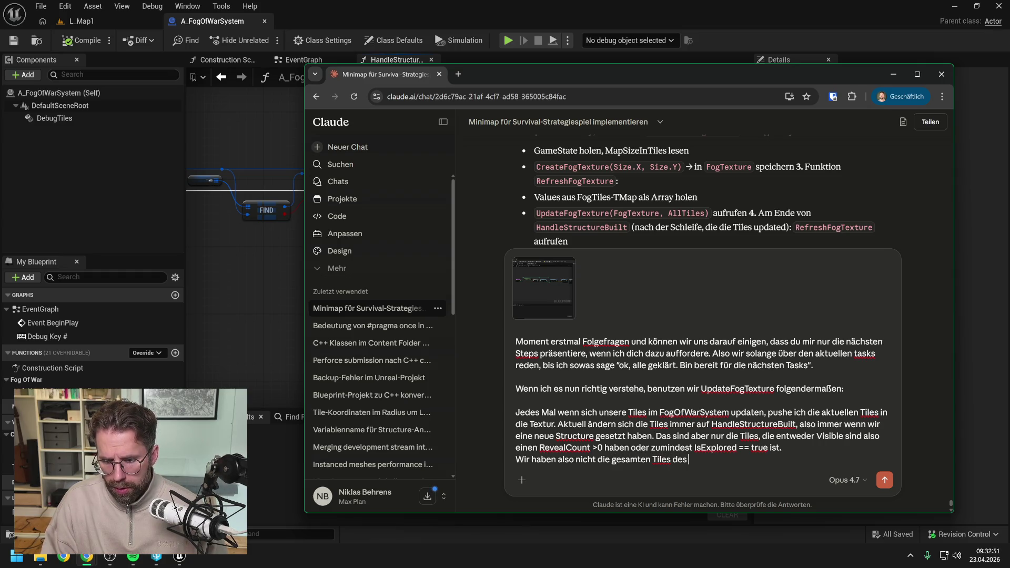
text( Grids hier gespe)
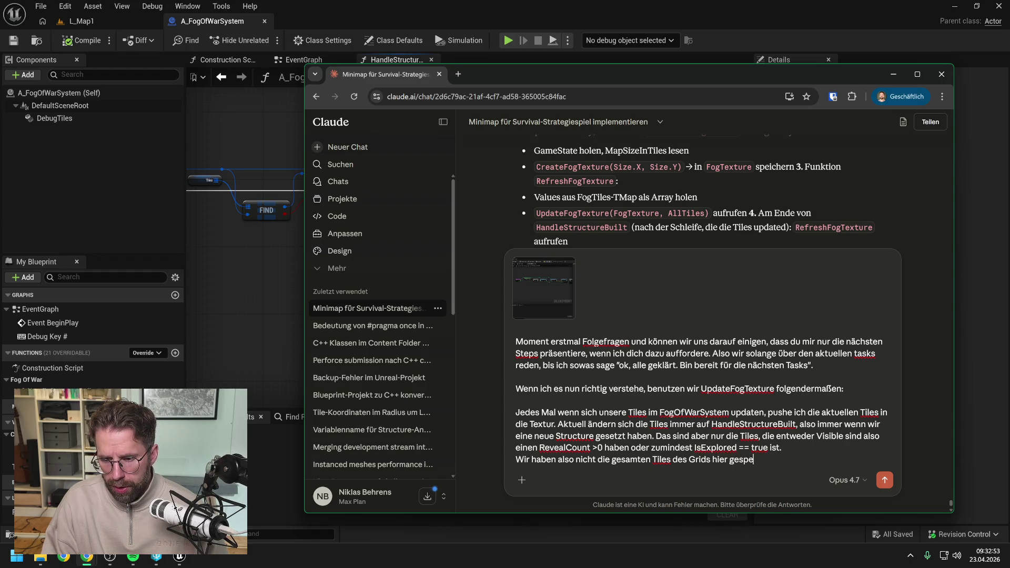
text(ichert. Nur welc)
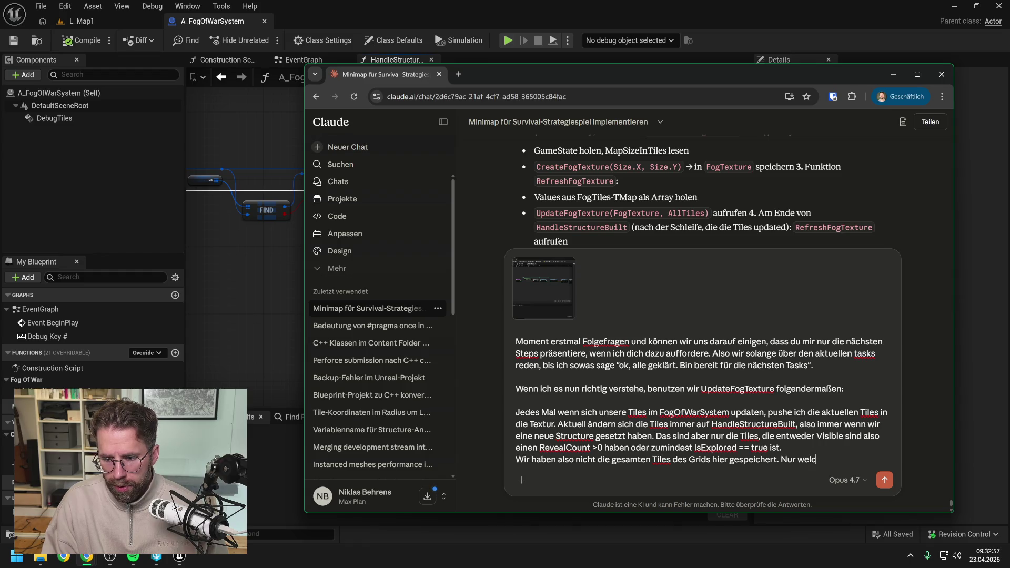
key(BackSpace)
text(die, die nicht )
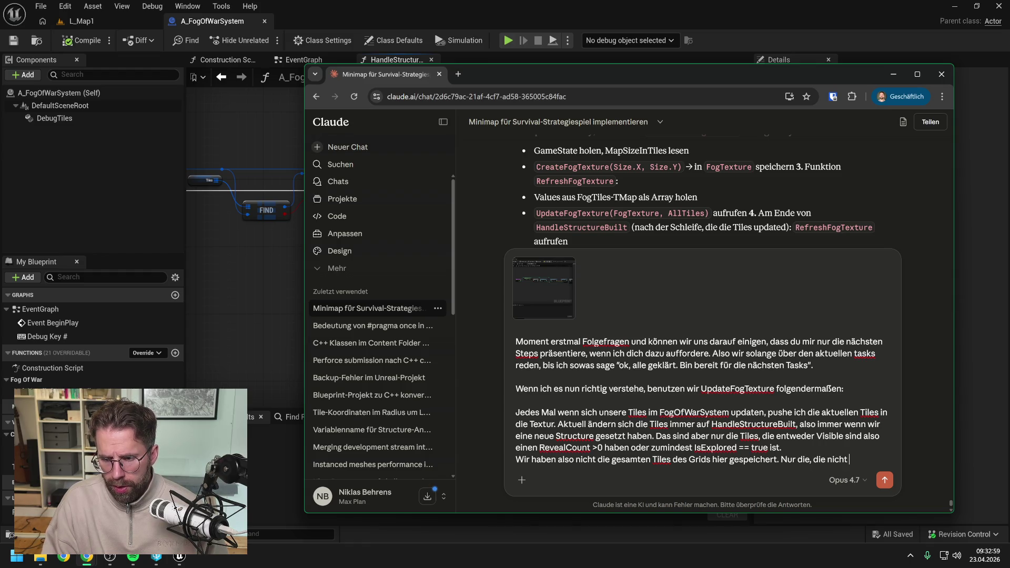
text(Hidden sind.)
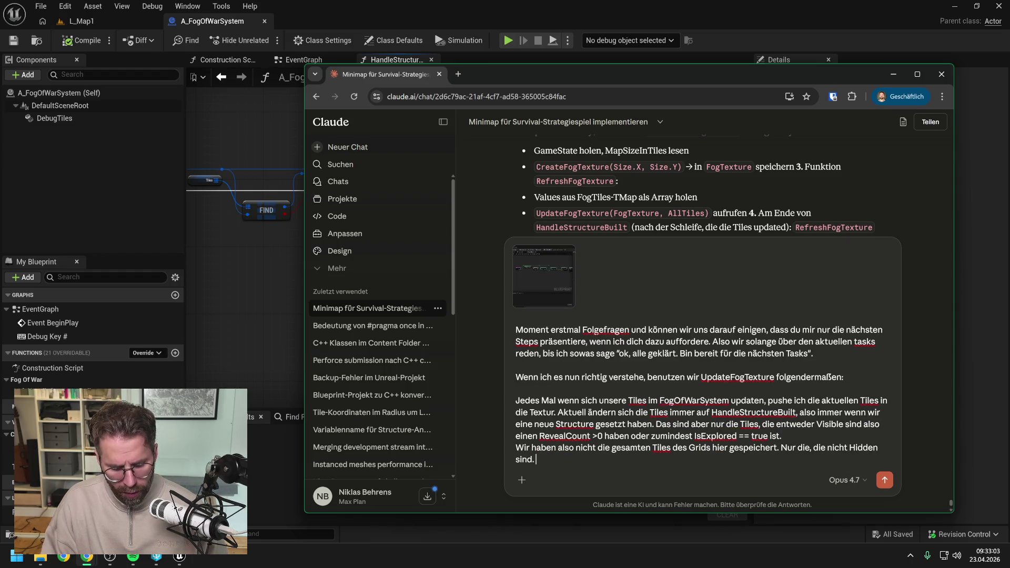
- Begin asking if this works with the current Update function, checking its name via an 'updatefo' action search
key(shift+Return)
key(shift+Return)
text(Funktioniert)
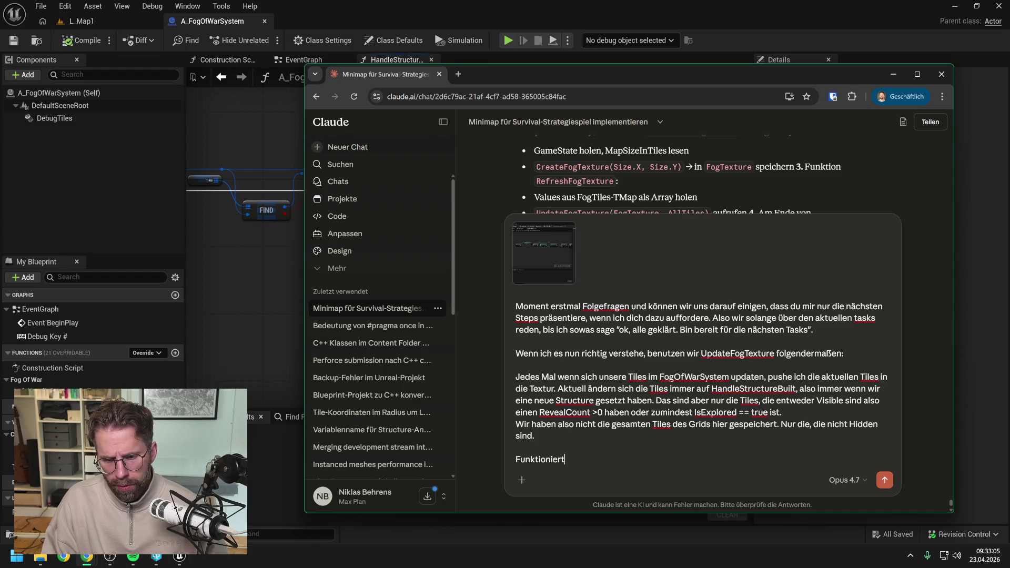
text( das so mit )
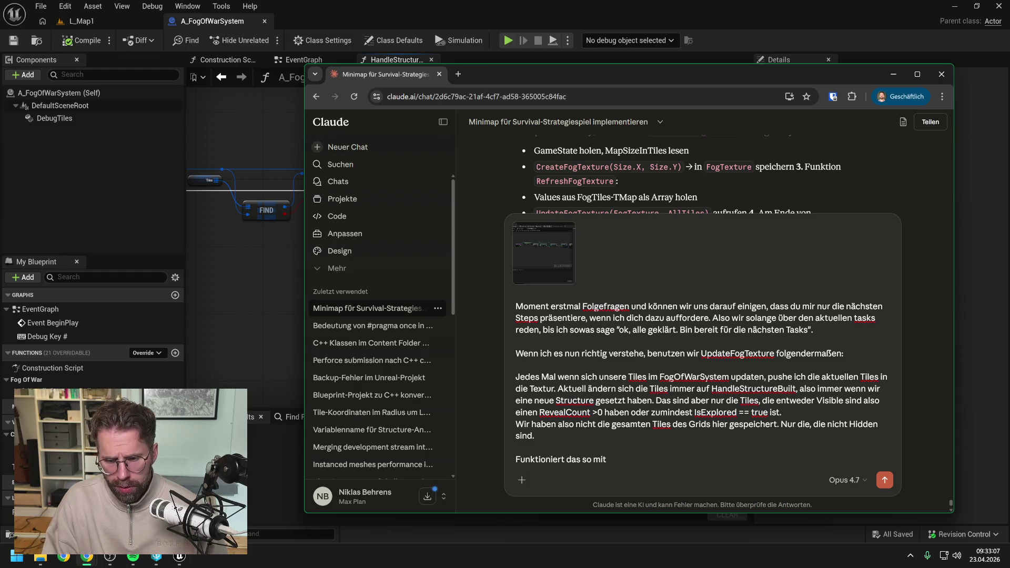
text(unserer aktu)
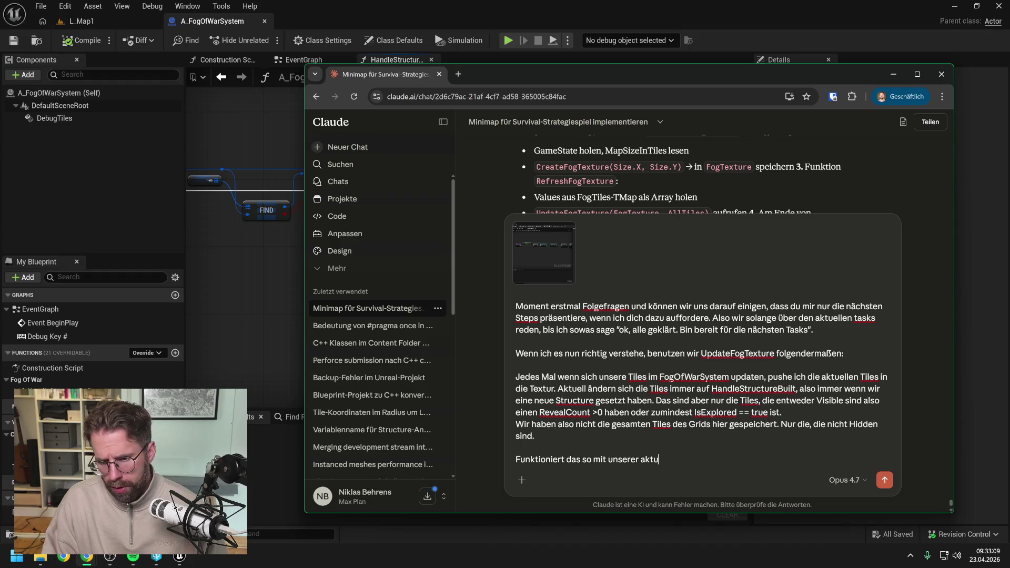
text(ellen Update)
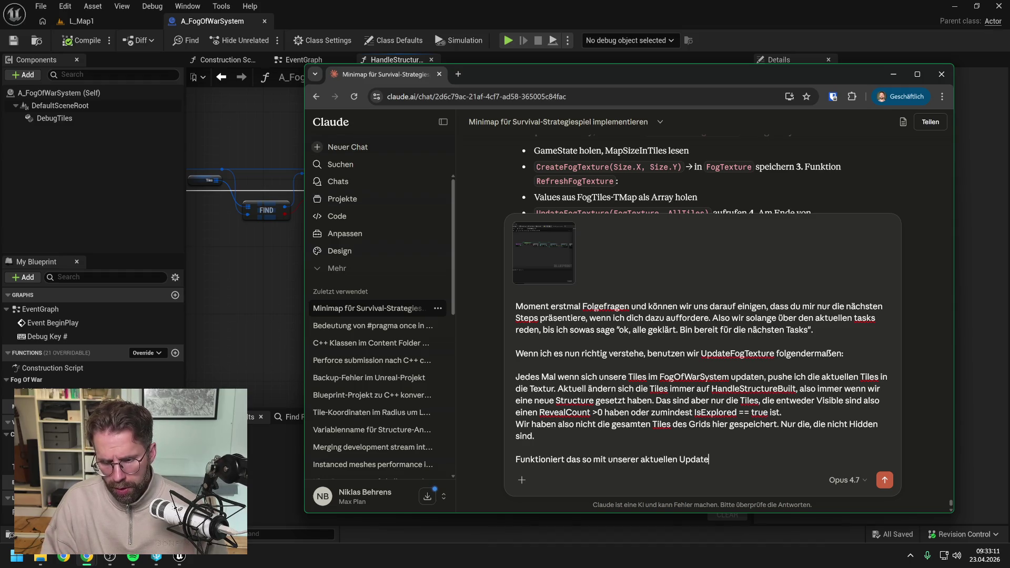
right_click(236, 322)
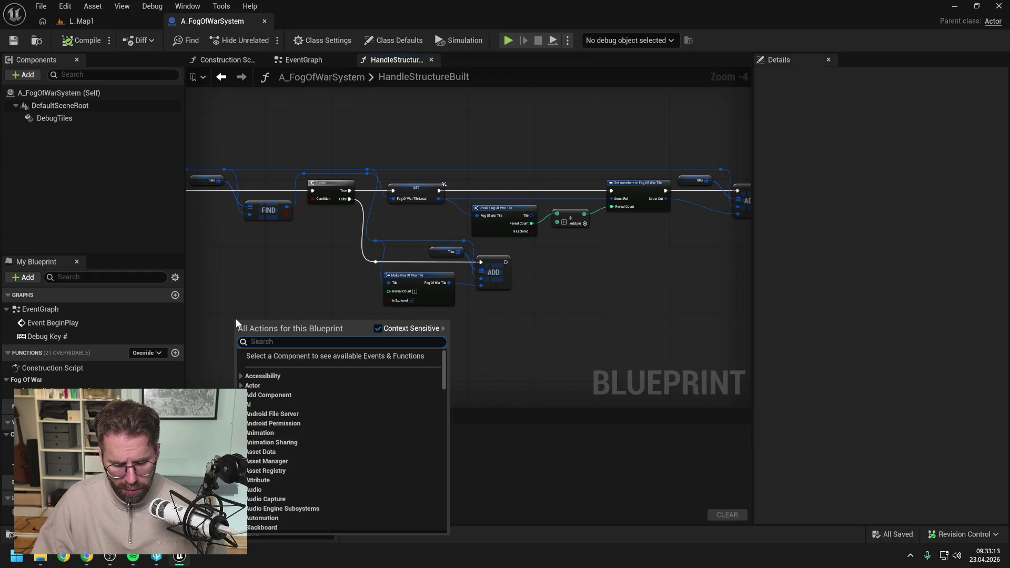
text(updatefo)
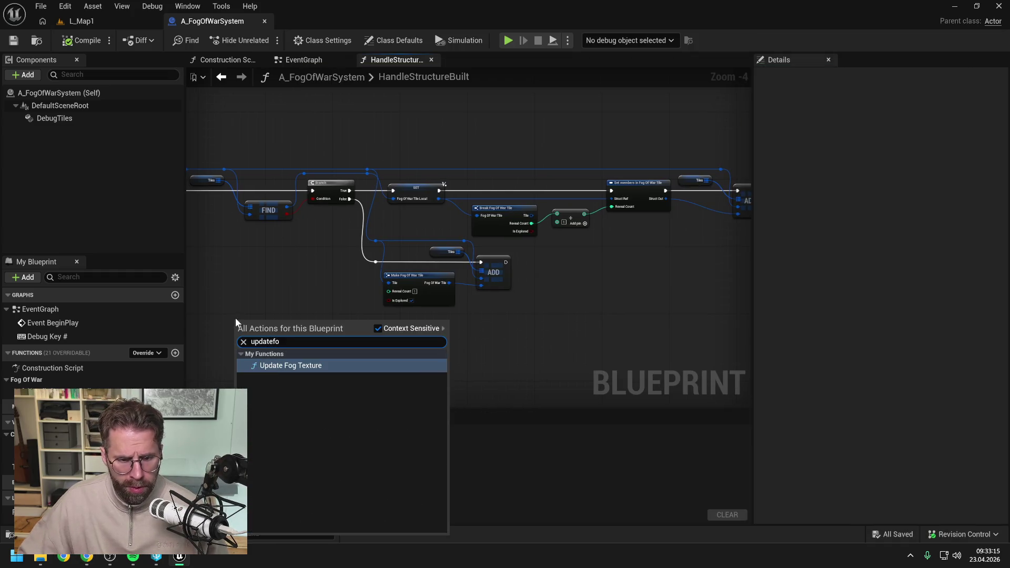
key(Escape)
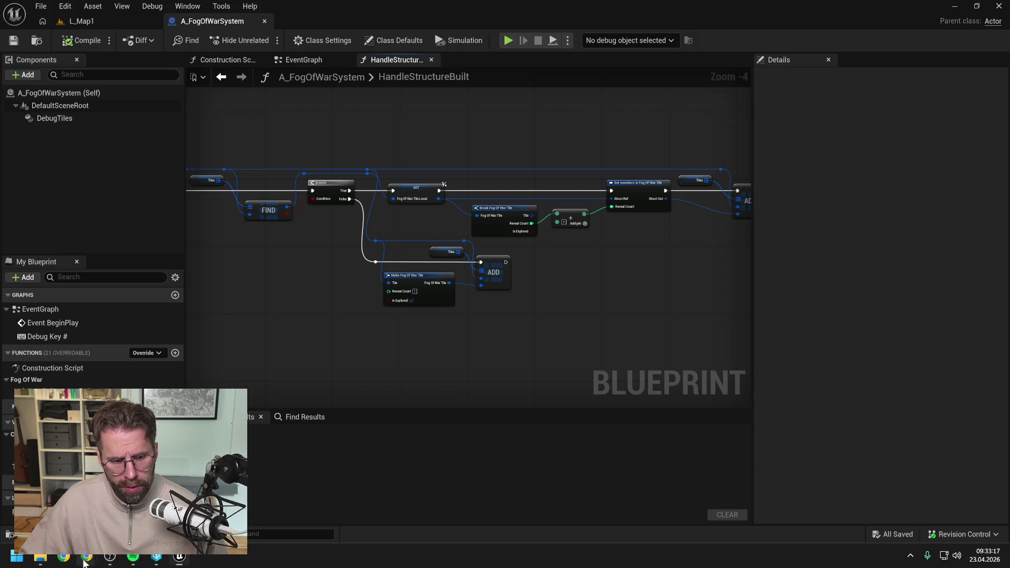
click(87, 557)
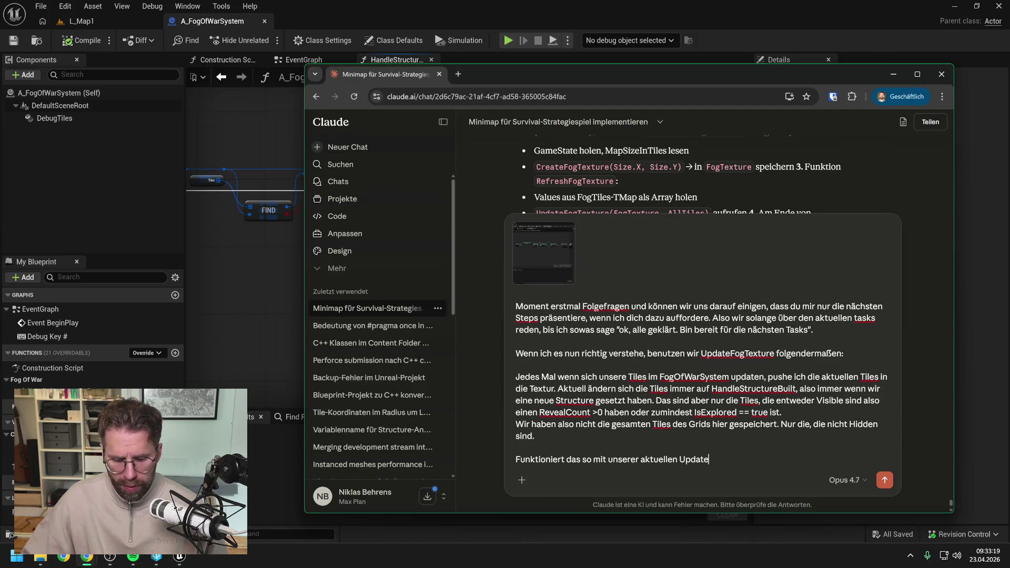
- Complete the question with 'UpdateFogTexture Funktion?' and send it to Claude
text(FogTextur)
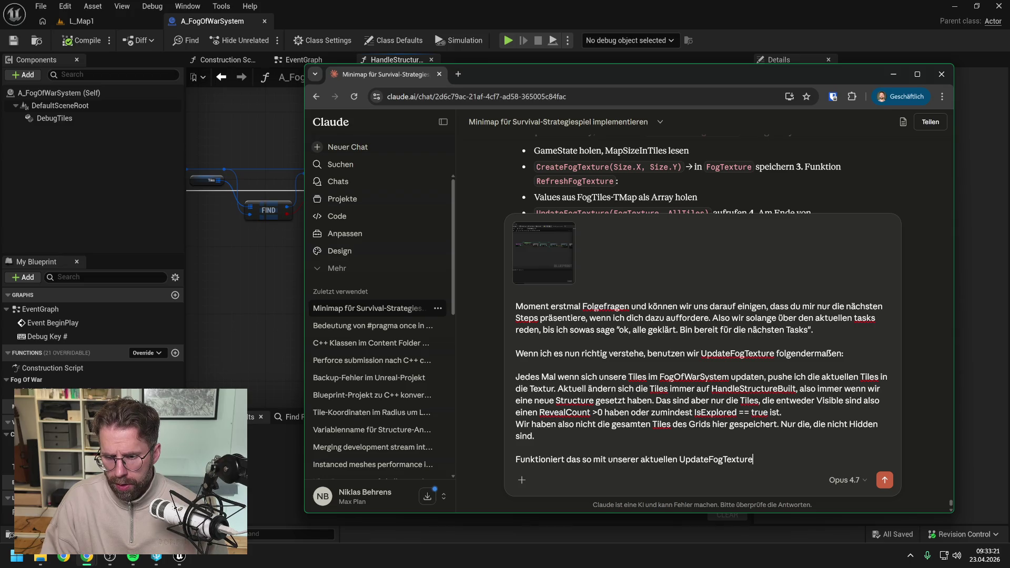
text(e Funktion?)
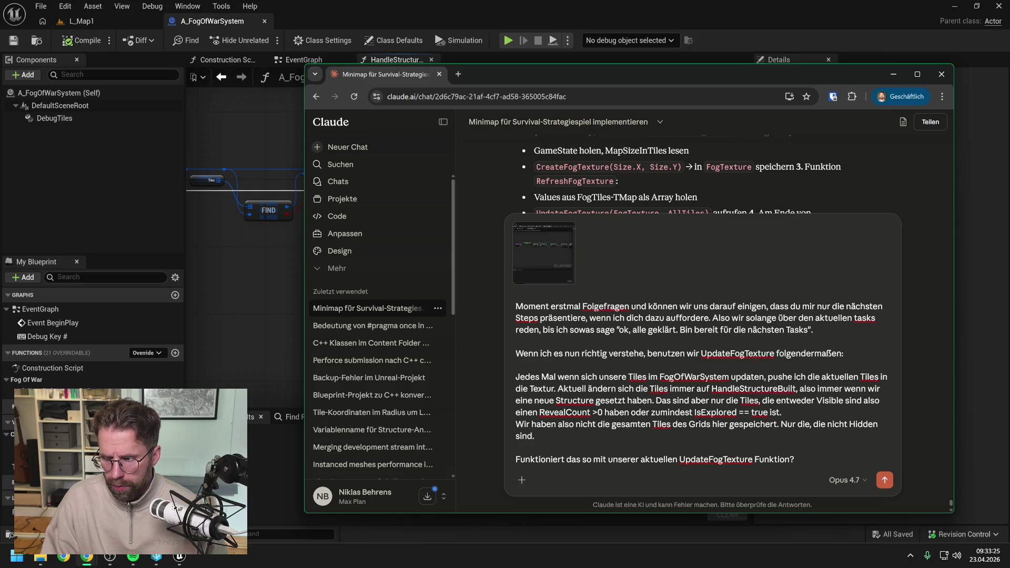
key(Return)
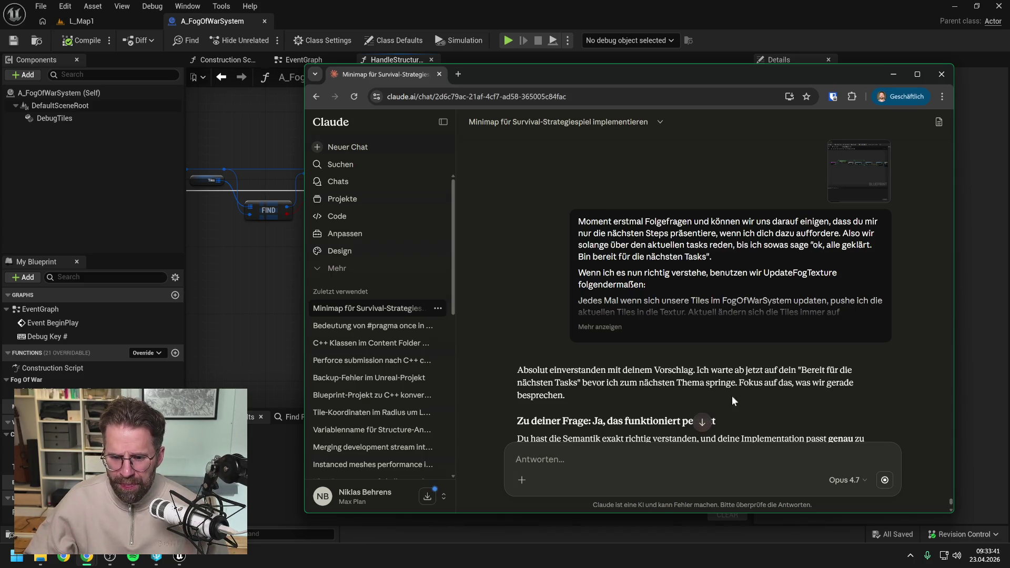
scroll(734, 379, down, 3)
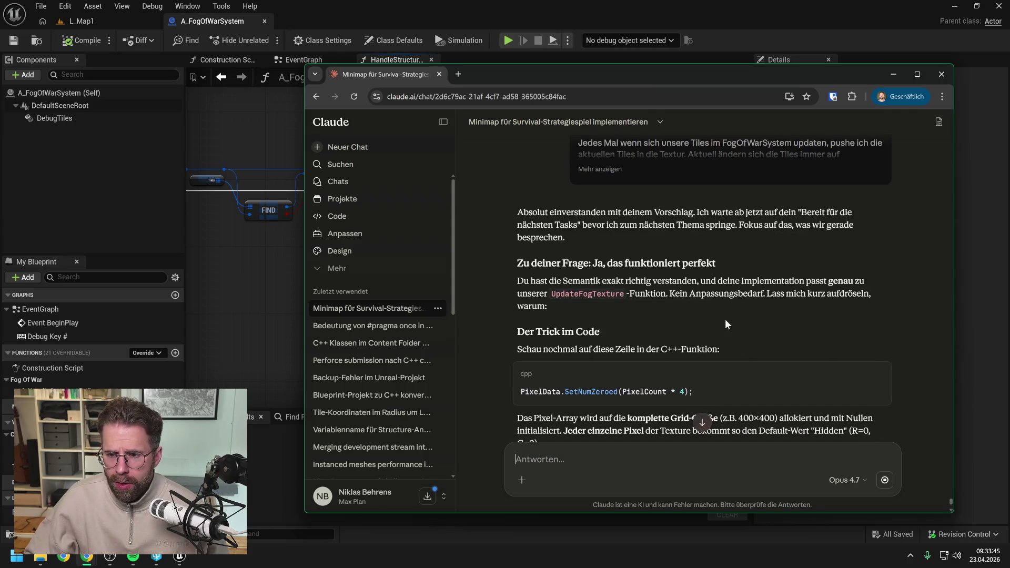
scroll(727, 318, down, 3)
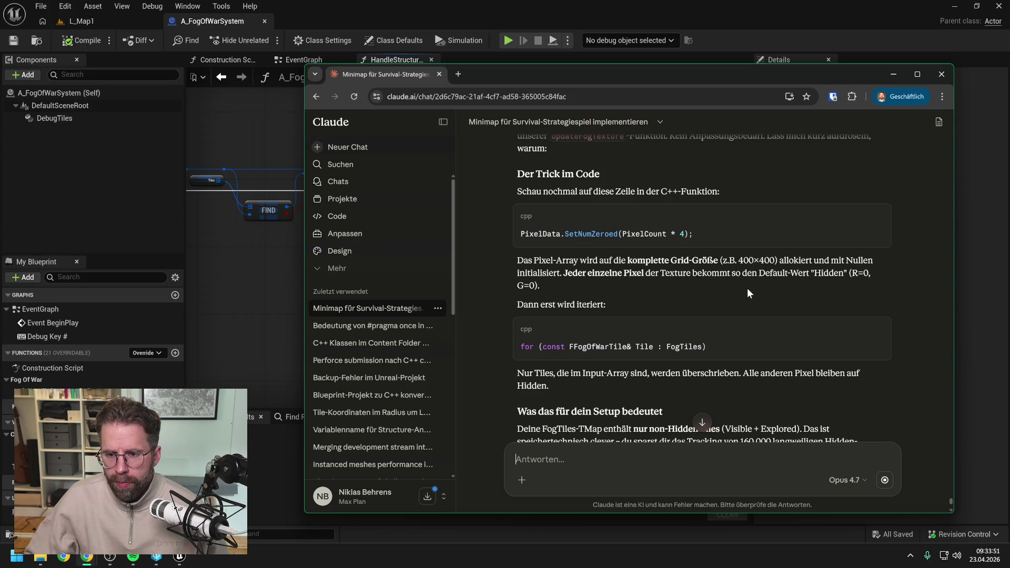
scroll(747, 293, down, 5)
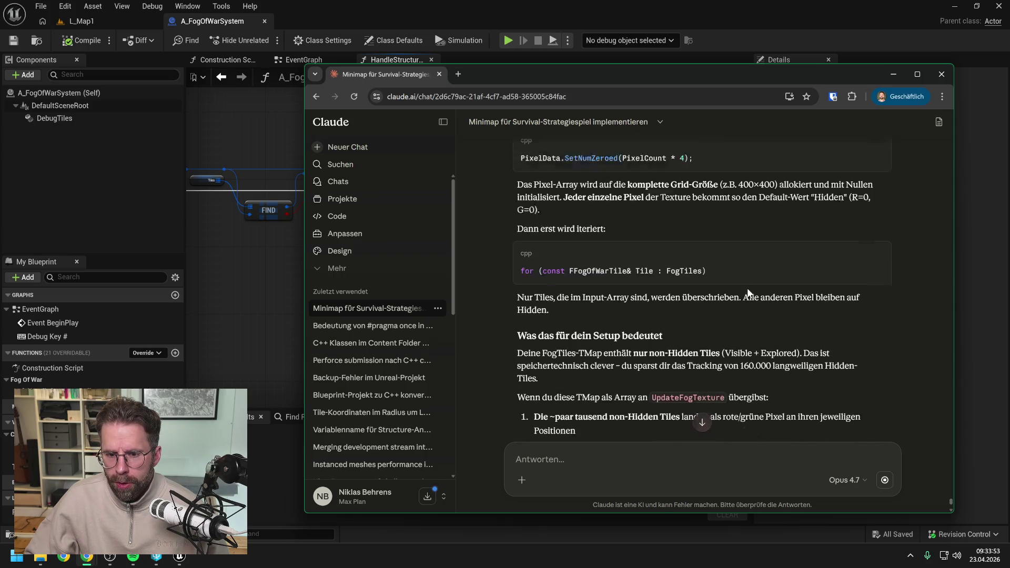
scroll(749, 293, up, 5)
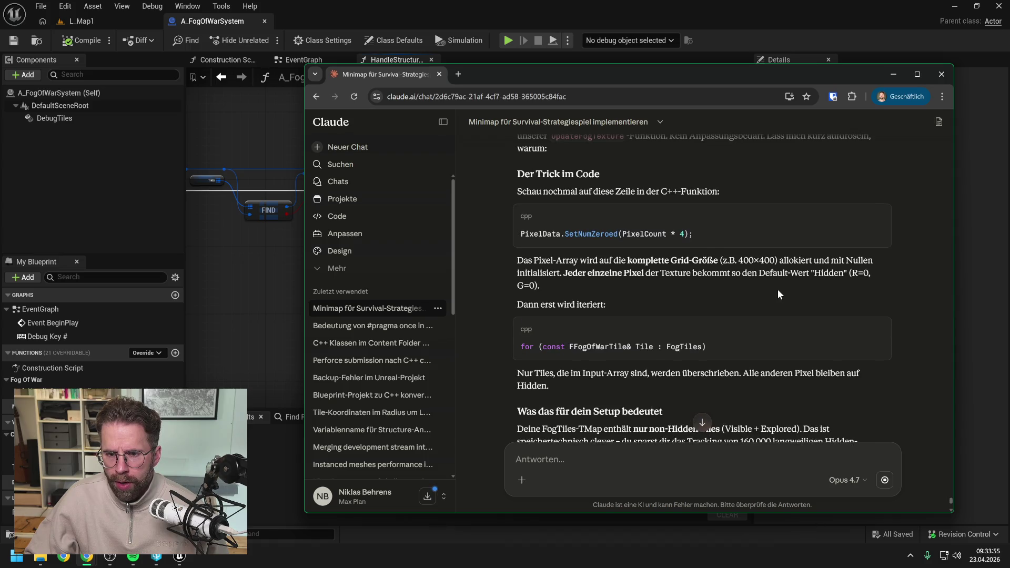
scroll(778, 290, down, 3)
scroll(772, 289, down, 3)
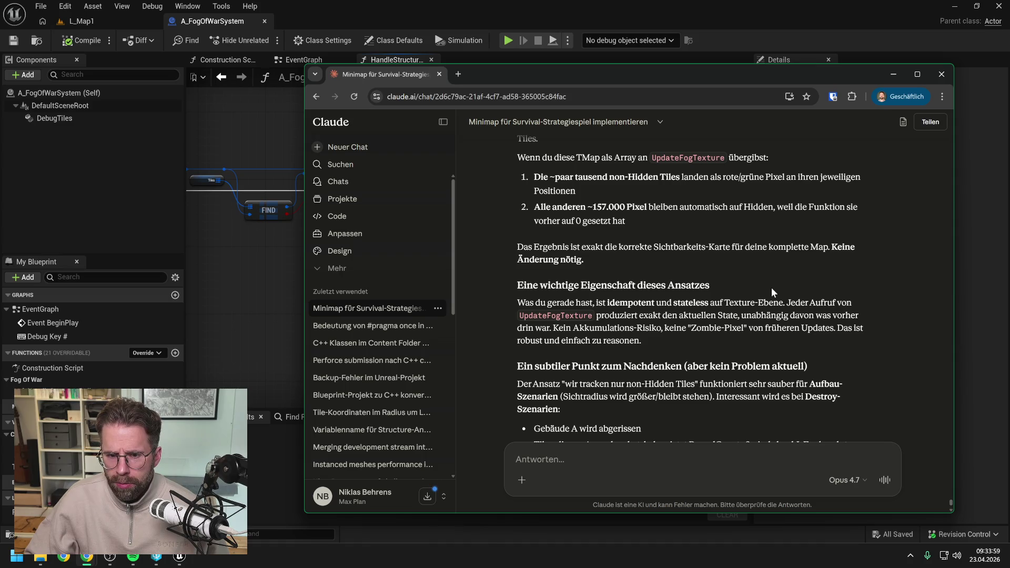
scroll(773, 293, down, 1)
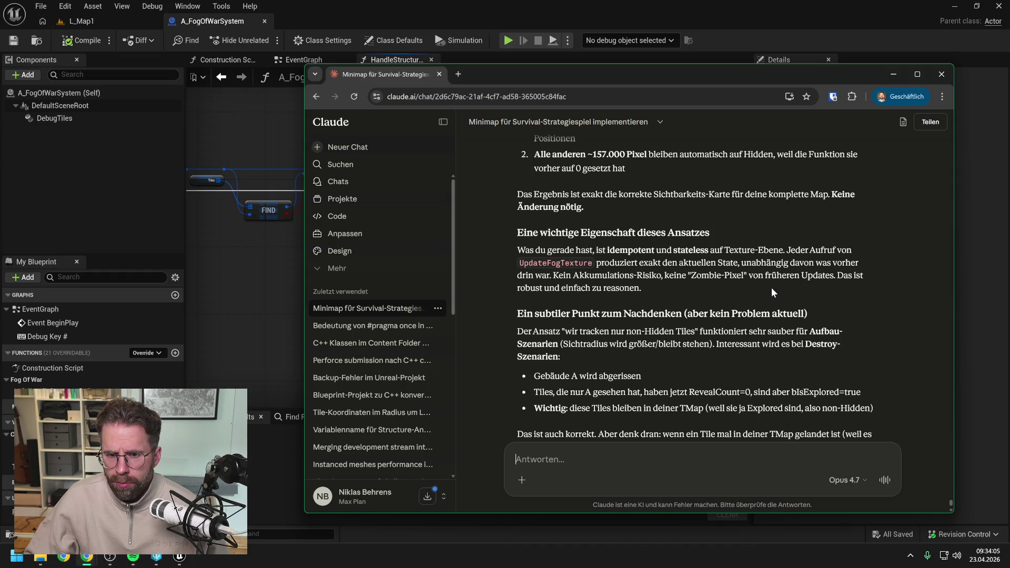
scroll(857, 304, down, 2)
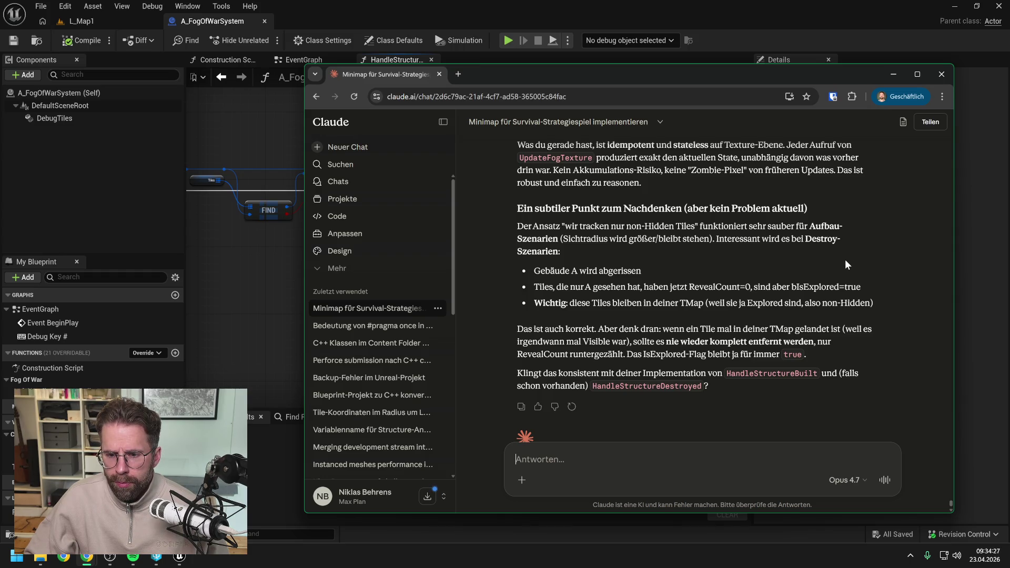
scroll(842, 266, down, 1)
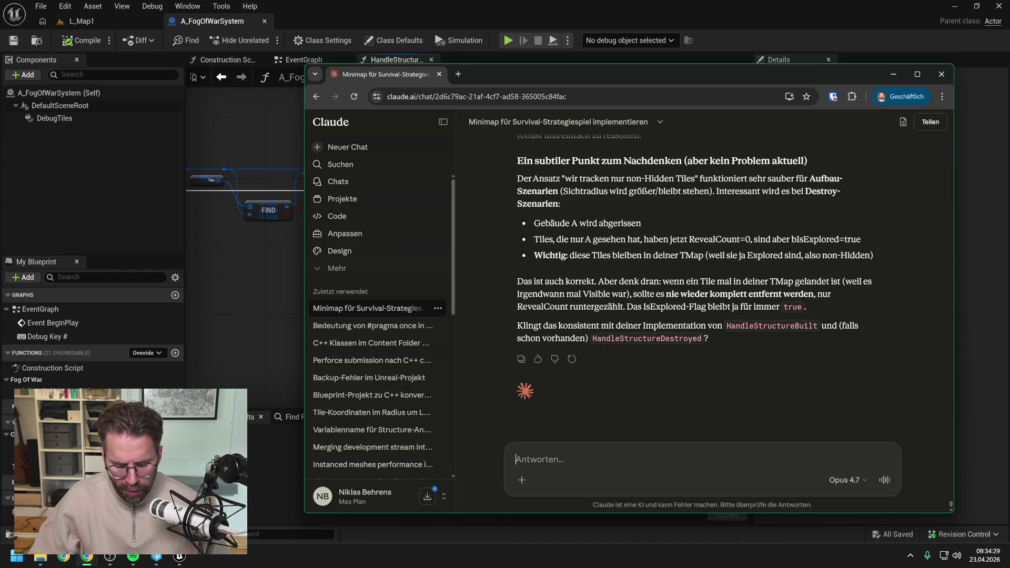
- Send Claude the reply 'Ok dann ist alles geklärt. Zeige mir die nächsten Steps.'
text(Ok dann sollt)
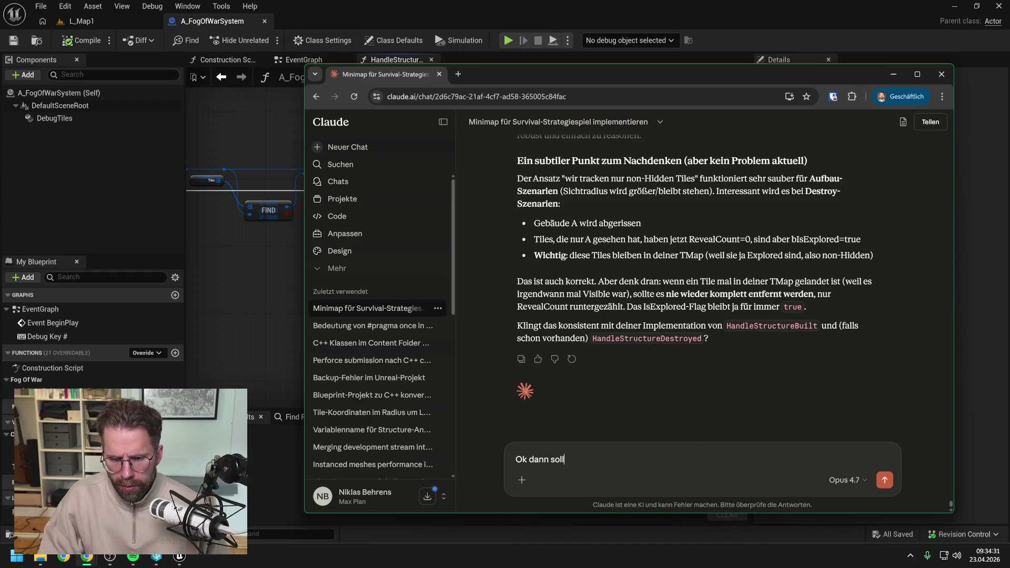
text(e)
text(lles)
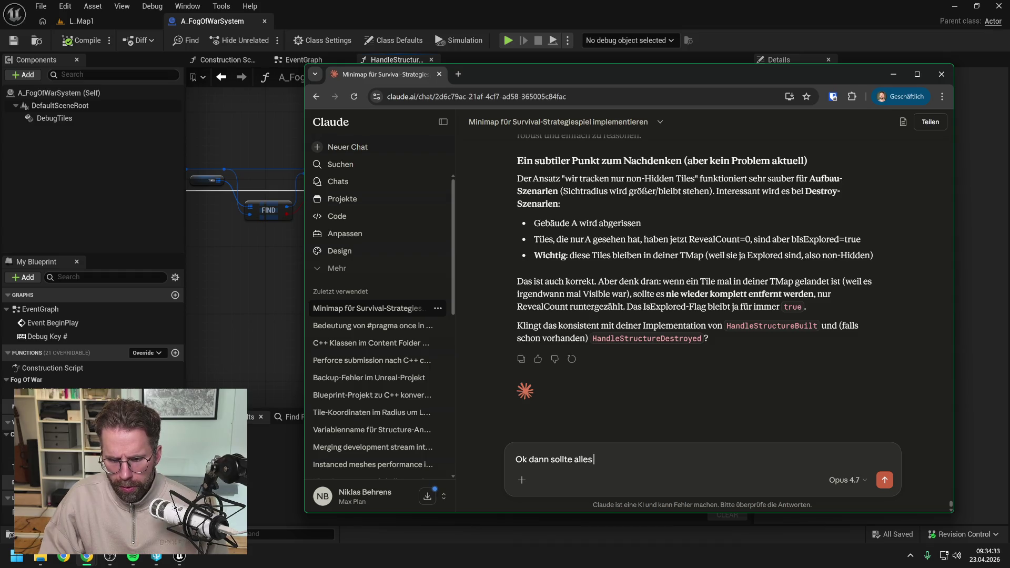
key(BackSpace)
key(BackSpace)
key(BackSpace)
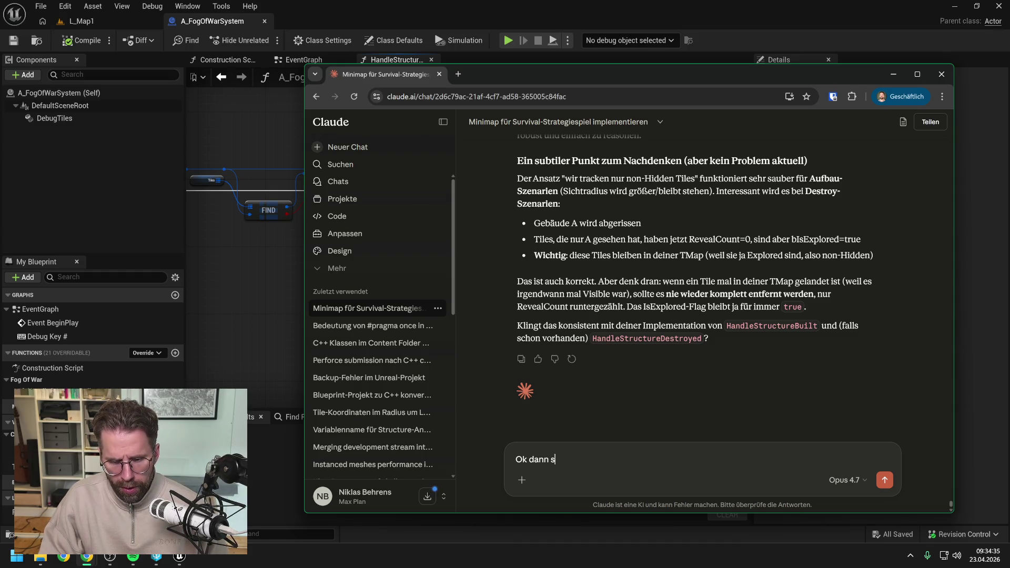
text(ist alles )
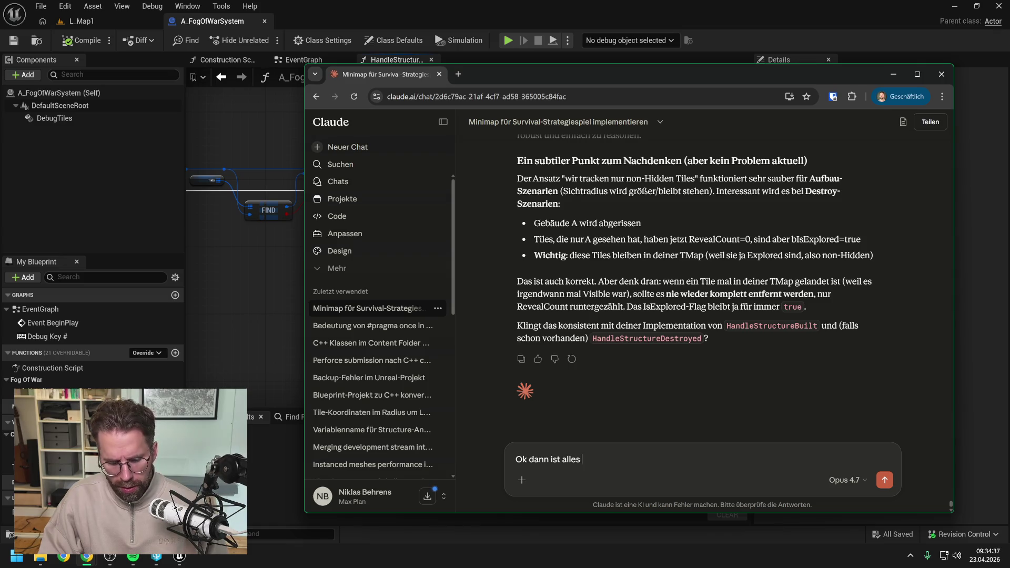
text(geklärt.)
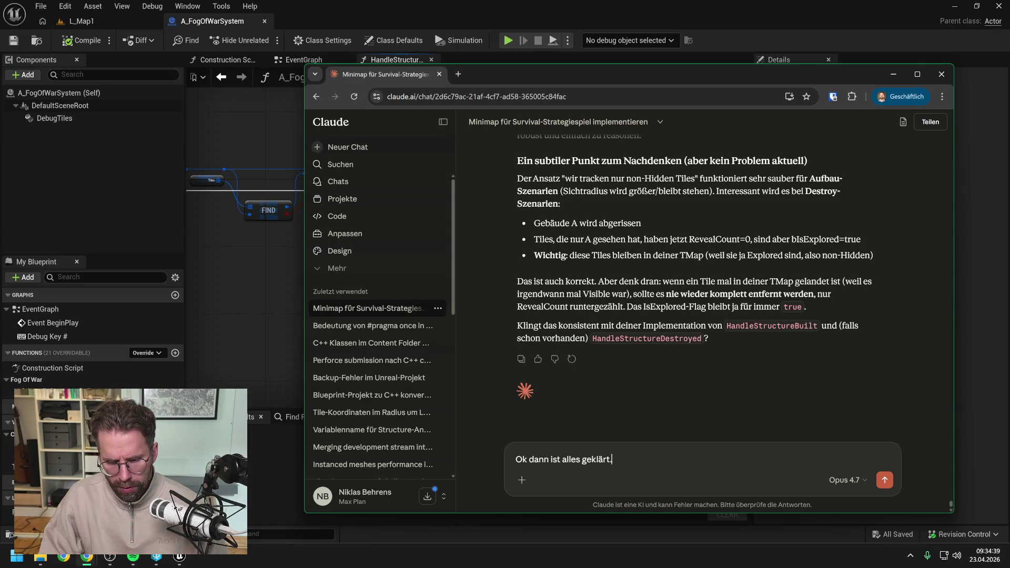
text( Z)
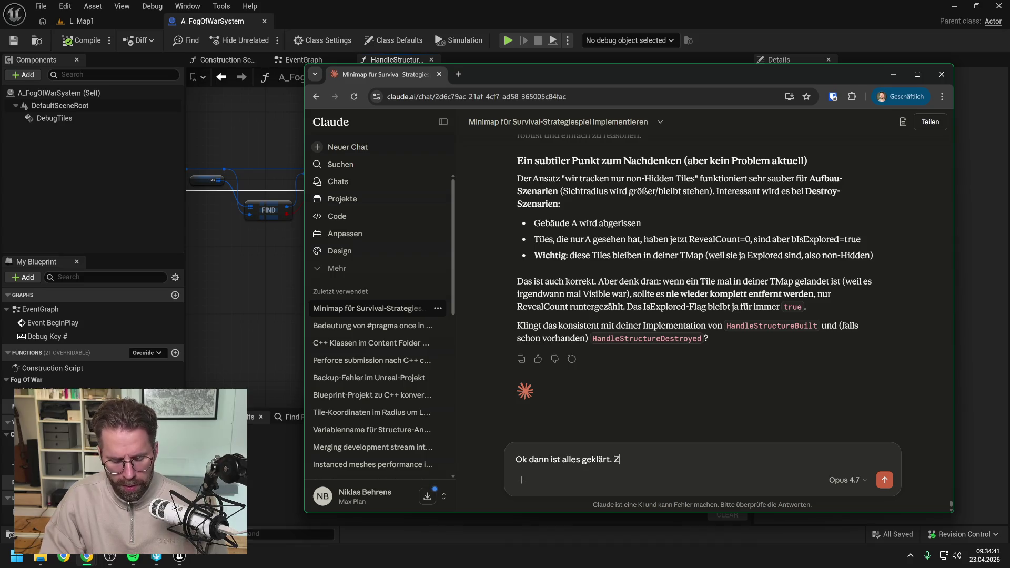
text(eige mir die nä)
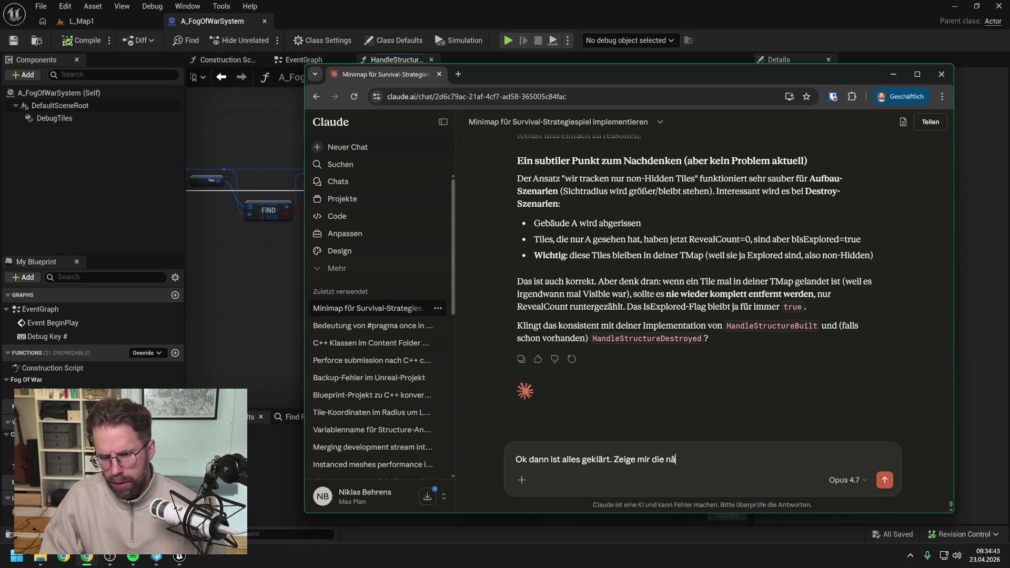
text(chsten Steps.)
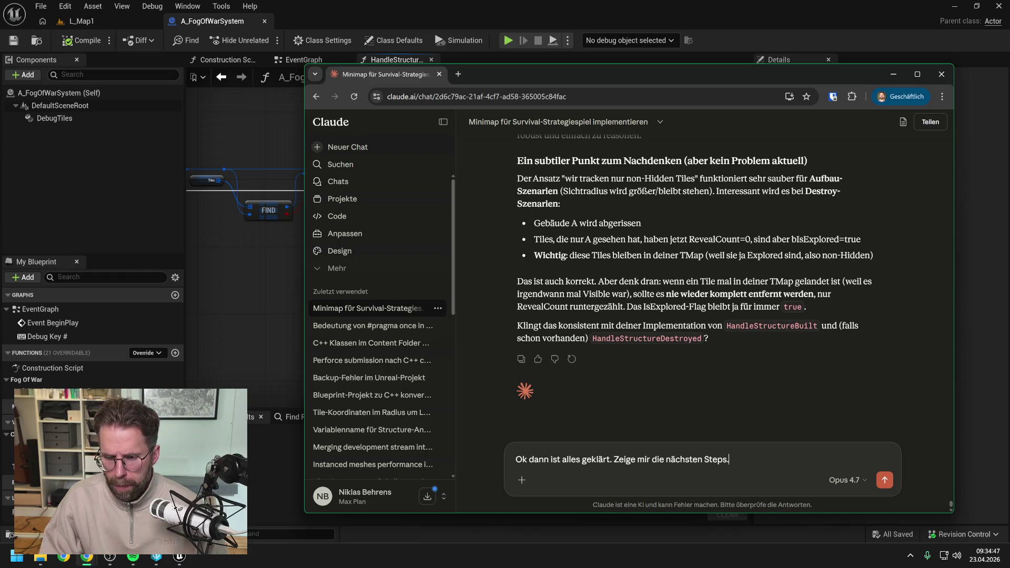
key(Return)
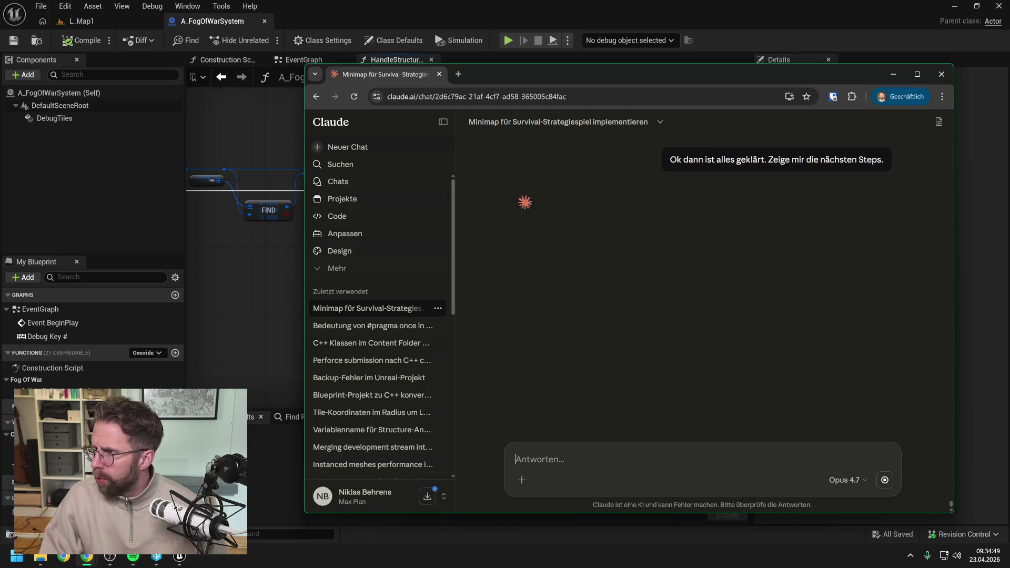
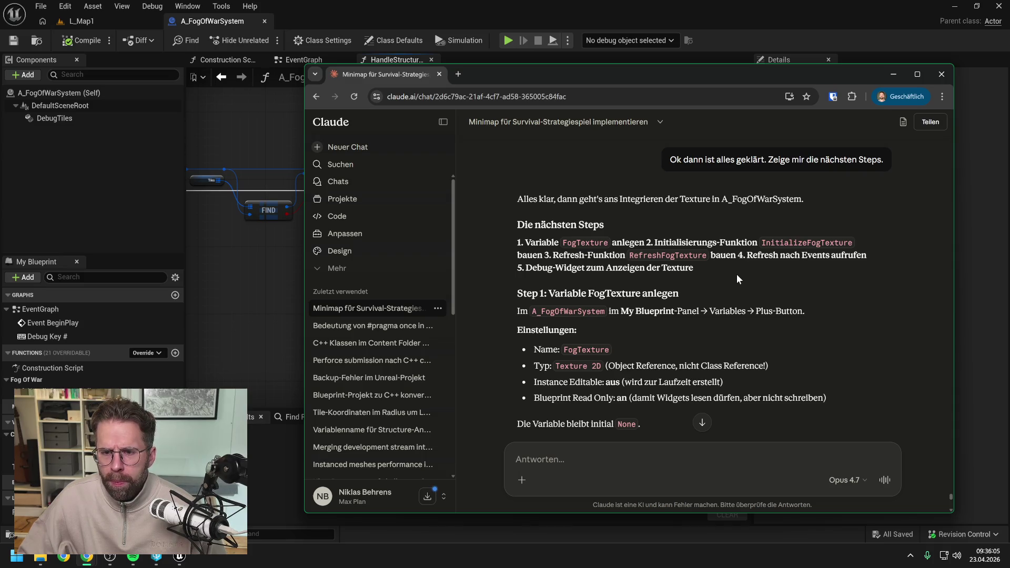
- Read Claude's five-step fog texture plan through the final RefreshFogTexture call, then return to Unreal
scroll(735, 277, down, 1)
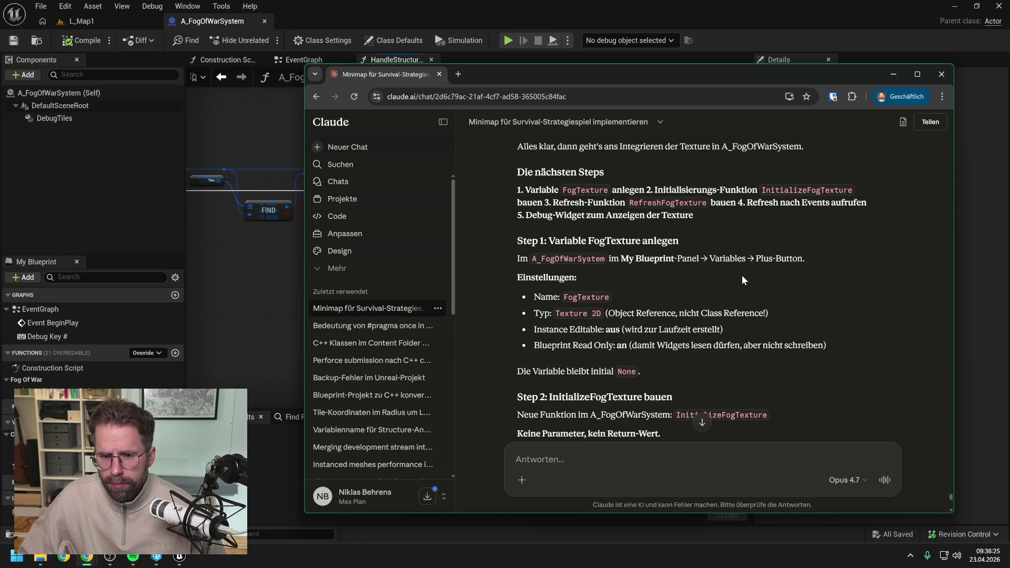
scroll(743, 277, down, 2)
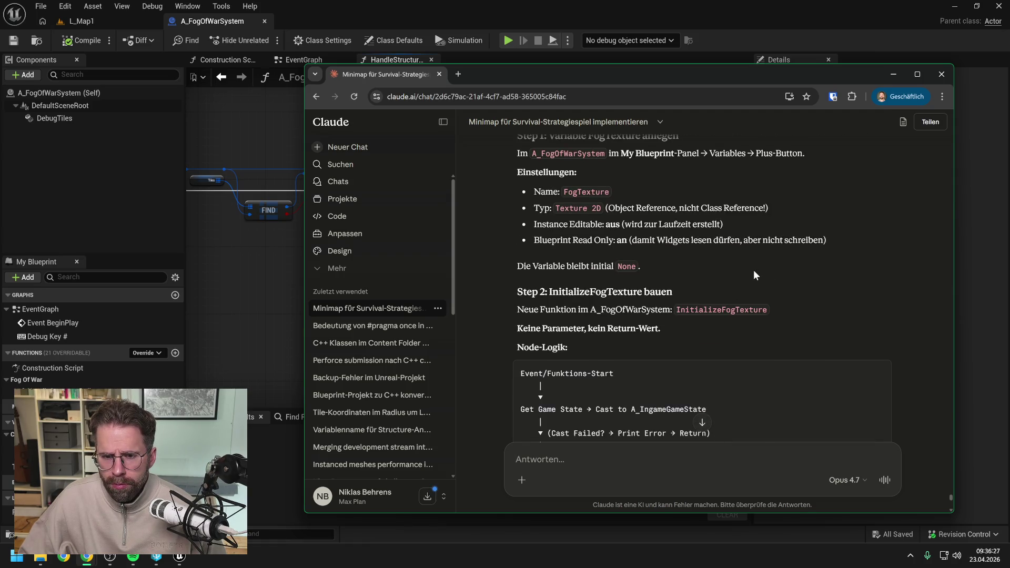
scroll(755, 271, down, 2)
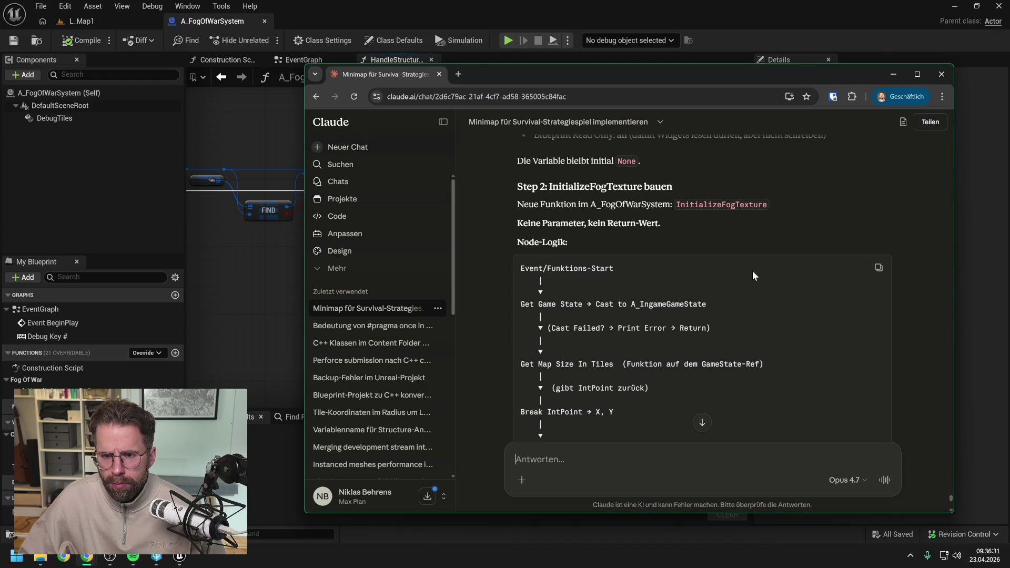
scroll(753, 270, down, 5)
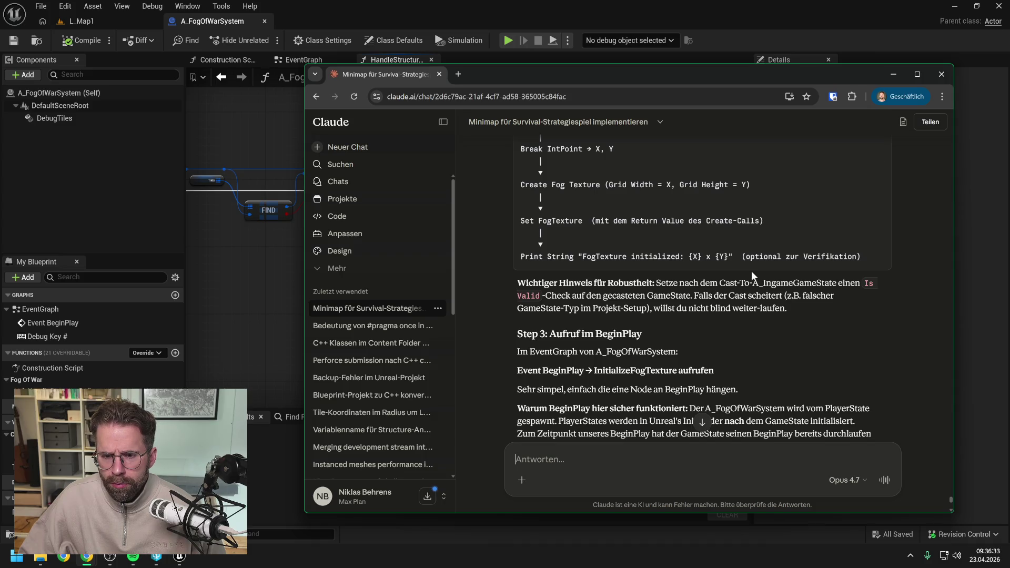
scroll(781, 315, down, 3)
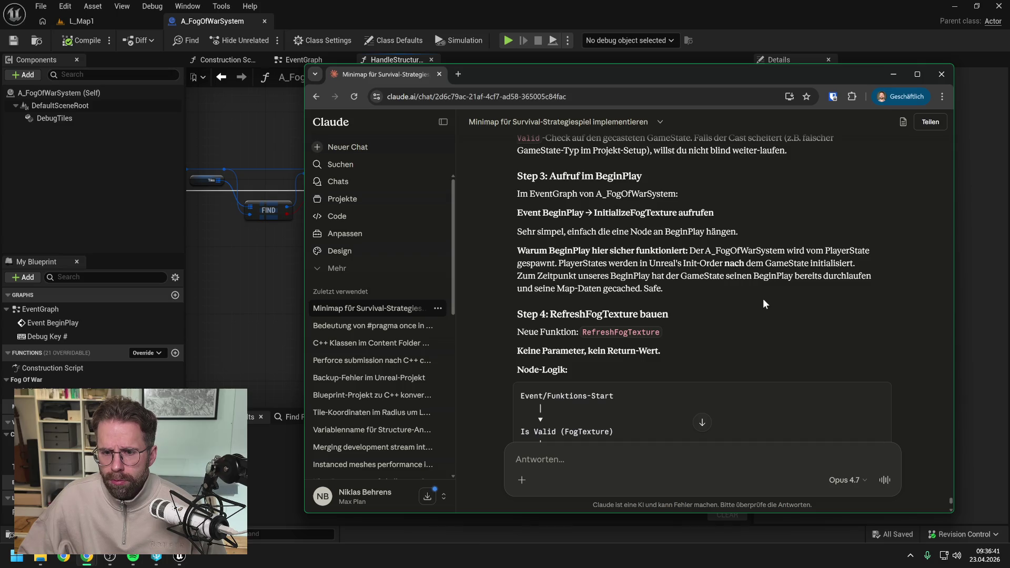
scroll(765, 304, down, 2)
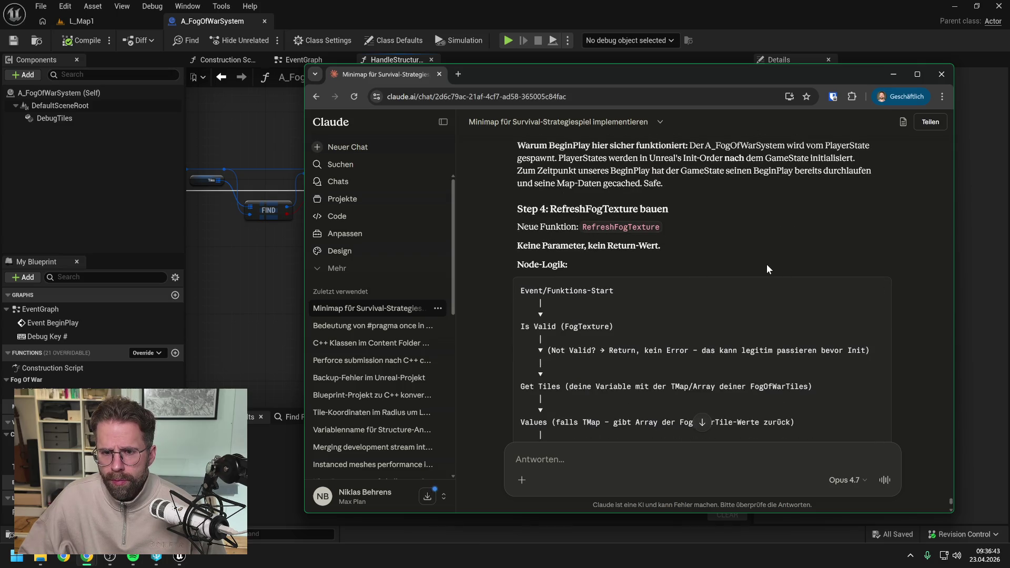
scroll(771, 247, down, 5)
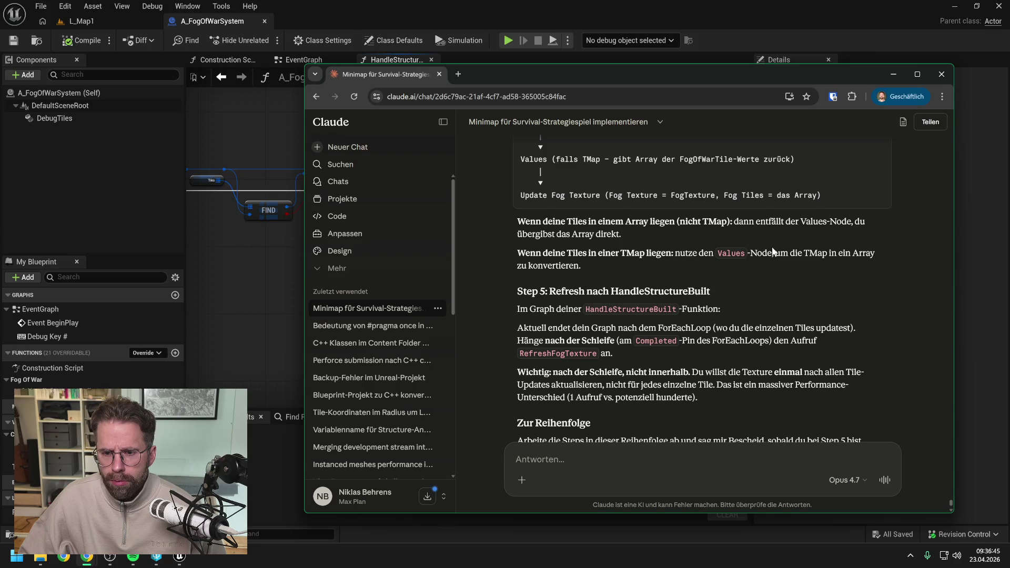
scroll(773, 252, down, 3)
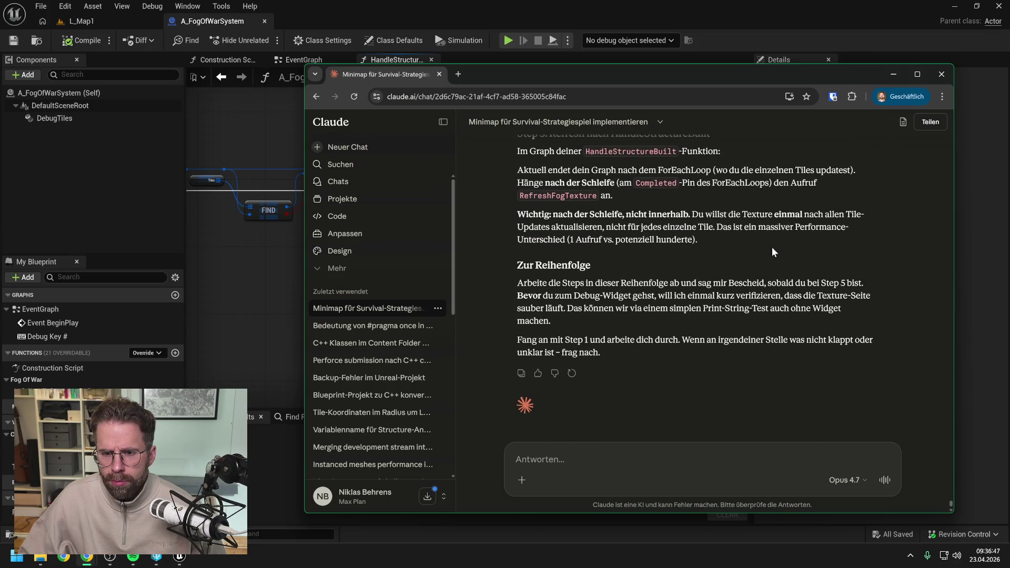
key(alt+Tab)
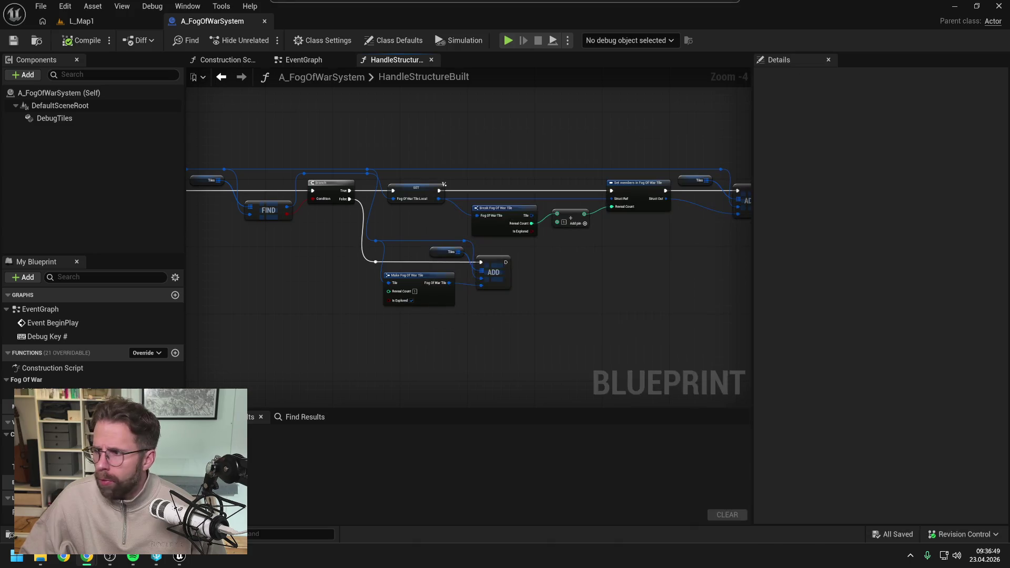
- Close every graph tab except EventGraph, then compile and save the Blueprint, checking it out
scroll(410, 273, down, 2)
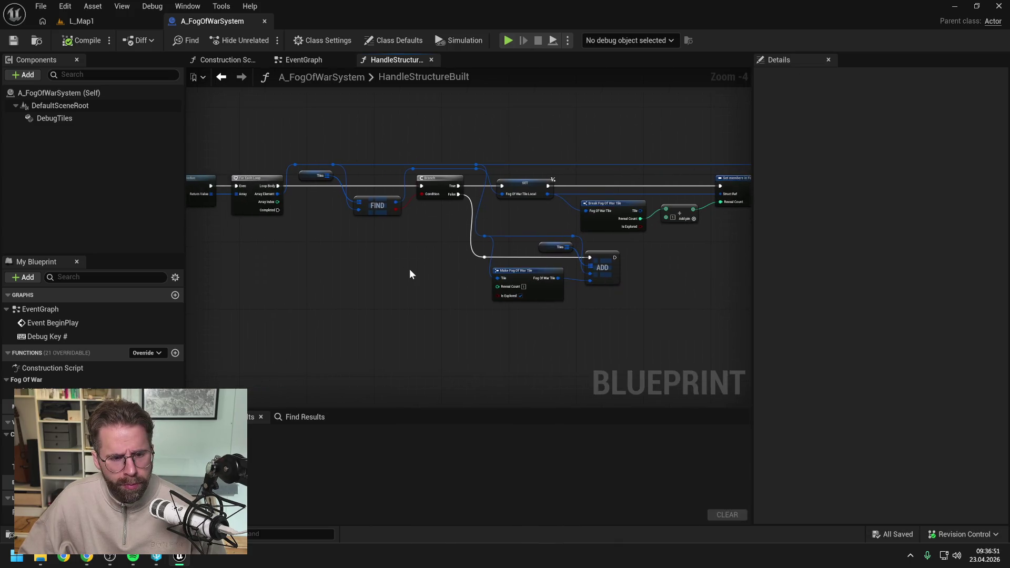
click(312, 60)
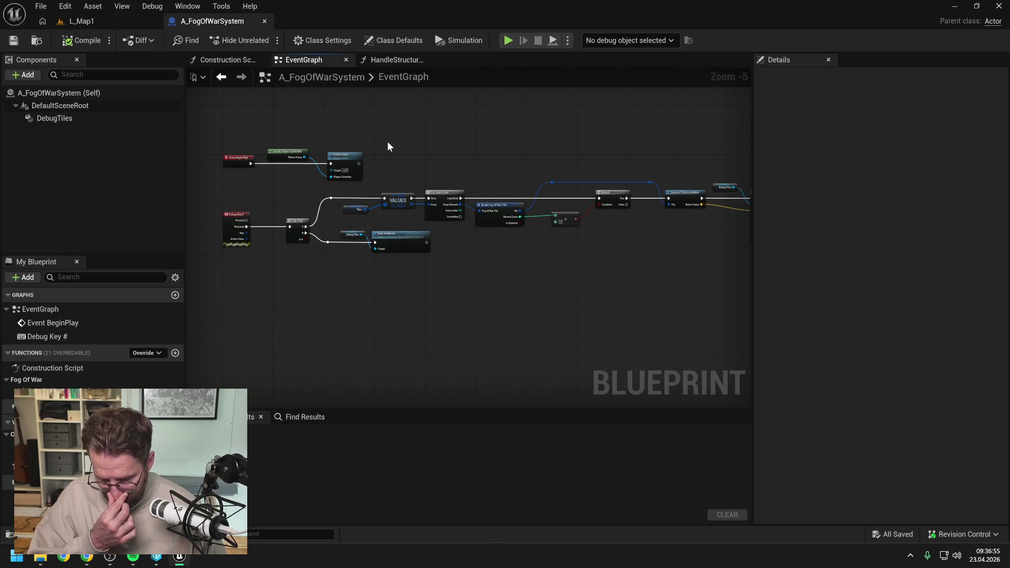
right_click(308, 59)
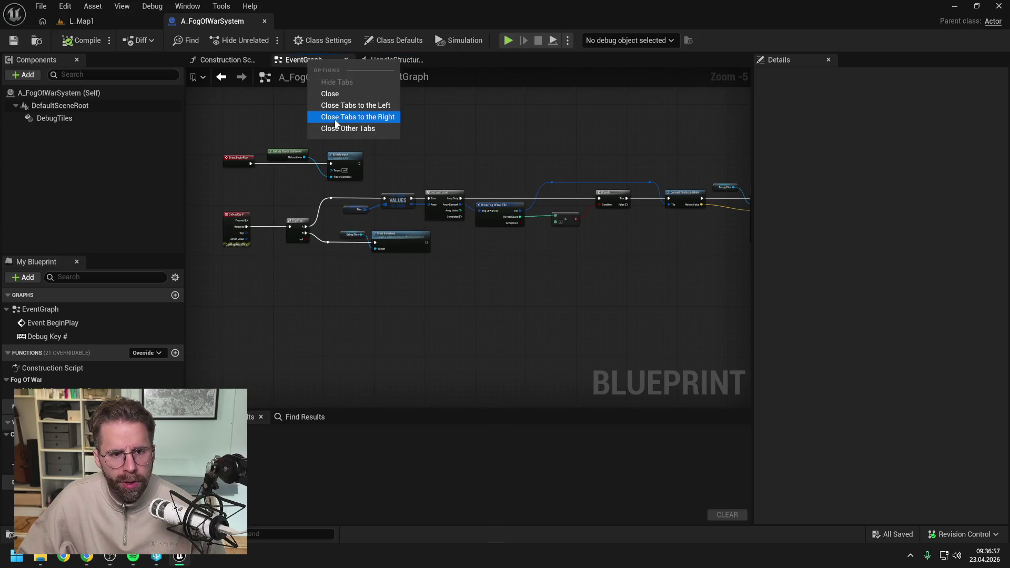
click(337, 128)
mouse_move(580, 137)
mouse_down()
mouse_move(472, 131)
mouse_move(558, 136)
mouse_up()
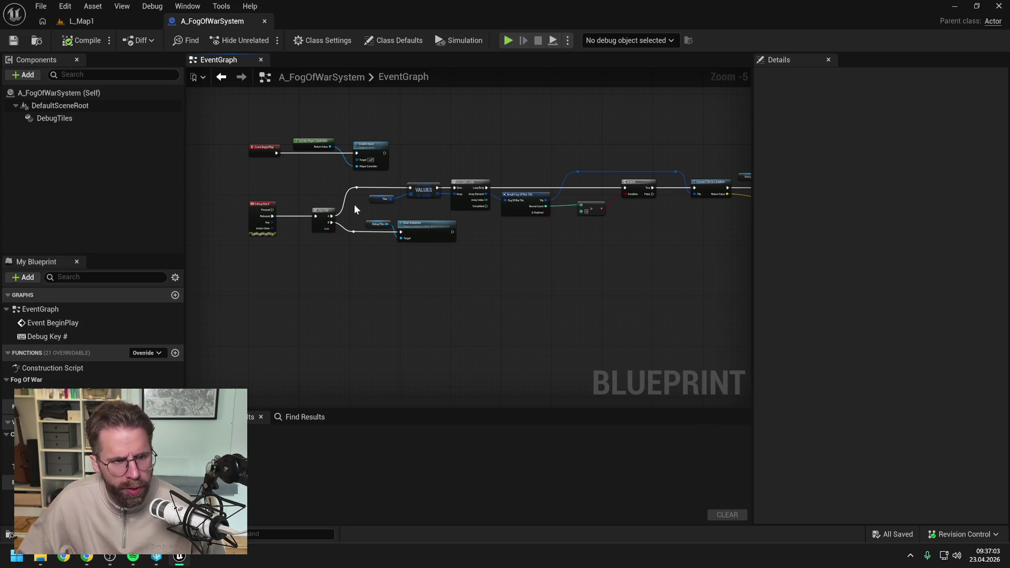
click(79, 40)
click(13, 40)
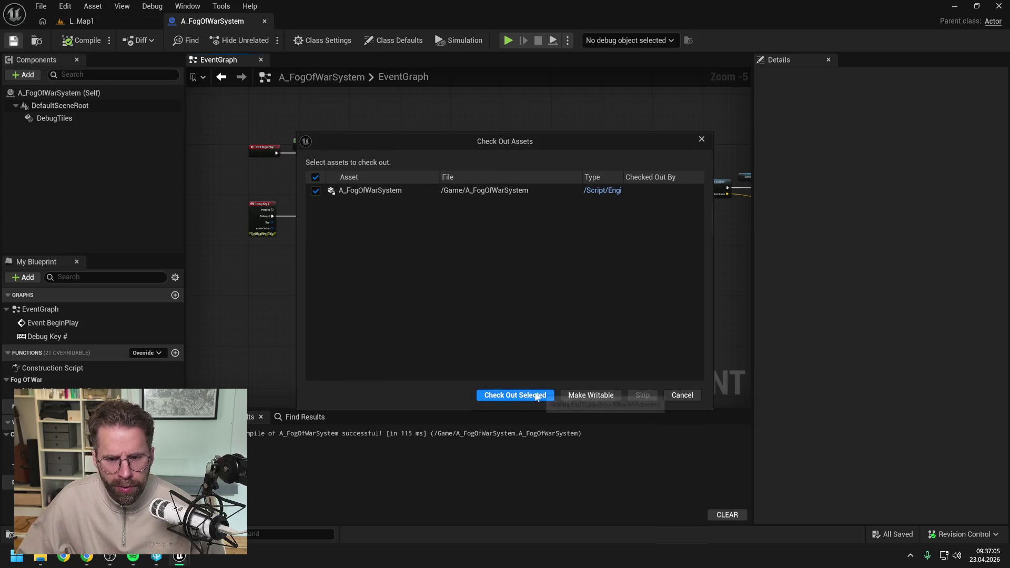
click(514, 396)
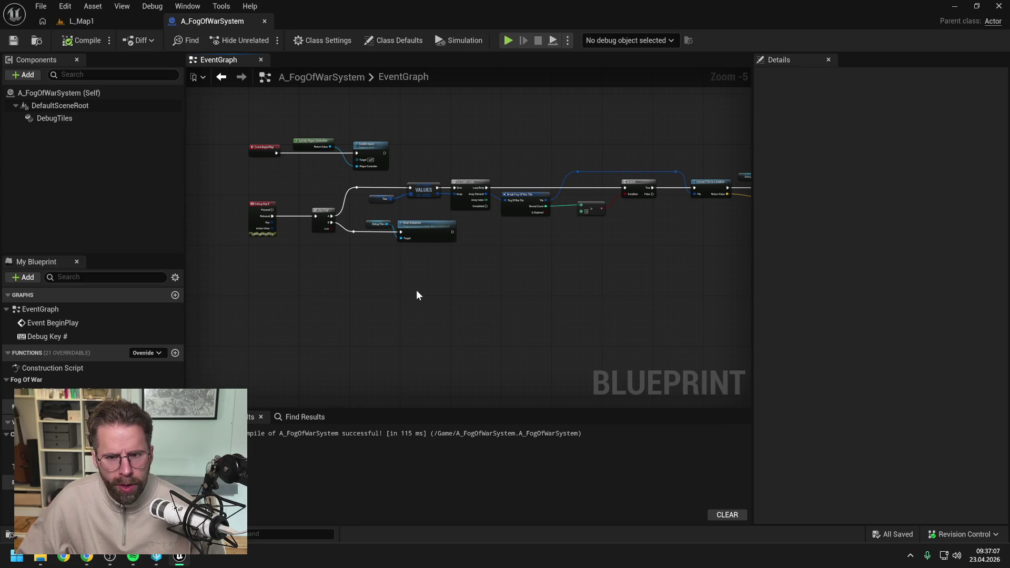
- Move the Event BeginPlay, Get My Player Controller and Enable Input nodes higher, then recompile and save
scroll(460, 289, up, 1)
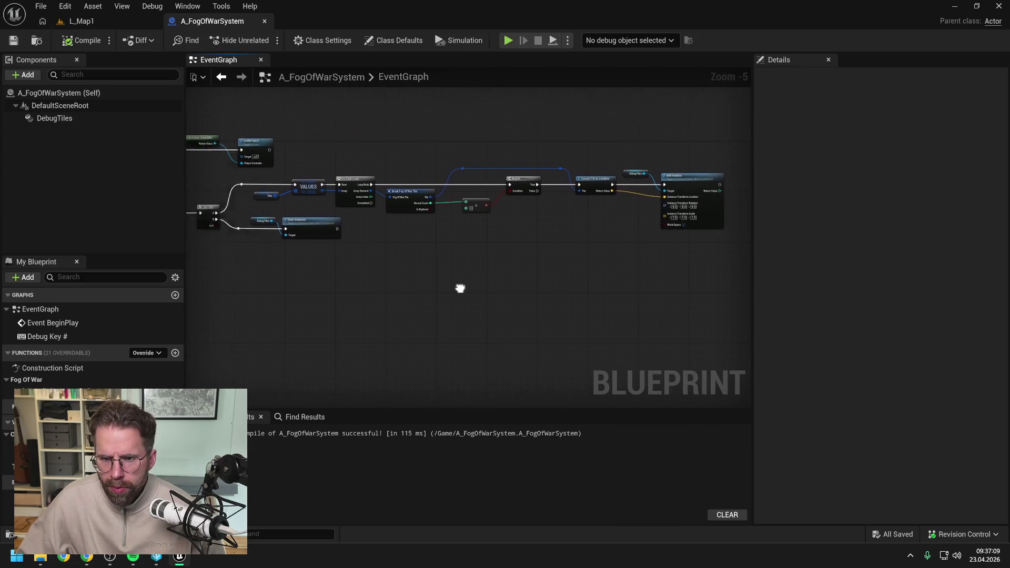
drag(378, 257, 396, 255)
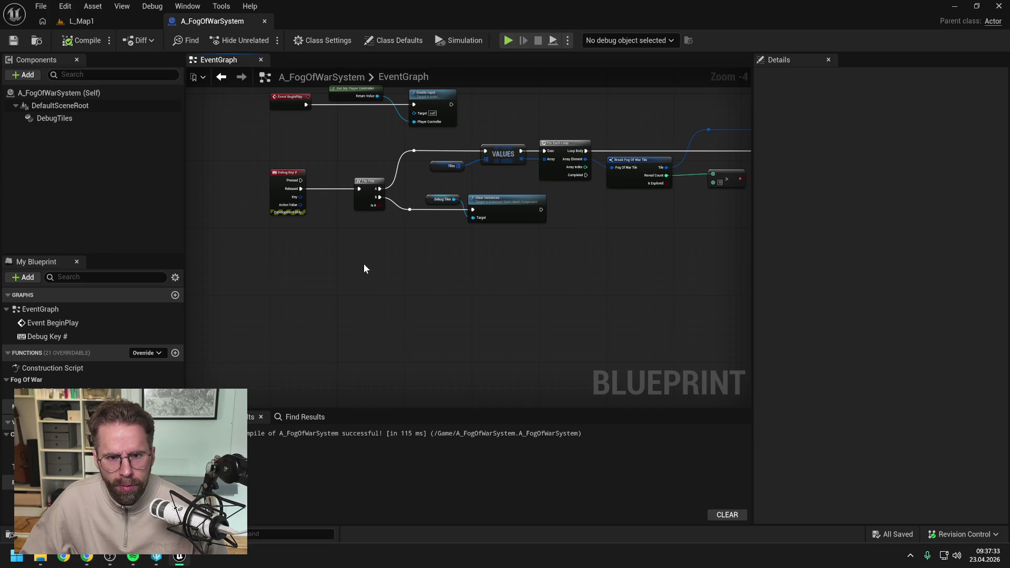
drag(395, 252, 388, 309)
mouse_move(468, 235)
mouse_down()
mouse_move(360, 200)
mouse_move(299, 200)
mouse_move(296, 167)
mouse_up()
click(337, 208)
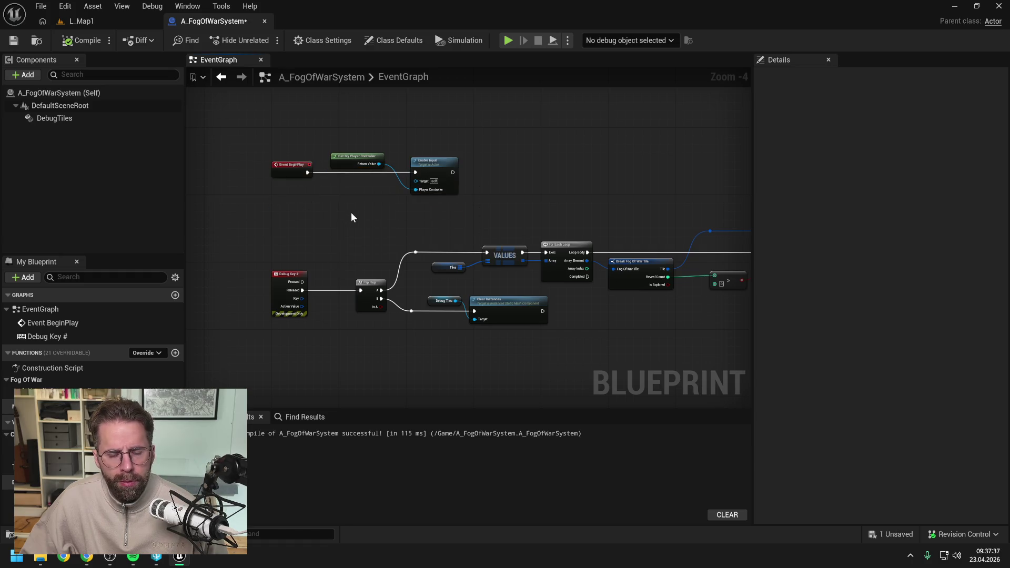
click(84, 42)
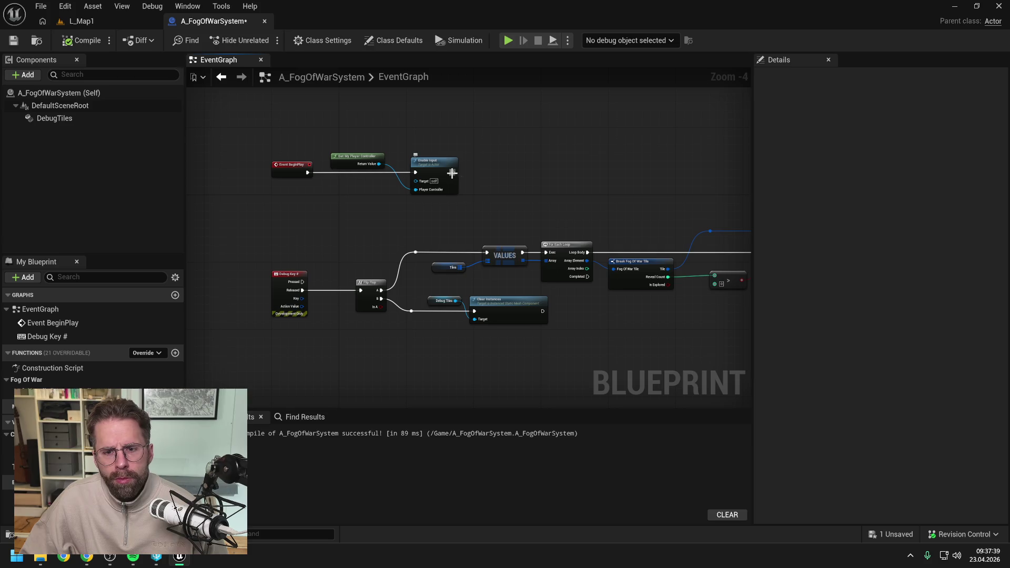
key(ctrl+s)
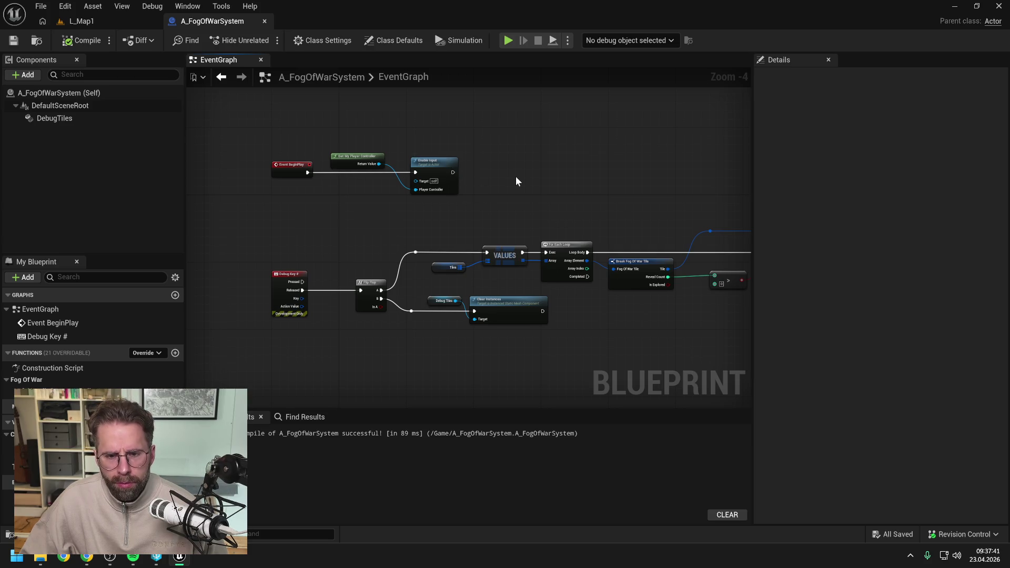
right_click(516, 179)
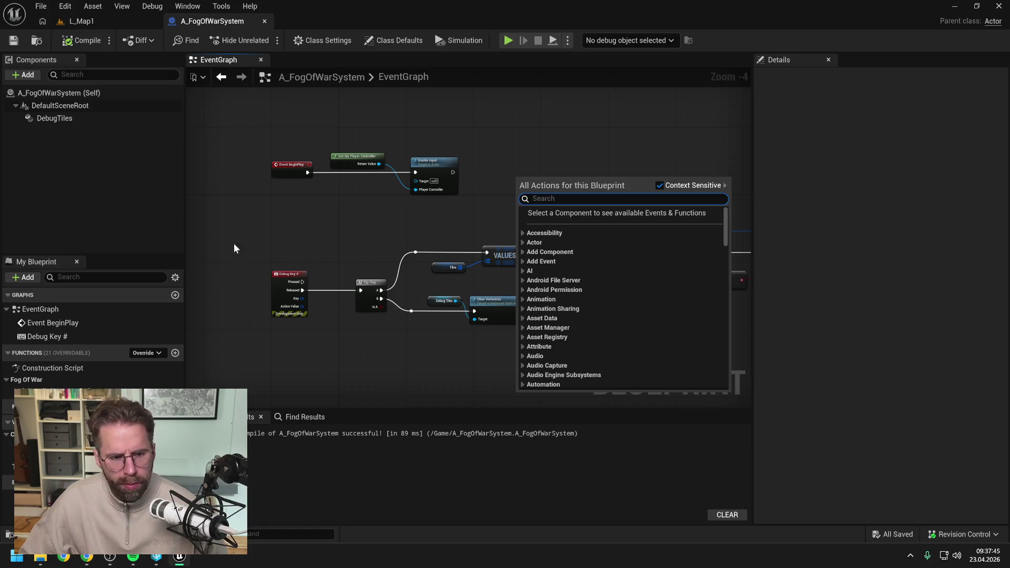
- Create a Texture 2D object reference variable FogOfWarTexture, compile and save, and place its Set node
click(175, 422)
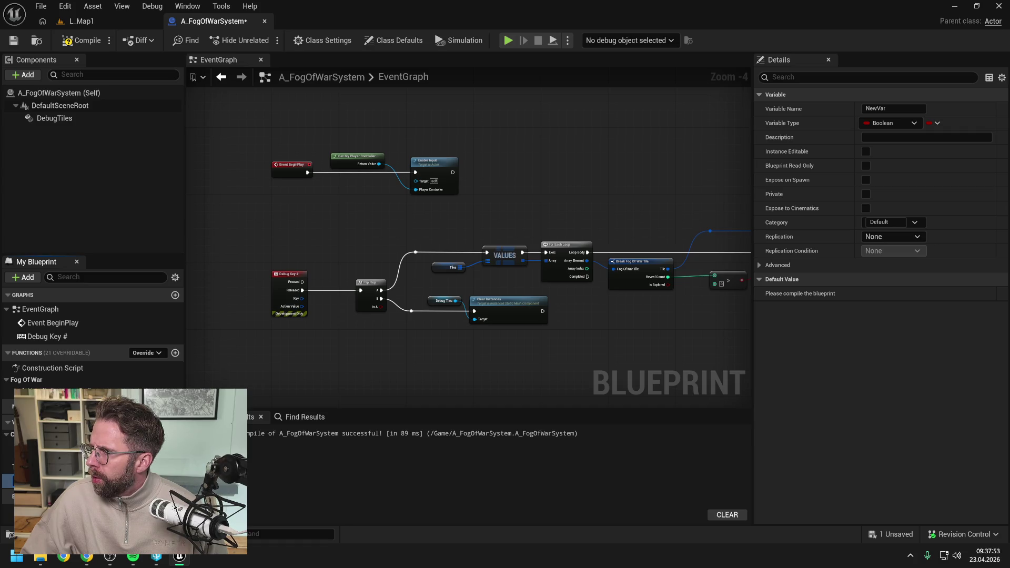
click(173, 479)
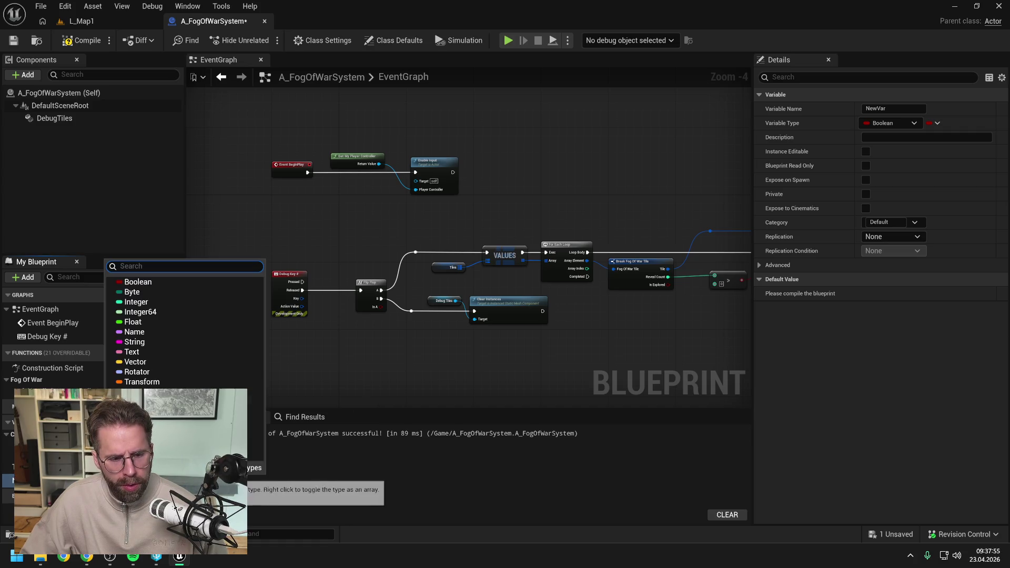
text(texture 2d)
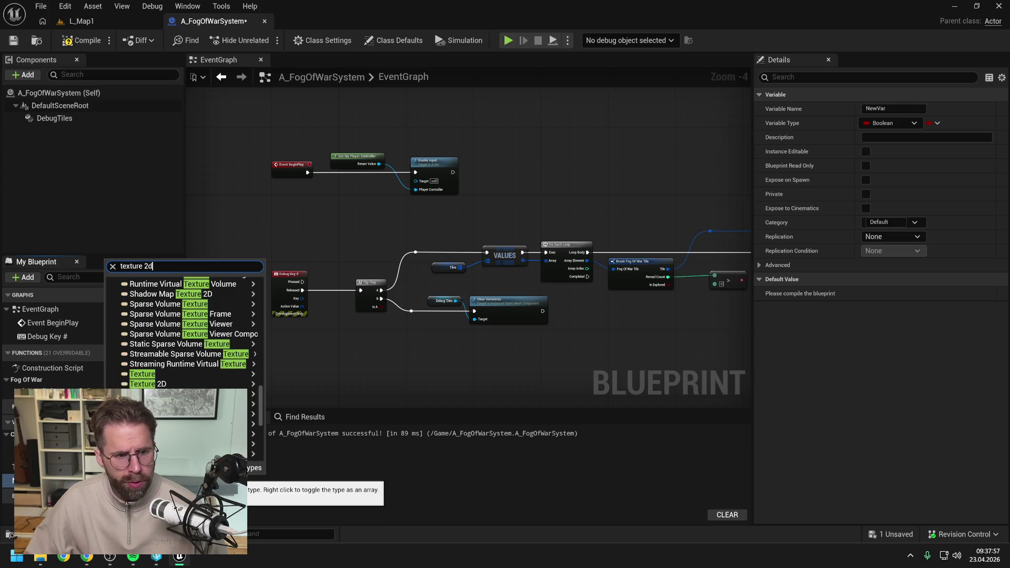
mouse_move(173, 386)
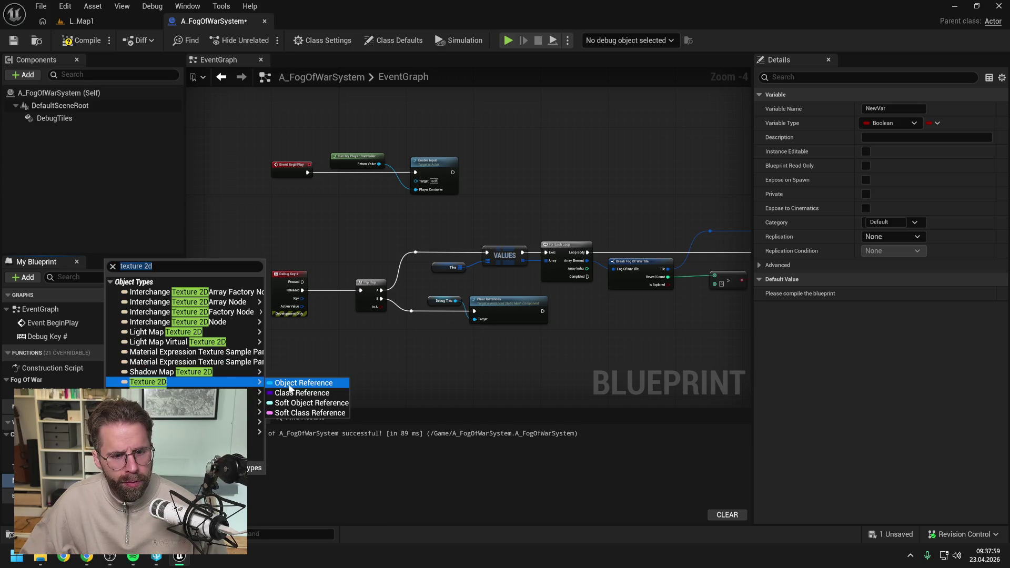
click(271, 384)
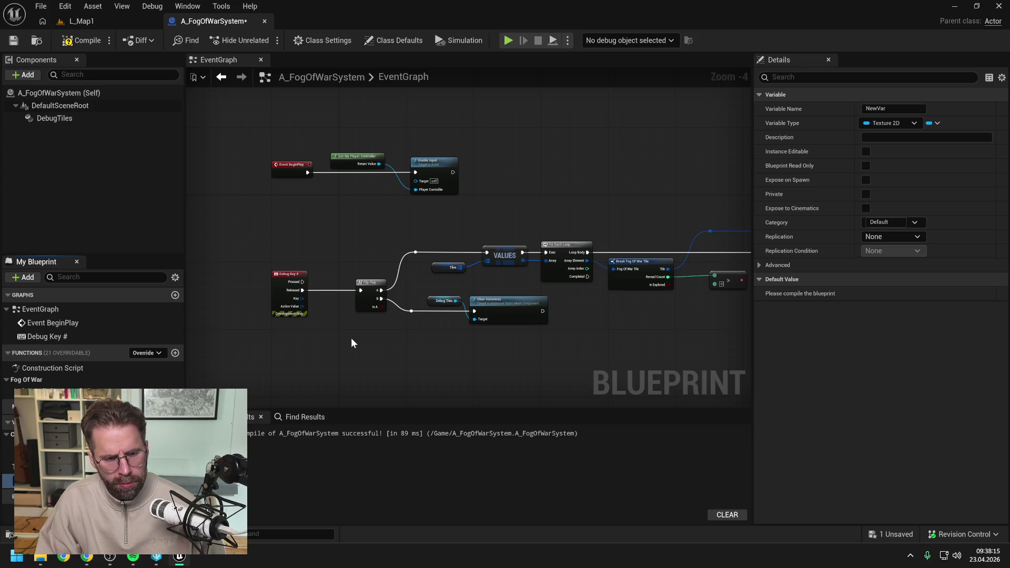
key(Return)
key(ctrl+s)
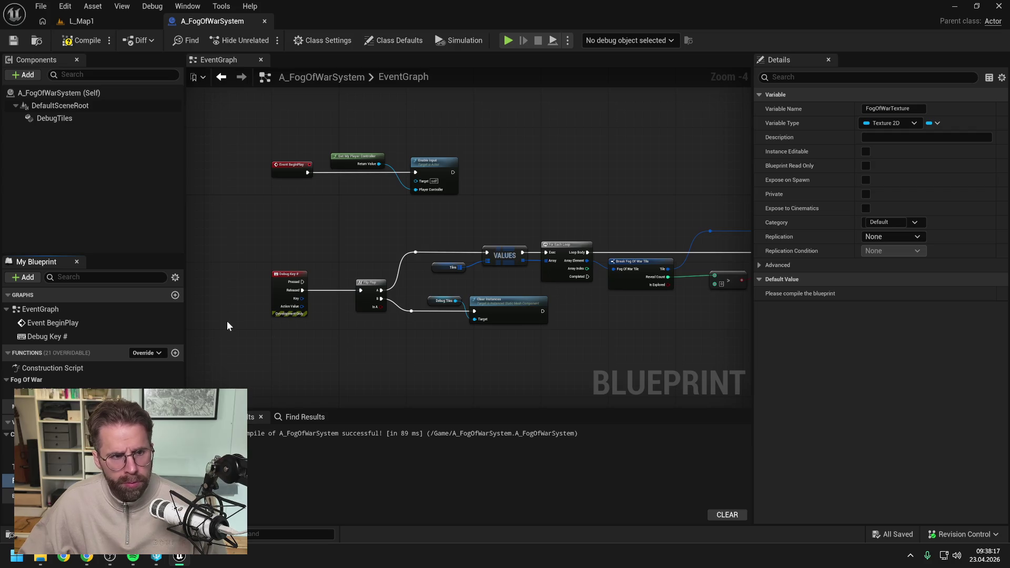
click(82, 40)
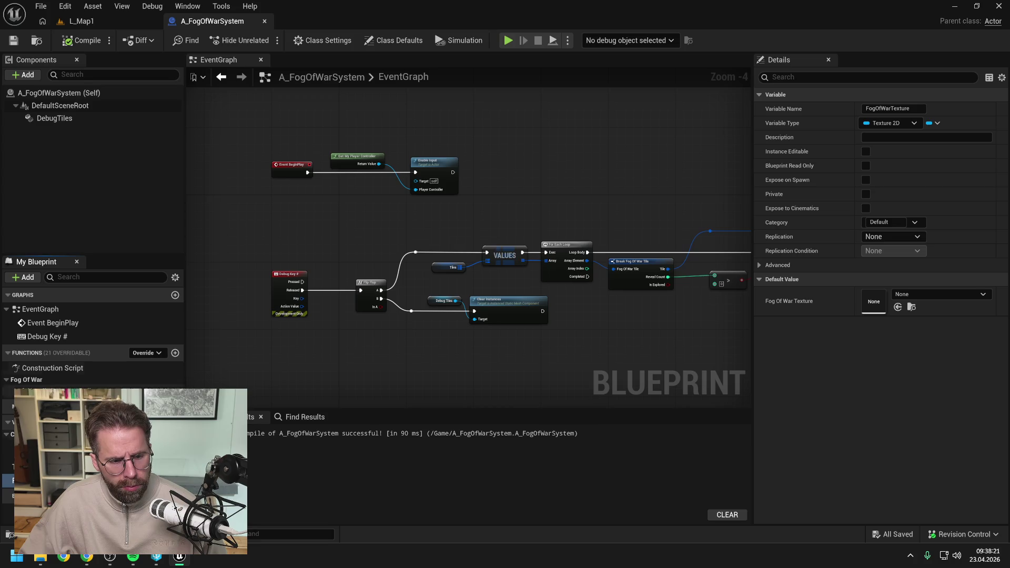
drag(10, 480, 576, 189)
click(575, 191)
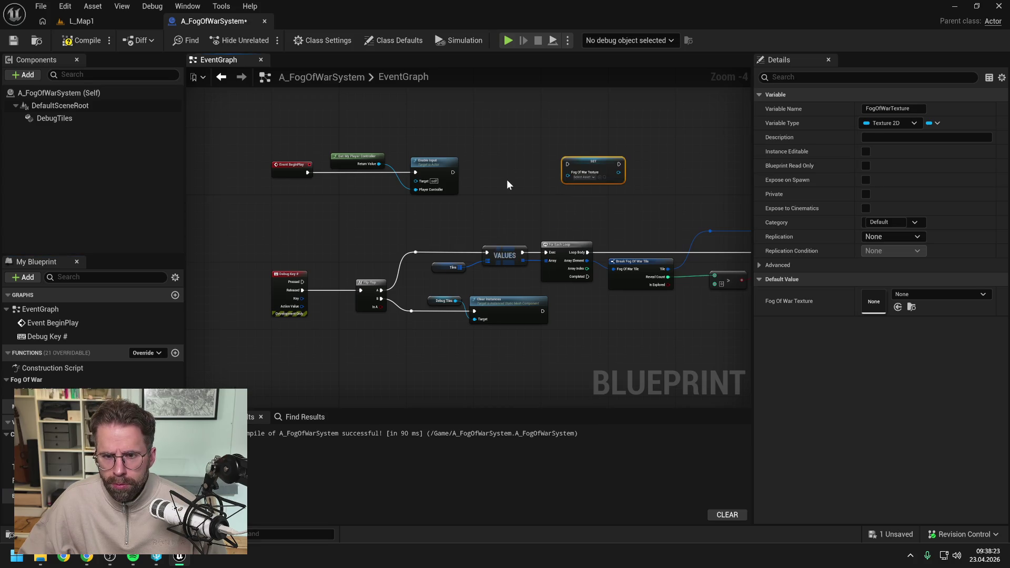
- Place a Create Fog Texture node and wire Enable Input's execution into it
right_click(507, 179)
text(create fo)
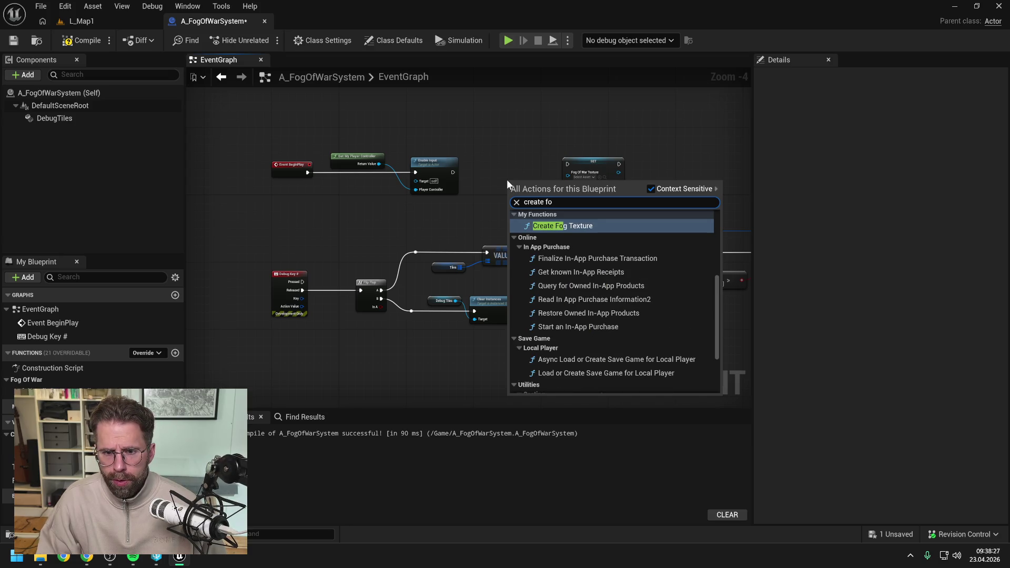
click(544, 226)
drag(545, 198, 535, 177)
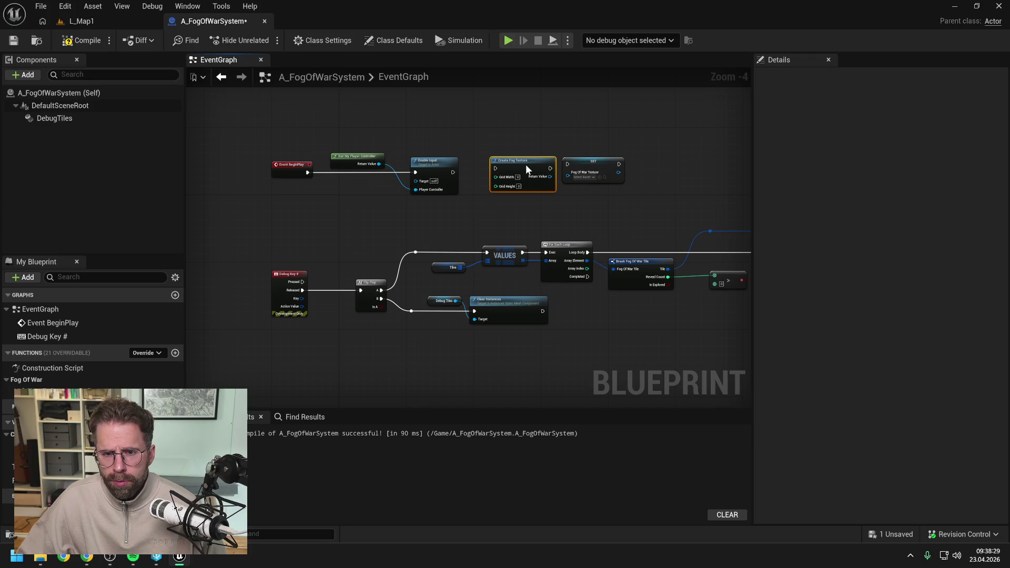
click(501, 204)
scroll(483, 169, up, 2)
mouse_move(436, 173)
mouse_down()
mouse_move(520, 170)
mouse_move(520, 186)
mouse_move(585, 177)
mouse_up()
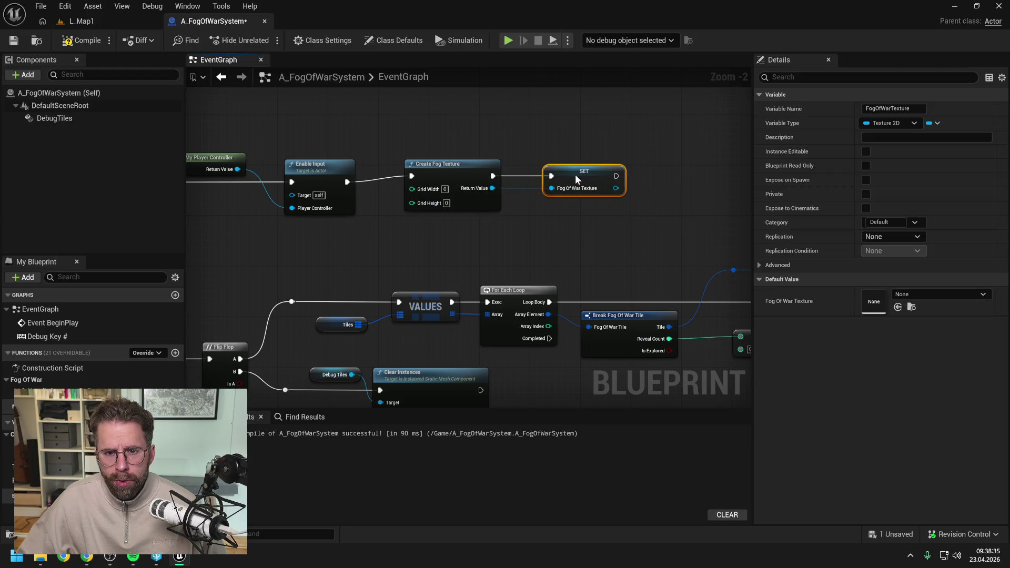
- Line up the FogOfWarTexture SET node beside Create Fog Texture, then compile and save
drag(480, 165, 487, 171)
click(575, 180)
drag(575, 181, 566, 186)
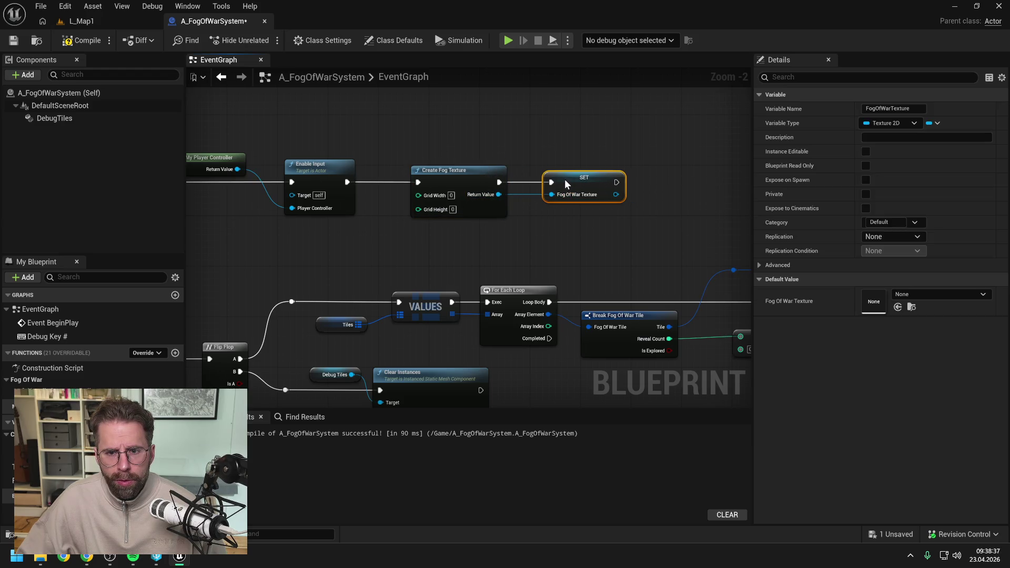
click(532, 156)
scroll(532, 156, down, 2)
click(491, 172)
drag(491, 171, 613, 173)
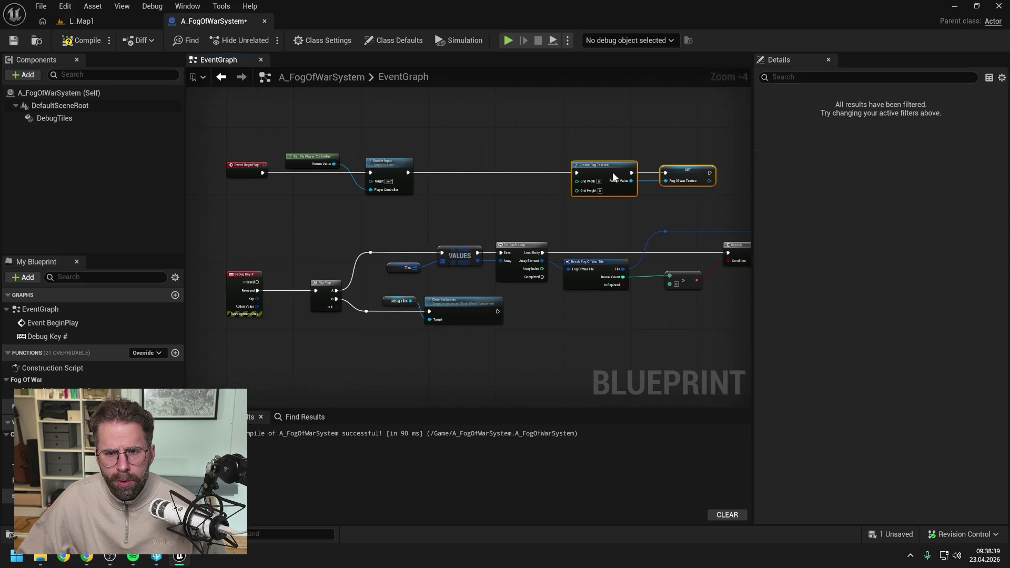
click(488, 150)
click(80, 41)
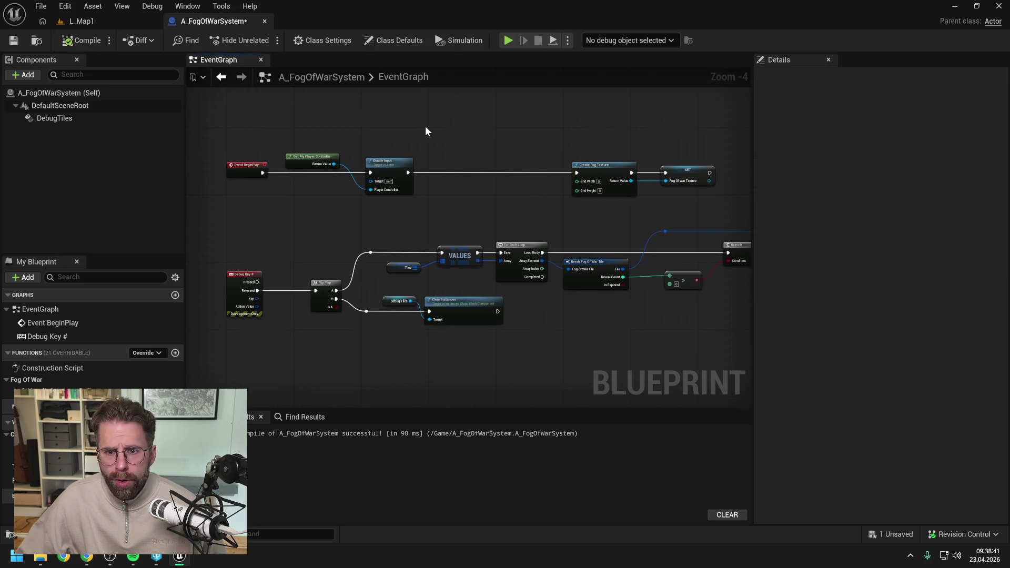
key(ctrl+s)
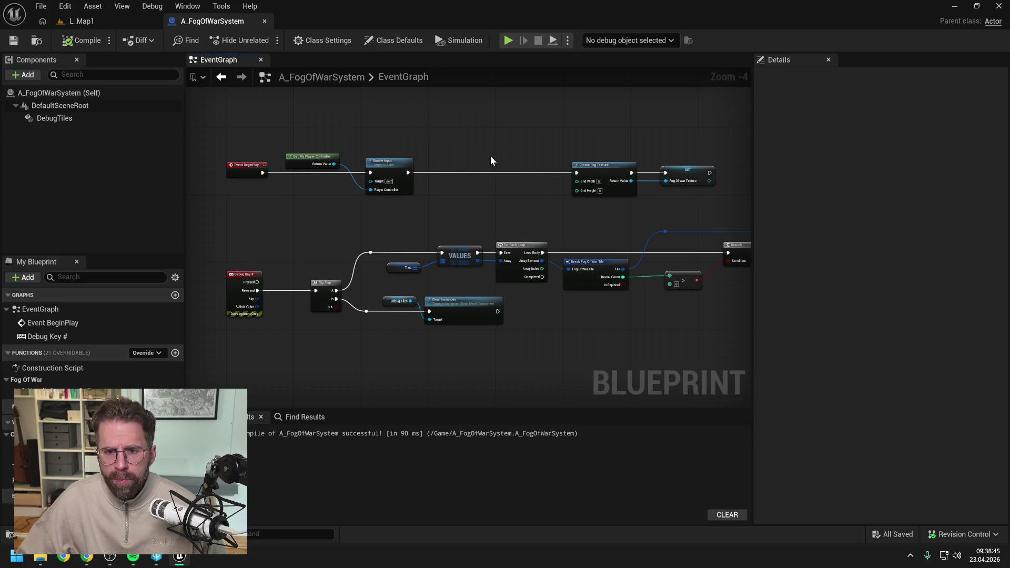
drag(495, 151, 469, 152)
- Find BPFL_General with the 'bpfl' content search and add a function named GetMapGridSize
key(ctrl+space)
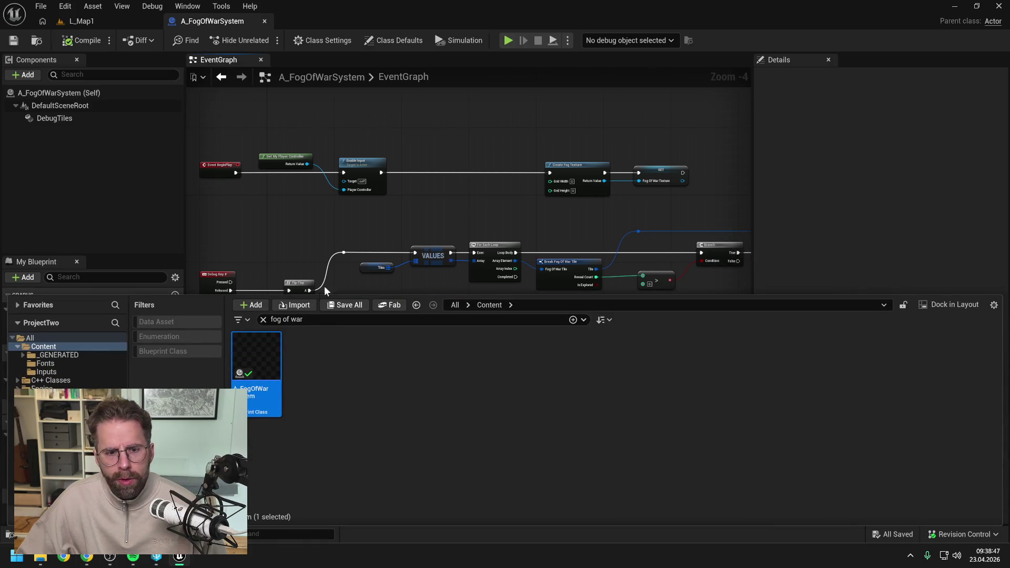
text(bpfl)
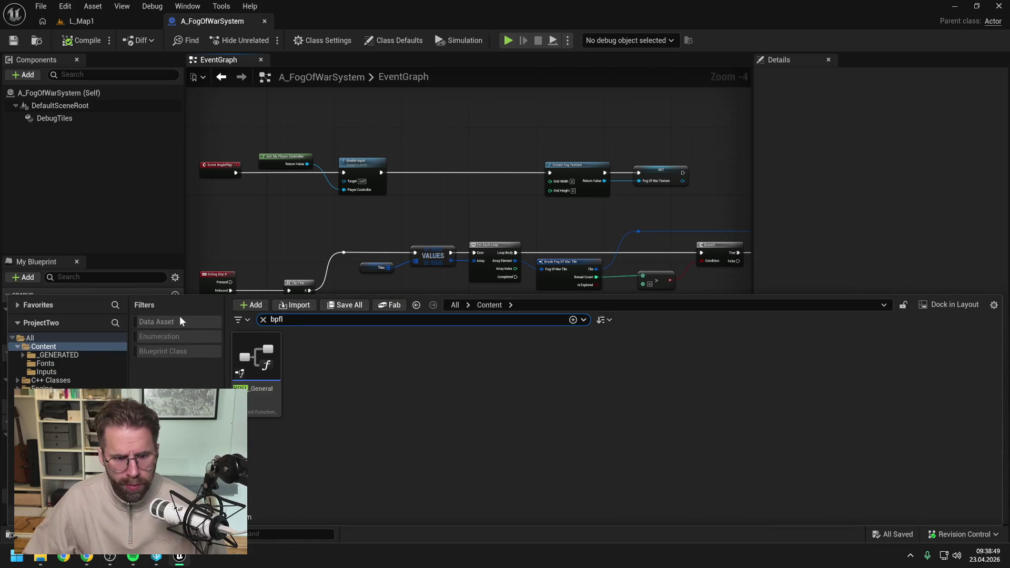
double_click(253, 360)
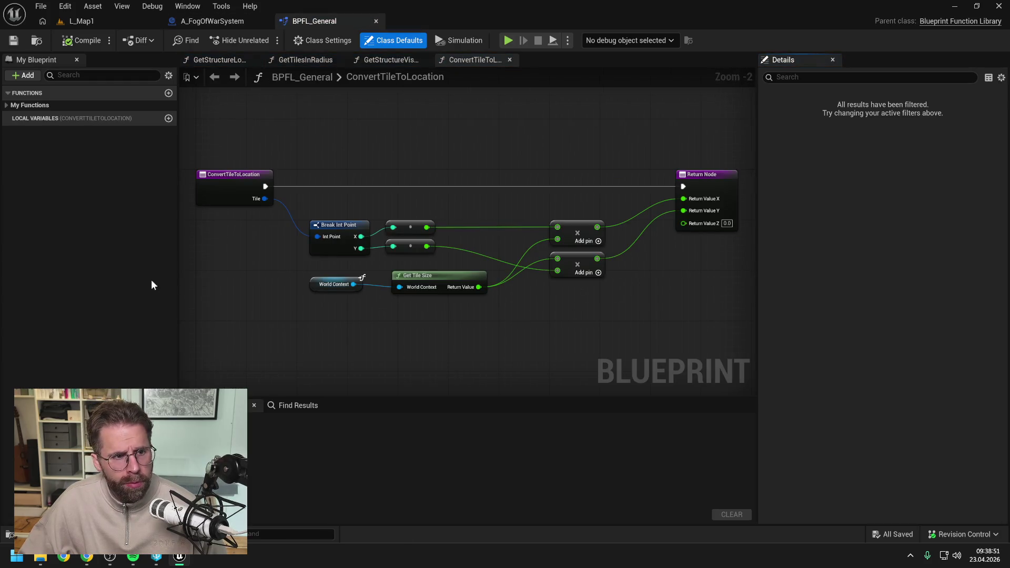
click(8, 105)
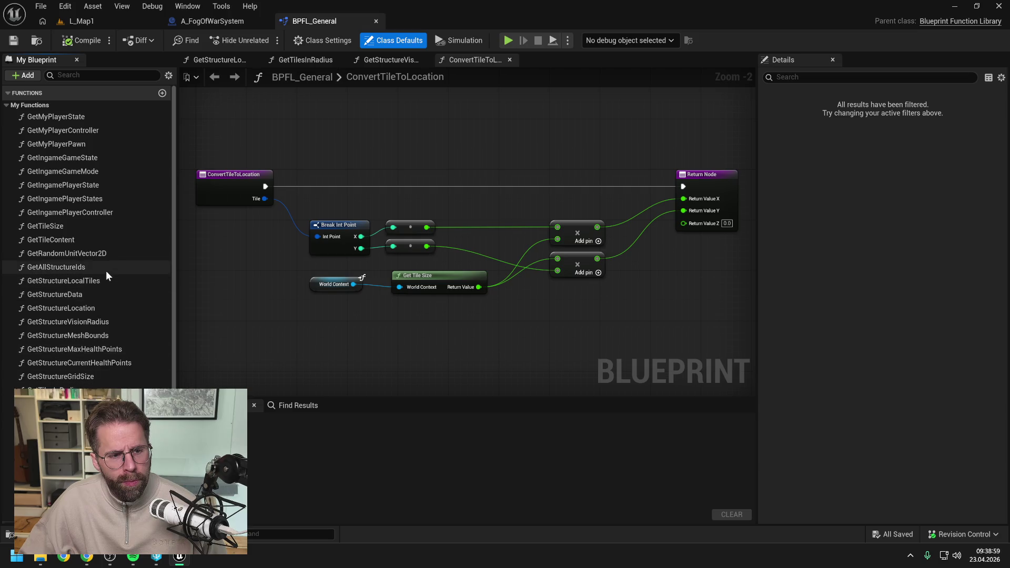
click(162, 94)
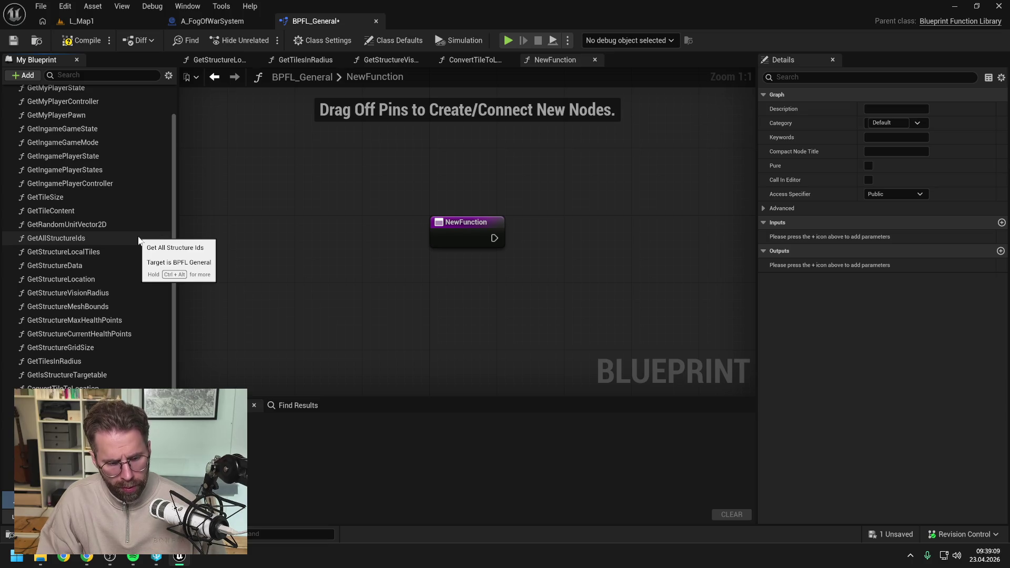
text(GetMapGridSize)
key(Return)
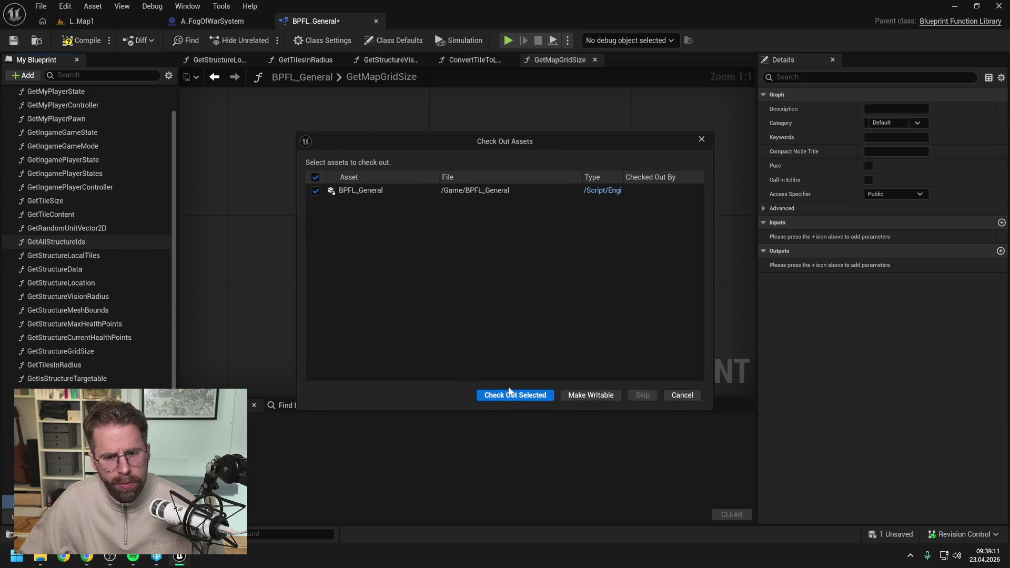
- Check out BPFL_General, rename GetMapGridSize to GetGridSize, and compile and save
click(510, 393)
mouse_move(52, 392)
mouse_down()
mouse_move(65, 297)
mouse_move(50, 202)
mouse_up()
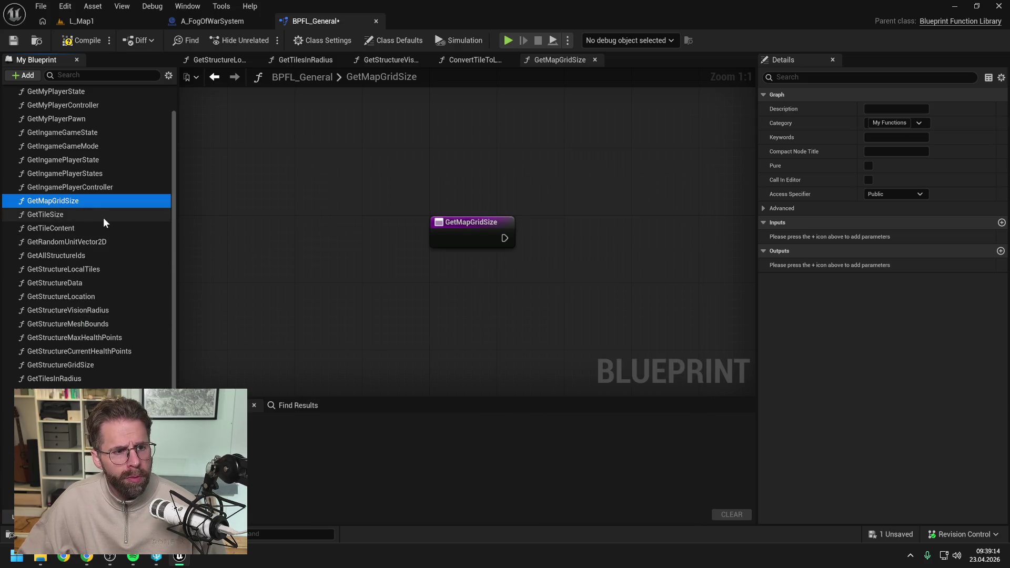
click(58, 205)
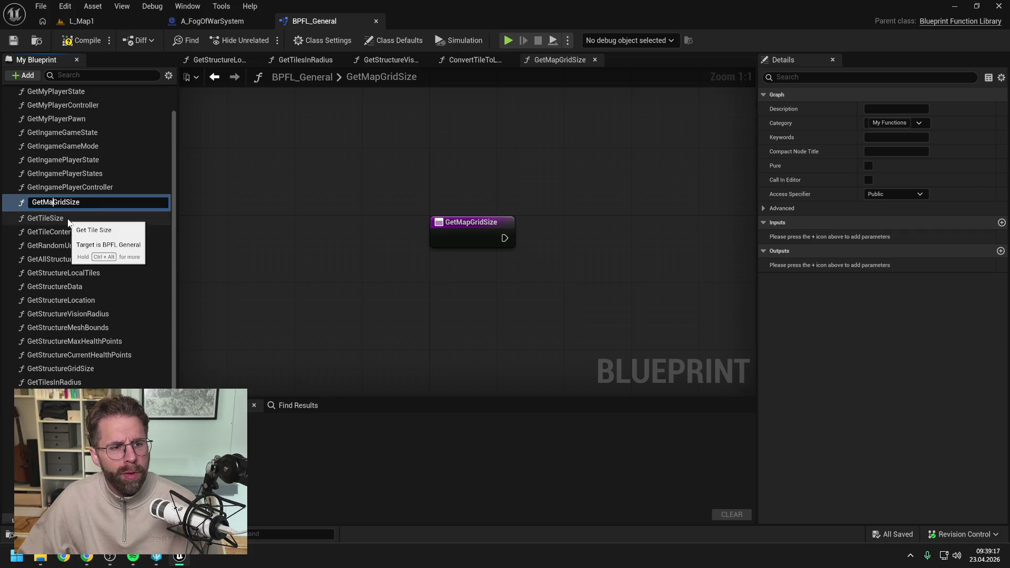
key(BackSpace)
key(BackSpace)
key(Return)
click(79, 40)
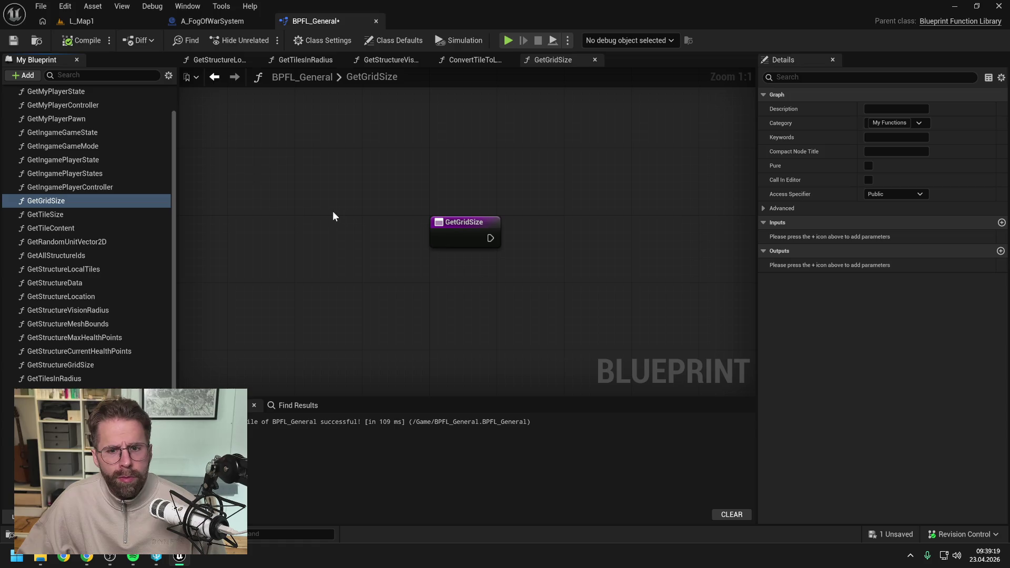
key(ctrl+s)
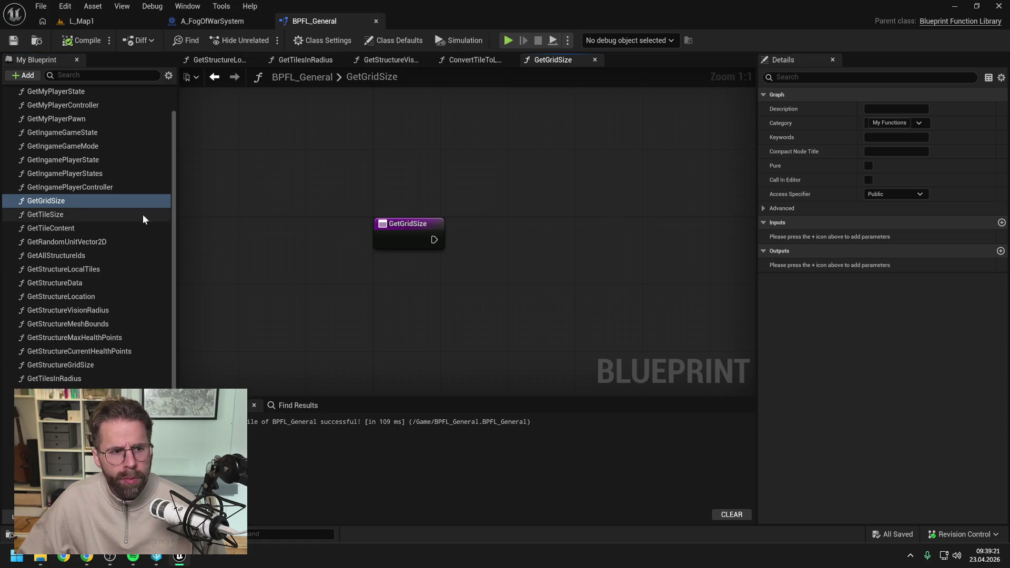
- Add a Return Node to GetGridSize, placed to the right of the entry node
right_click(435, 240)
right_click(561, 62)
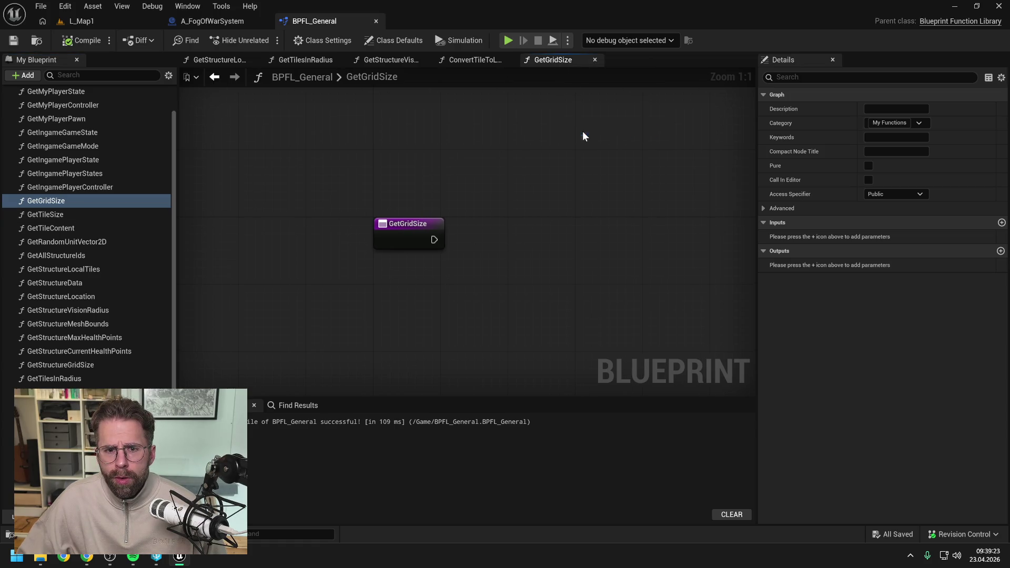
right_click(538, 244)
text(return)
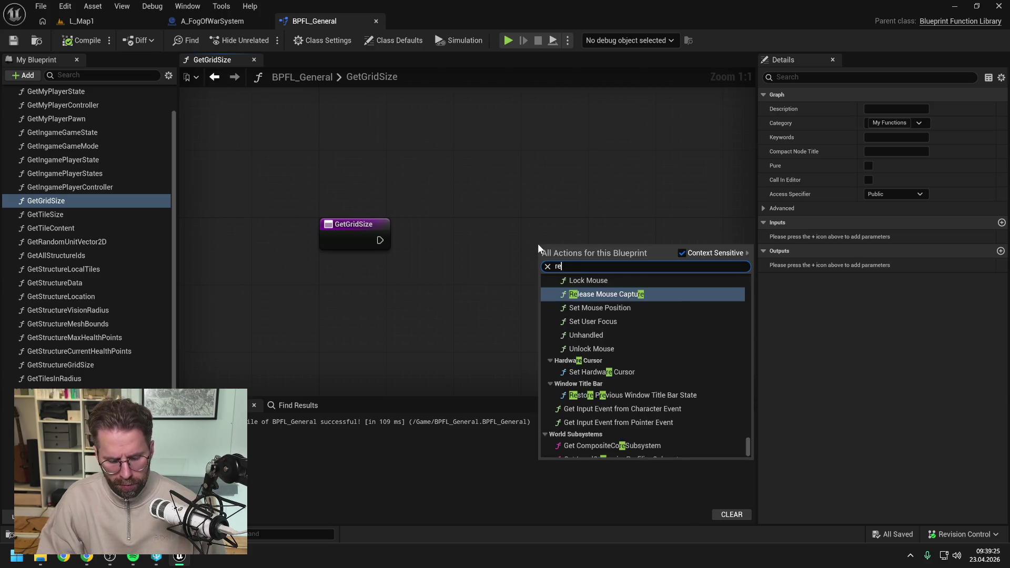
key(Return)
drag(577, 246, 586, 220)
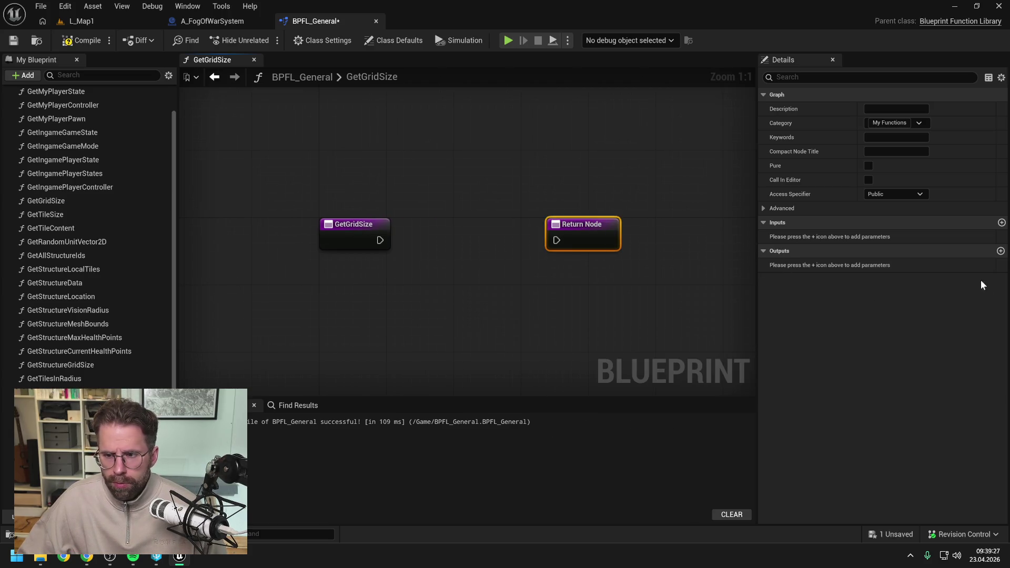
- Give the function an Int Point output named ReturnValue, then save and compile the library
click(1001, 251)
click(880, 264)
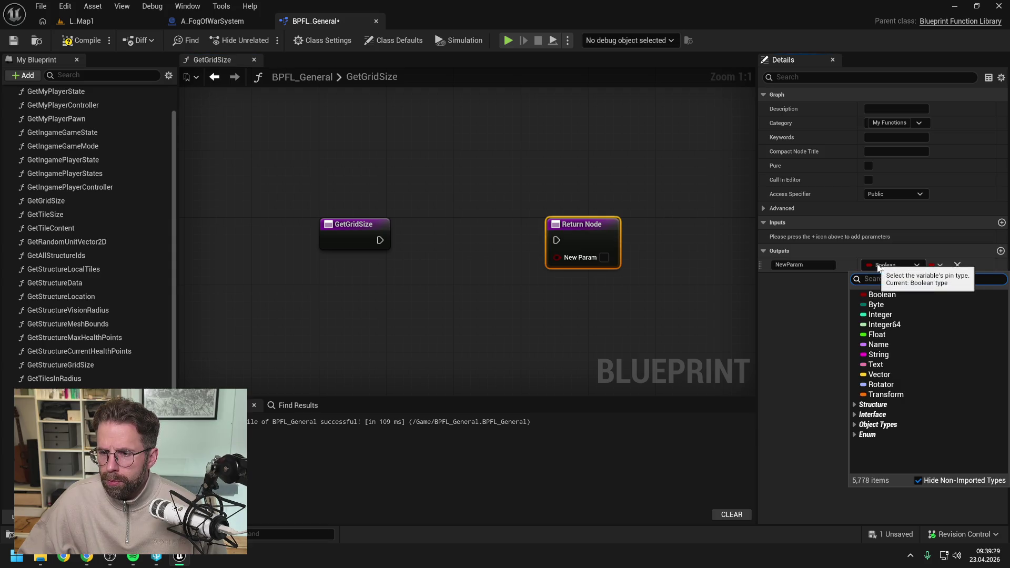
text(int p)
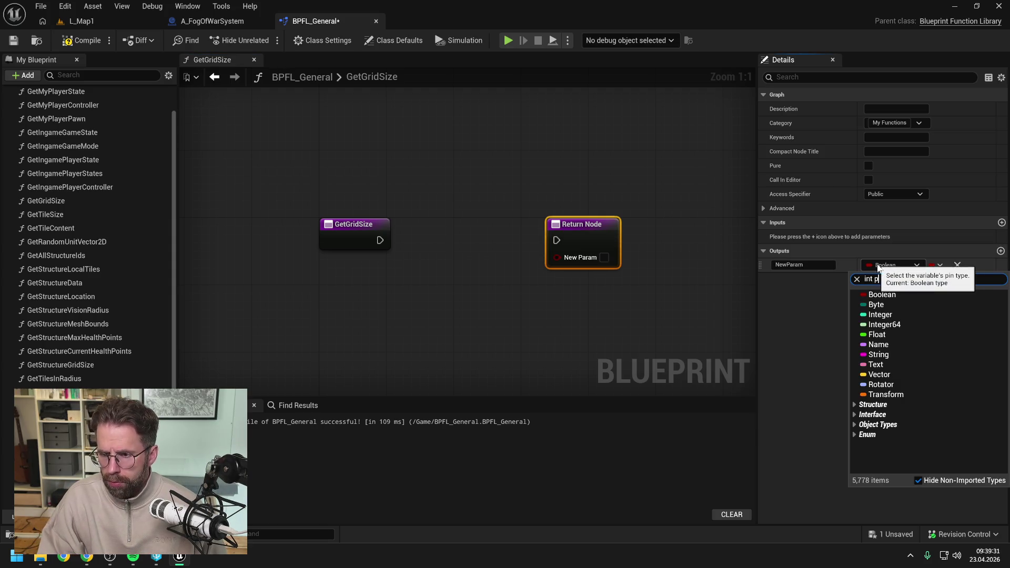
click(888, 345)
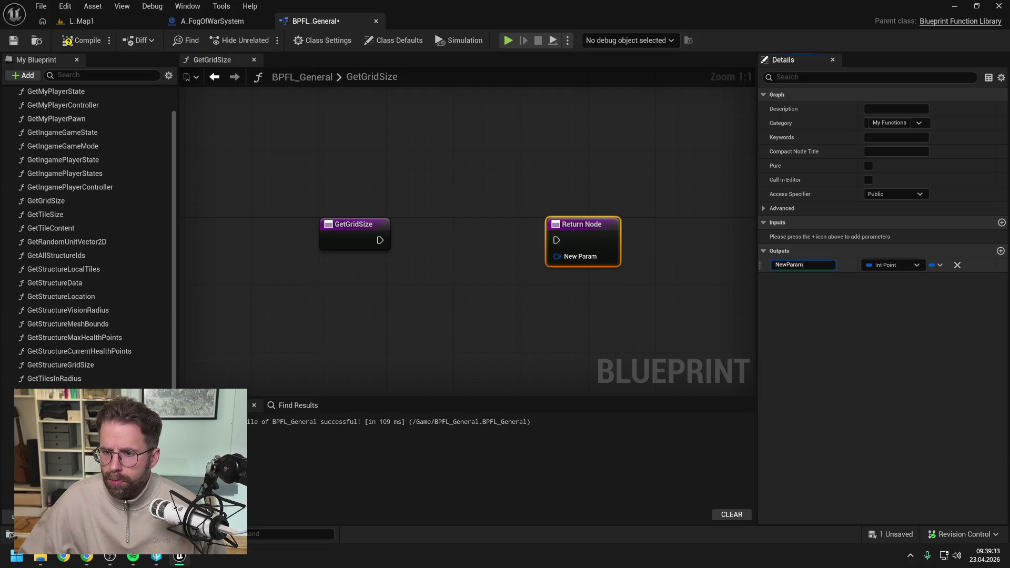
text(ReturnValue)
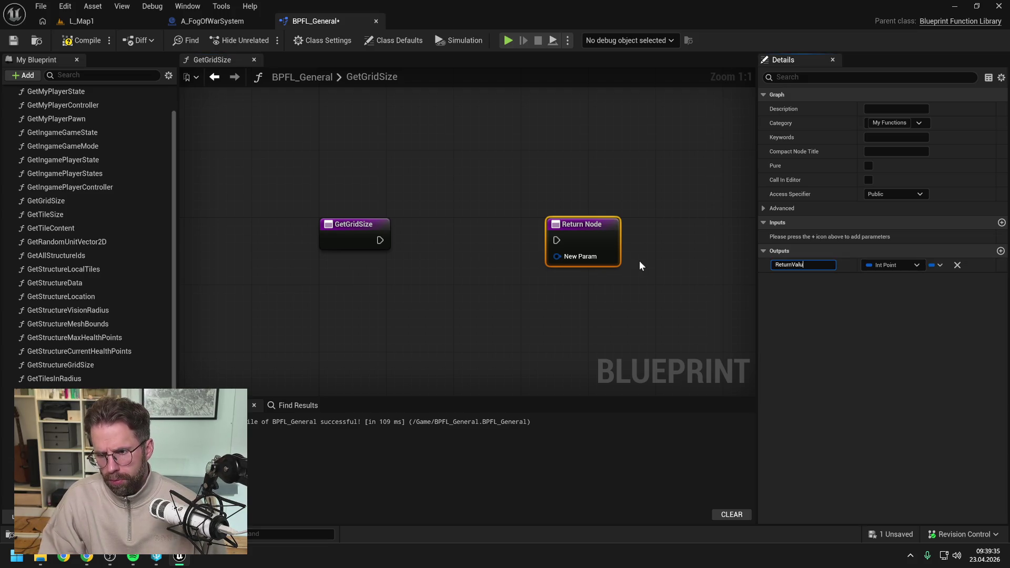
key(Return)
key(ctrl+s)
click(627, 298)
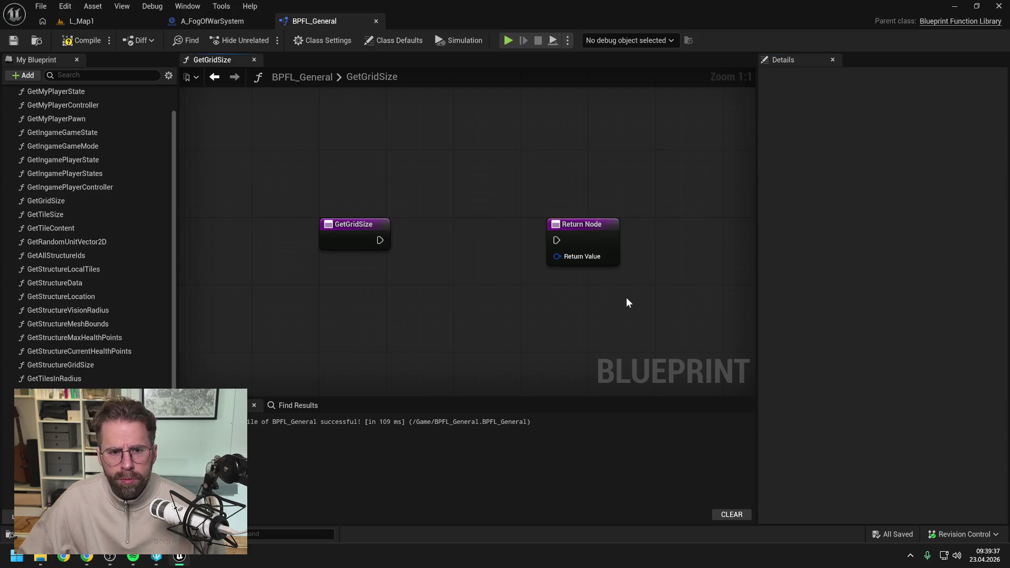
click(82, 40)
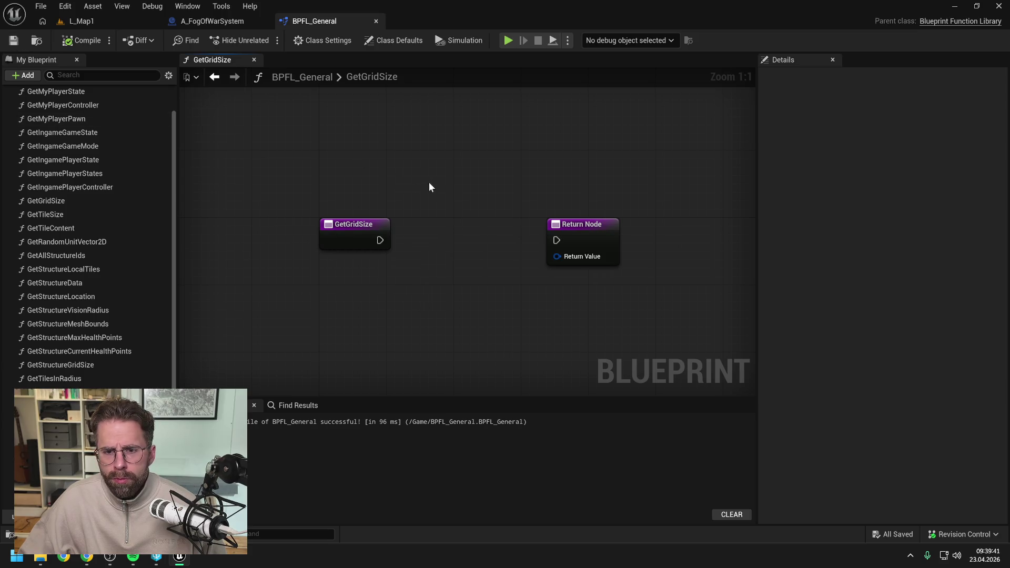
scroll(451, 190, down, 1)
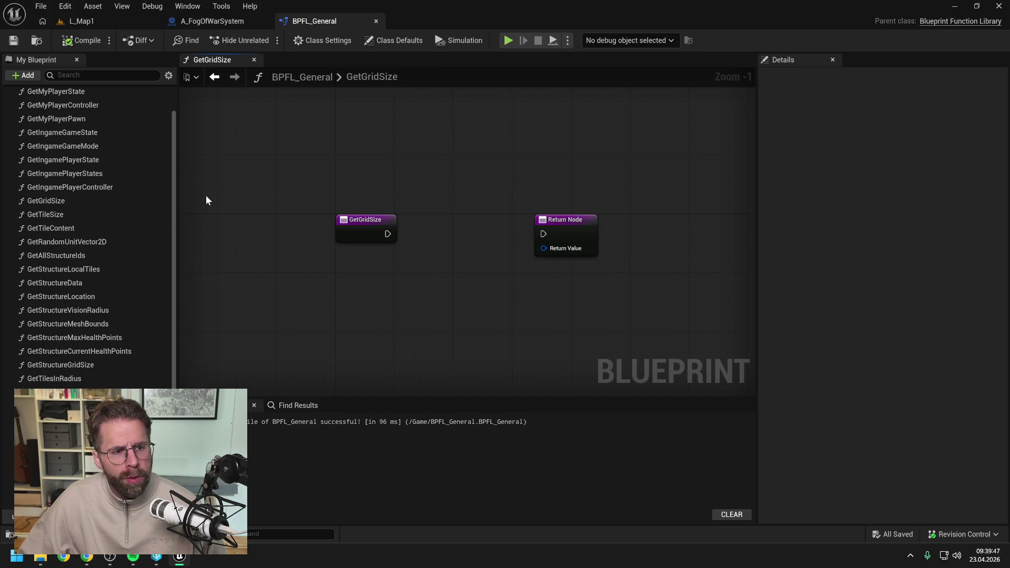
drag(429, 186, 383, 189)
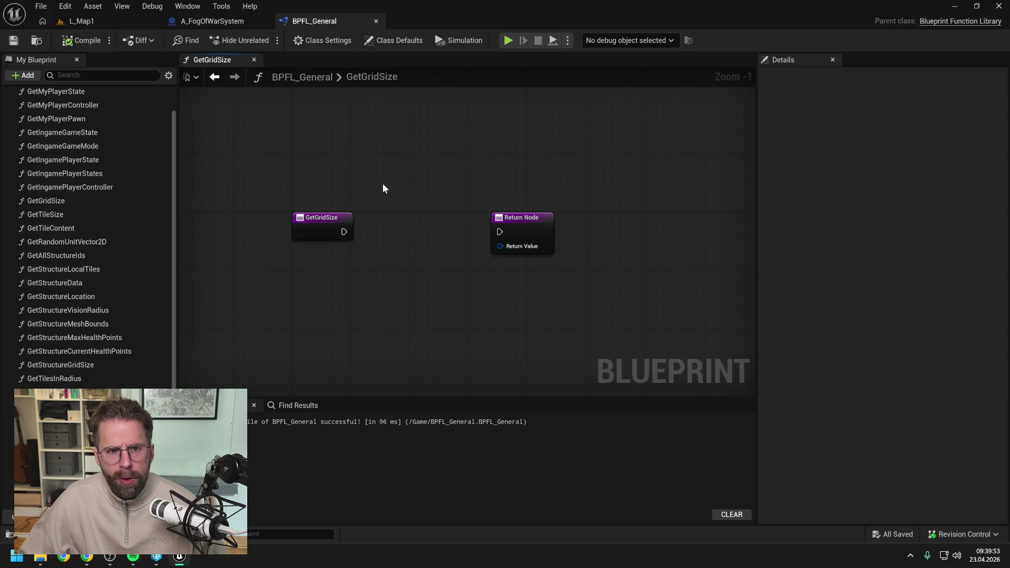
- Open A_IngameGameState, follow Get Map Size in Tiles into A_MapOptions, then return to BPFL_General
key(ctrl+space)
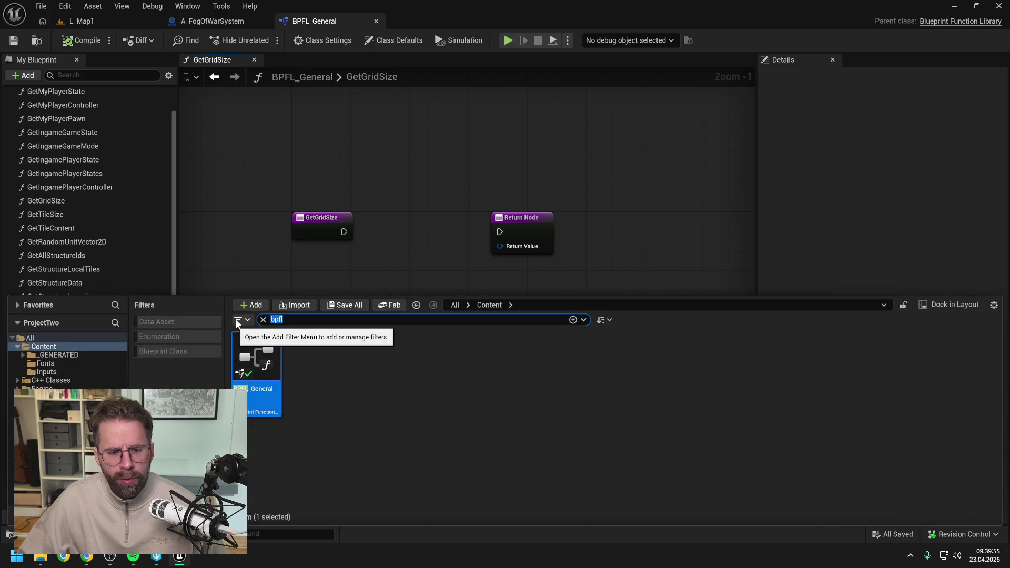
text(ingame ga)
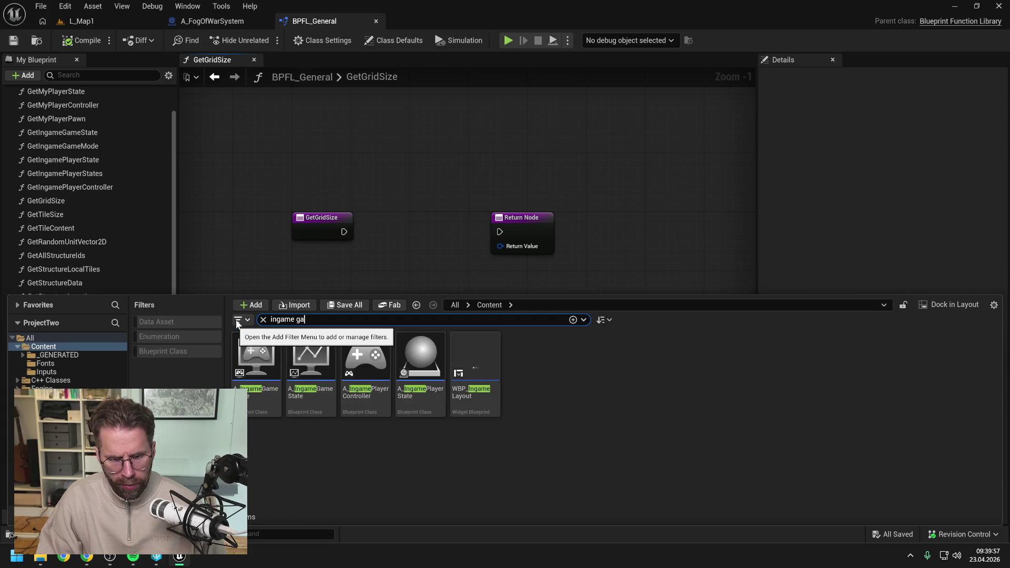
text(me sta)
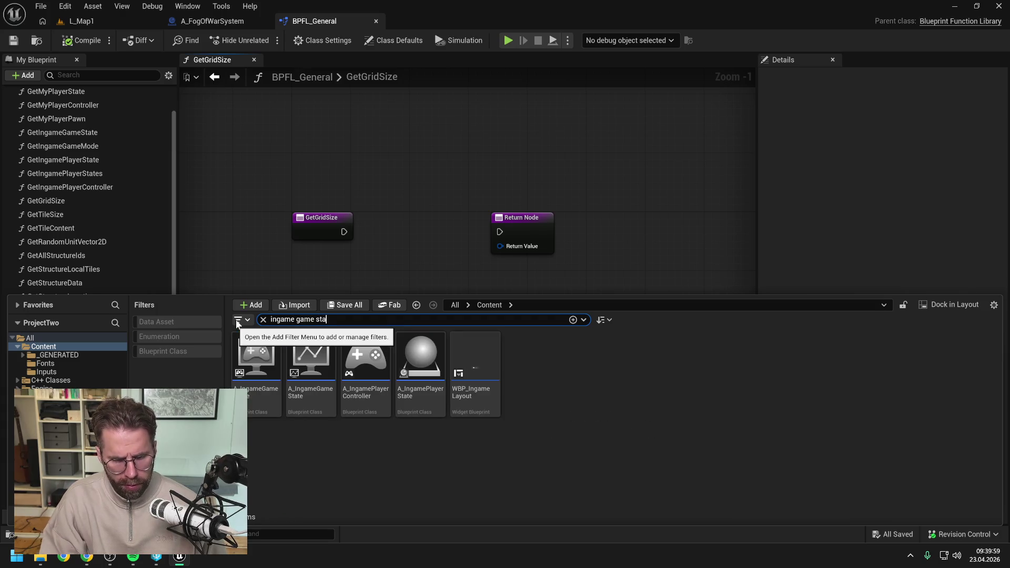
text(te)
double_click(256, 360)
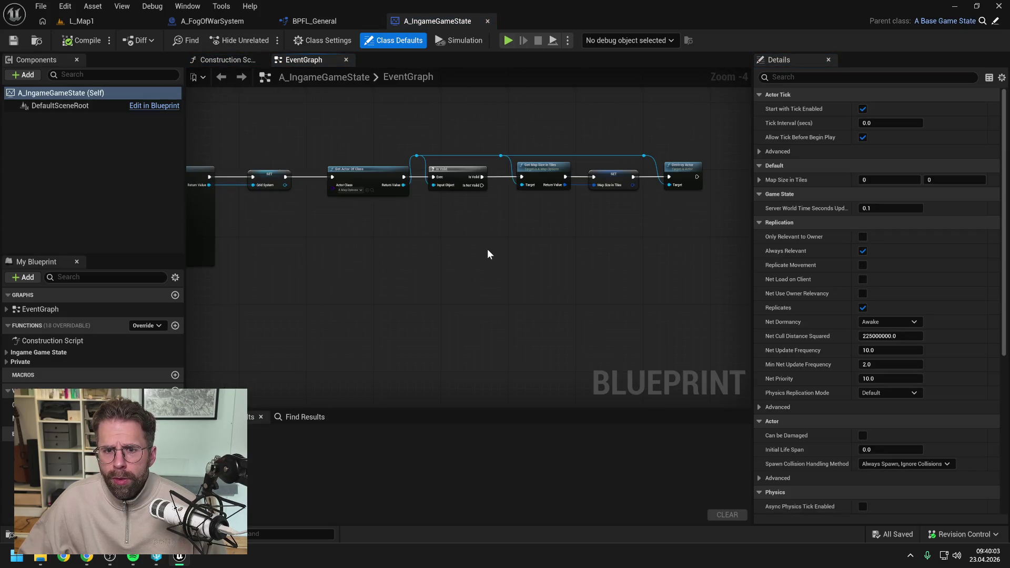
click(537, 174)
double_click(538, 175)
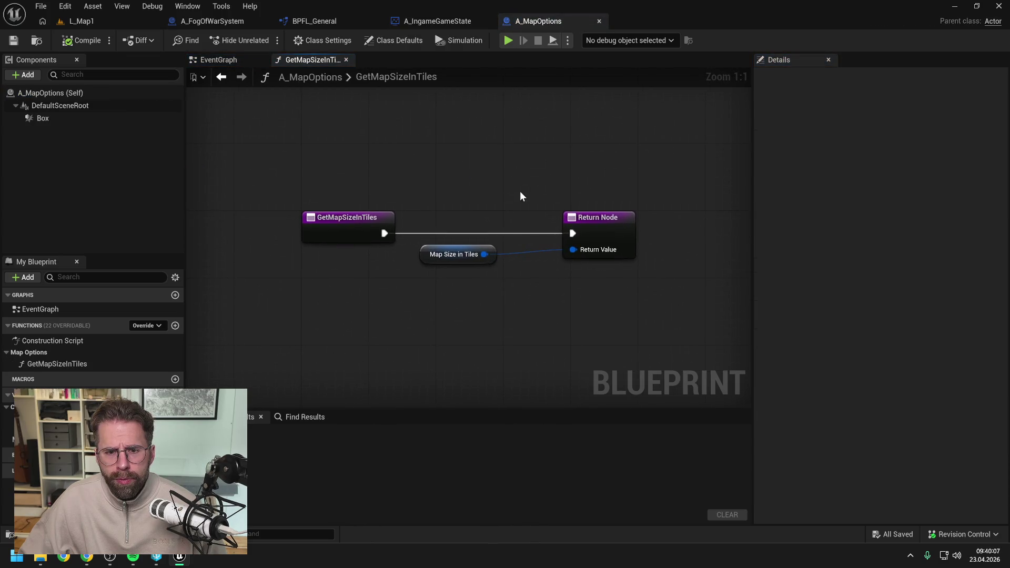
scroll(424, 315, down, 2)
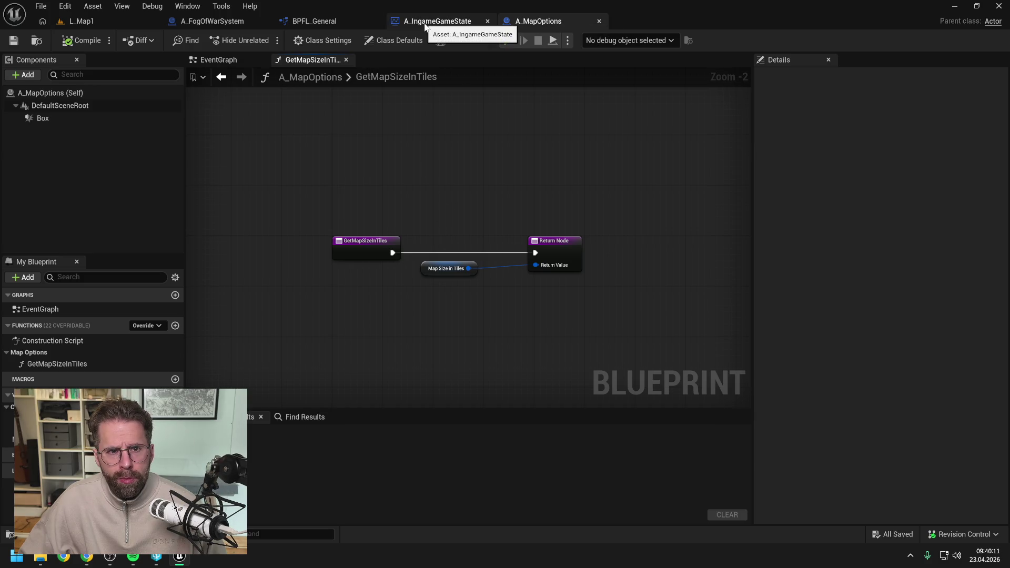
click(329, 26)
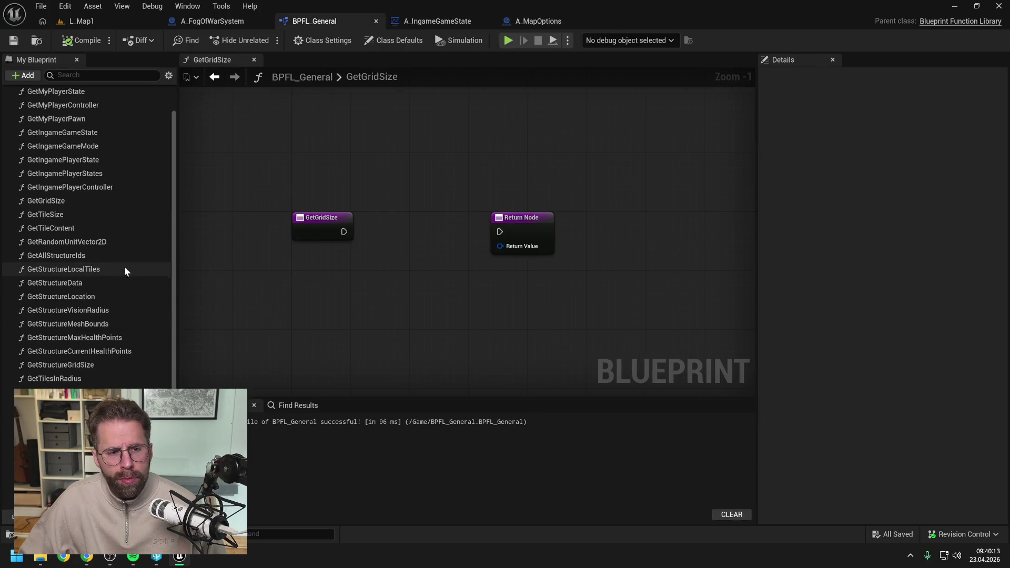
- Start renaming GetGridSize several times but cancel each, keeping the name GetGridSize
scroll(121, 269, up, 2)
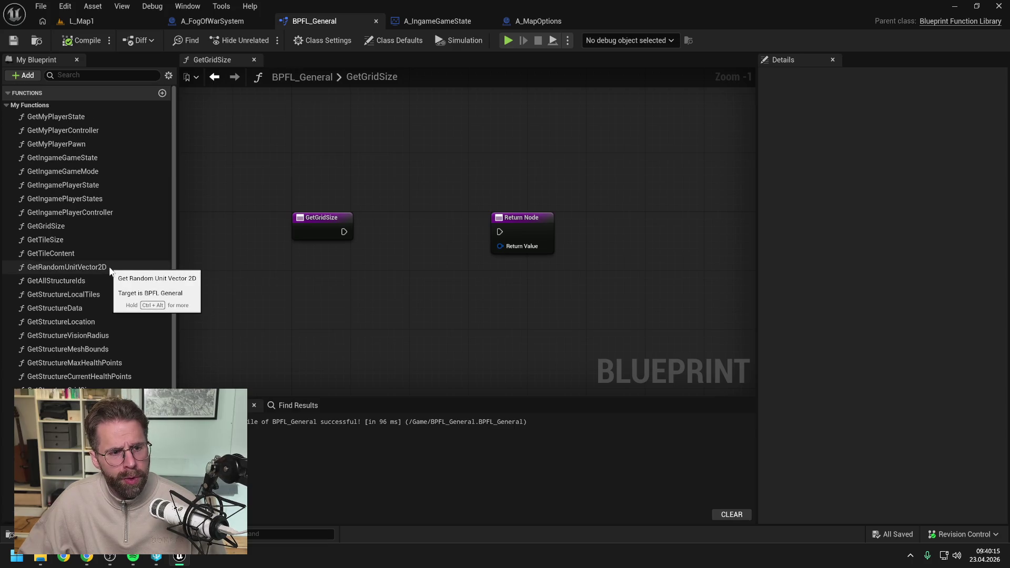
click(66, 225)
click(67, 227)
drag(70, 227, 43, 228)
click(247, 279)
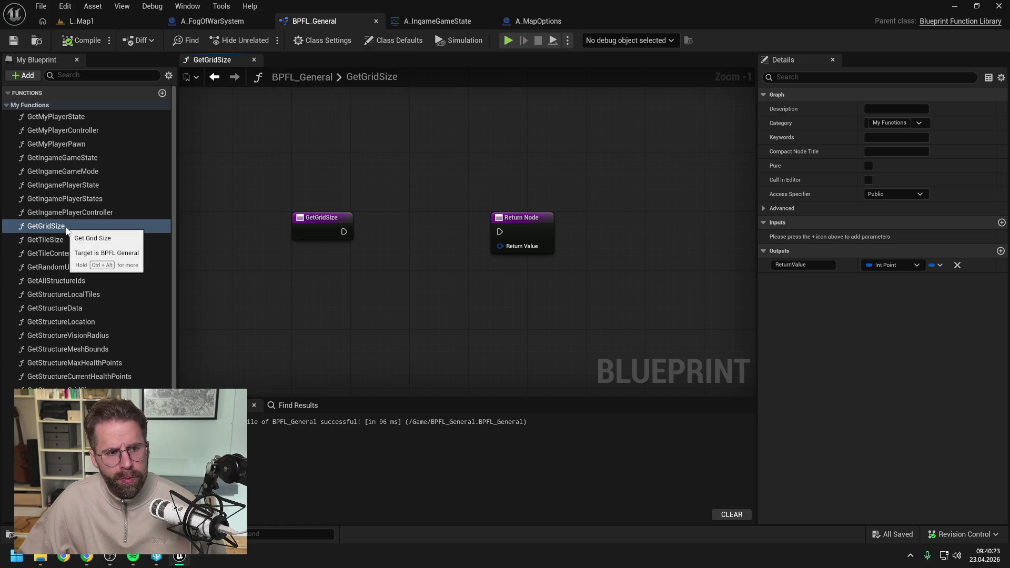
double_click(56, 242)
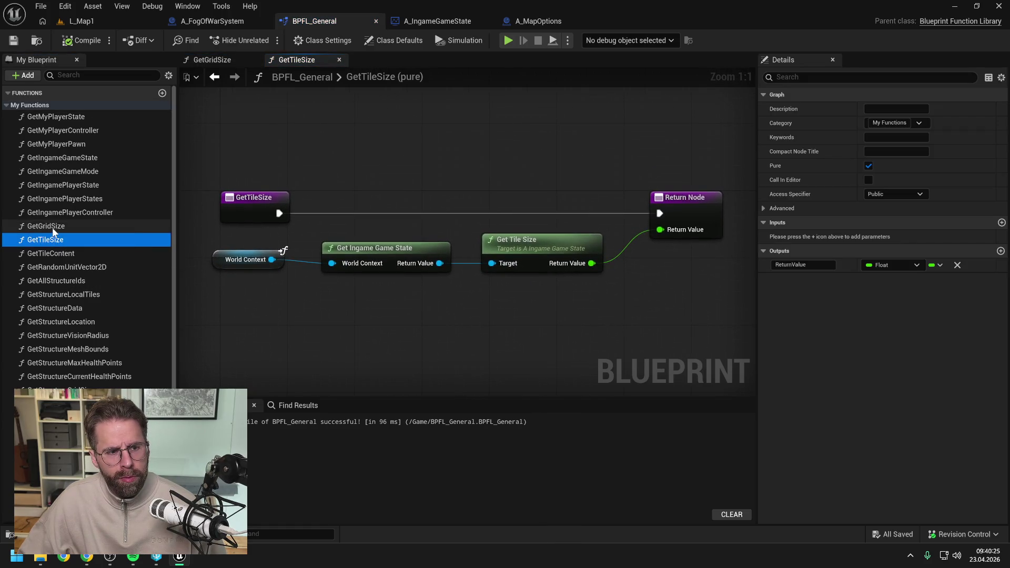
double_click(52, 228)
click(52, 227)
click(62, 230)
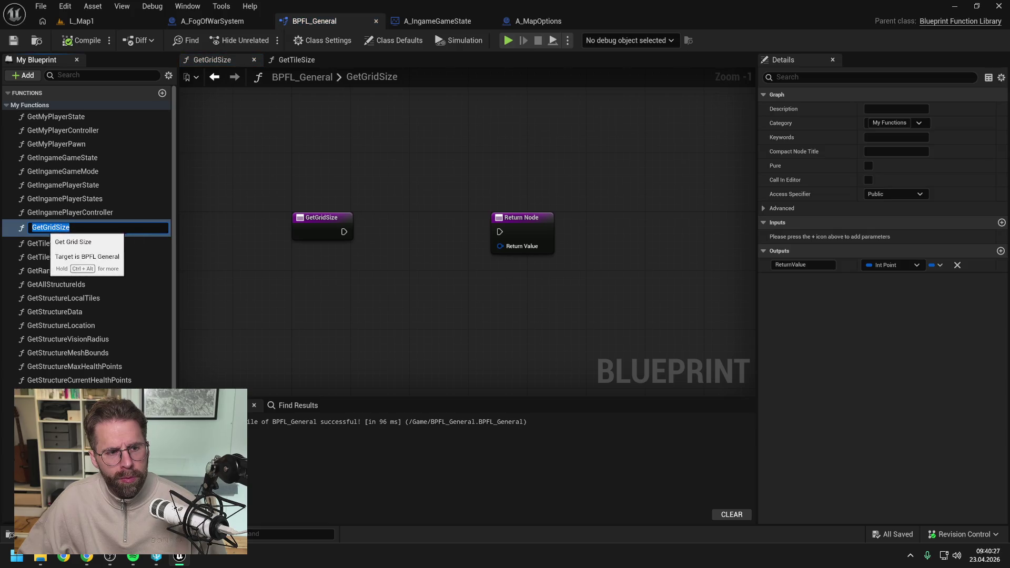
drag(43, 228, 70, 227)
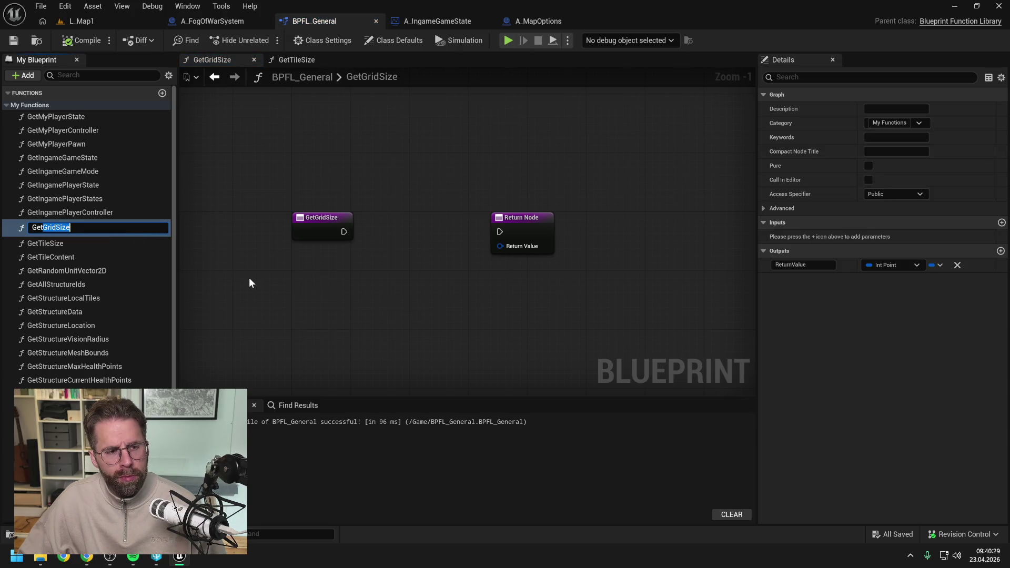
key(Escape)
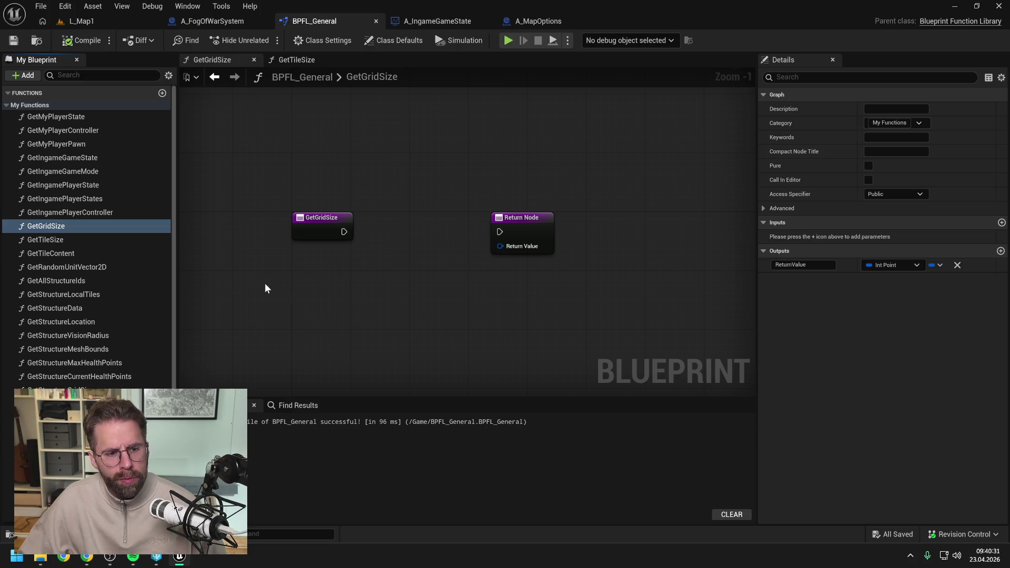
click(273, 290)
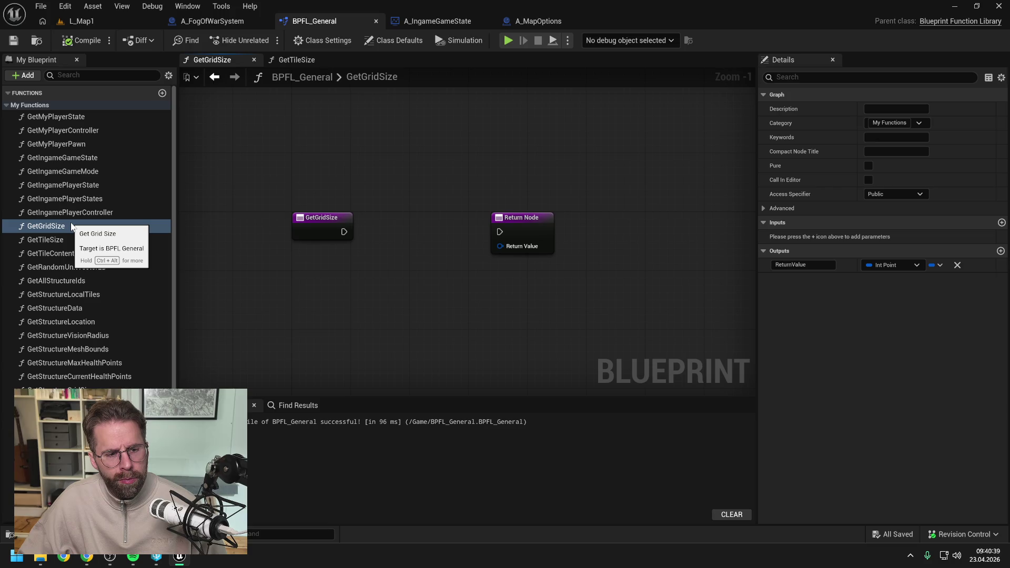
click(46, 228)
drag(43, 228, 71, 227)
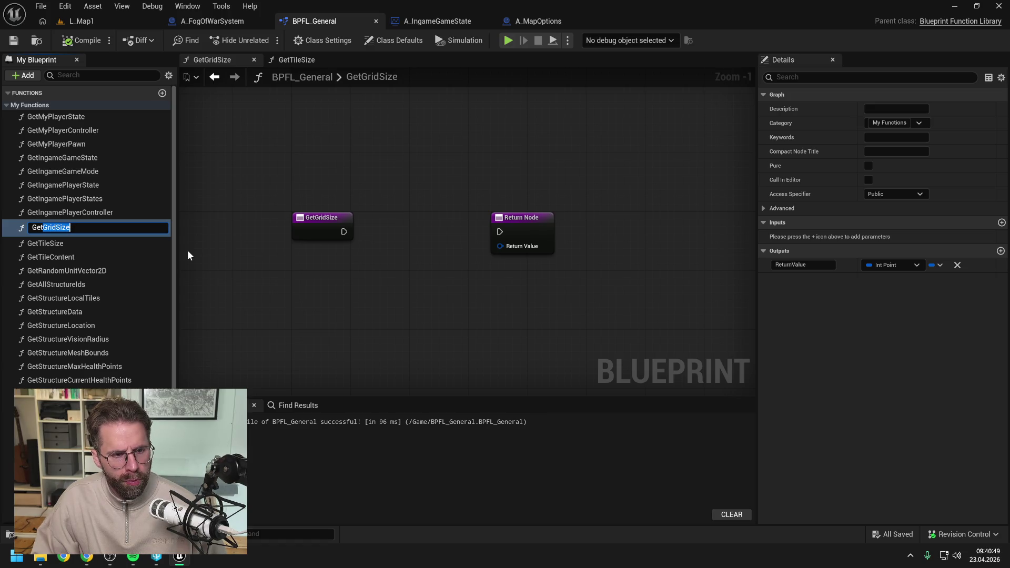
key(Return)
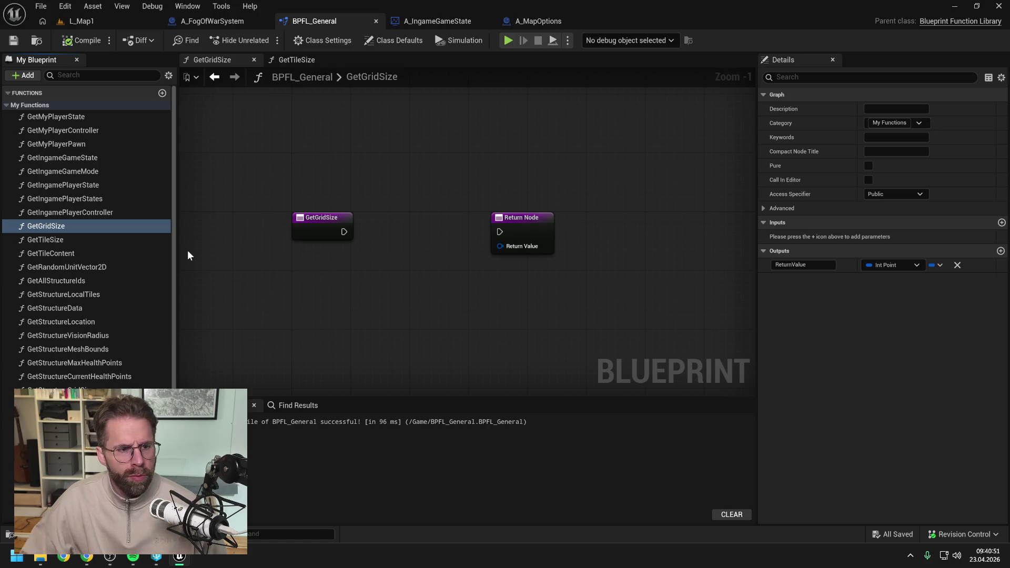
click(336, 278)
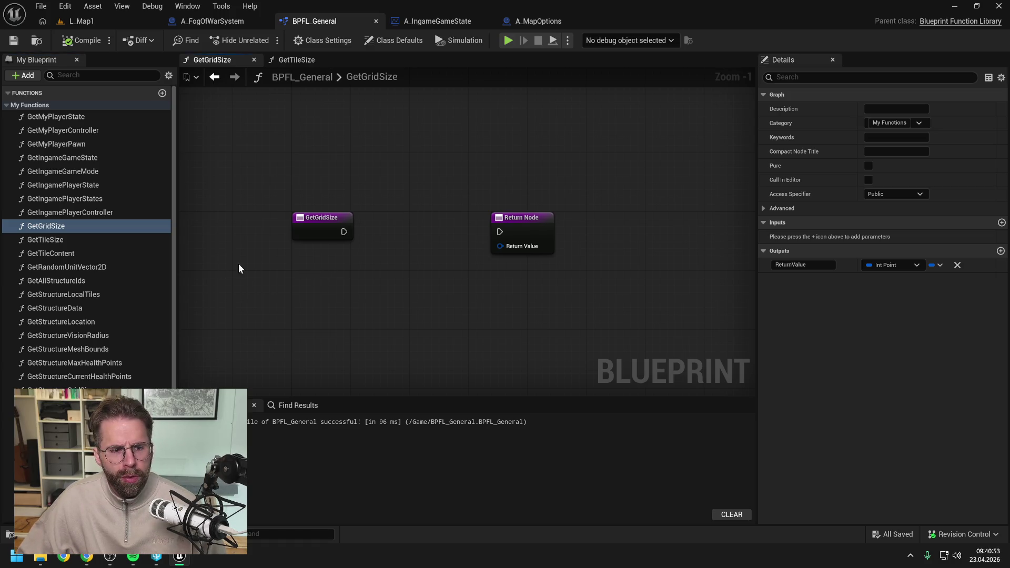
- In GetTileSize, select the World Context and Get Ingame Game State nodes for reuse
click(65, 239)
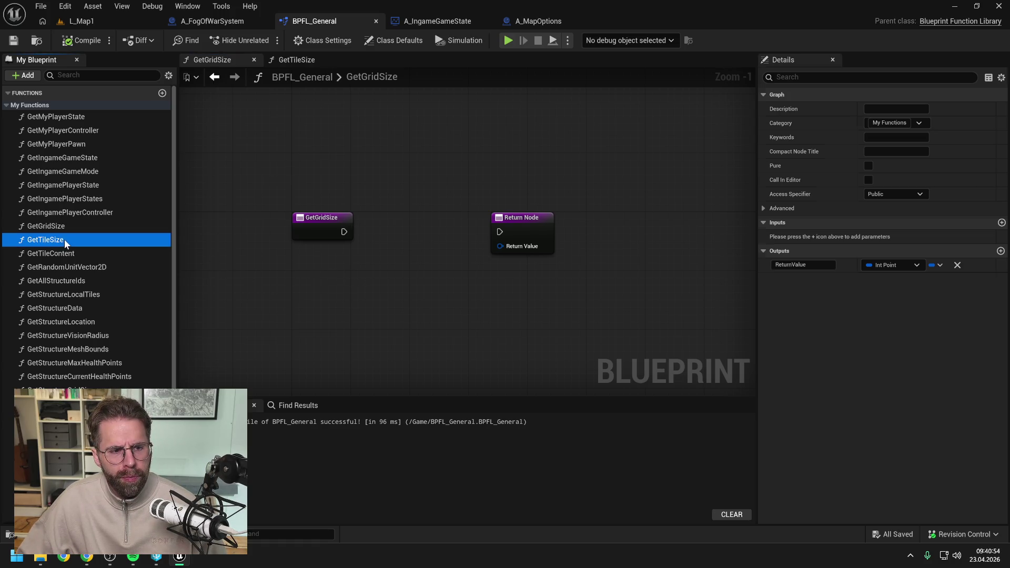
click(290, 58)
drag(256, 243, 326, 262)
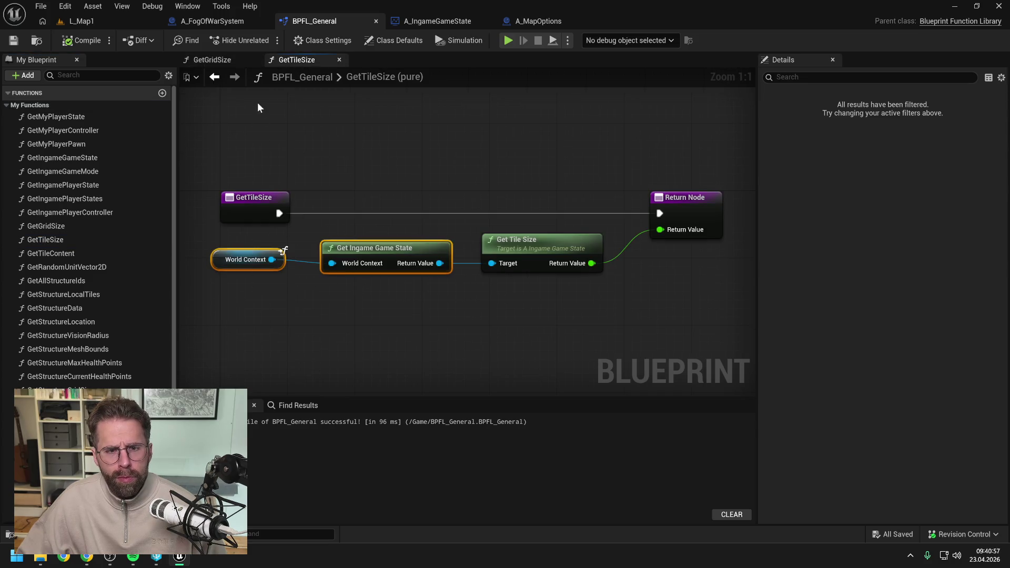
click(210, 60)
- Paste World Context and Get Ingame Game State into GetGridSize, make World Context a local getter, and save
key(ctrl+v)
click(384, 249)
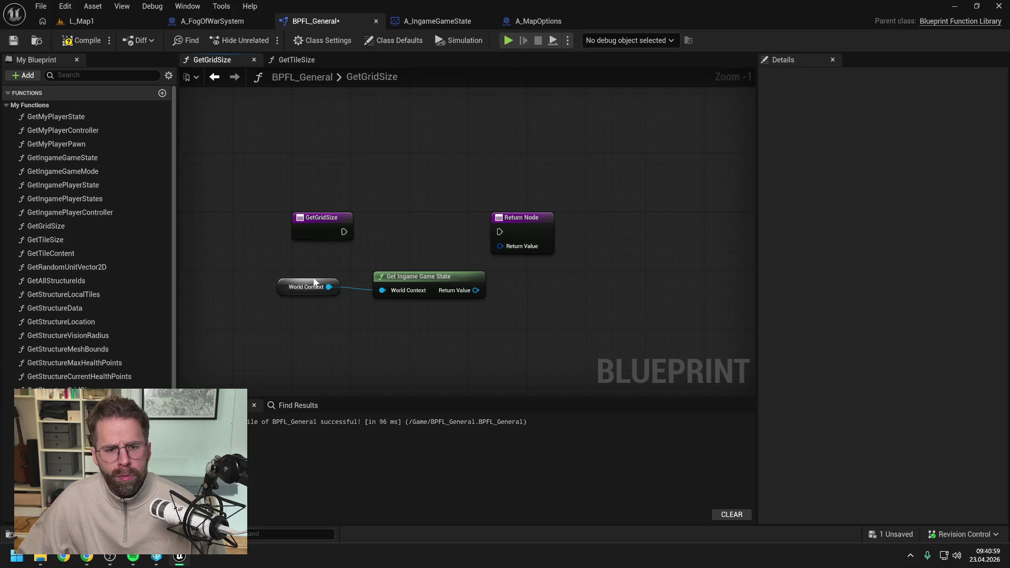
right_click(282, 286)
click(340, 311)
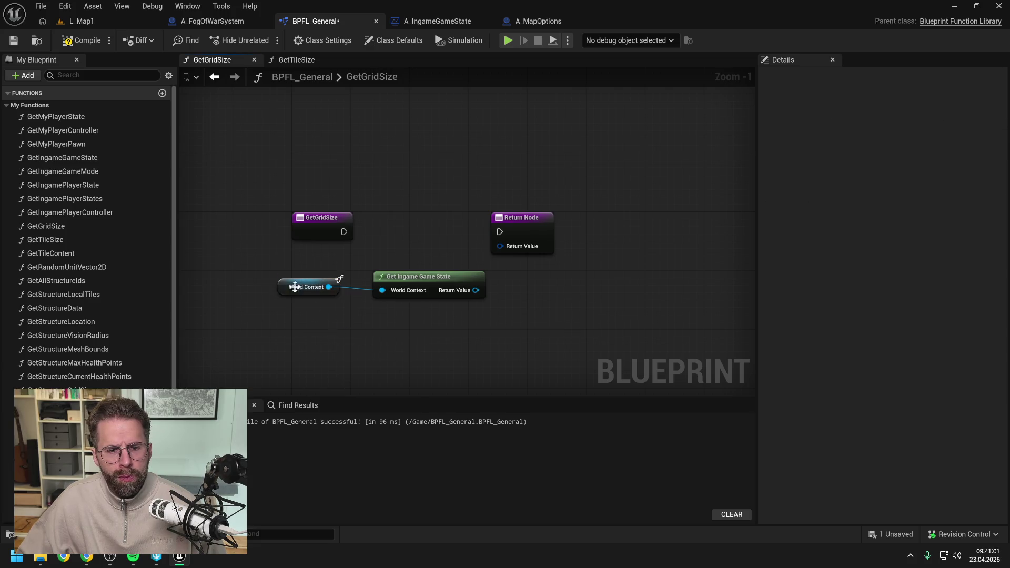
click(81, 40)
drag(333, 230, 417, 275)
key(ctrl+s)
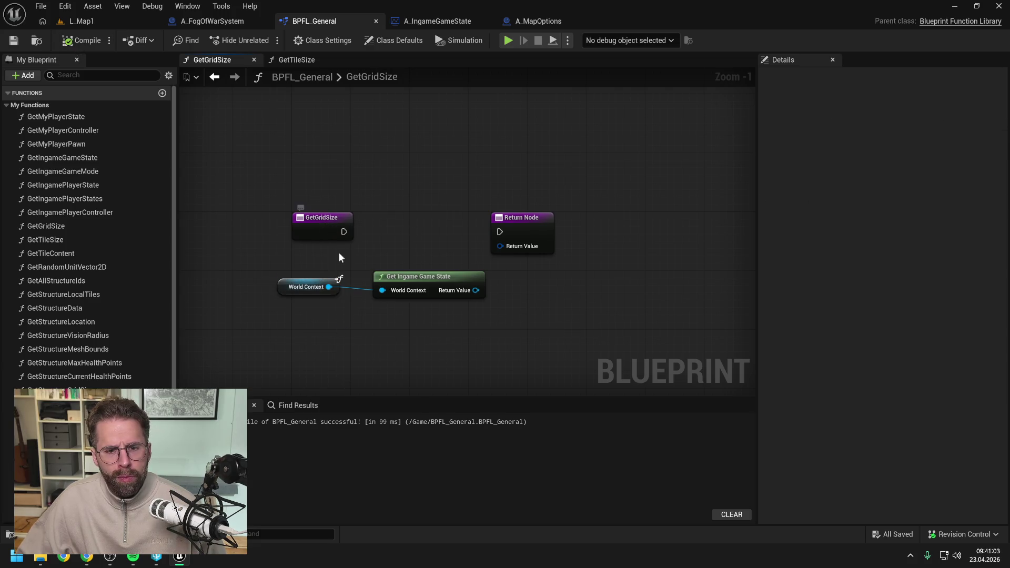
mouse_move(339, 253)
mouse_down()
mouse_move(417, 282)
mouse_move(536, 289)
mouse_up()
- Search 'get maps' off the game state output without adding a node, save, and switch to A_IngameGameState
click(498, 287)
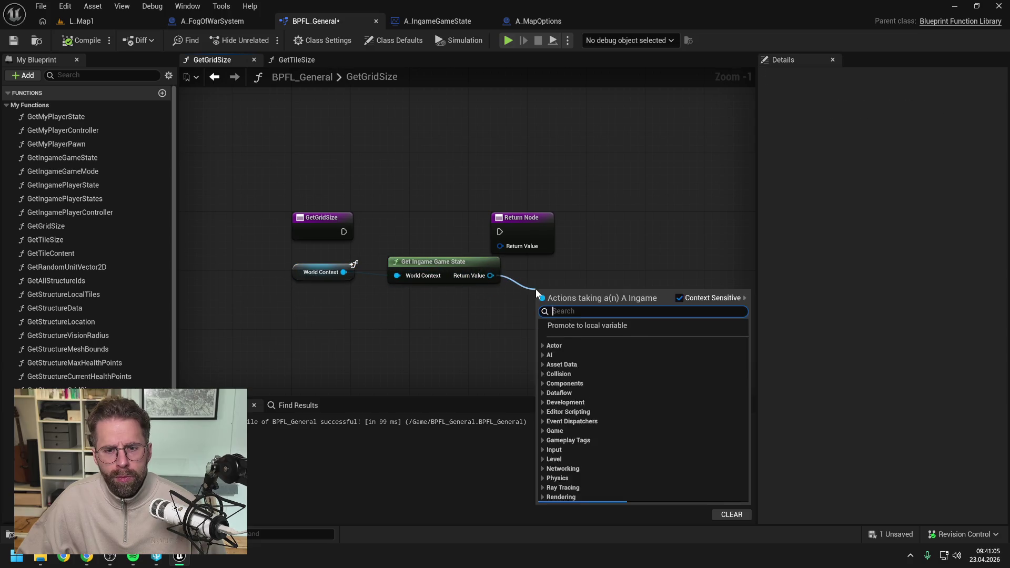
text(get mapsi)
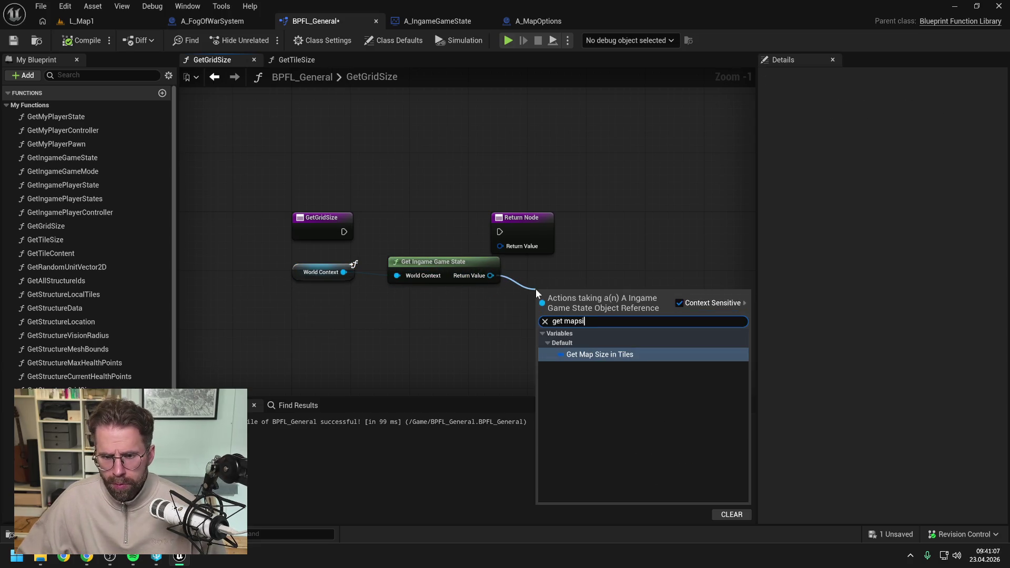
key(Escape)
key(ctrl+s)
click(438, 24)
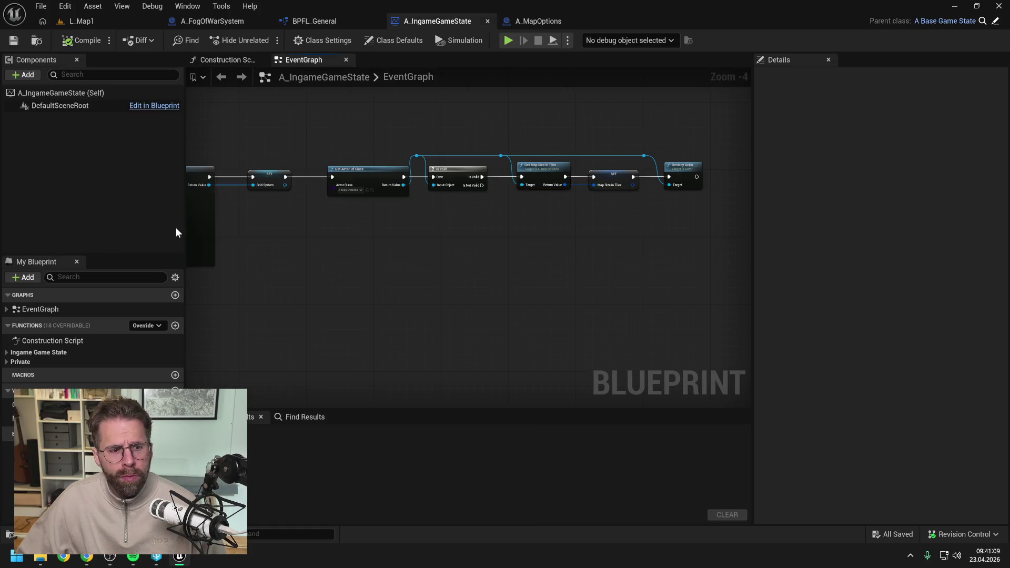
- Create a GetGridSize function, check out the asset, file it under Ingame Game State, and save
click(175, 326)
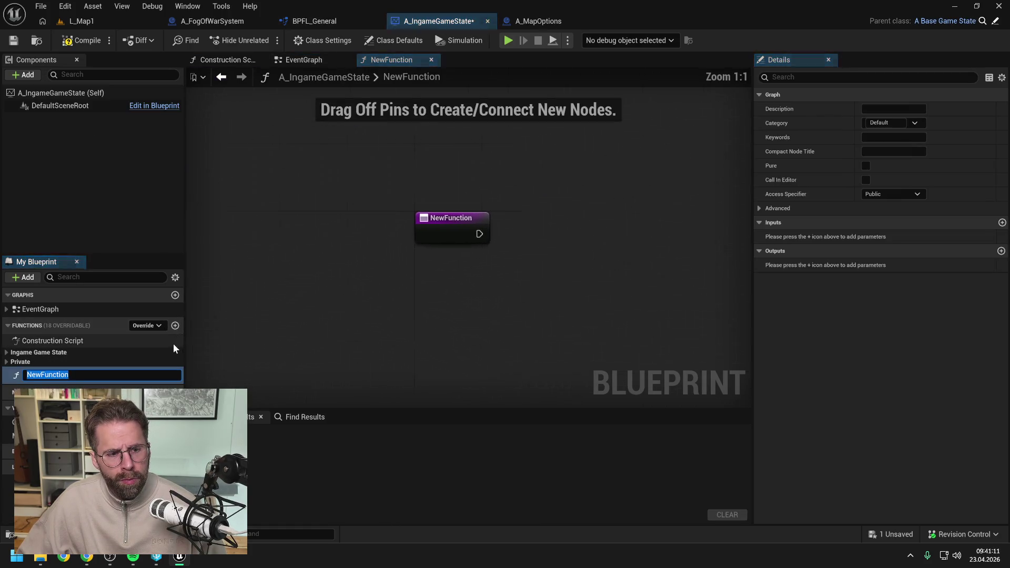
text(GetG)
text(ridSize)
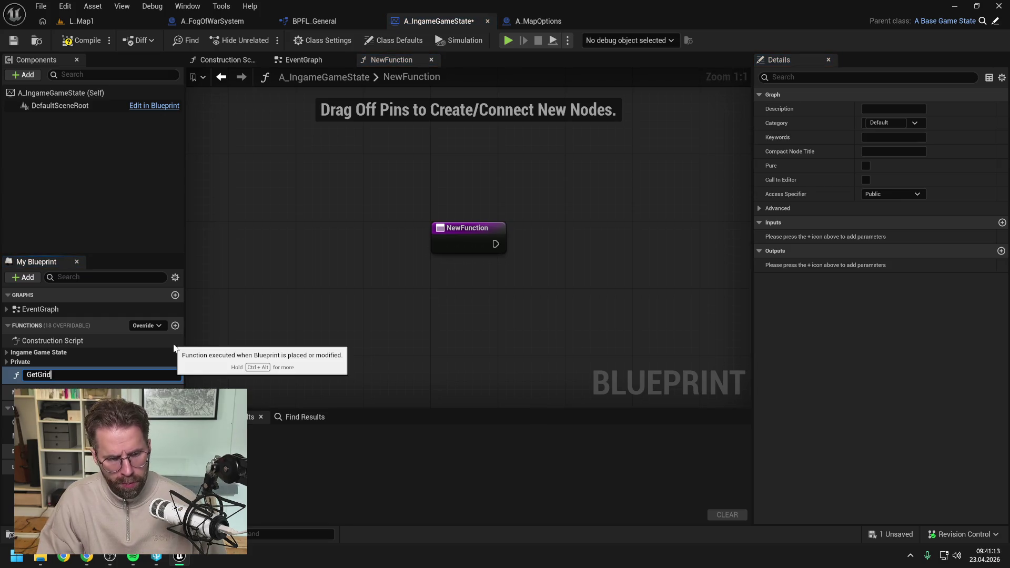
key(Return)
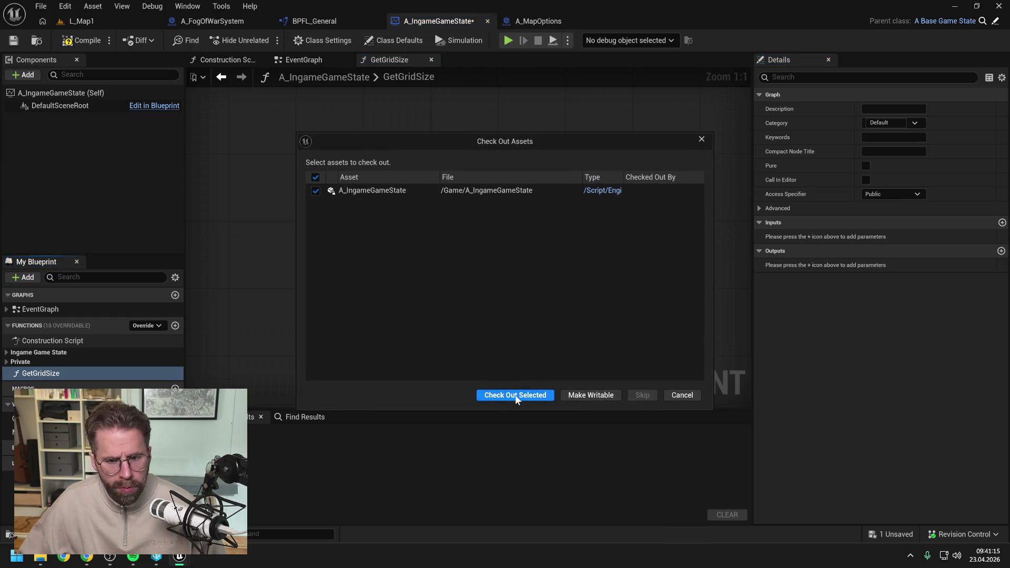
click(515, 395)
drag(52, 373, 47, 354)
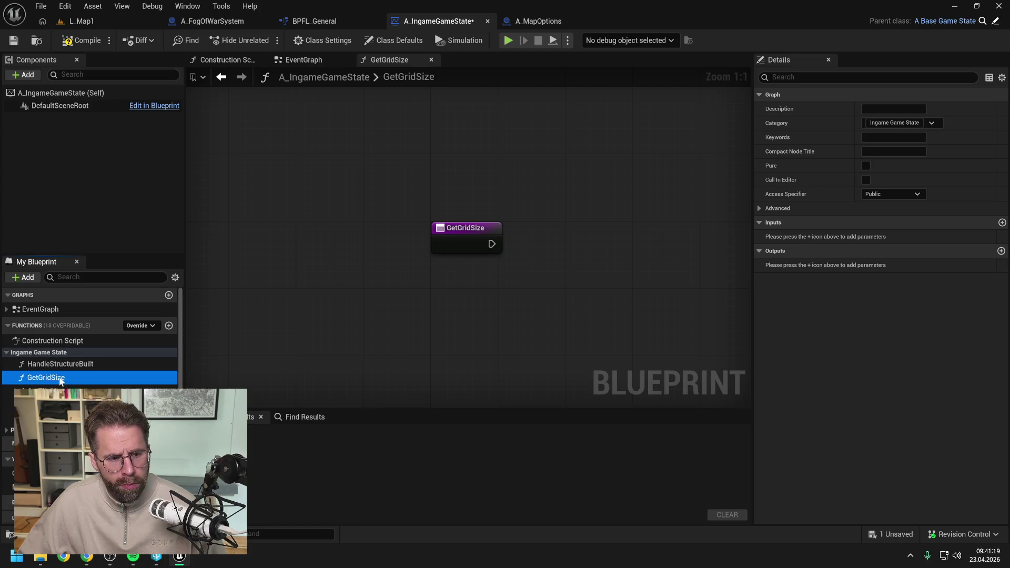
key(ctrl+s)
- Add a Return Node to GetGridSize and compile after renaming MapSizeInTiles to GridSize
right_click(526, 253)
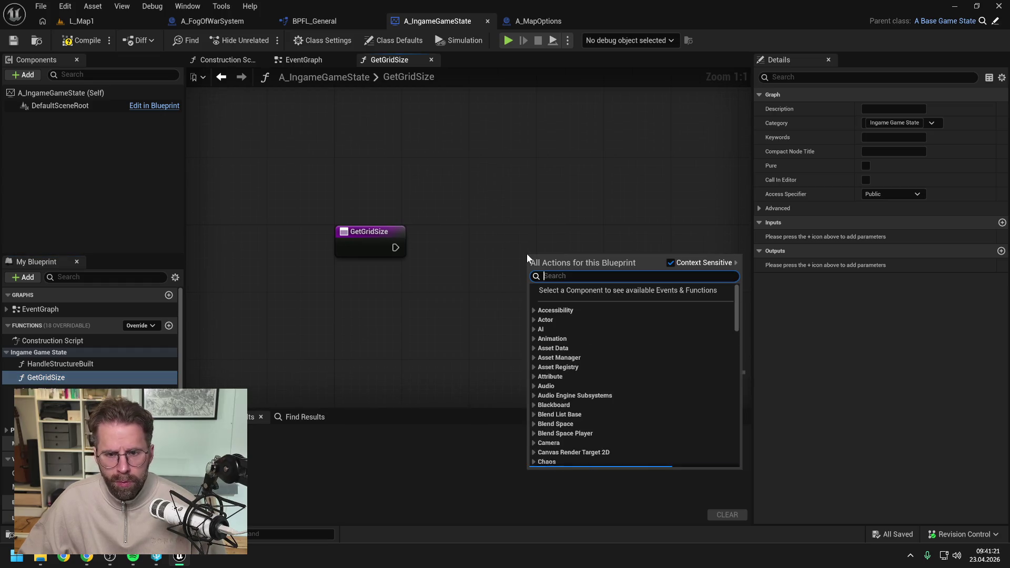
text(return)
key(Return)
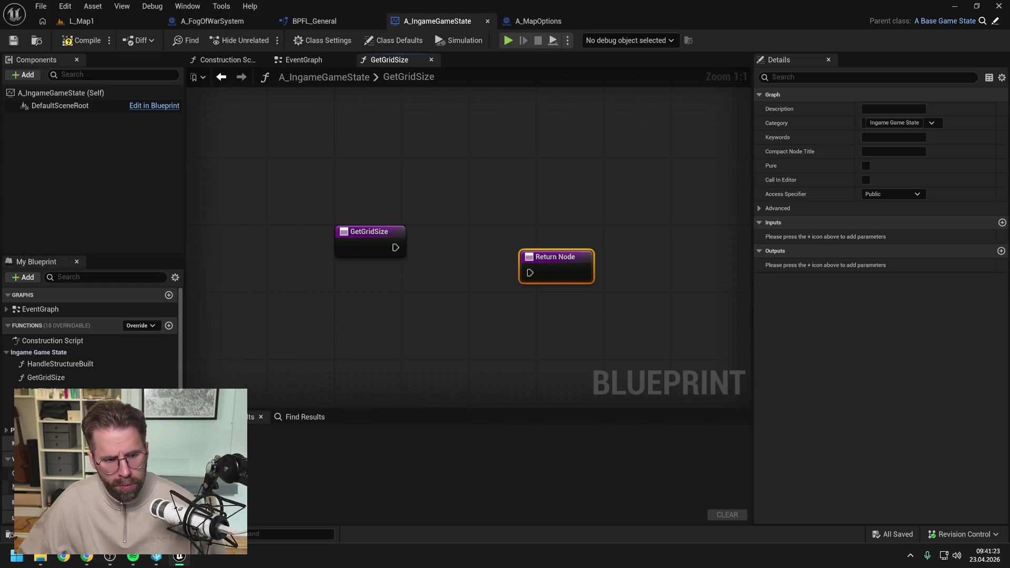
click(32, 487)
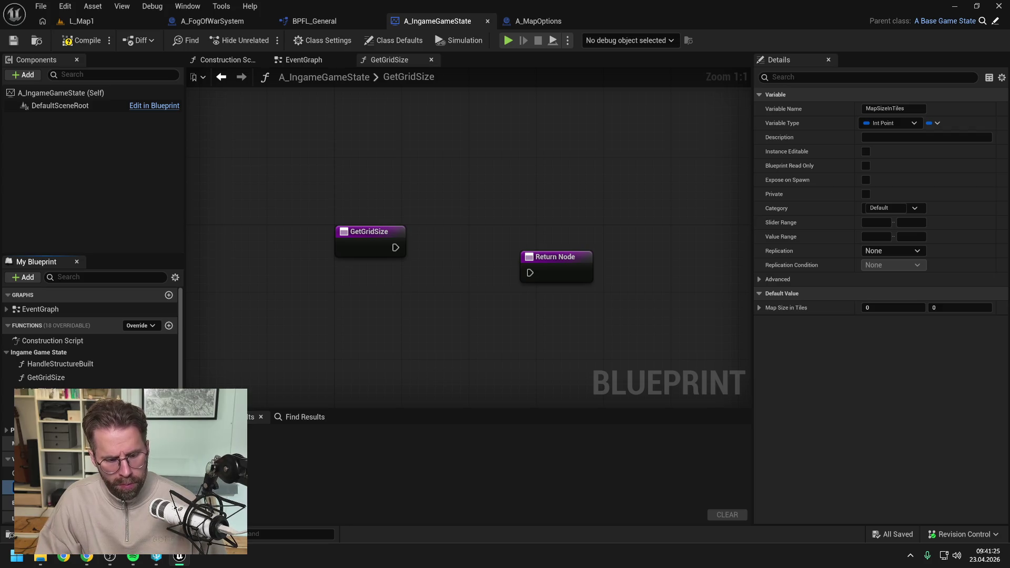
click(82, 40)
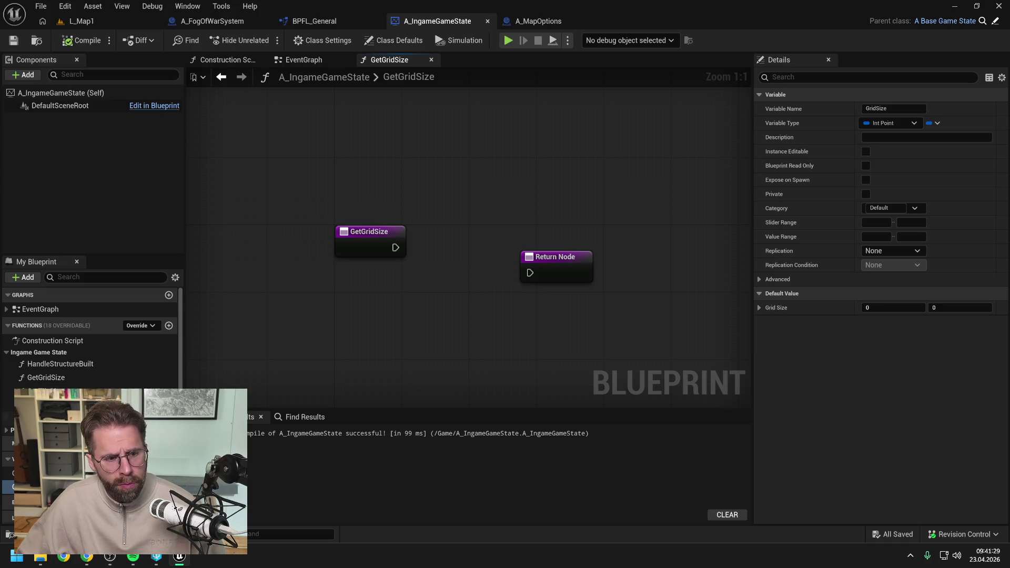
click(42, 430)
click(42, 455)
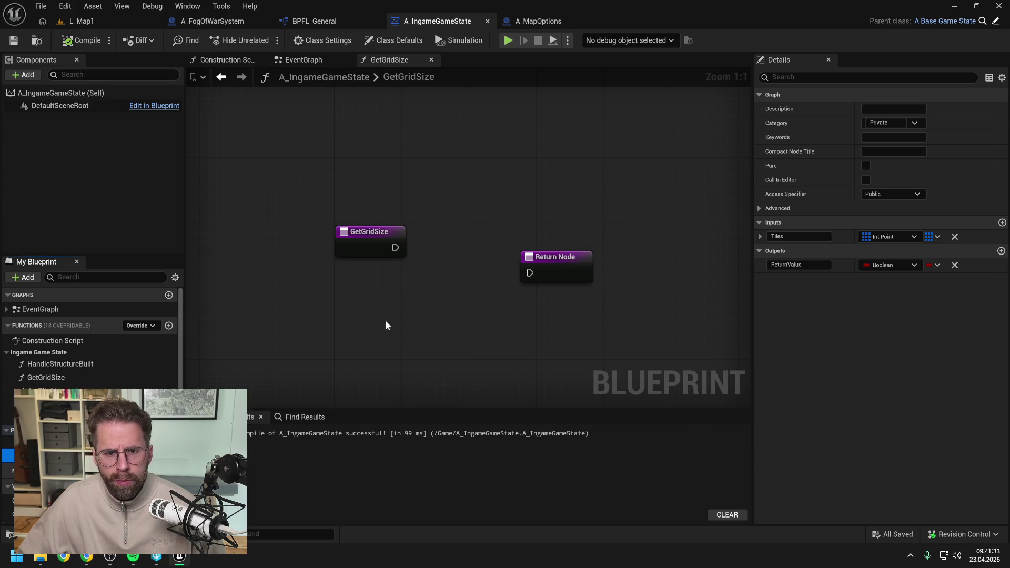
- Align the Return Node with GetGridSize and wire a Grid Size getter into it
drag(559, 273, 593, 248)
click(407, 336)
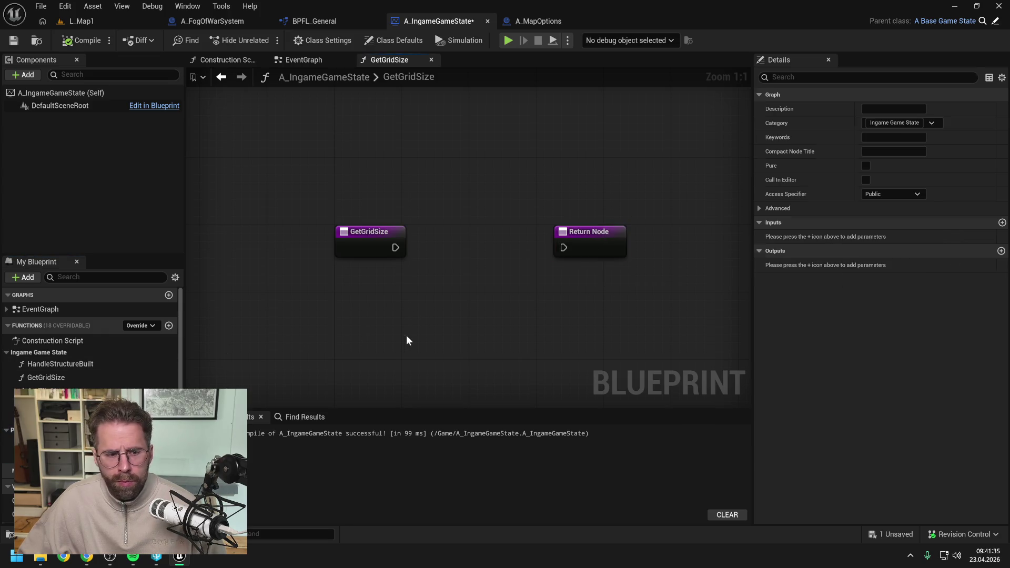
mouse_move(42, 472)
mouse_down()
mouse_move(410, 295)
mouse_move(552, 245)
mouse_move(558, 254)
mouse_up()
drag(396, 247, 564, 247)
alt+click(560, 265)
- Rename the return output to ReturnValue, connect Grid Size to it, then save and compile
click(82, 41)
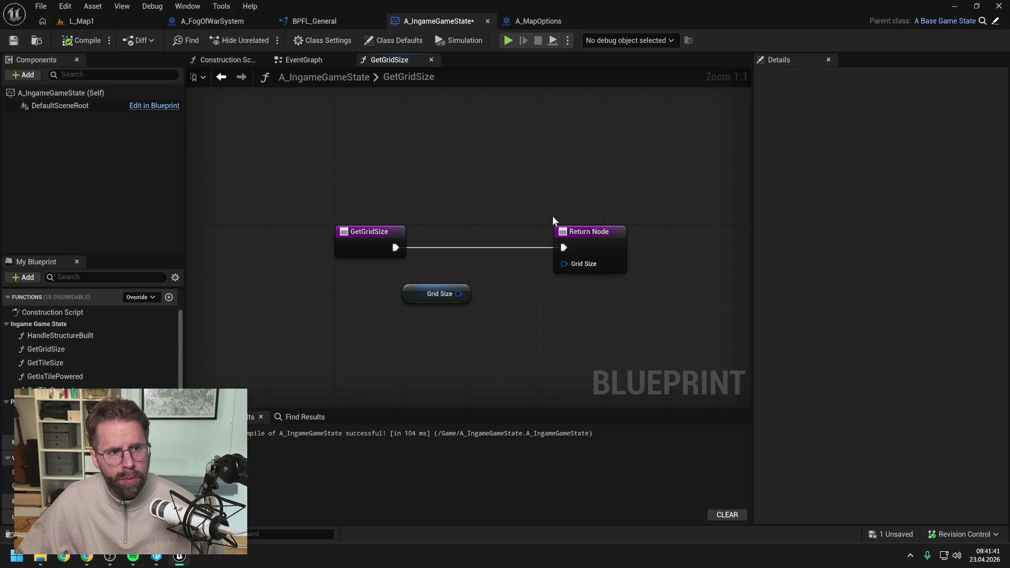
click(605, 251)
click(790, 265)
text(R)
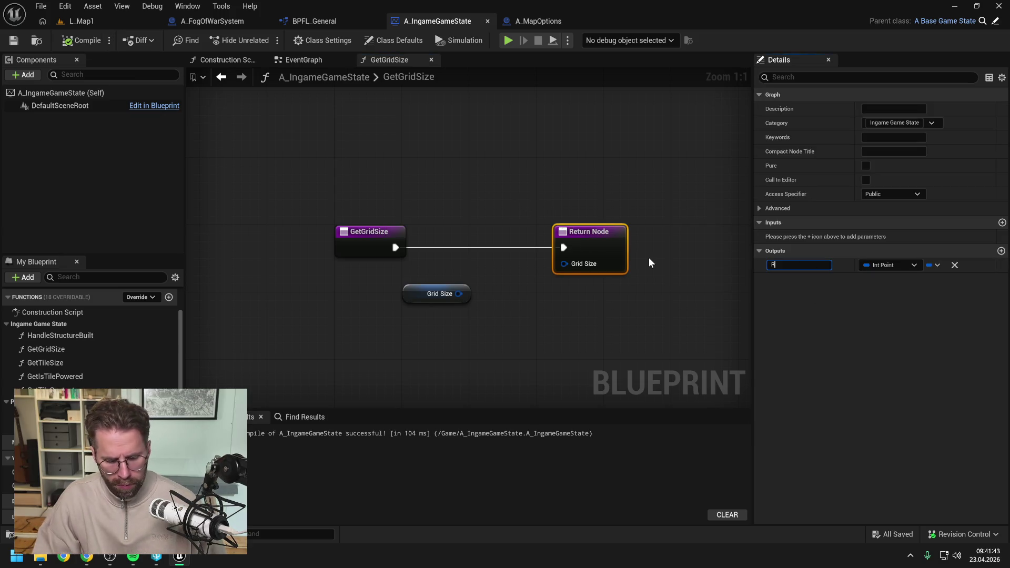
text(eturnValue)
key(Return)
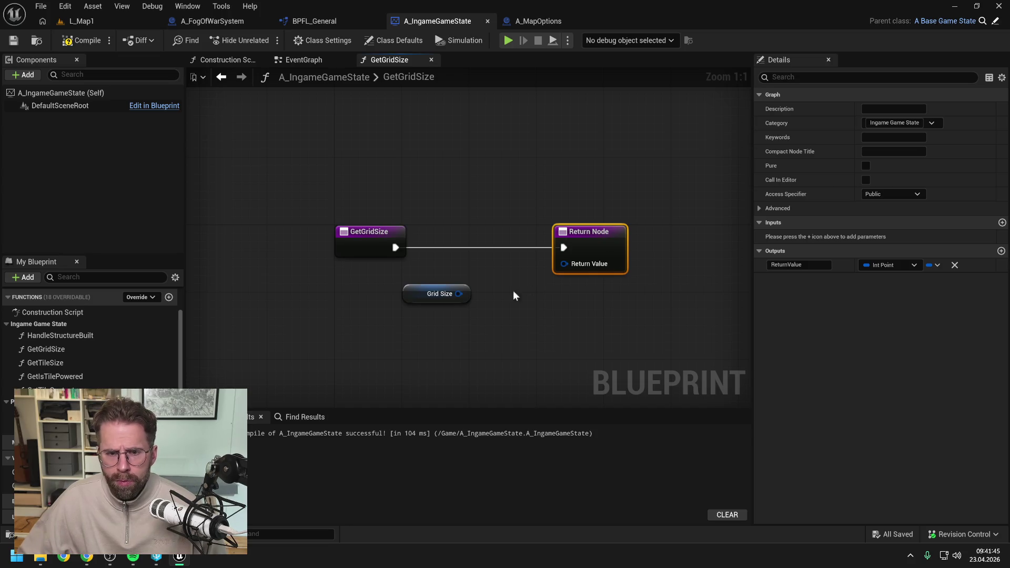
drag(459, 294, 564, 264)
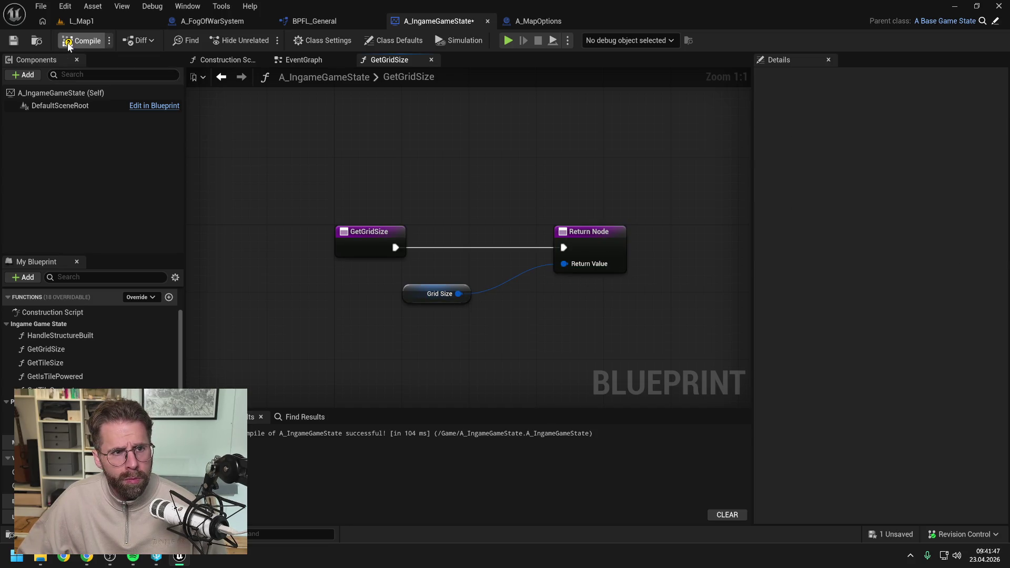
key(ctrl+s)
click(301, 60)
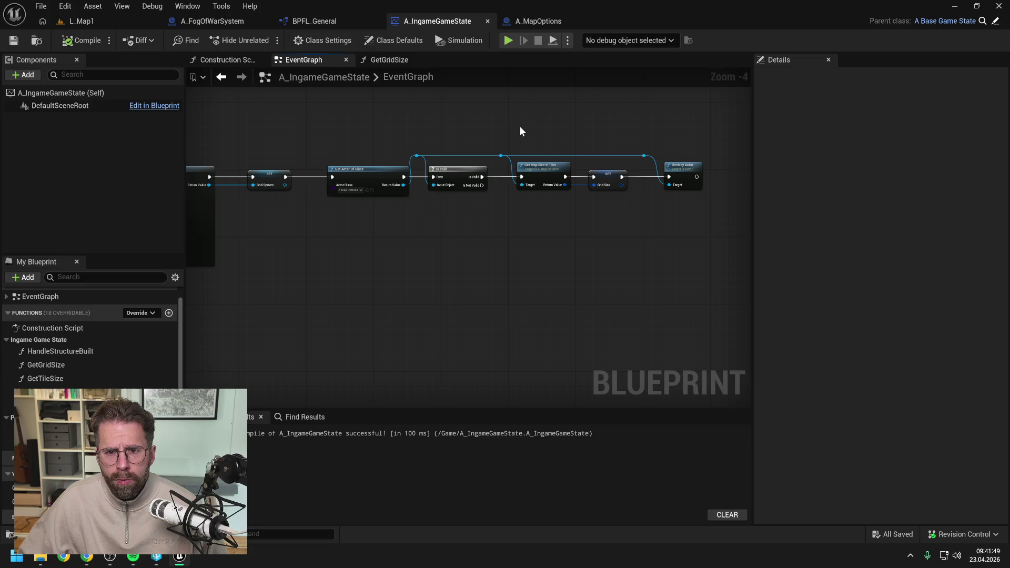
- Rename A_MapOptions' GetMapSizeInTiles function to GetGridSize
double_click(540, 171)
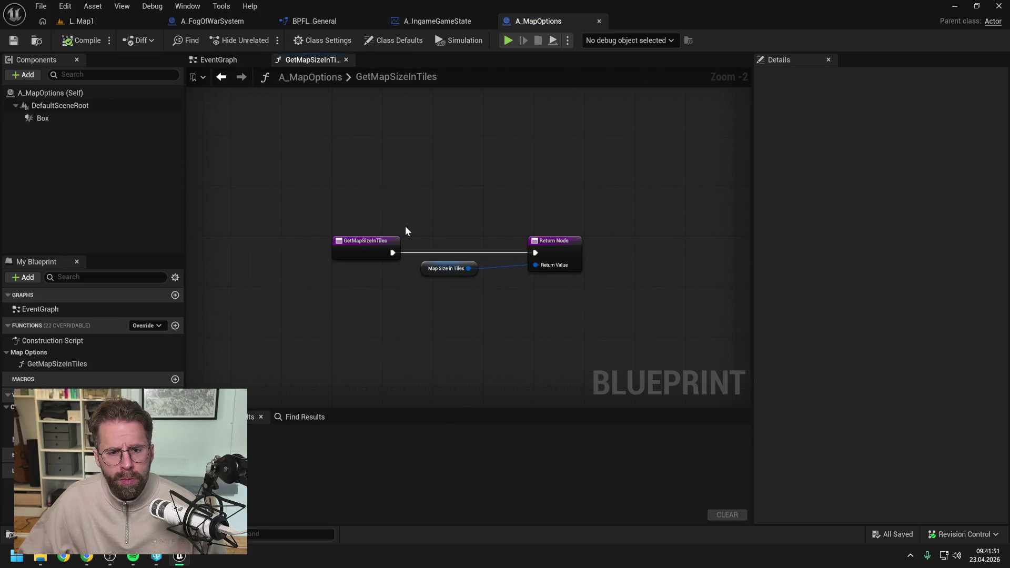
click(82, 41)
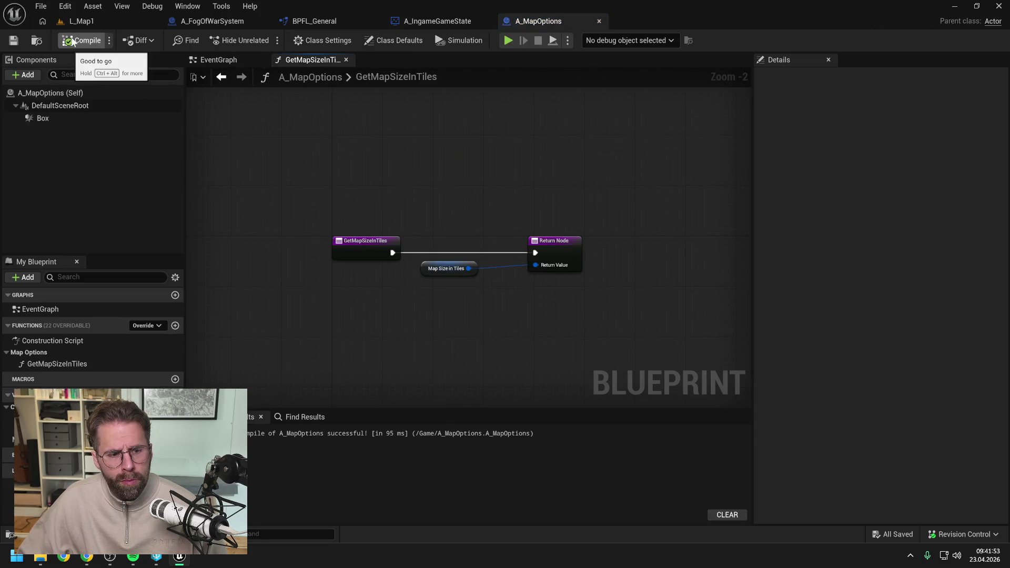
click(72, 363)
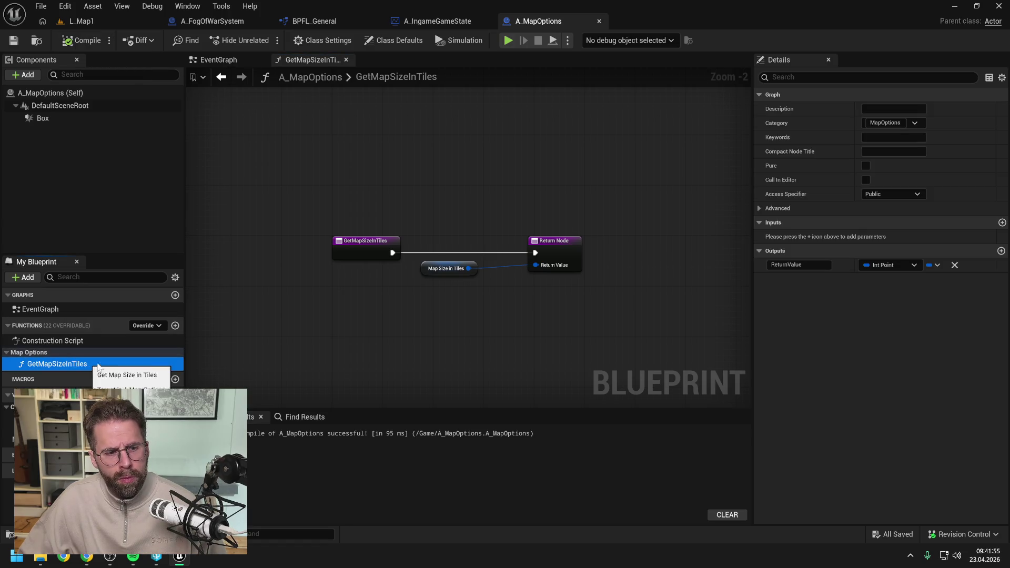
click(72, 363)
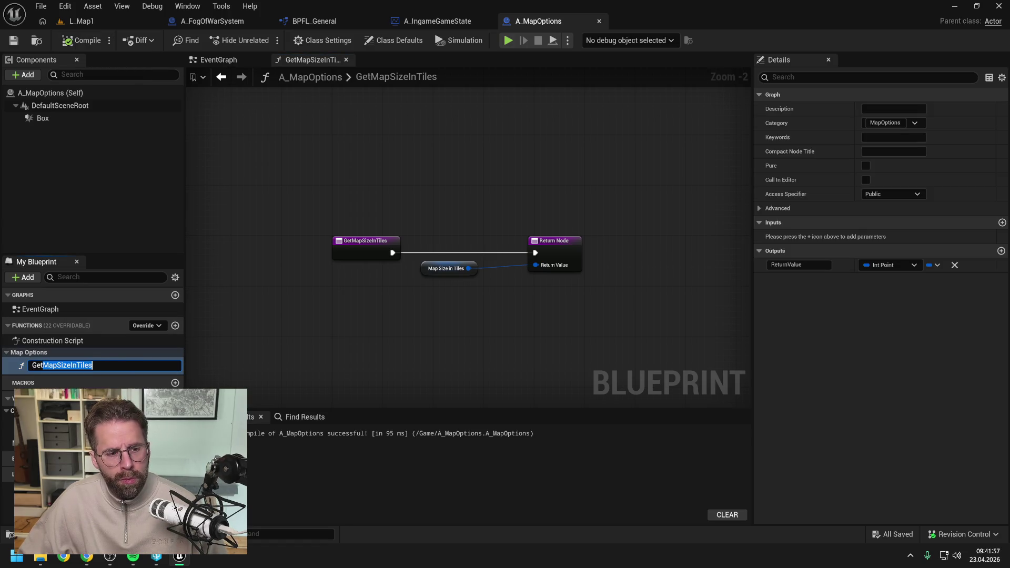
text(GetGridSize)
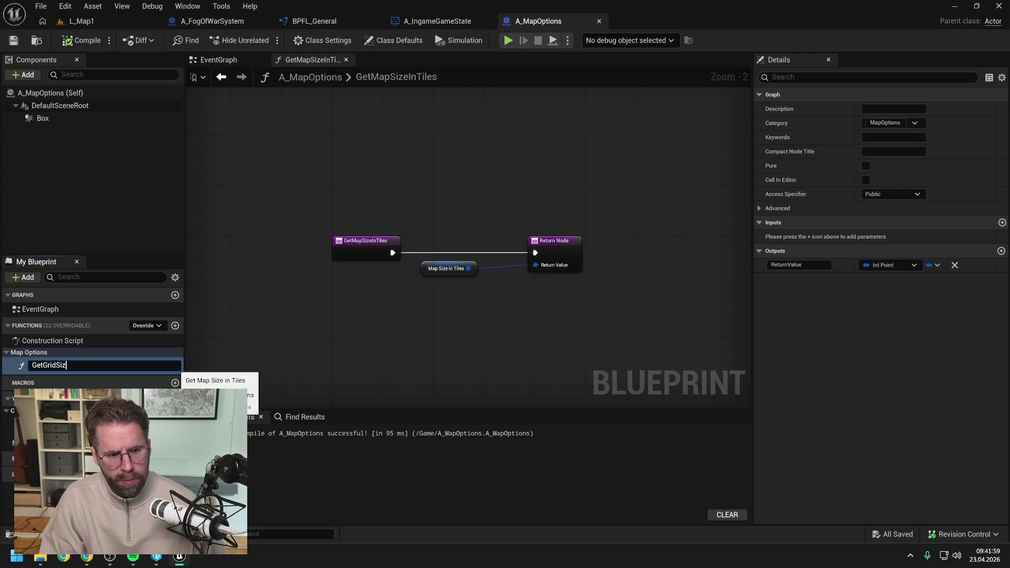
key(Return)
click(510, 395)
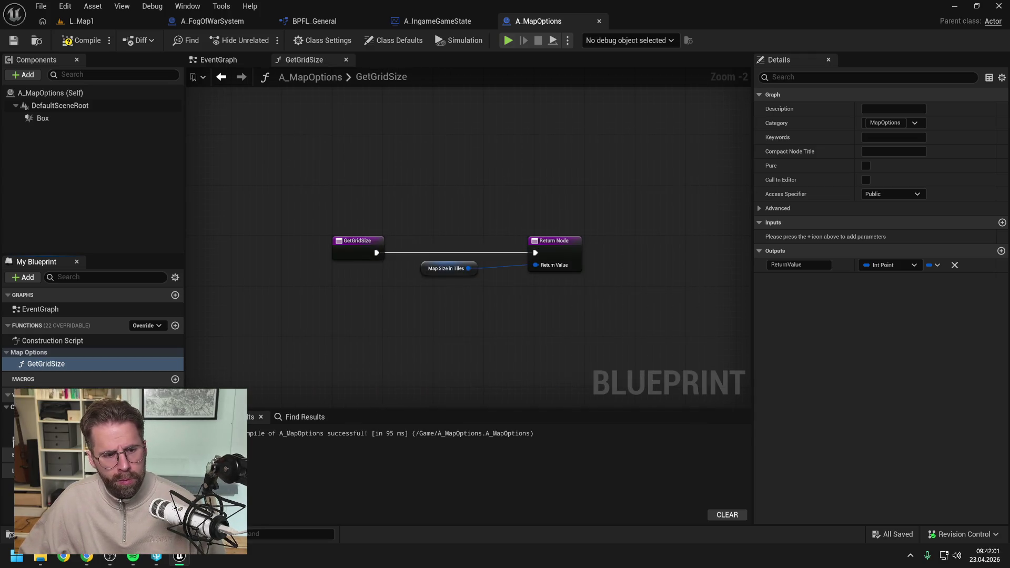
- Rename the MapSizeInTiles variable to GridSize and compile A_MapOptions
click(48, 439)
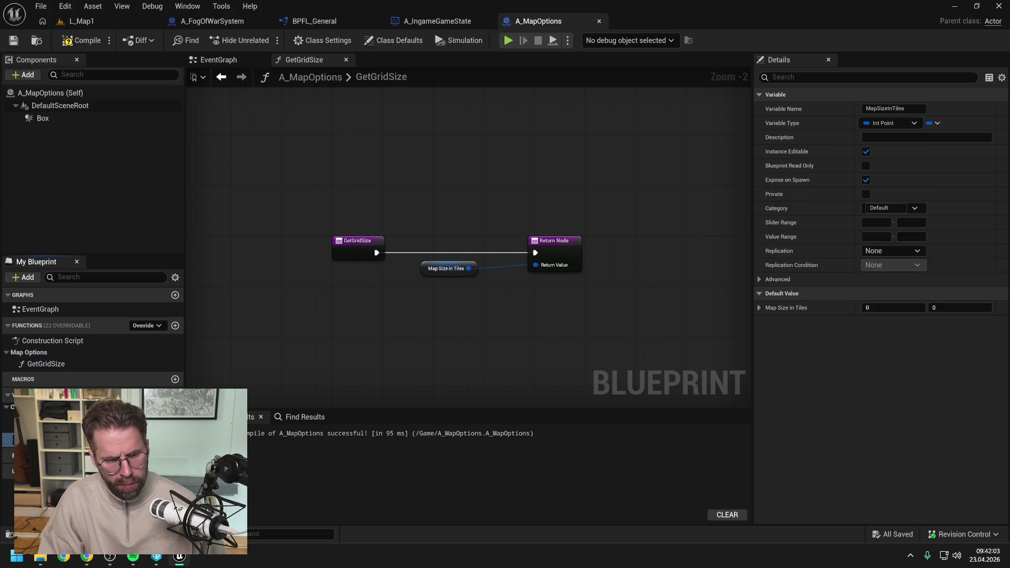
text(GridSize)
key(Return)
click(82, 40)
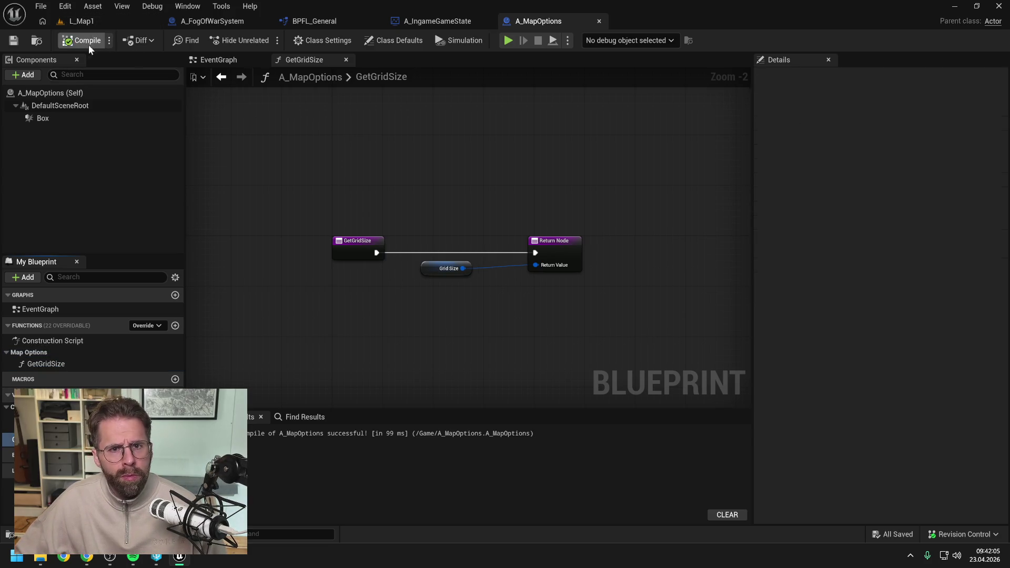
click(450, 23)
click(333, 21)
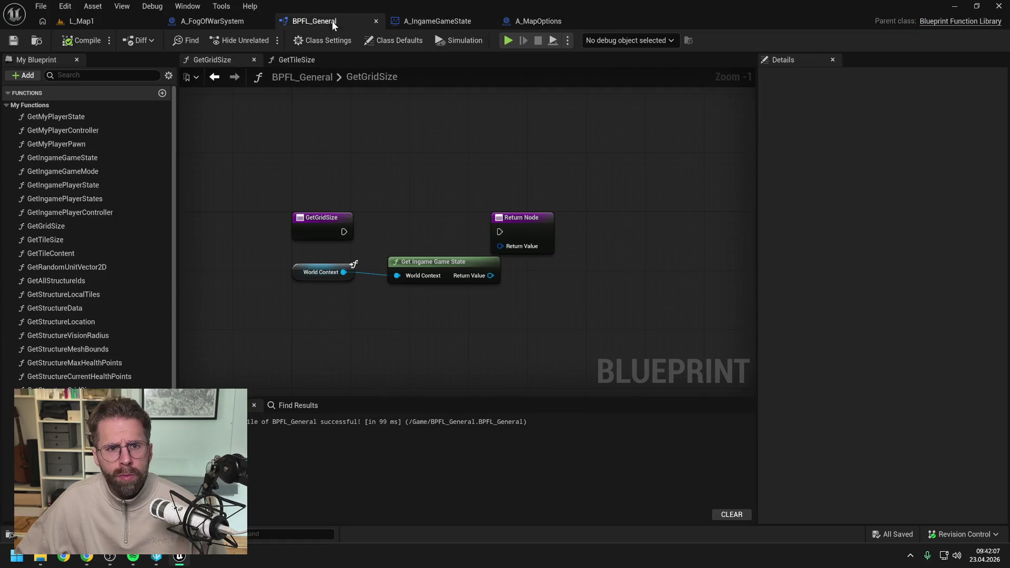
- Route the game state's Get Grid Size call and result into BPFL_General's Return Node, then compile and save
drag(490, 276, 523, 288)
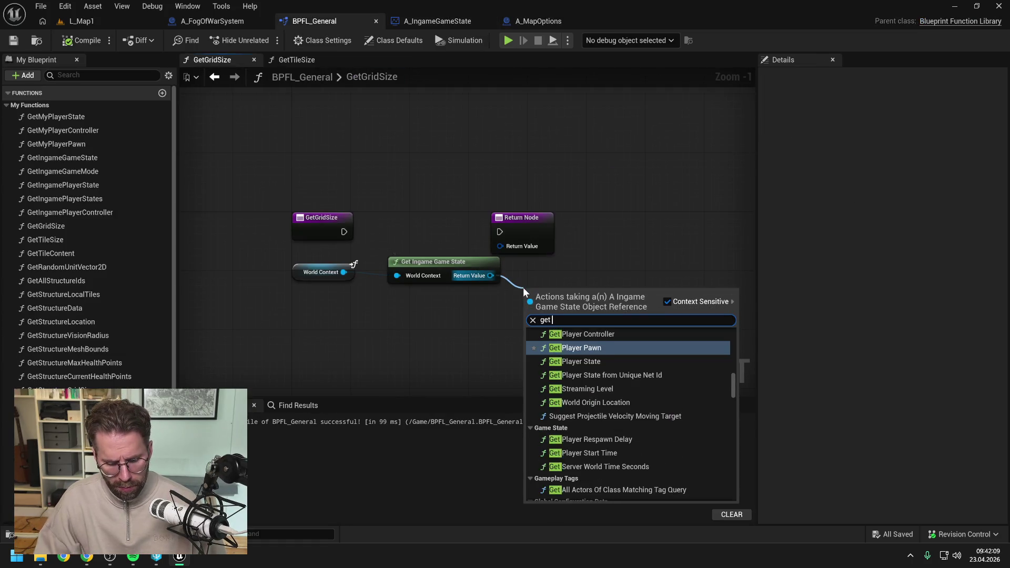
text(get grid)
click(569, 344)
drag(550, 232, 697, 231)
drag(558, 289, 553, 208)
drag(344, 232, 522, 234)
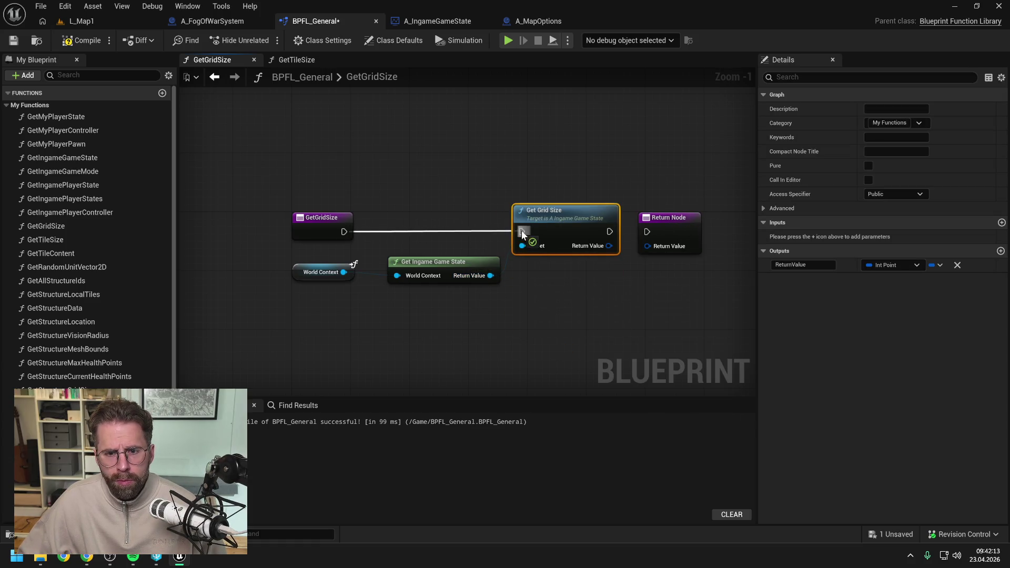
mouse_move(609, 232)
mouse_down()
mouse_move(647, 232)
mouse_move(647, 249)
mouse_up()
click(620, 168)
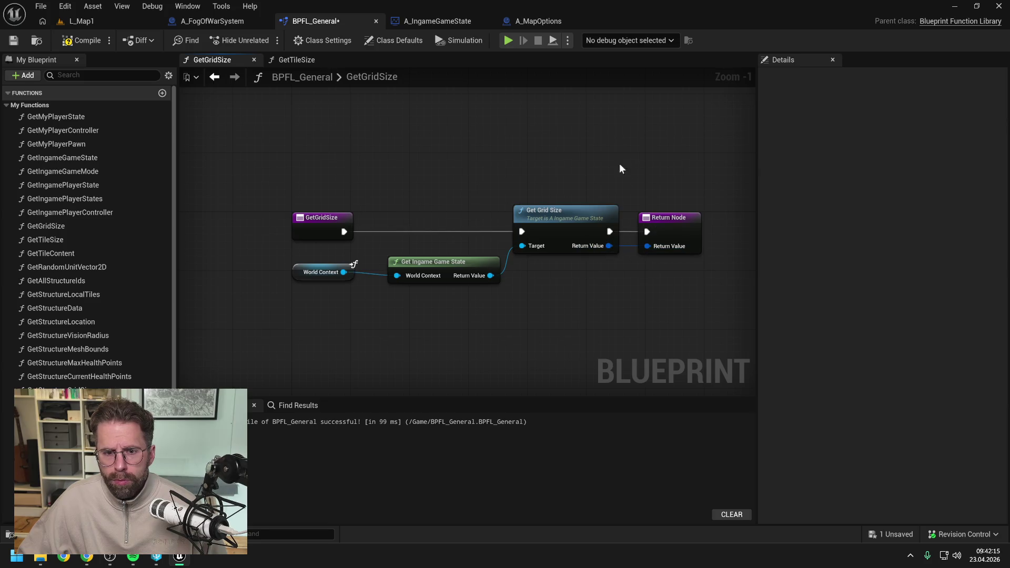
click(90, 46)
key(ctrl+s)
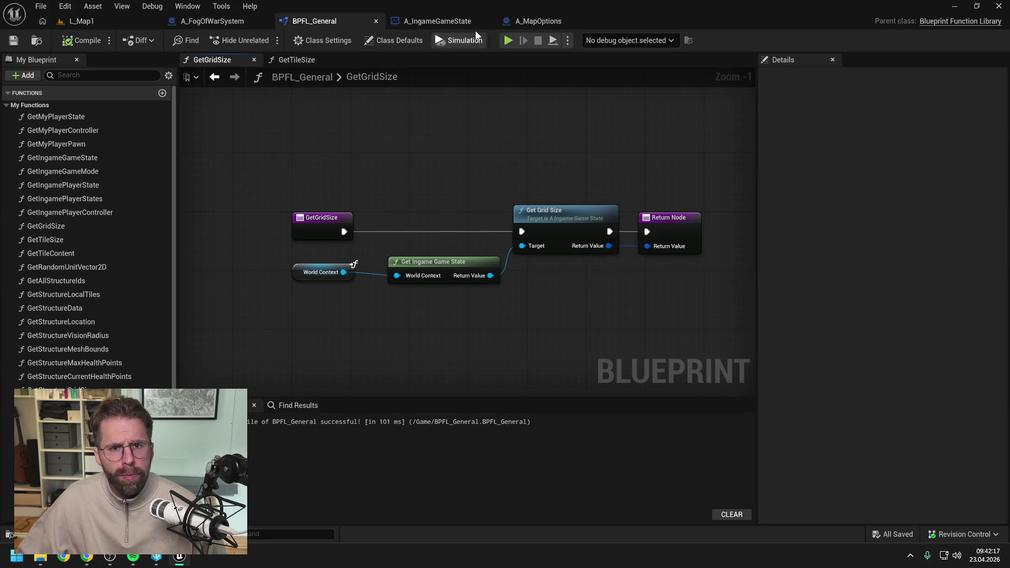
- Insert a Get Grid Size node into A_FogOfWarSystem's BeginPlay chain
click(207, 21)
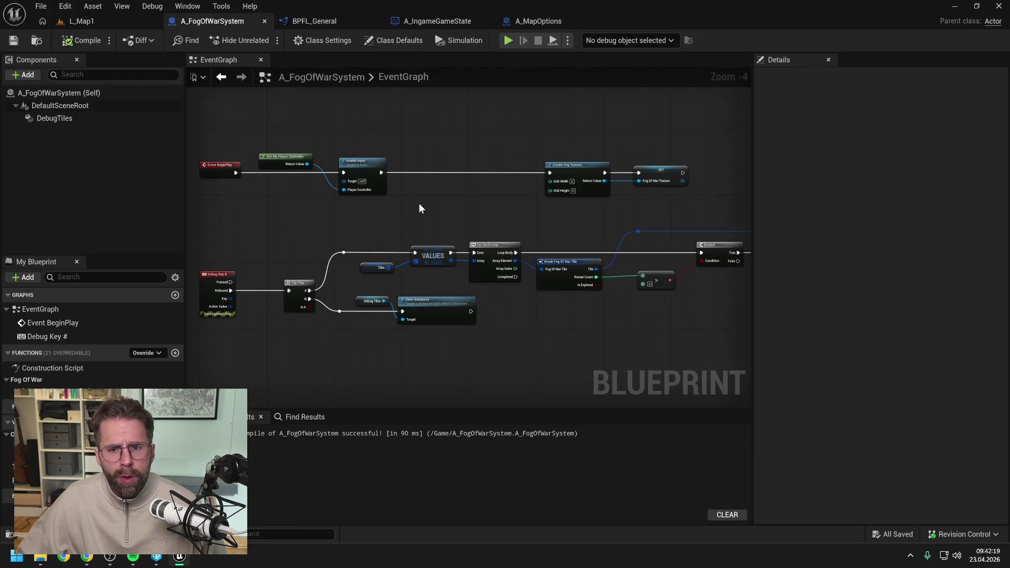
right_click(445, 202)
text(get grid si)
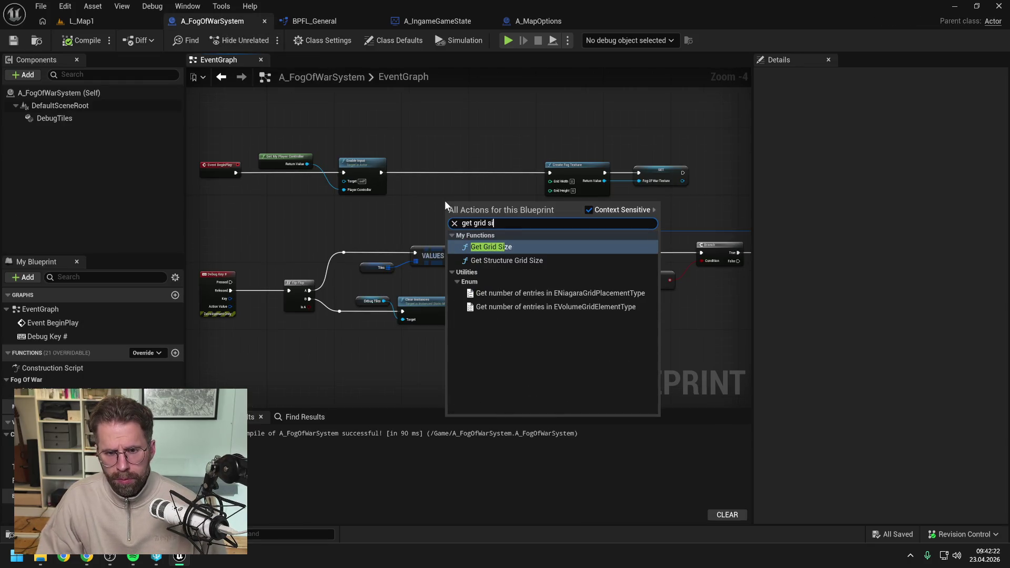
key(Return)
mouse_move(450, 203)
mouse_down()
mouse_move(449, 164)
mouse_move(429, 170)
mouse_move(551, 173)
mouse_up()
- Split the grid size and wire X to Grid Width and Y to Grid Height, then compile
right_click(443, 181)
click(487, 227)
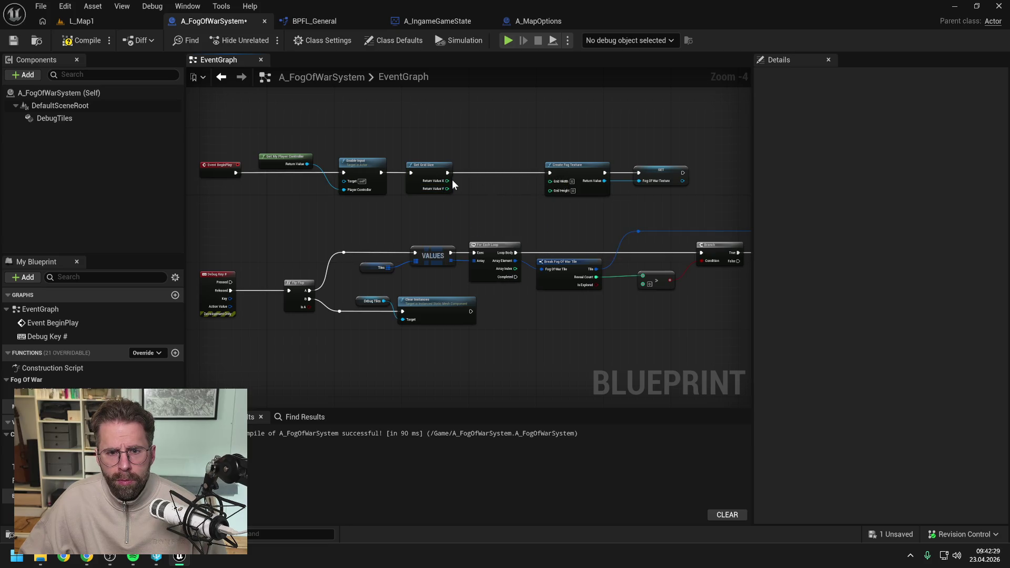
drag(447, 181, 550, 181)
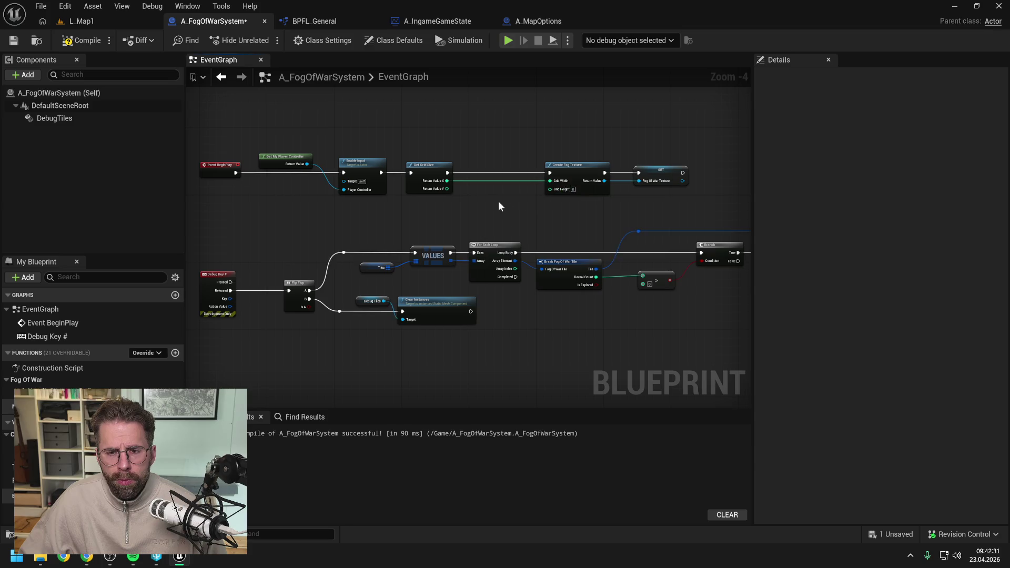
drag(449, 189, 550, 188)
drag(539, 142, 688, 208)
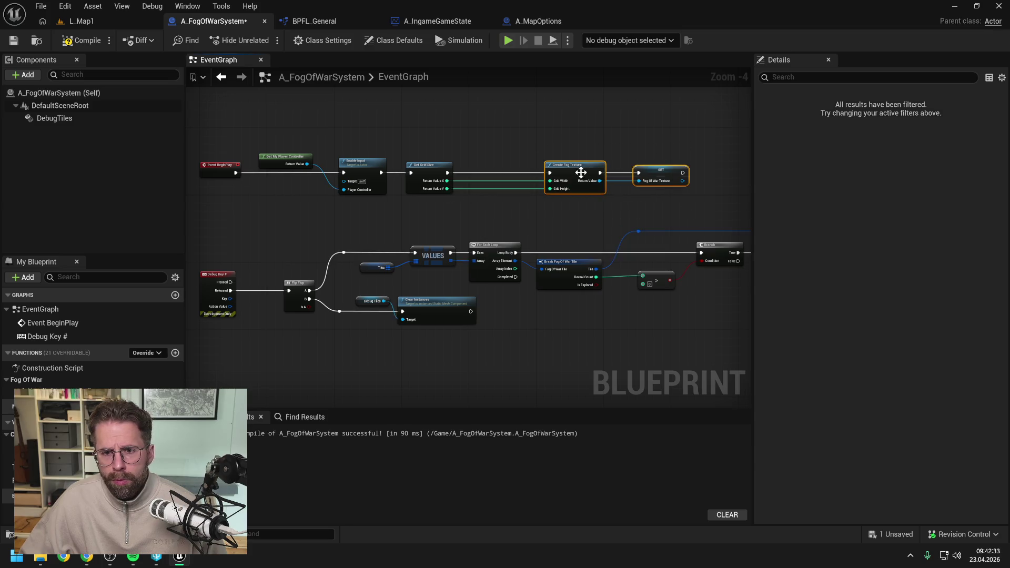
mouse_move(582, 169)
mouse_down()
mouse_move(493, 172)
mouse_move(508, 170)
mouse_up()
click(383, 102)
click(82, 41)
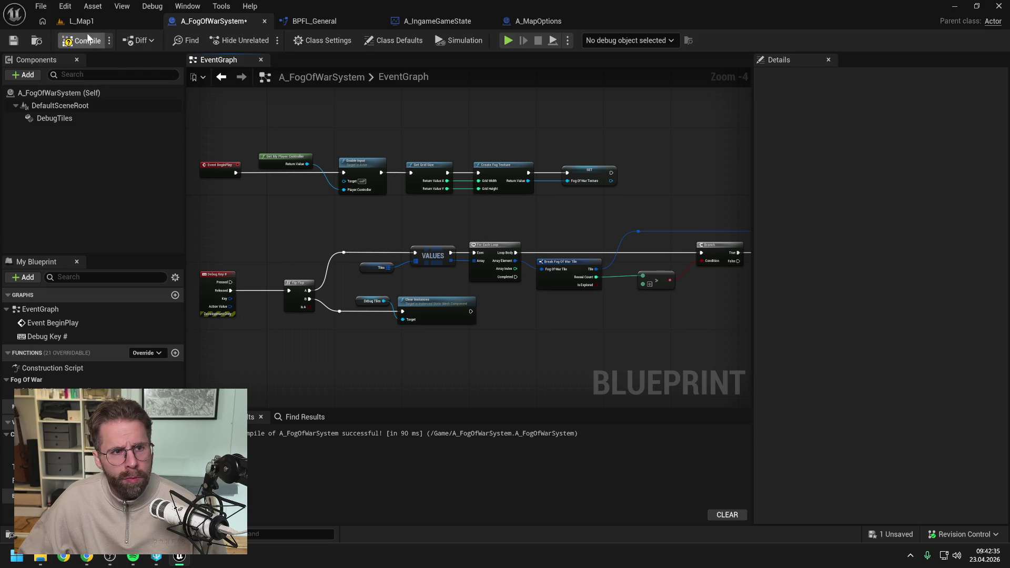
mouse_move(488, 231)
mouse_down()
mouse_move(490, 213)
mouse_move(459, 196)
mouse_up()
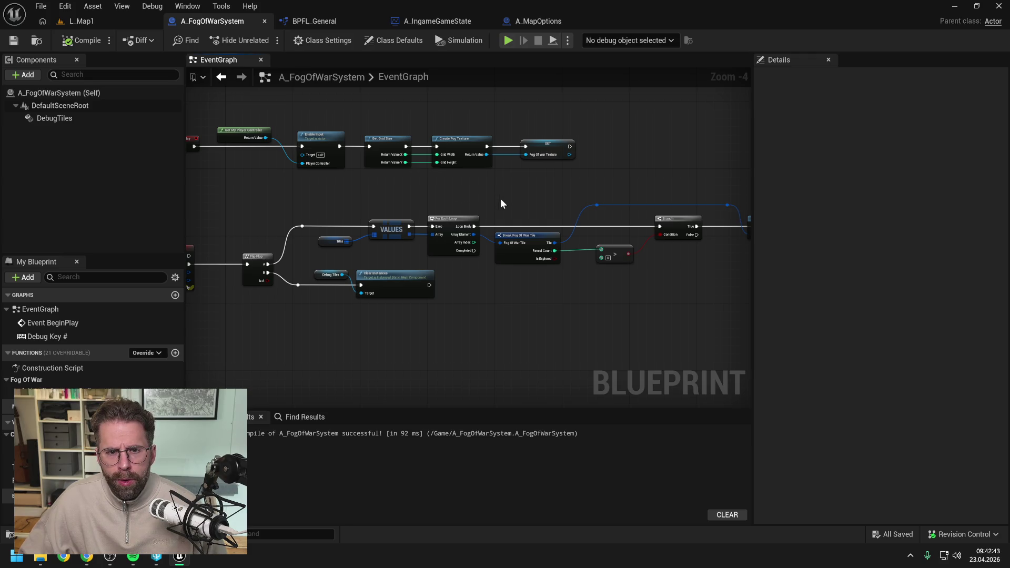
drag(449, 192, 583, 166)
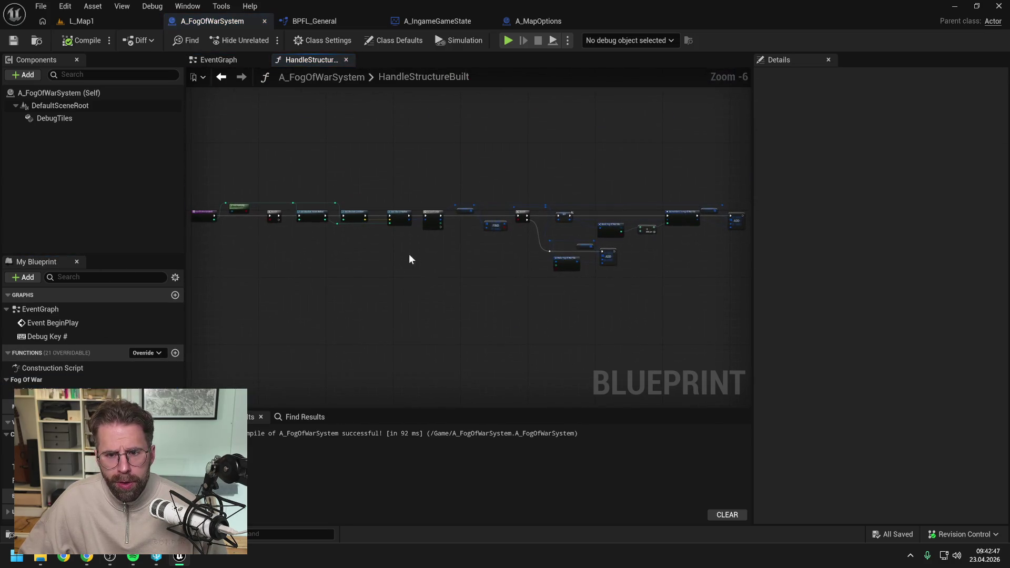
- Add a Sequence node after Branch True, with Then 0 driving Get Structure Vision Radius
scroll(543, 232, up, 1)
scroll(437, 214, down, 1)
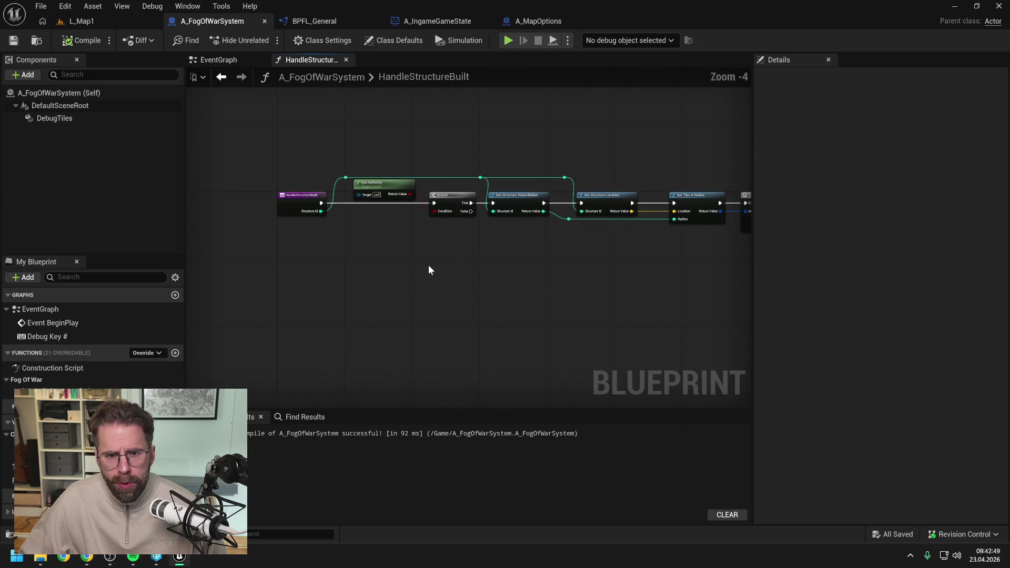
right_click(456, 260)
text(re)
key(BackSpace)
key(BackSpace)
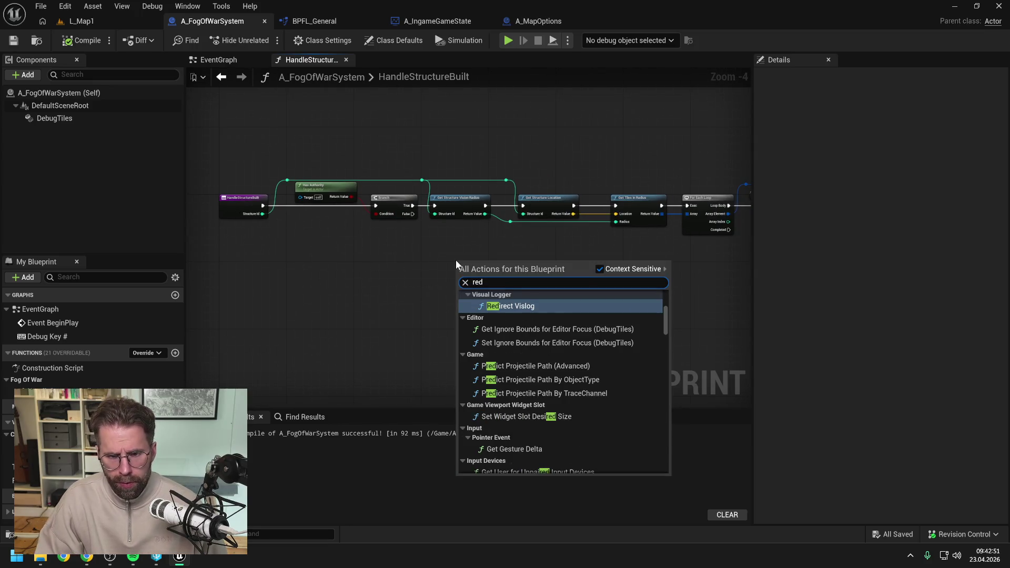
text(seque)
key(Return)
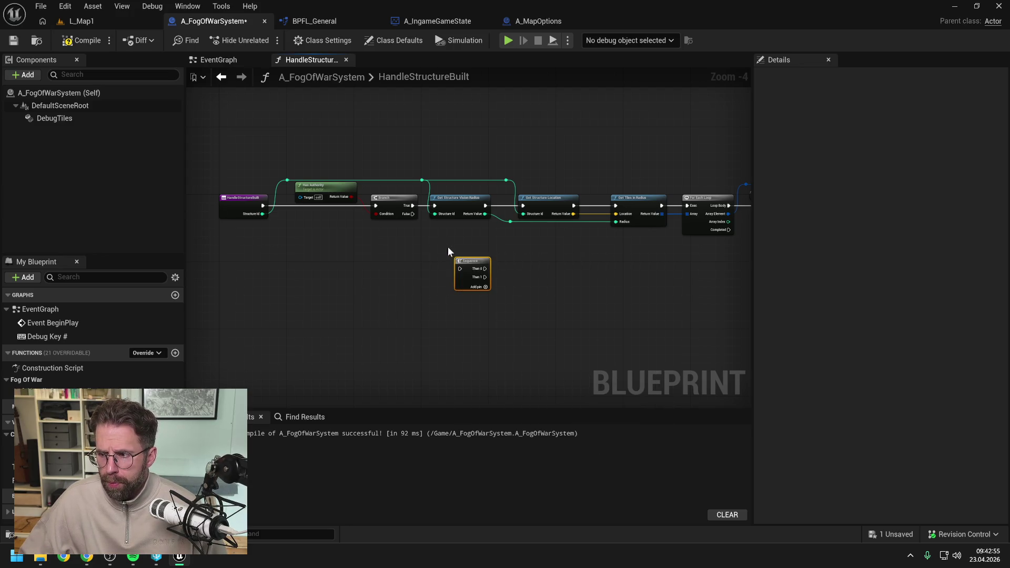
click(430, 255)
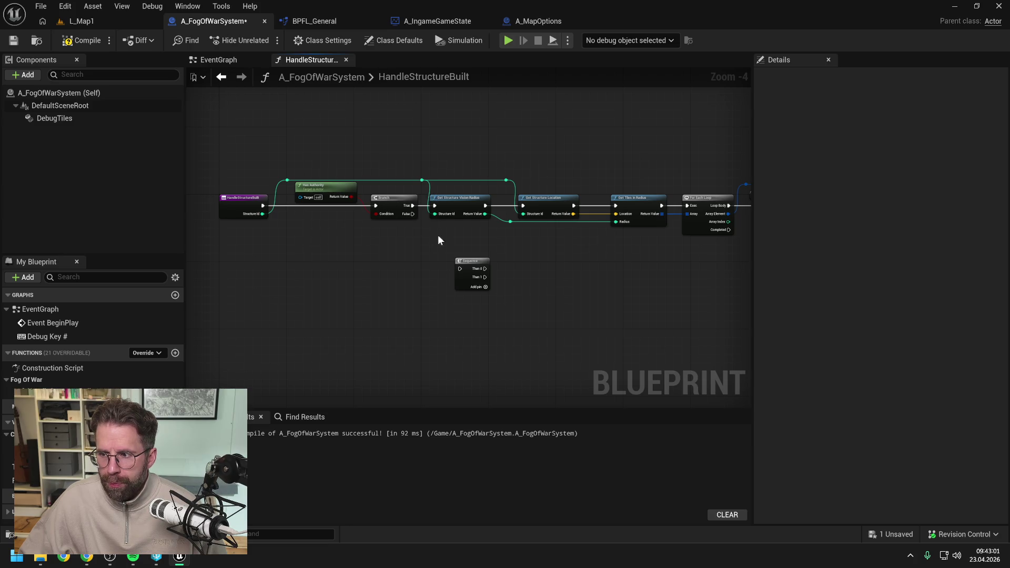
mouse_move(413, 206)
mouse_down()
mouse_move(460, 269)
mouse_move(451, 245)
mouse_move(466, 247)
mouse_move(435, 205)
mouse_up()
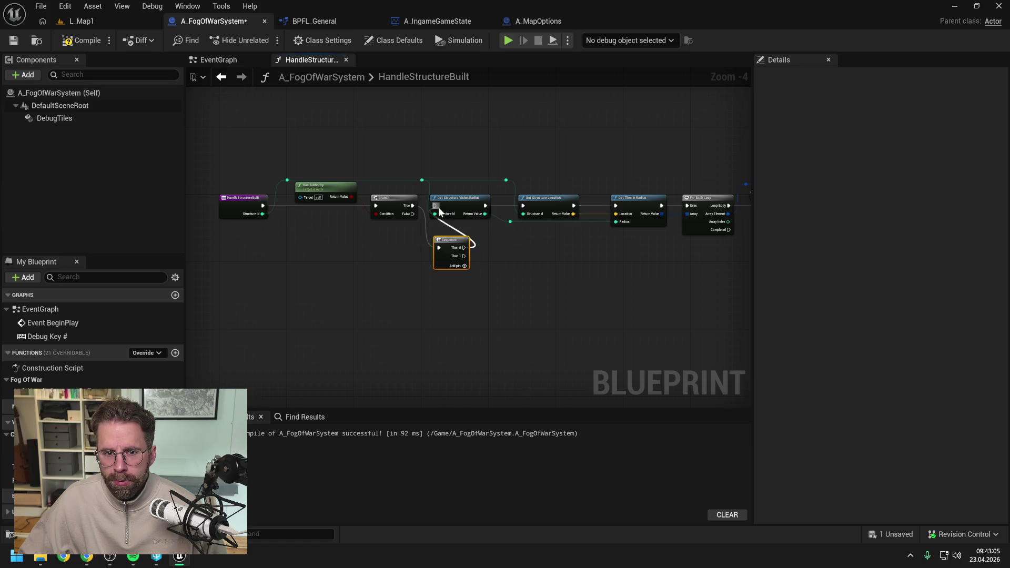
click(422, 180)
- Shift the downstream nodes right, align Sequence with Branch, and recompile with F7
scroll(436, 200, down, 4)
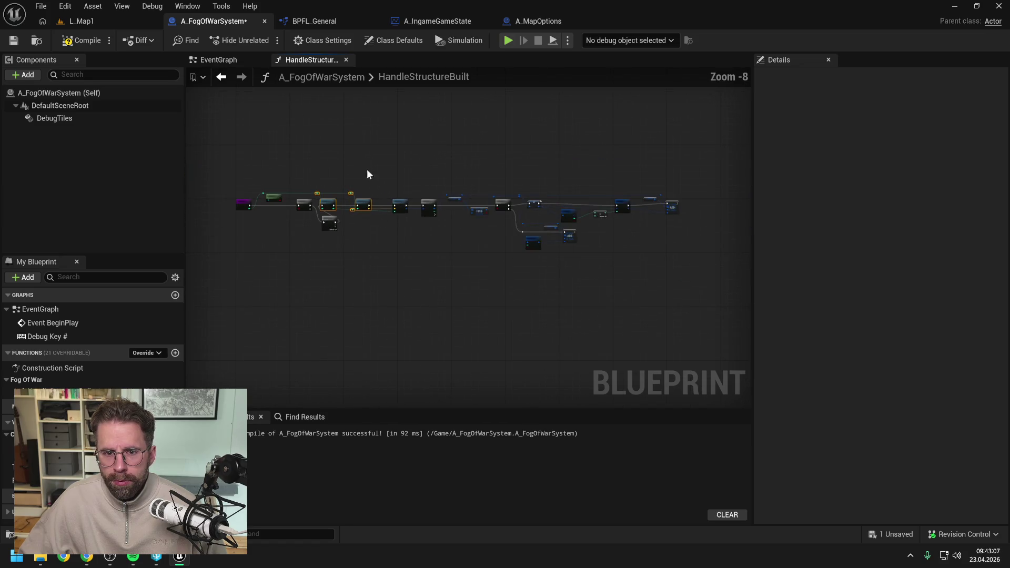
drag(369, 167, 735, 277)
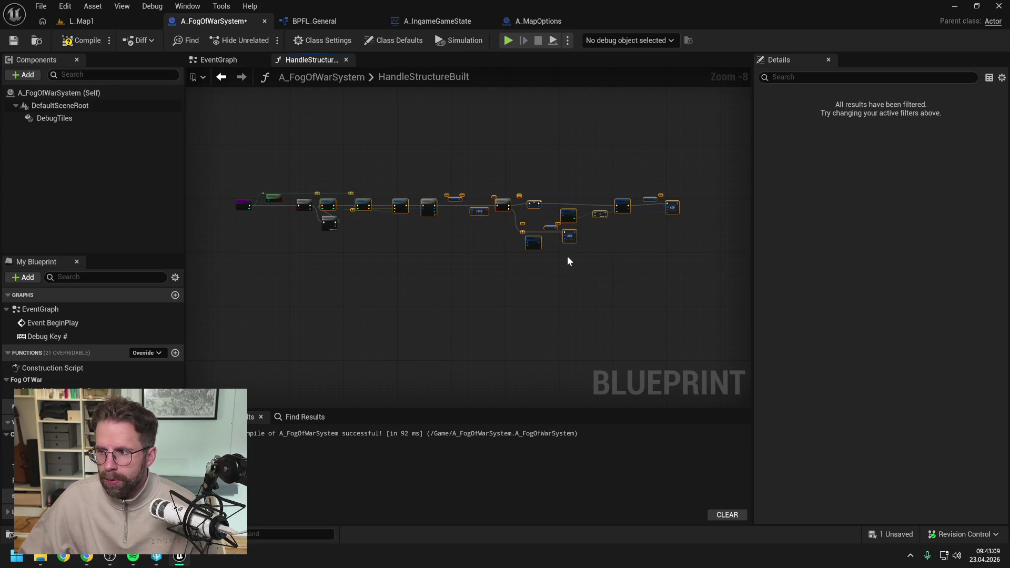
key(Right)
key(Right)
key(Right)
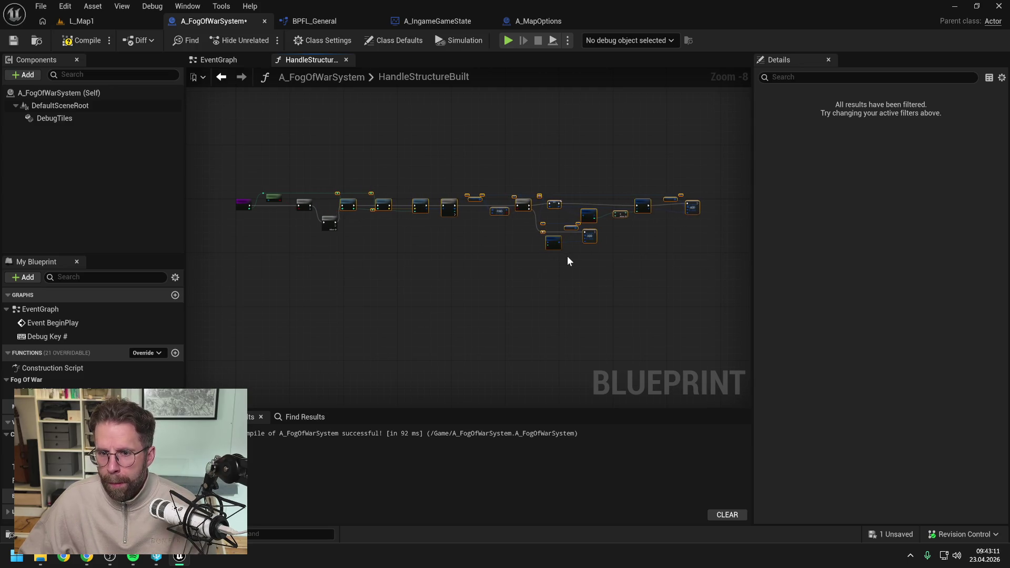
key(Right)
key(Right)
key(Right)
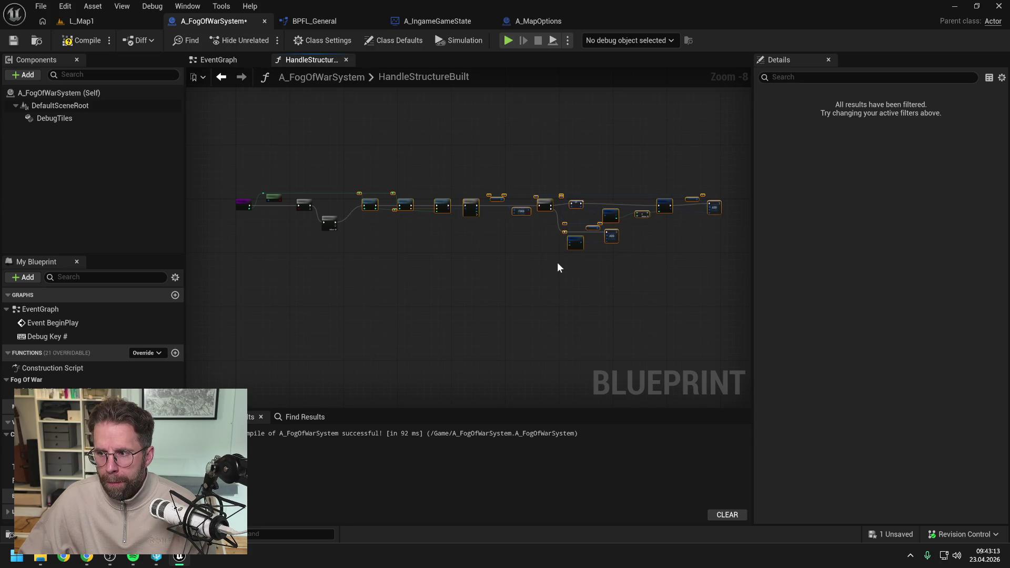
click(557, 262)
scroll(490, 269, up, 3)
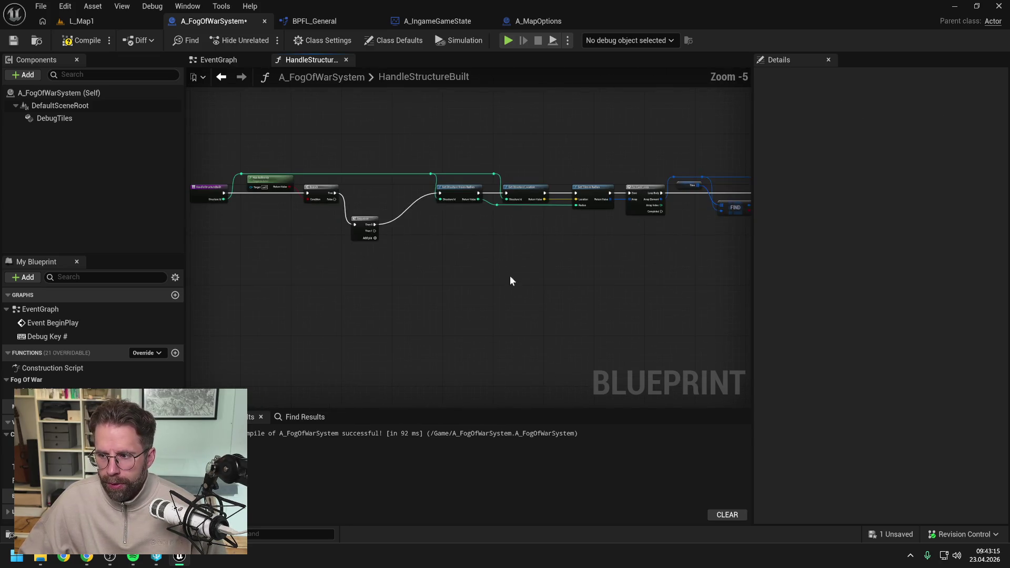
drag(510, 276, 561, 325)
scroll(503, 309, up, 2)
mouse_move(377, 223)
mouse_down()
mouse_move(406, 166)
mouse_move(429, 169)
mouse_up()
click(515, 238)
key(F7)
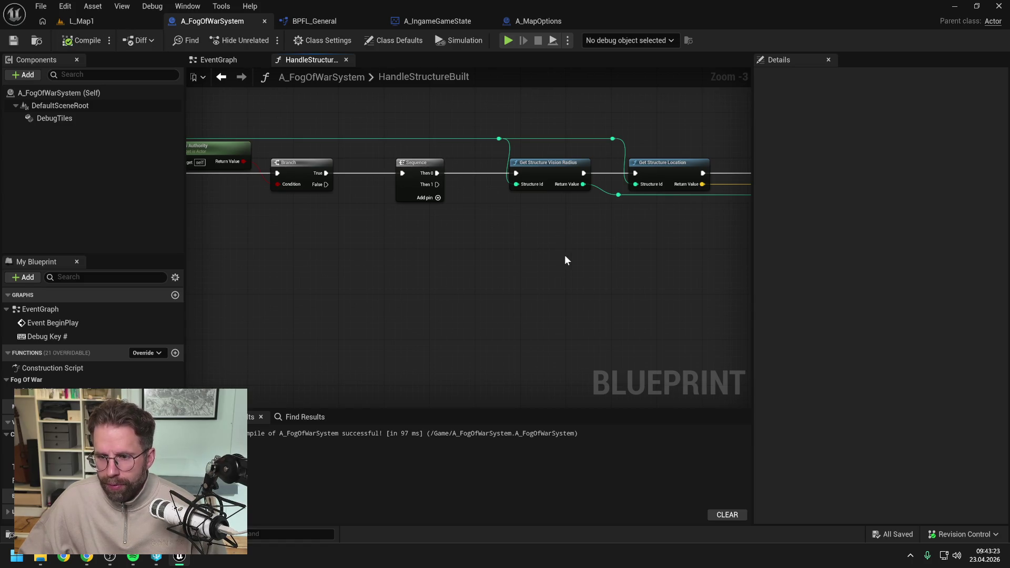
- Place a Fog Of War Texture getter in the HandleStructureBuilt graph
scroll(565, 256, down, 4)
scroll(514, 184, up, 2)
scroll(652, 162, up, 1)
scroll(383, 219, down, 2)
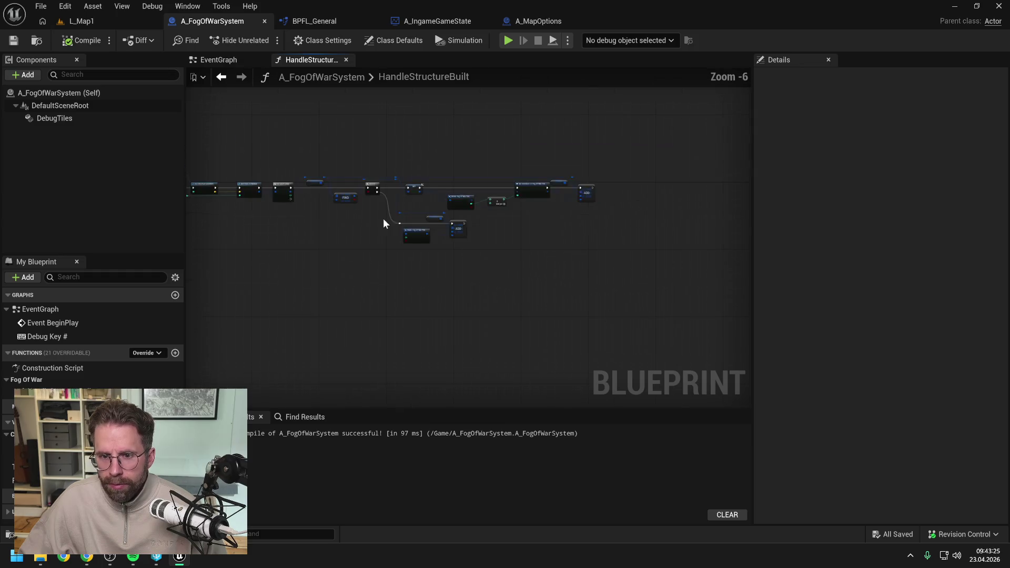
scroll(383, 224, up, 4)
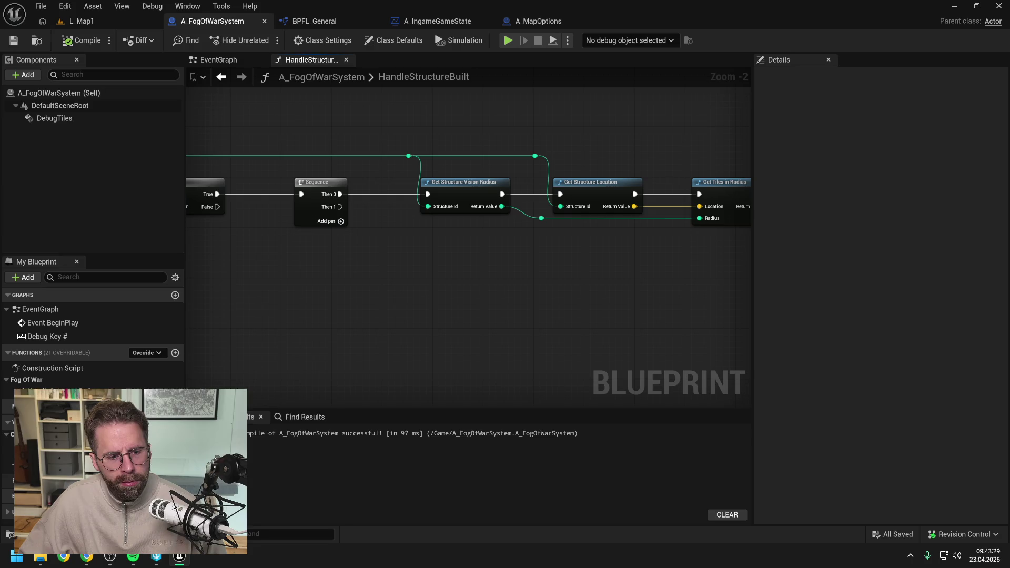
scroll(440, 321, down, 2)
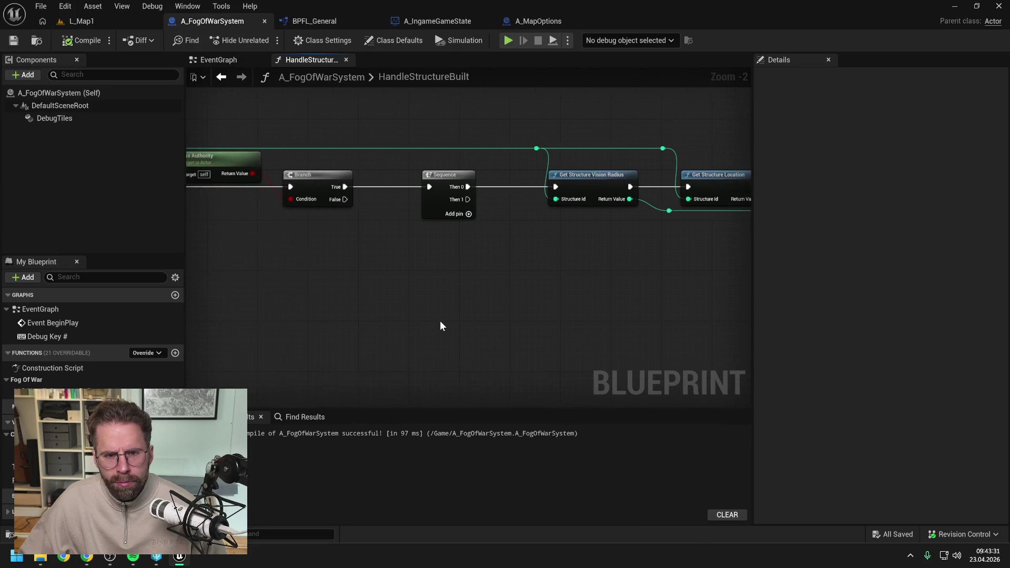
mouse_move(438, 317)
mouse_down()
mouse_move(518, 287)
mouse_move(451, 291)
mouse_up()
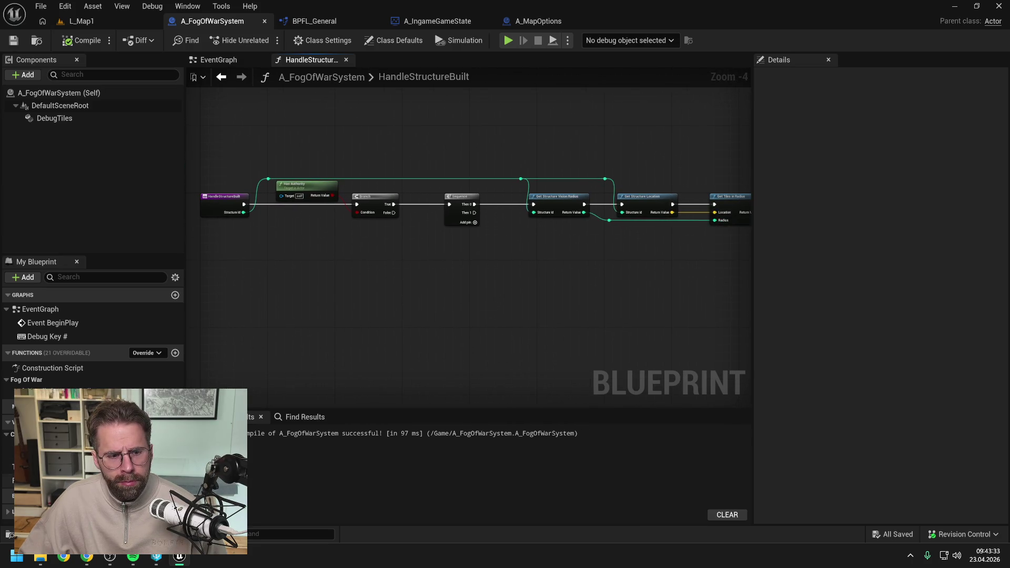
mouse_move(47, 394)
mouse_down()
mouse_move(443, 263)
mouse_move(468, 236)
mouse_up()
click(501, 248)
scroll(506, 260, up, 2)
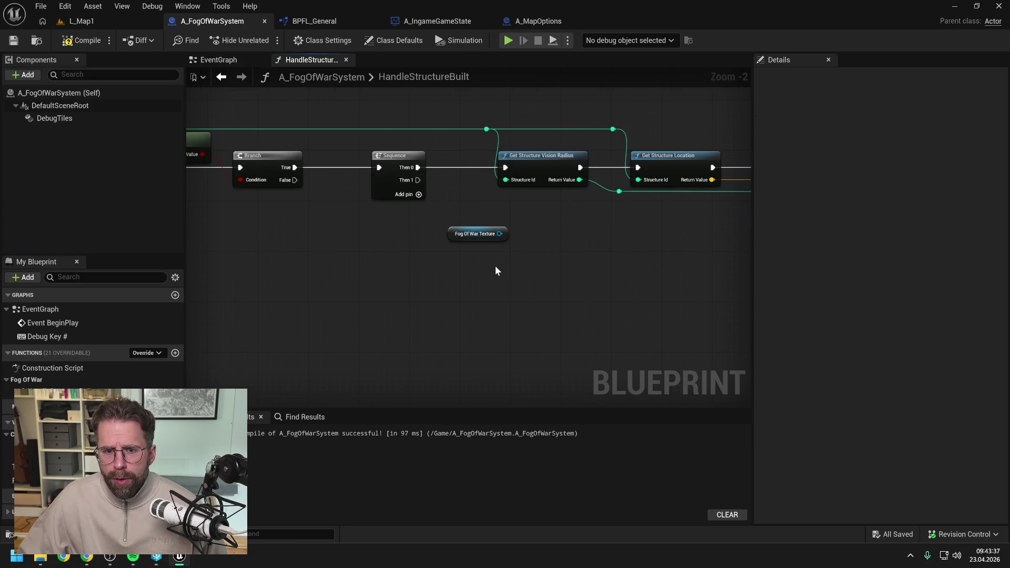
- Add an Update Fog Texture call fed by the Fog Of War Texture, run from Sequence Then 1
drag(500, 233, 533, 250)
text(upda)
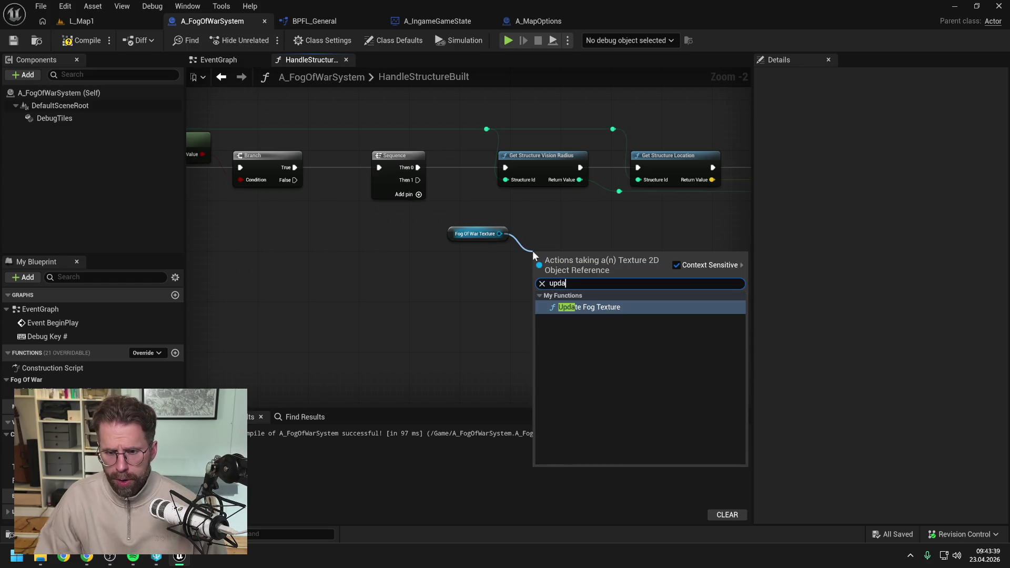
click(589, 308)
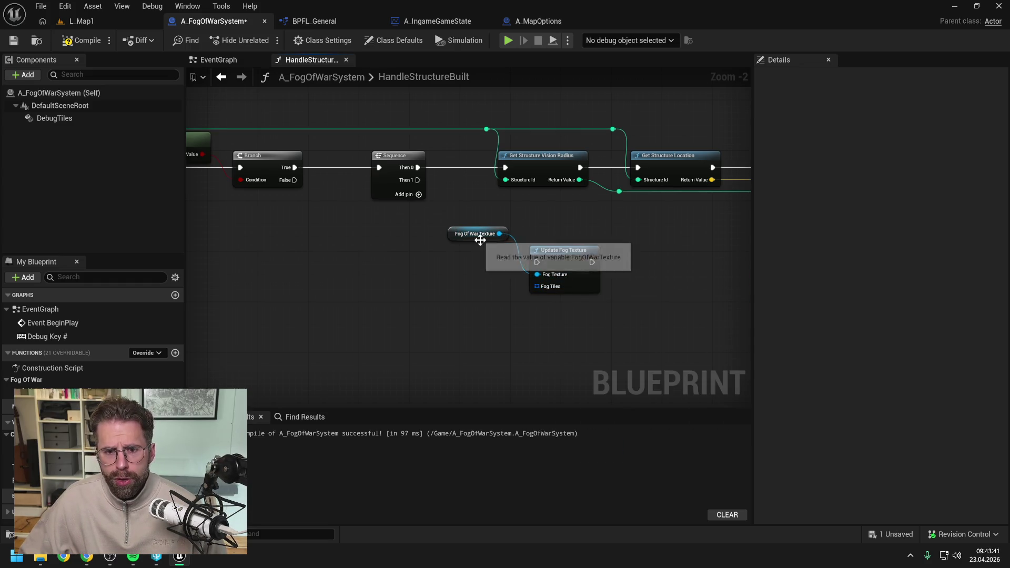
drag(480, 240, 436, 260)
mouse_move(419, 180)
mouse_down()
mouse_move(537, 262)
mouse_move(516, 220)
mouse_up()
click(500, 303)
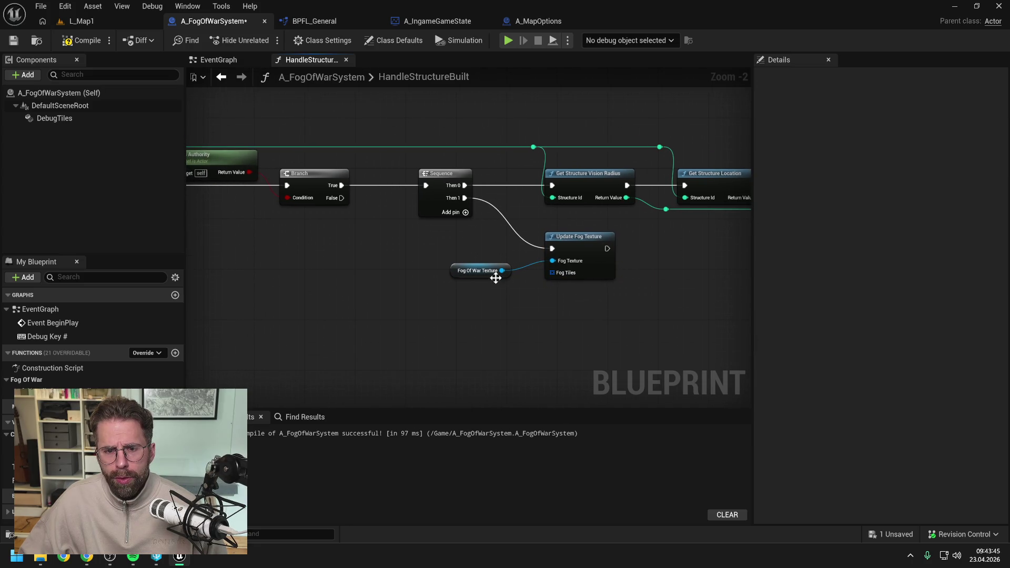
drag(496, 277, 469, 260)
scroll(469, 260, down, 1)
click(491, 287)
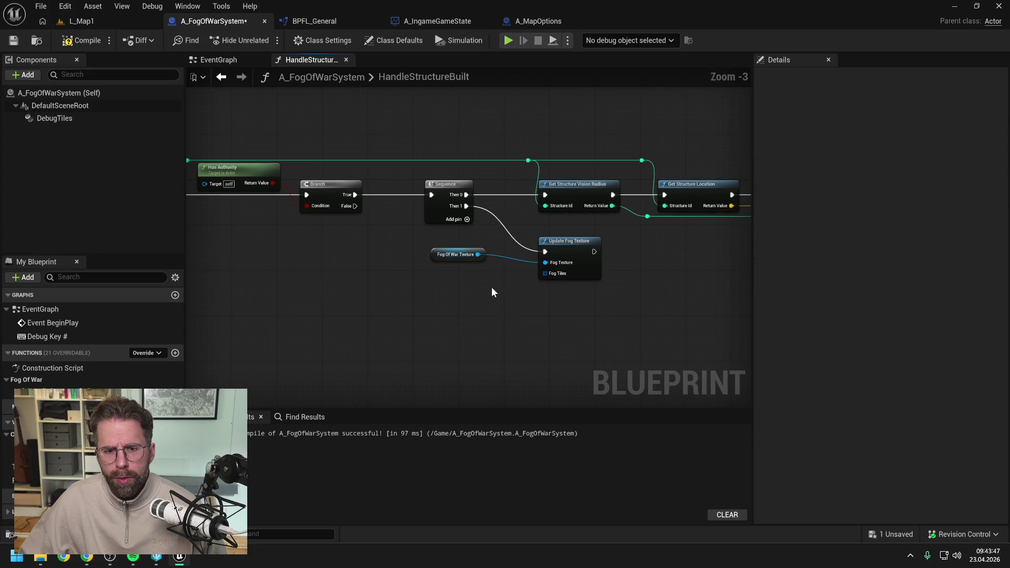
- Add a Keys node on a Tiles getter and route Sequence Then 1 through it
mouse_move(21, 467)
mouse_down()
mouse_move(412, 290)
mouse_move(466, 314)
mouse_up()
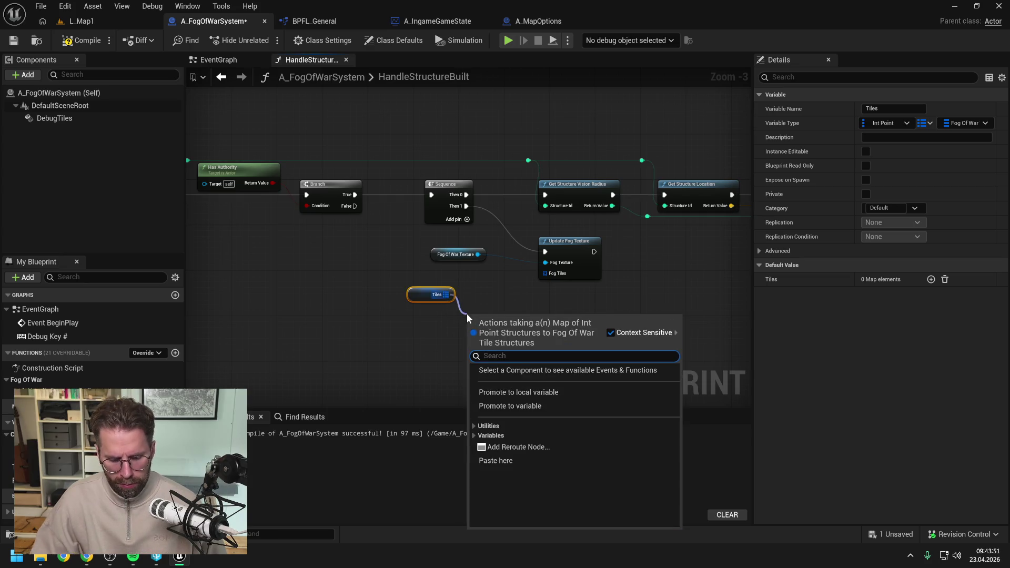
text(keys)
key(Return)
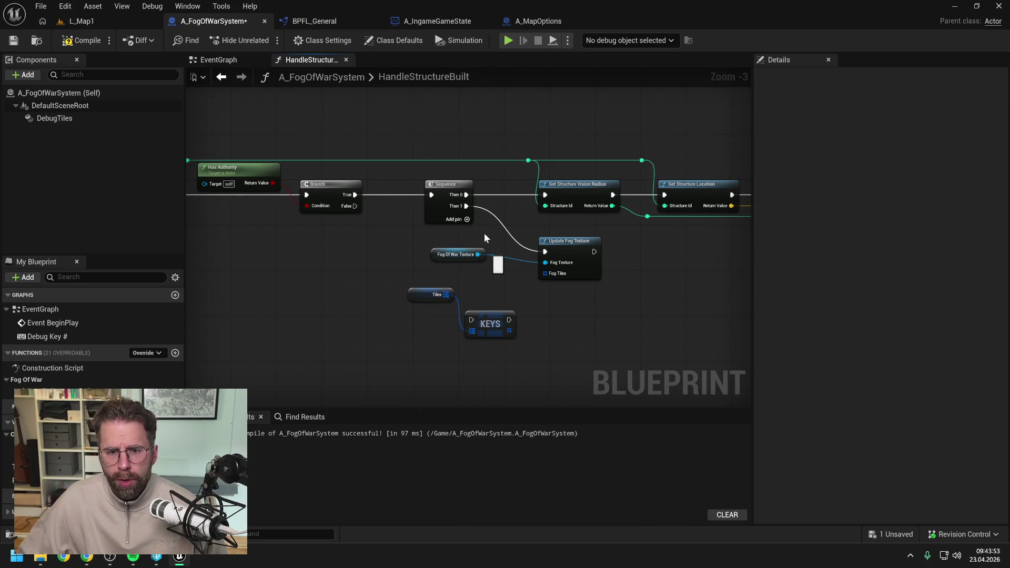
mouse_move(466, 206)
mouse_down()
mouse_move(475, 322)
mouse_move(548, 247)
mouse_up()
drag(509, 331, 546, 275)
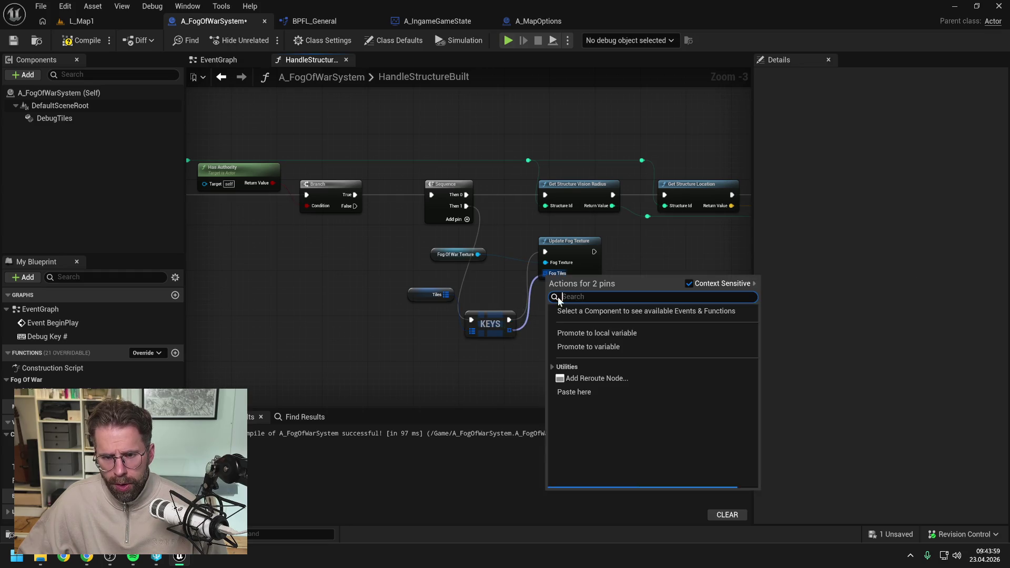
click(523, 343)
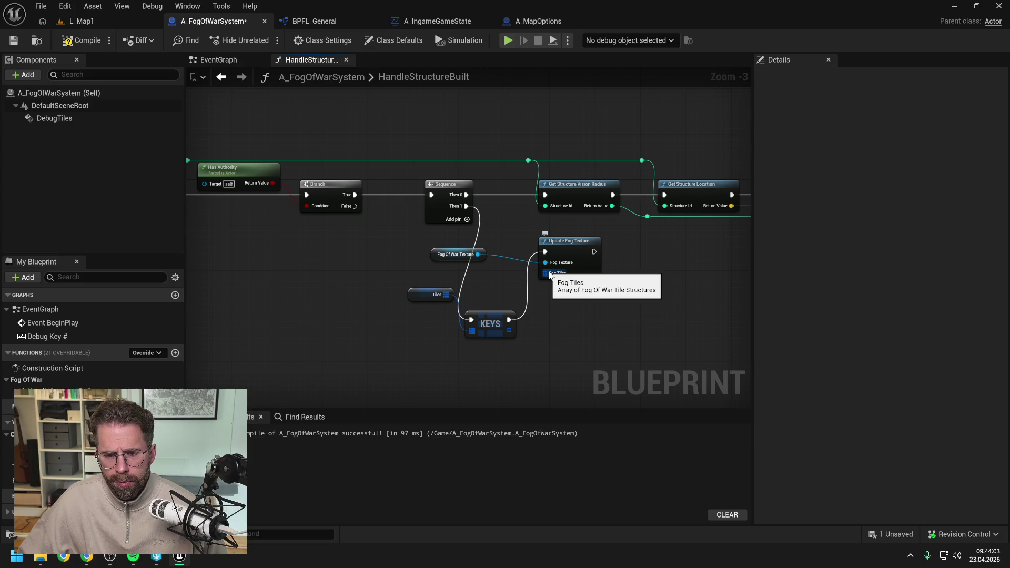
click(489, 322)
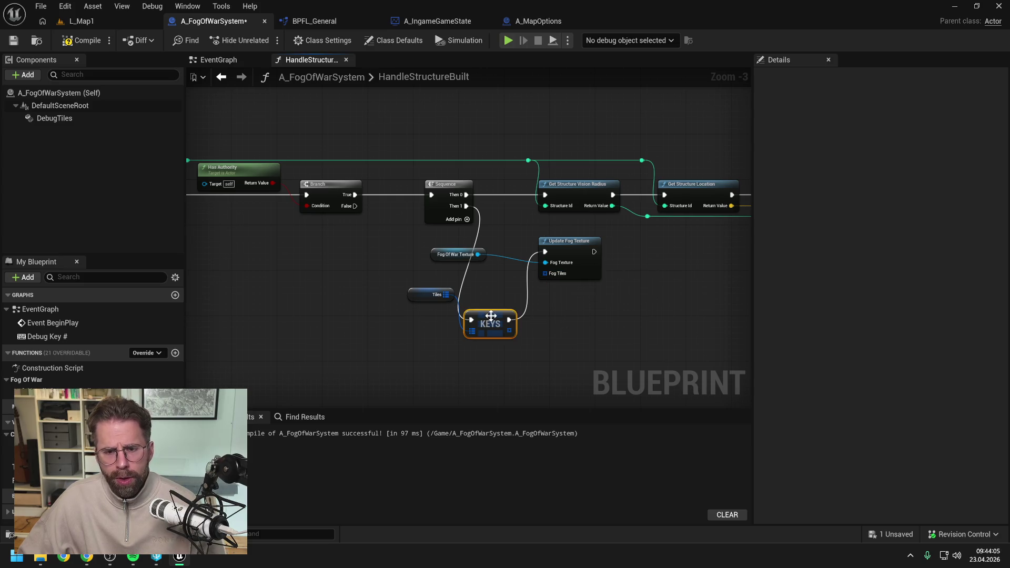
- Replace the Keys node with a Values node on Tiles feeding Update Fog Texture's Fog Tiles
key(Delete)
drag(447, 295, 469, 316)
text(values)
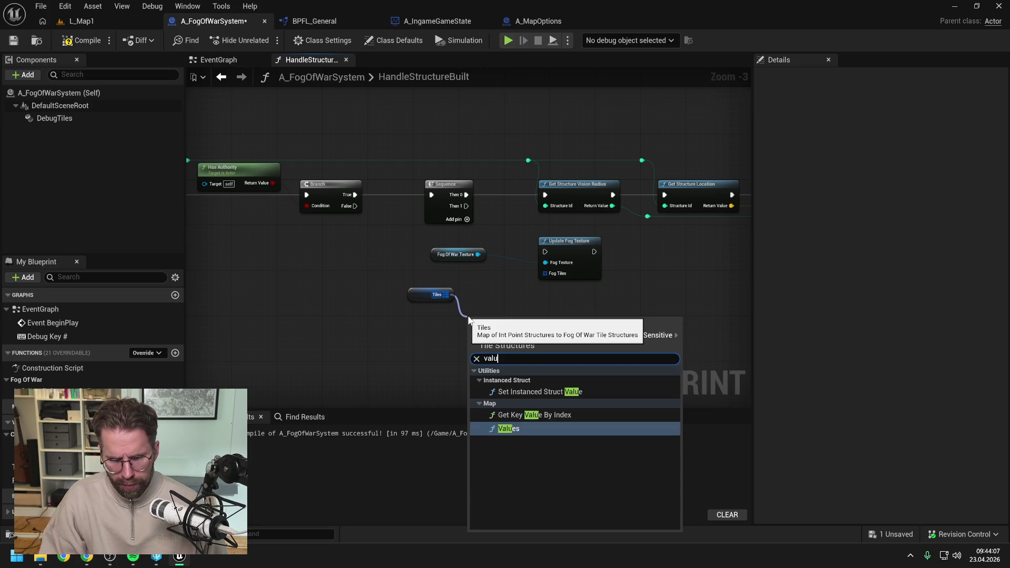
key(Return)
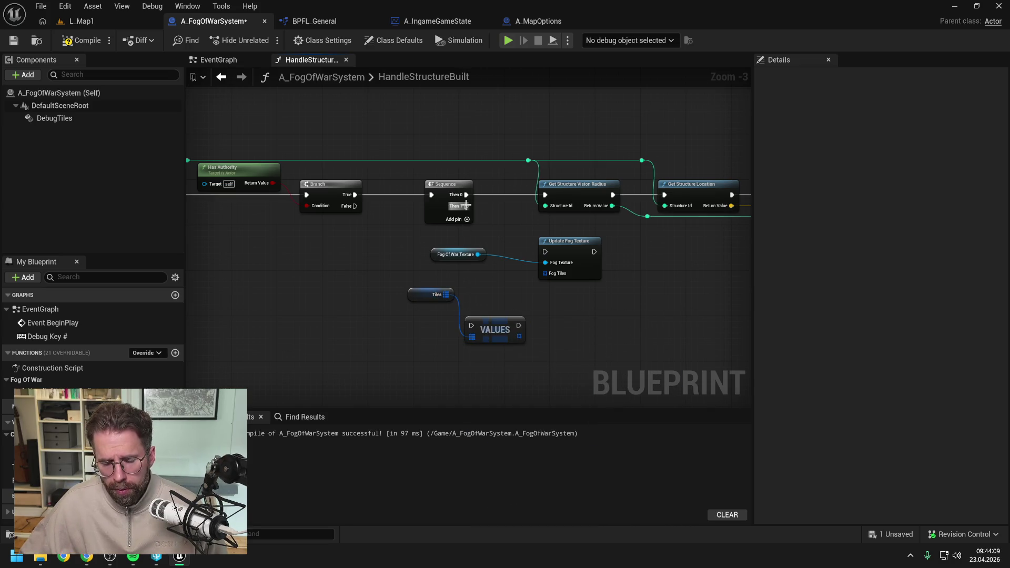
mouse_move(466, 205)
mouse_down()
mouse_move(469, 323)
mouse_move(493, 309)
mouse_up()
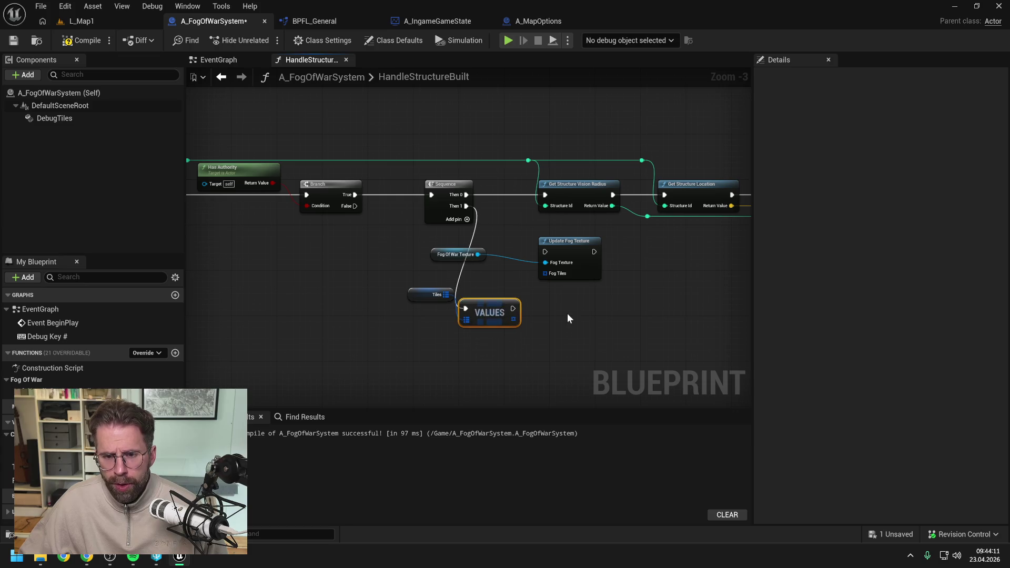
drag(513, 276, 536, 306)
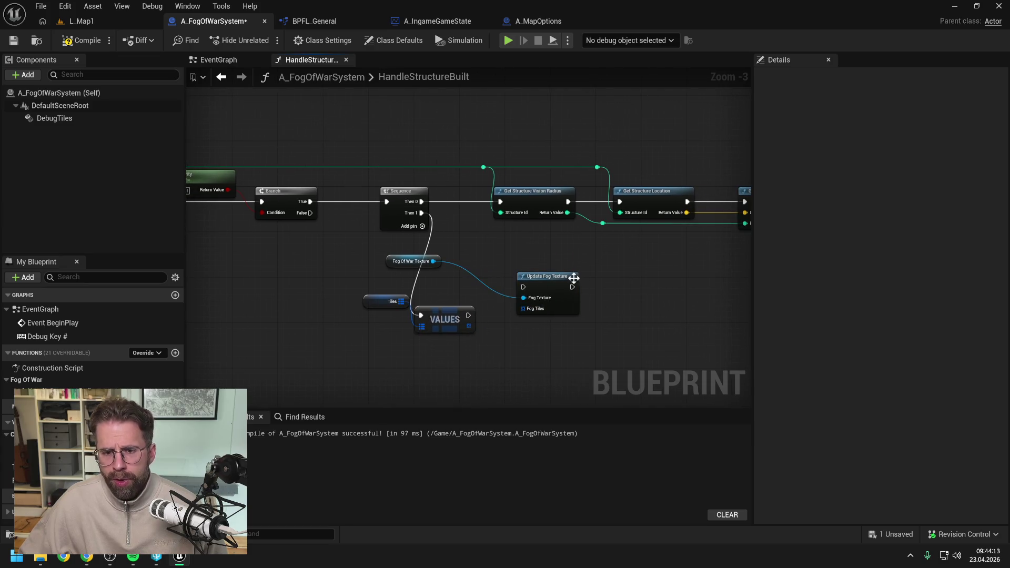
drag(469, 315, 523, 287)
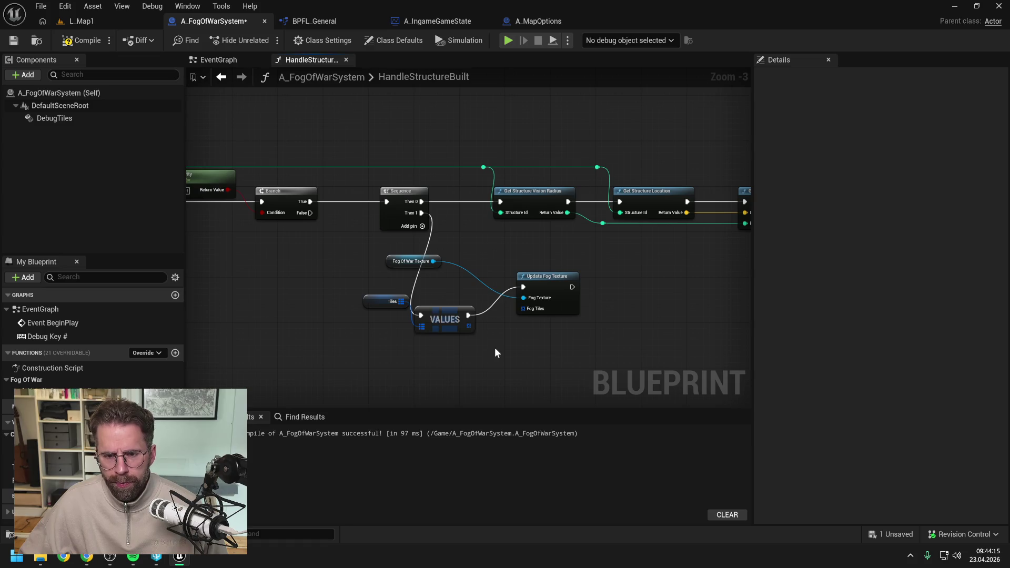
drag(469, 327, 523, 309)
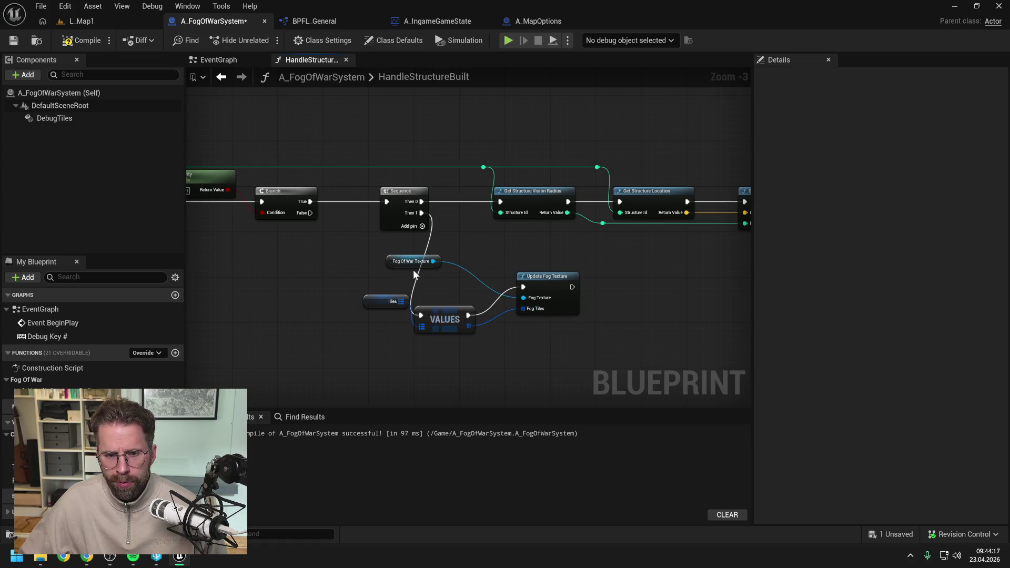
- Tidy the texture getter, Update Fog Texture and Tiles nodes, then compile and save
drag(414, 266, 477, 273)
click(554, 241)
drag(554, 241, 490, 217)
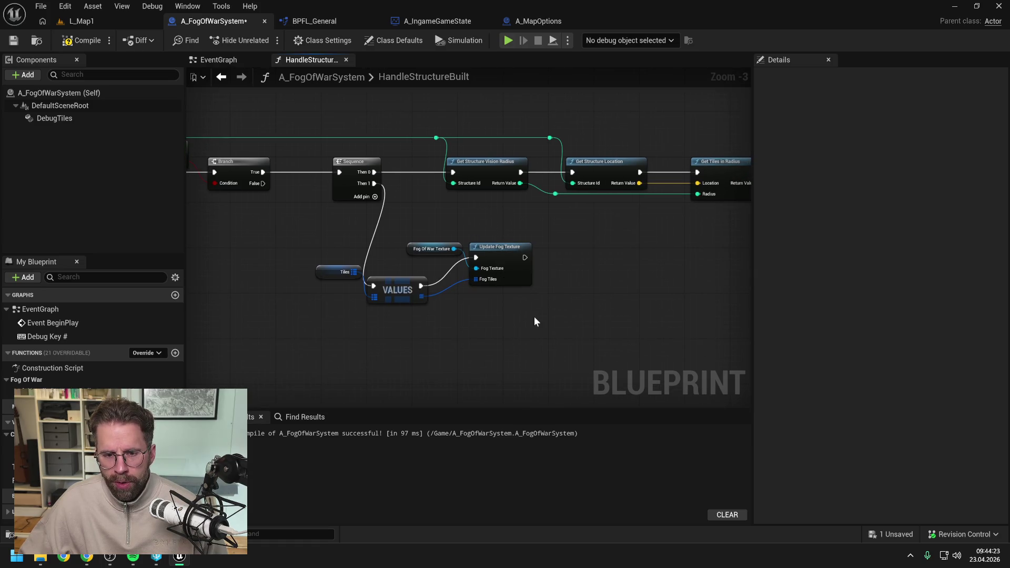
mouse_move(442, 235)
mouse_down()
mouse_move(532, 265)
mouse_move(539, 280)
mouse_up()
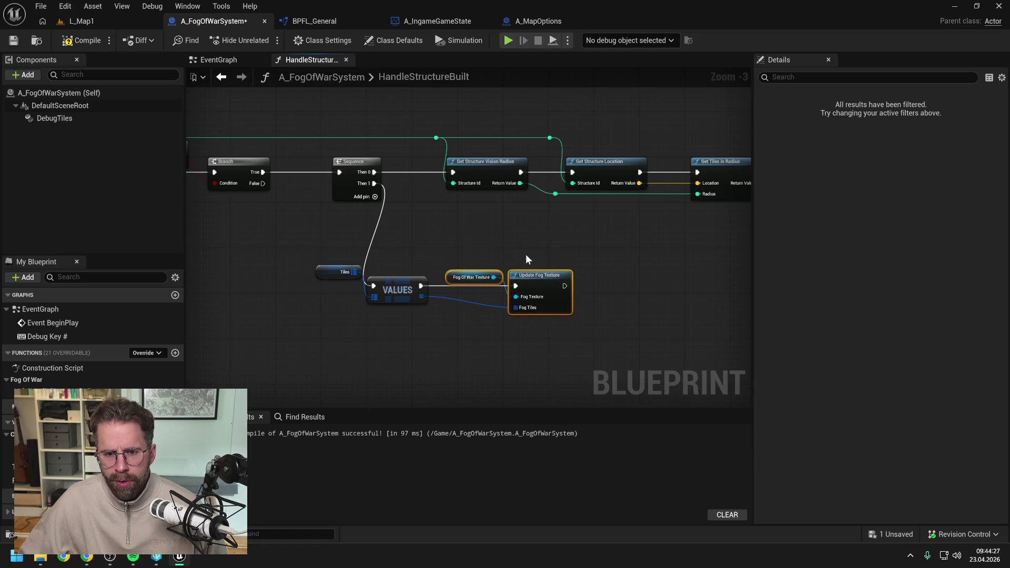
mouse_move(319, 248)
mouse_down()
mouse_move(410, 290)
mouse_move(505, 255)
mouse_move(487, 249)
mouse_up()
click(413, 232)
drag(413, 232, 395, 257)
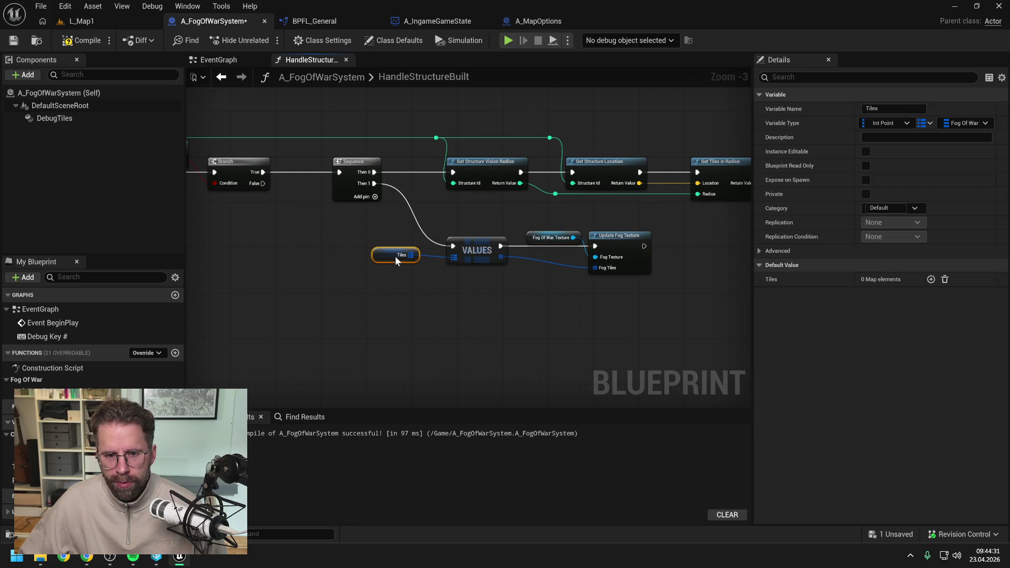
click(470, 310)
drag(469, 311, 422, 303)
click(81, 40)
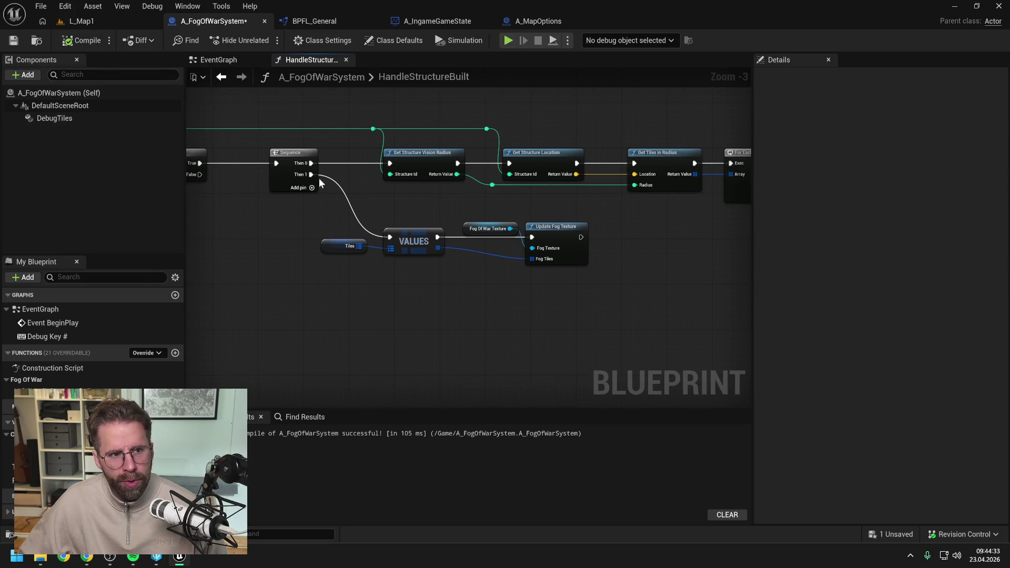
key(ctrl+s)
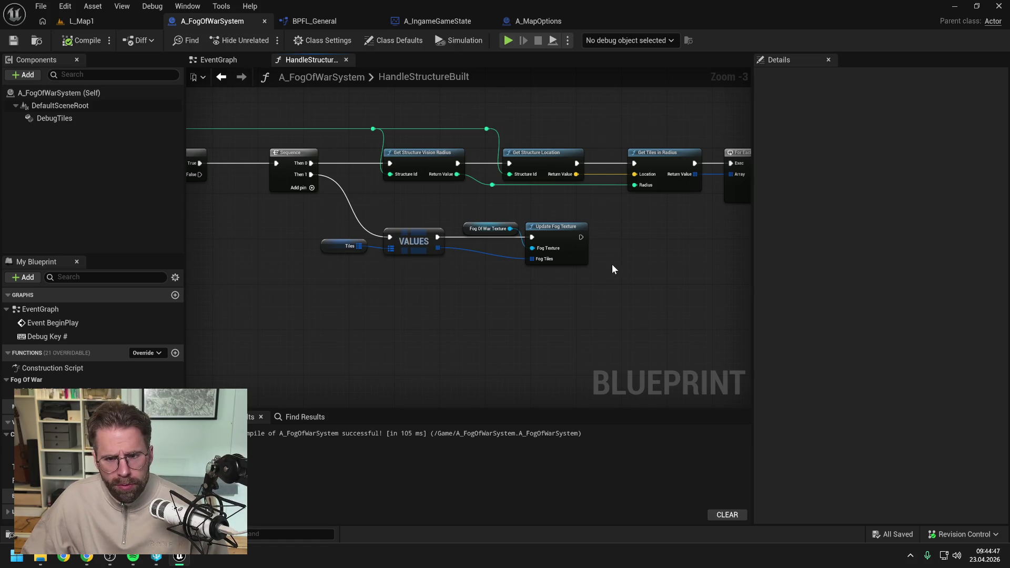
- Recompile A_FogOfWarSystem and confirm a successful 96 ms compile
drag(610, 264, 576, 264)
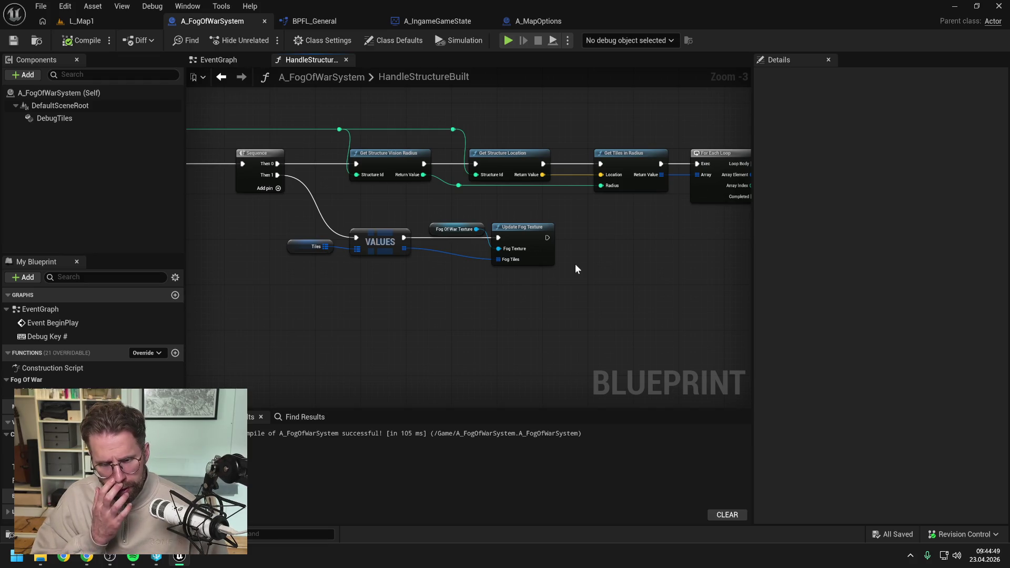
scroll(576, 263, down, 1)
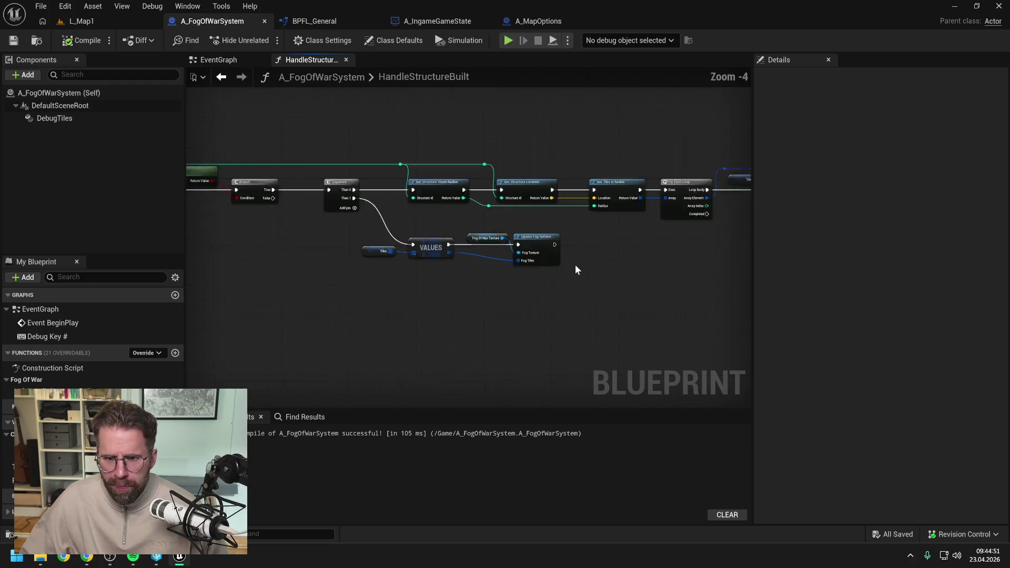
scroll(576, 270, down, 3)
scroll(575, 271, up, 5)
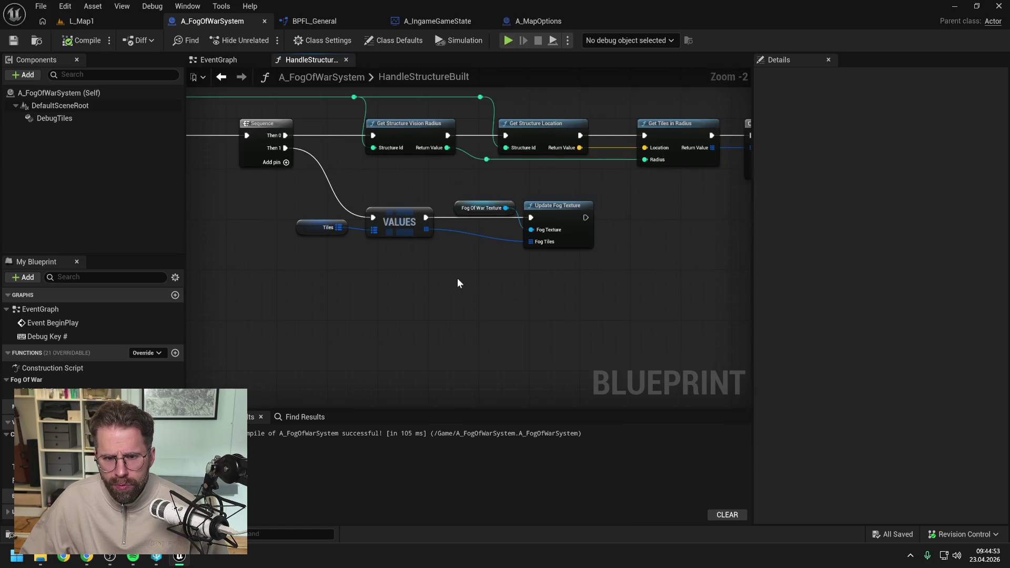
click(82, 40)
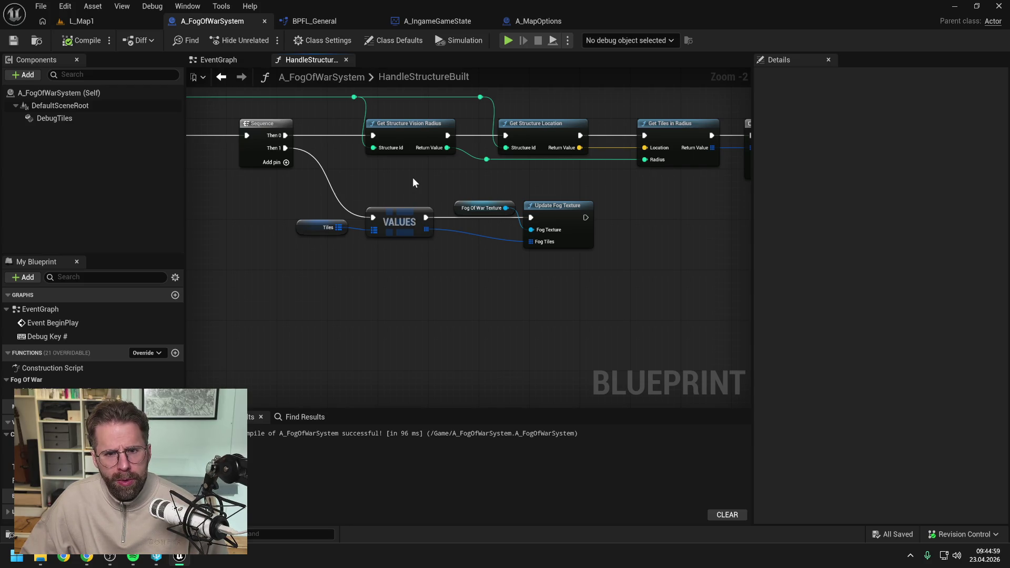
- Close the Unreal editor and launch ProjectTwo.sln in Visual Studio from the project folder
click(998, 6)
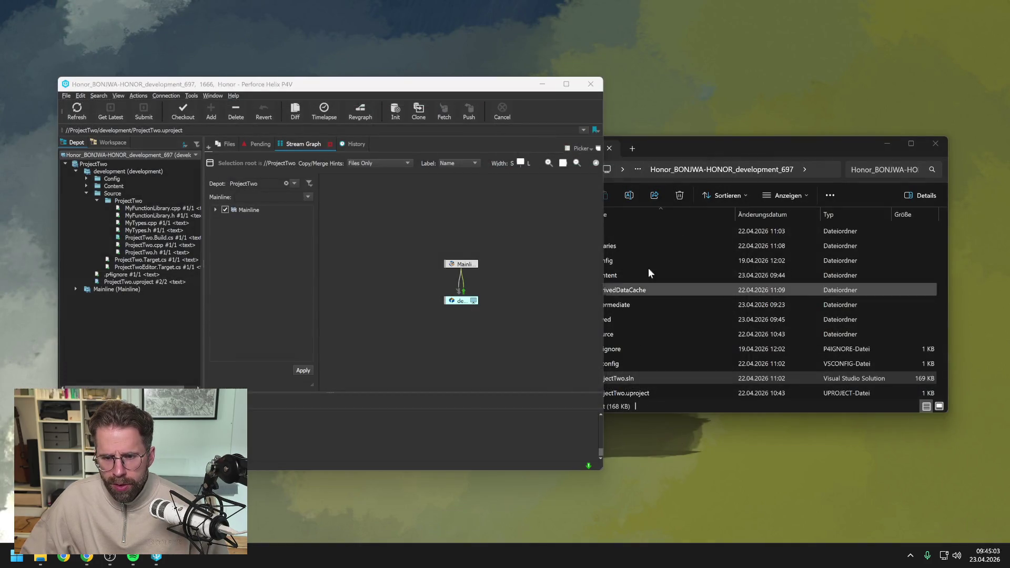
click(674, 142)
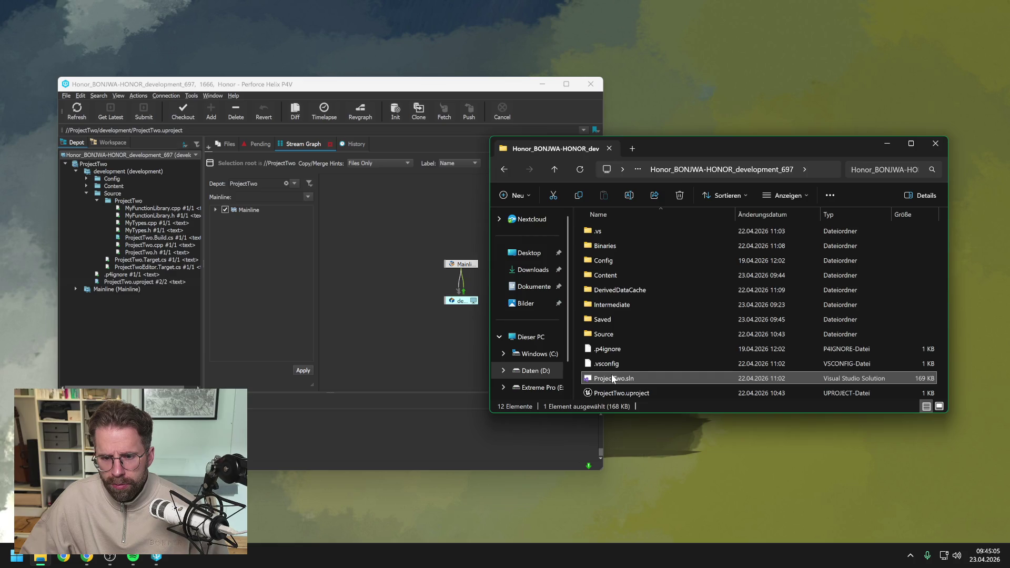
double_click(613, 379)
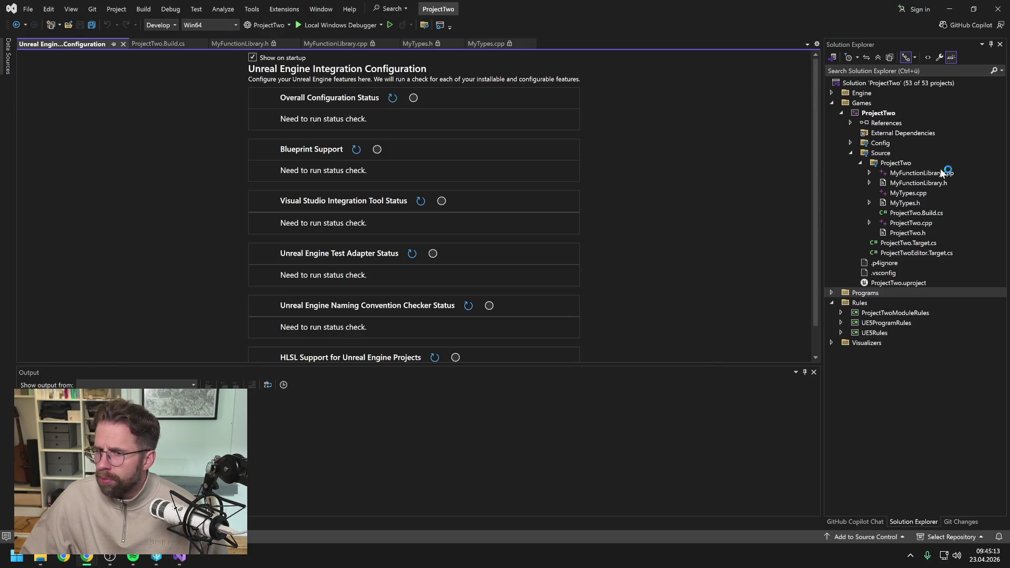
- Close the Unreal Engine Integration Configuration page and bring up a new Claude chat
click(123, 44)
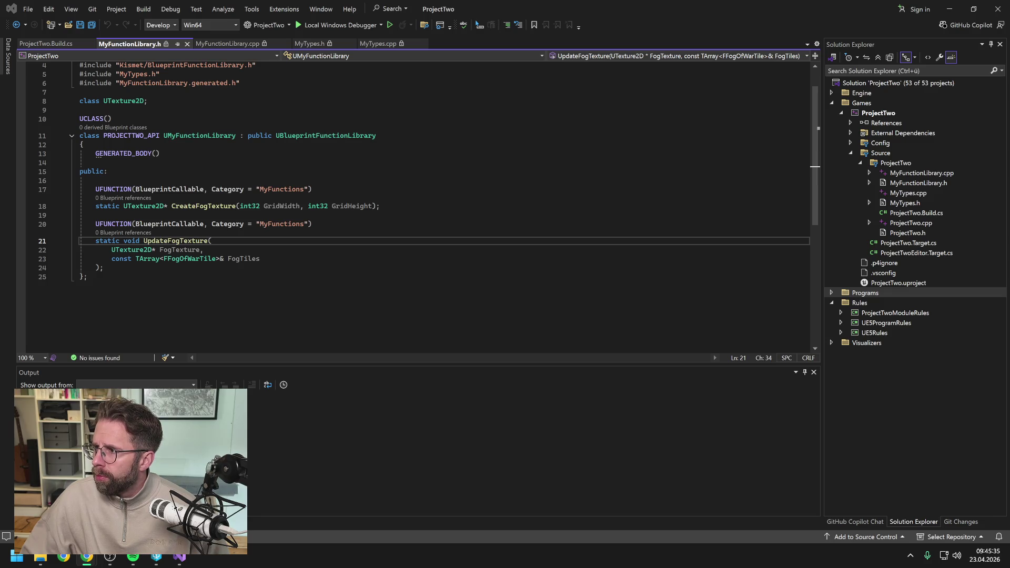
key(alt+Tab)
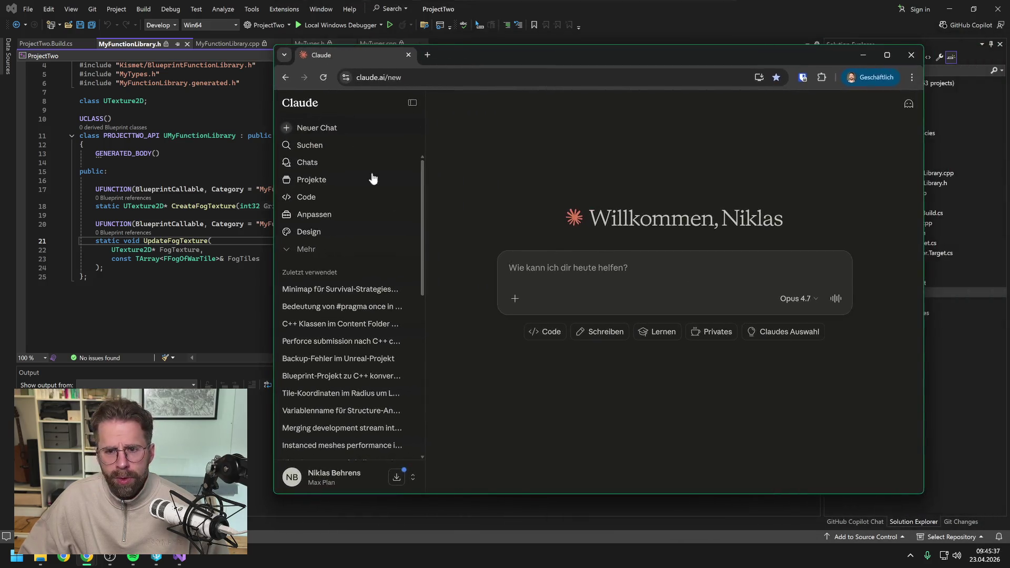
- Ask Claude, in German, whether renaming a Blueprint-used C++ function requires replacing its nodes manually
text(Wenn ic)
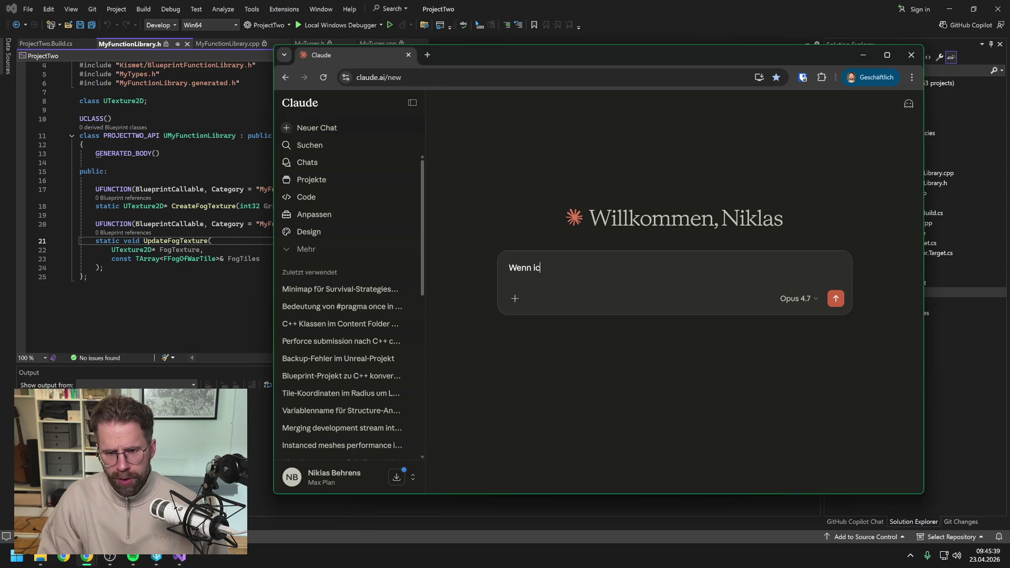
text(h e)
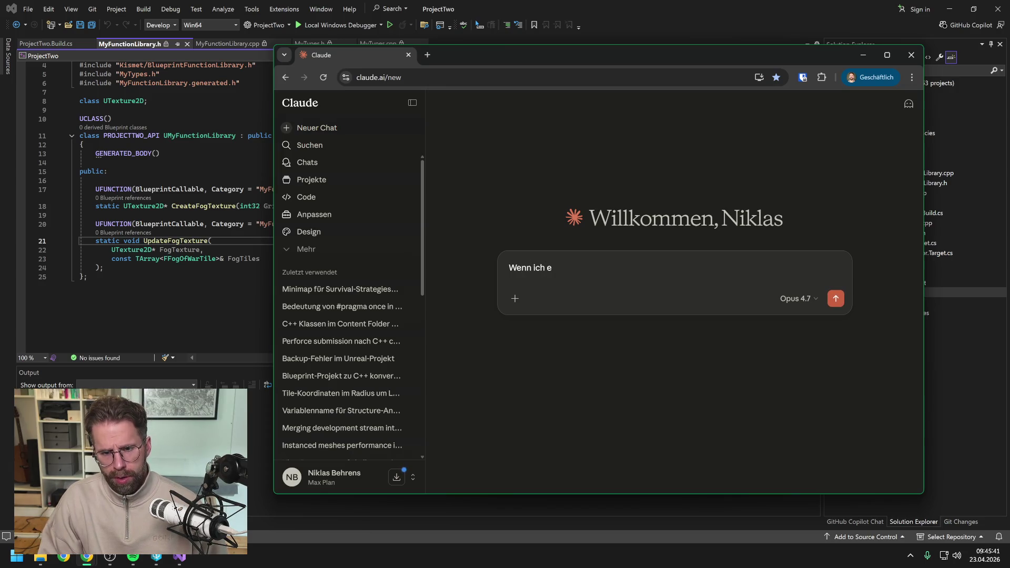
text(ine Funktion die )
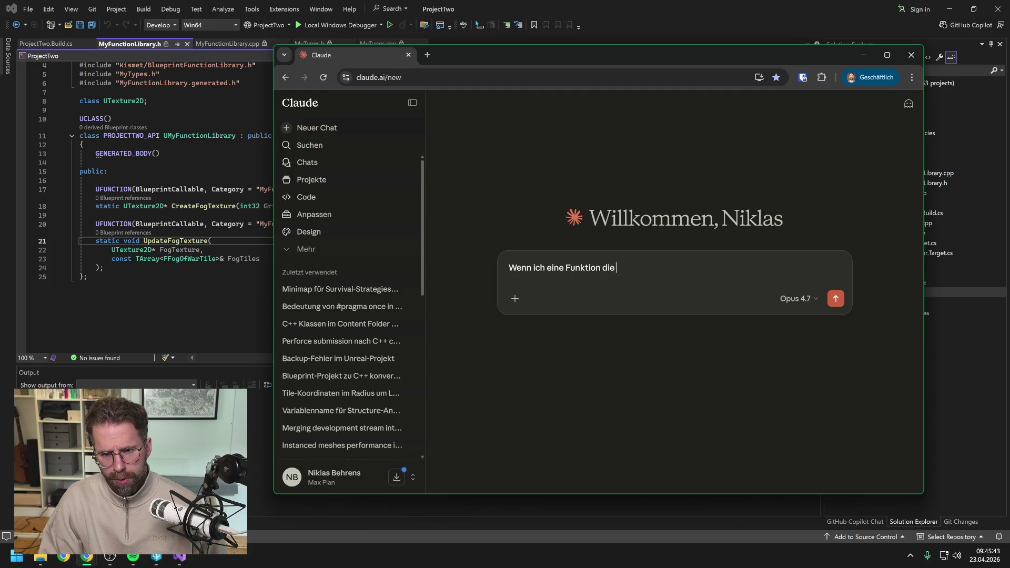
text(ich in C++)
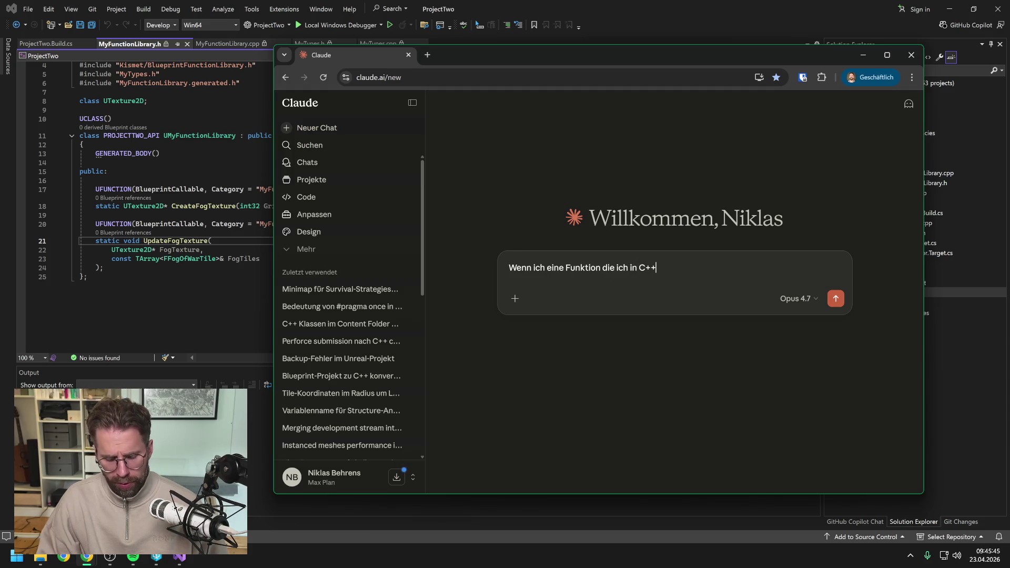
text( gebaut habe,)
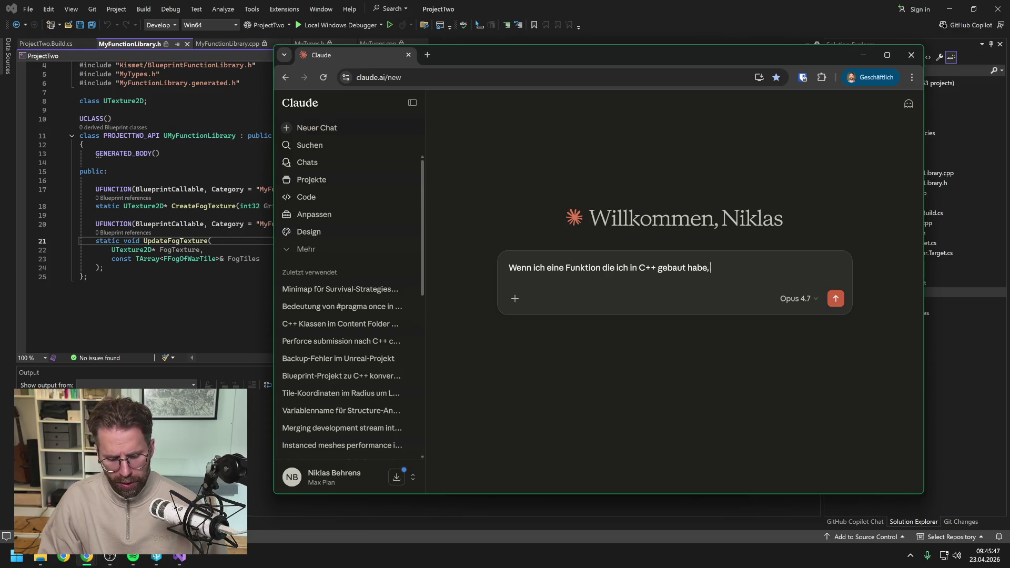
text( in Blueprint be)
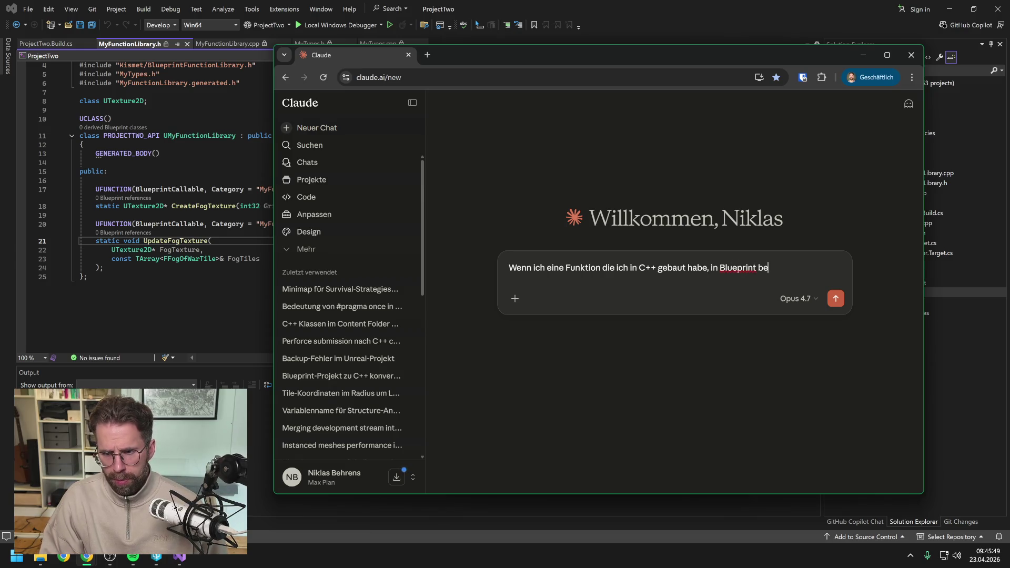
text(reits benutze)
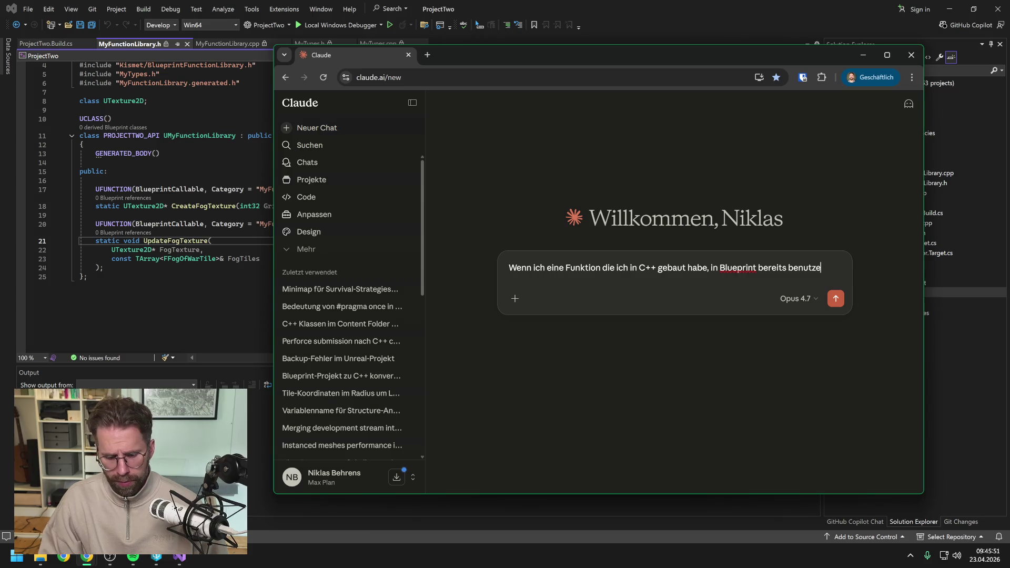
text( und dann den Namen der Funktion in C++)
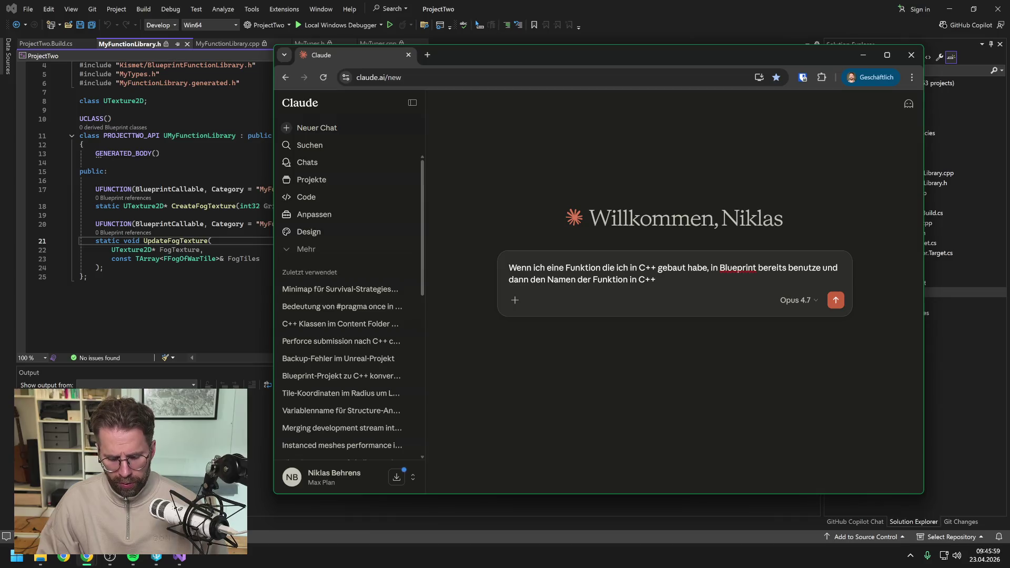
text( ändere.)
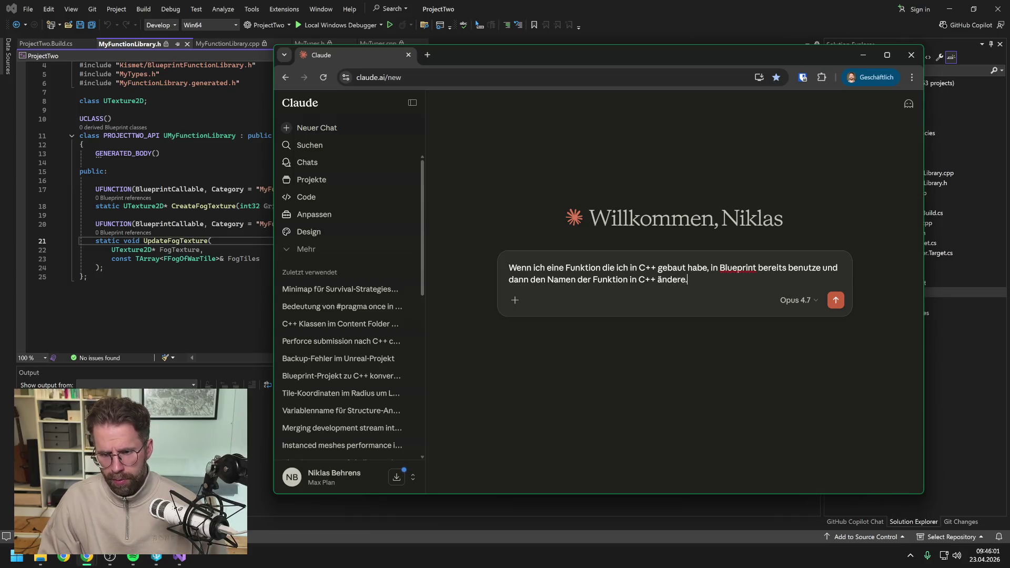
text( Übernimm)
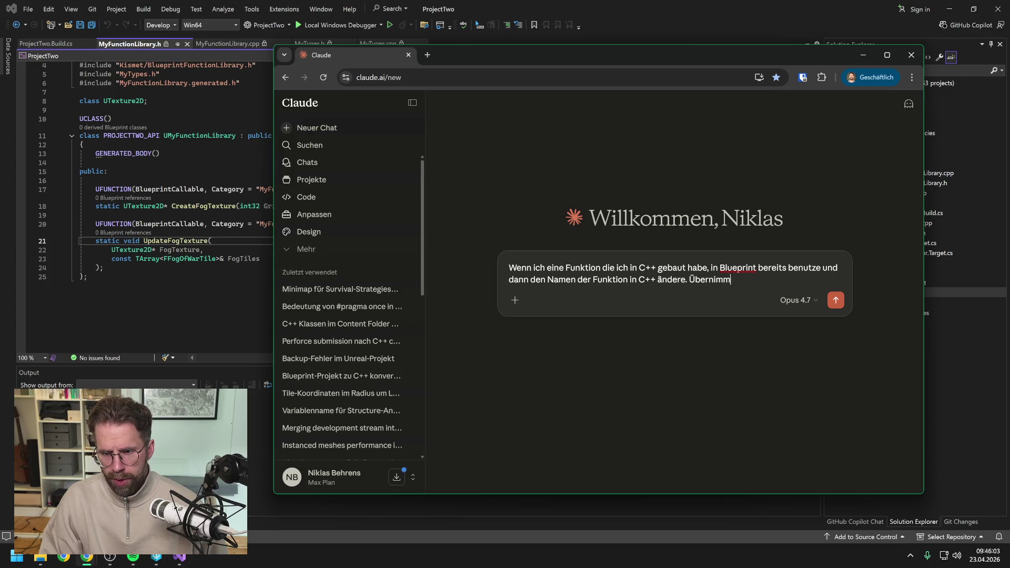
text(t Blueprint d)
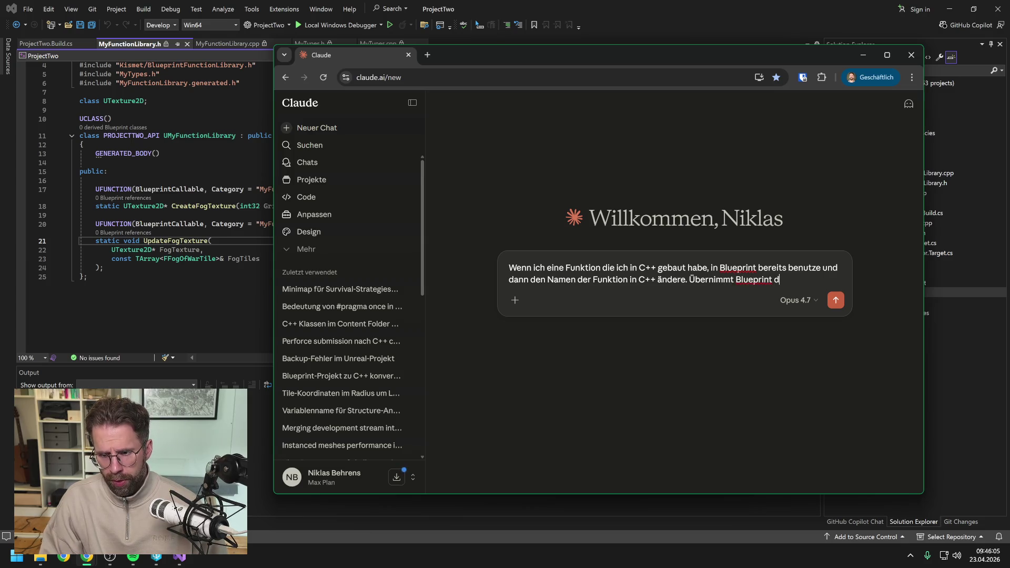
text(as Ergebnis einf)
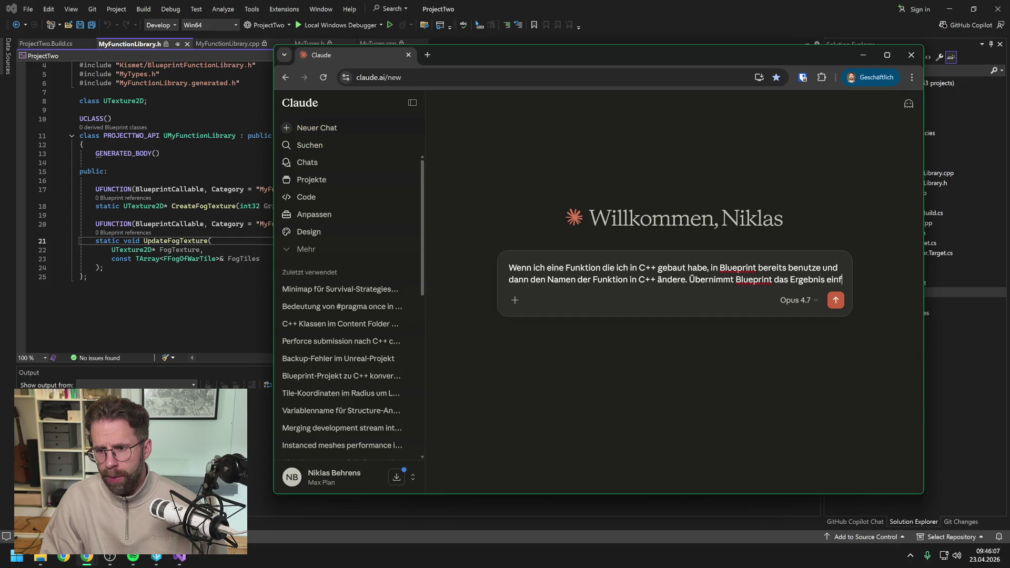
text(ach oder muss ich die)
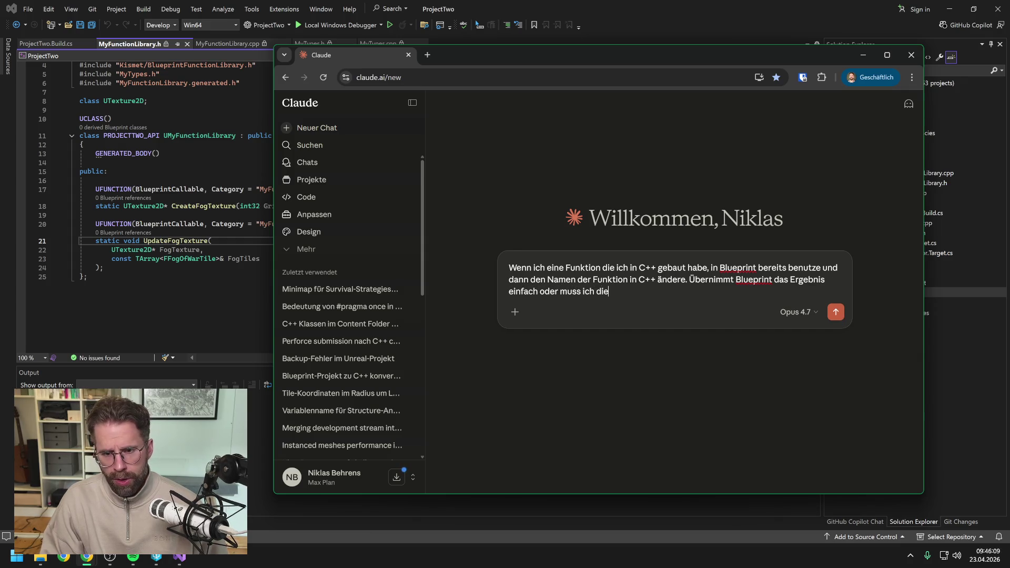
text( Funktionen)
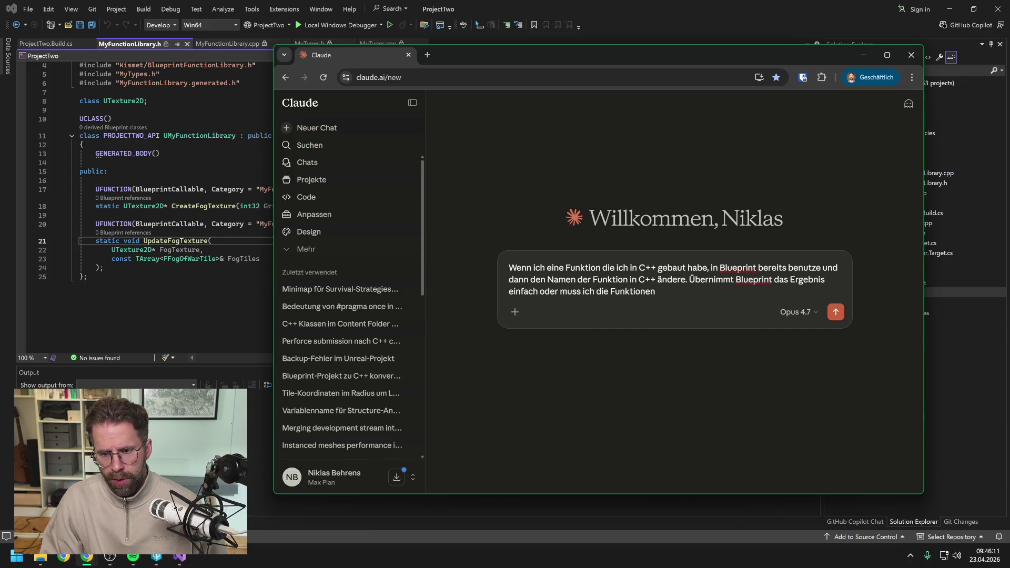
text( in Blueprin)
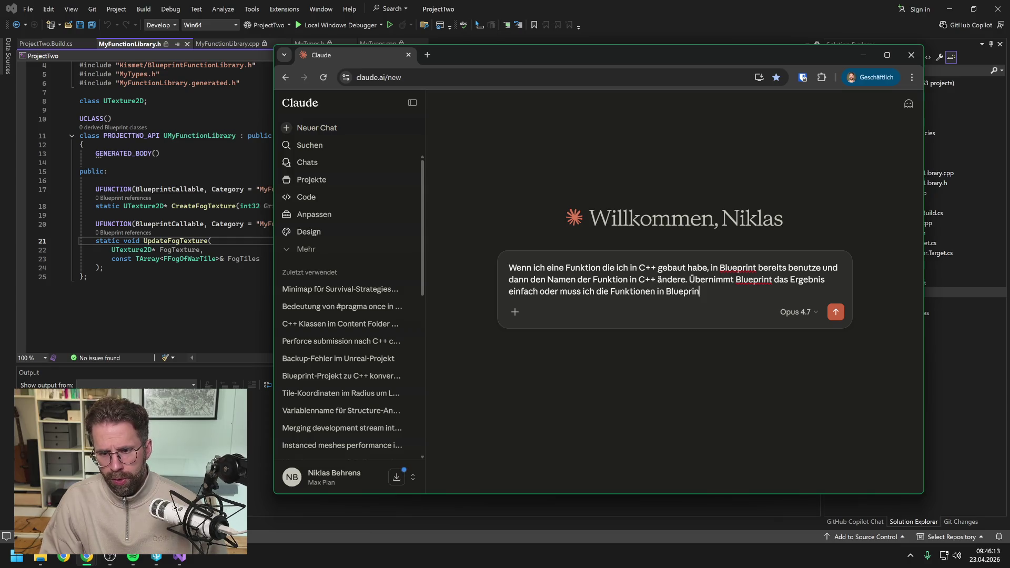
text(t dann komplett h)
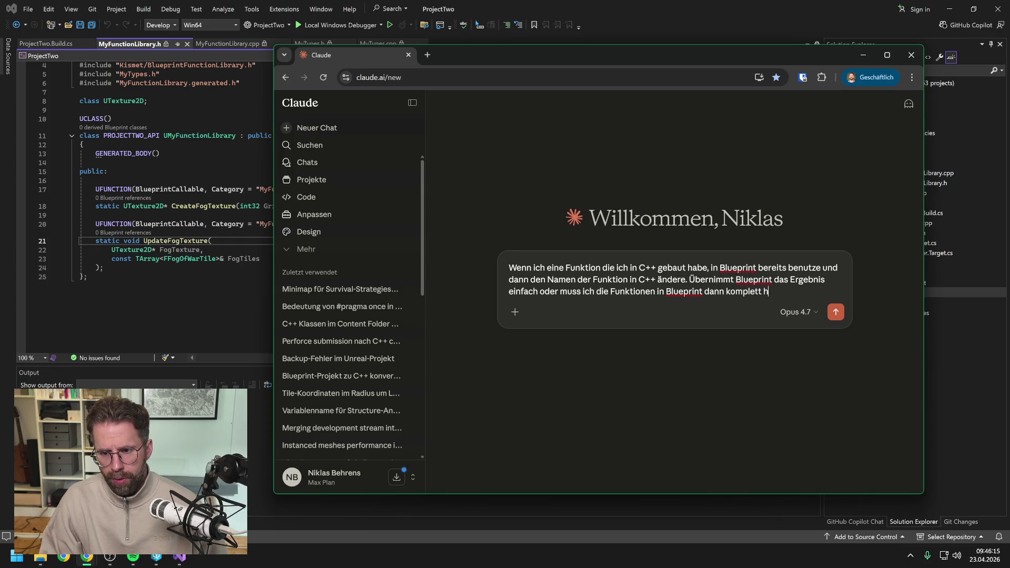
text(ändisch durcht)
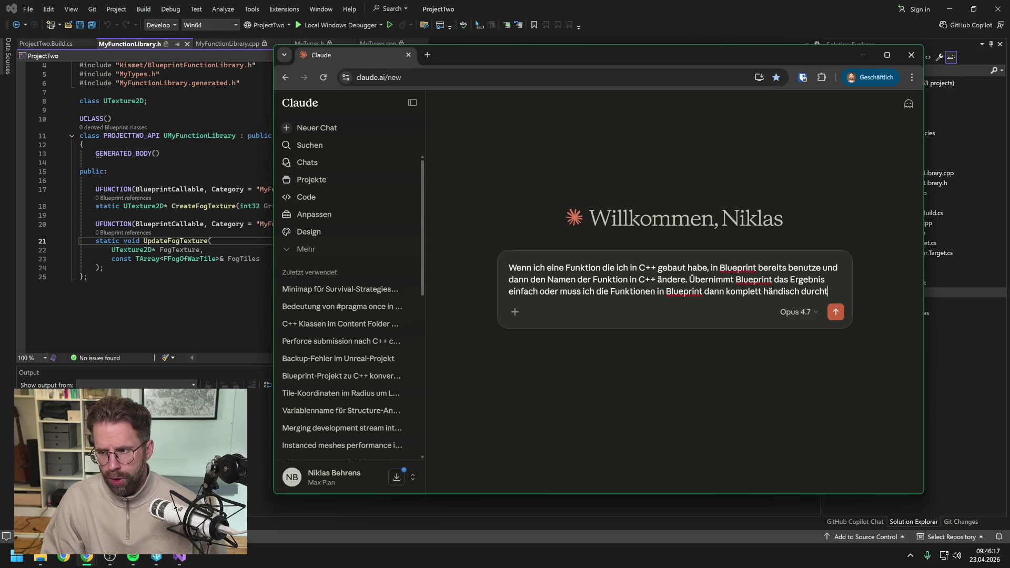
text(auschen?)
key(Return)
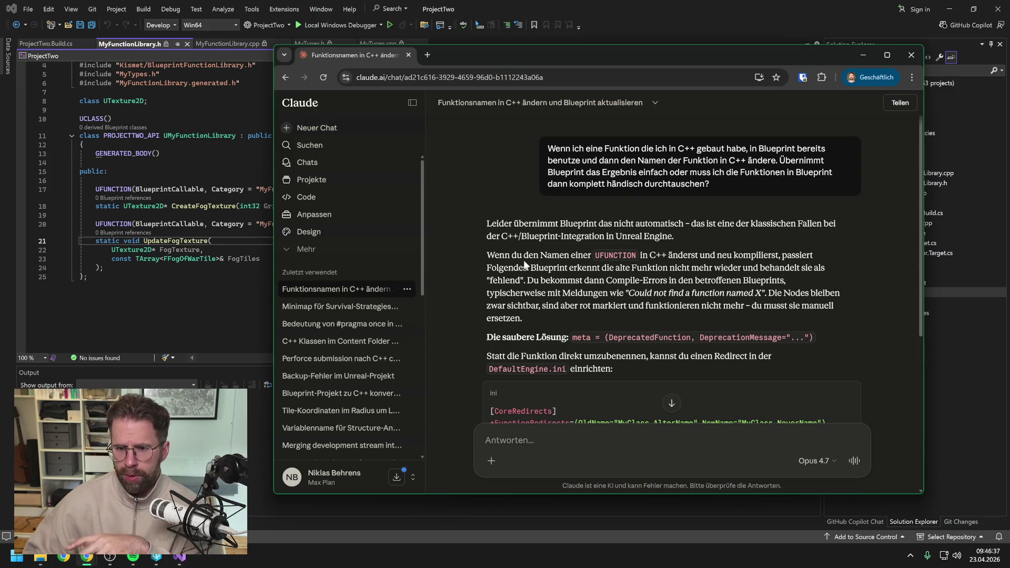
- Read Claude's answer on FunctionRedirects in DefaultEngine.ini, then return to Visual Studio
scroll(673, 264, down, 2)
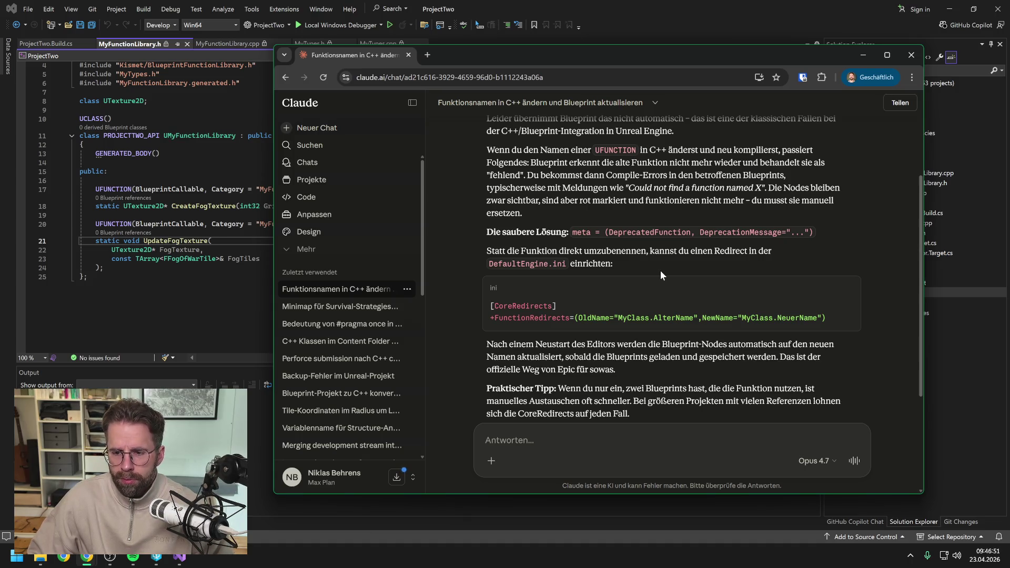
scroll(661, 270, down, 1)
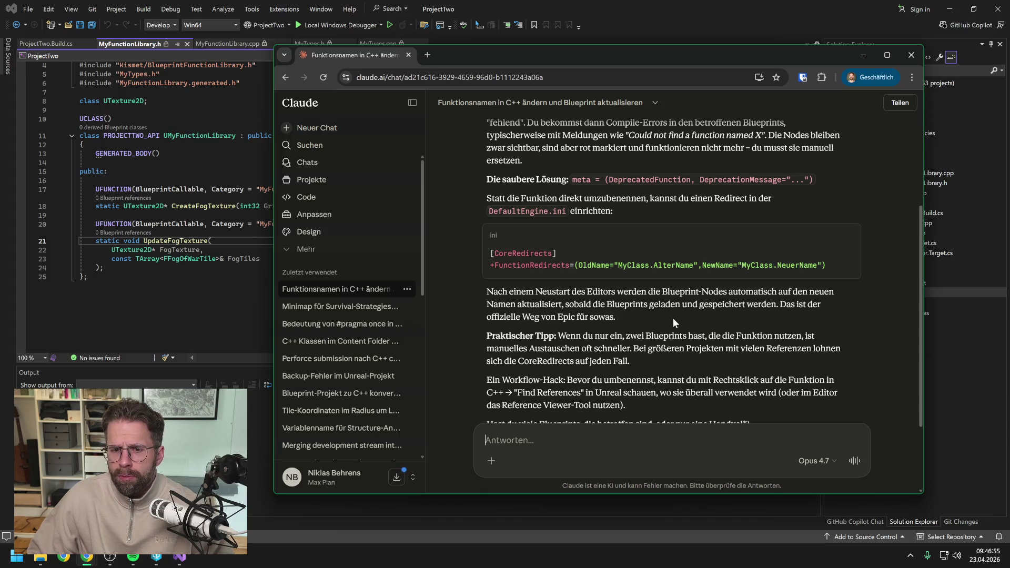
scroll(674, 320, down, 1)
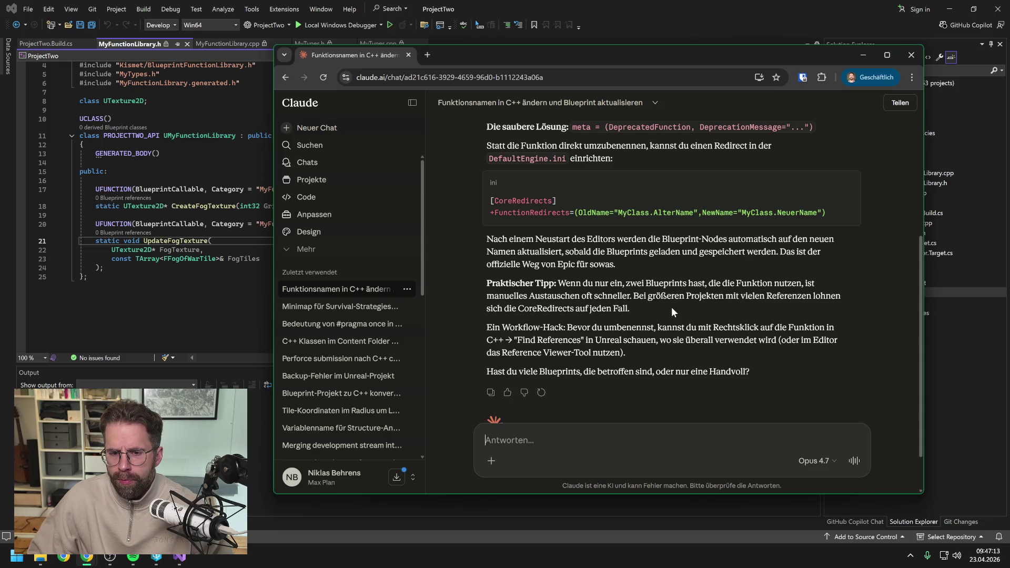
scroll(672, 307, down, 2)
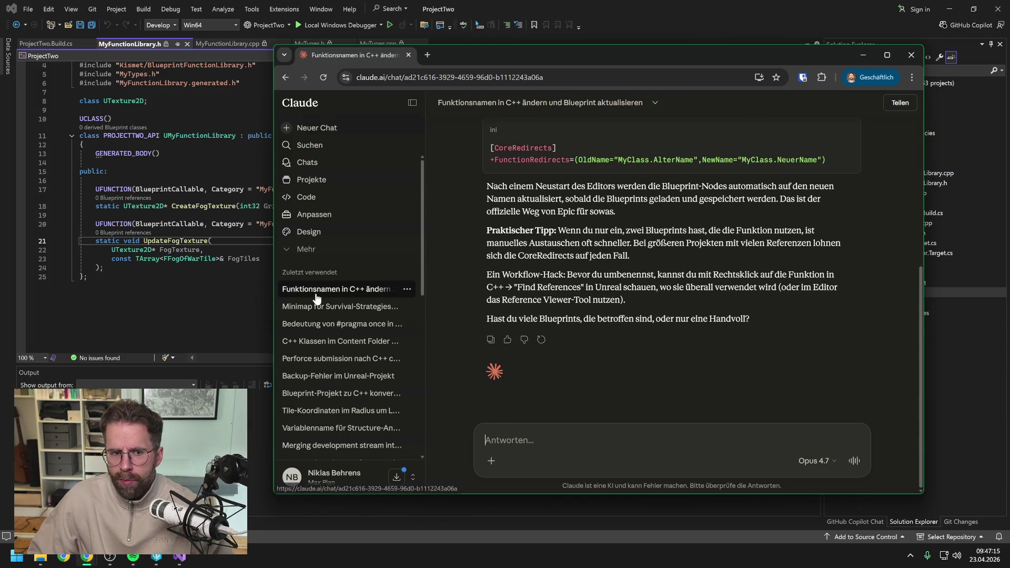
click(180, 556)
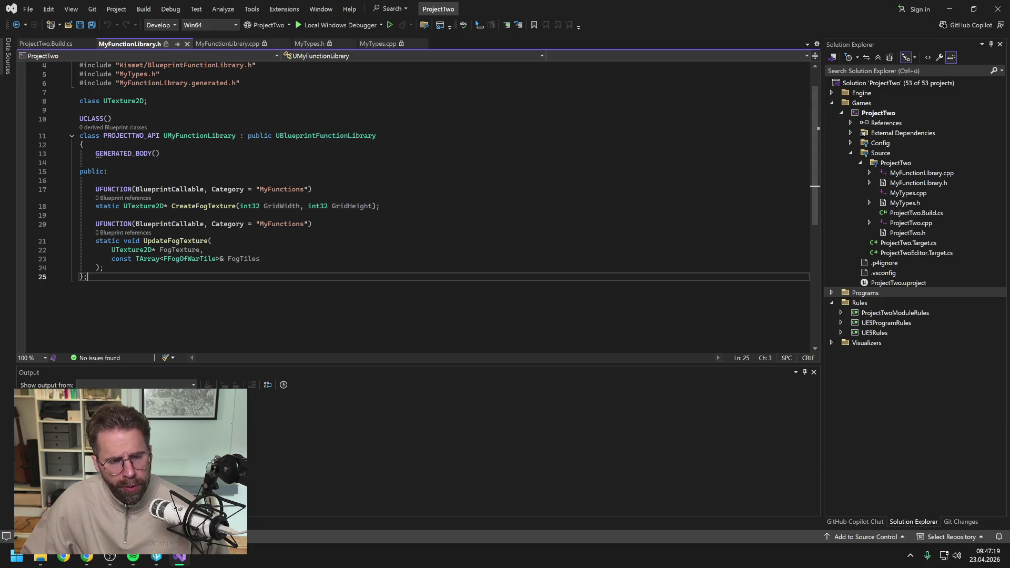
click(208, 206)
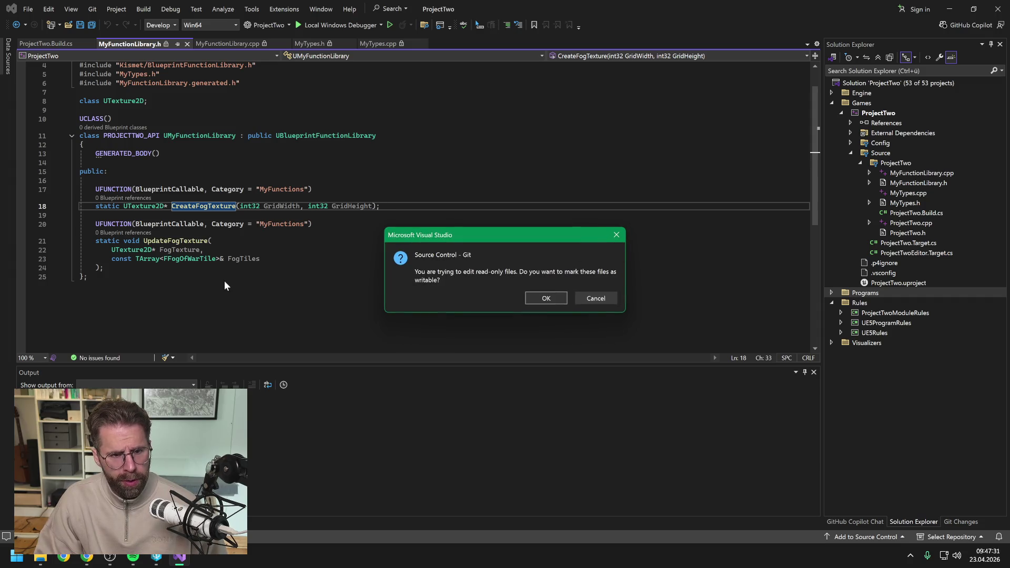
click(598, 299)
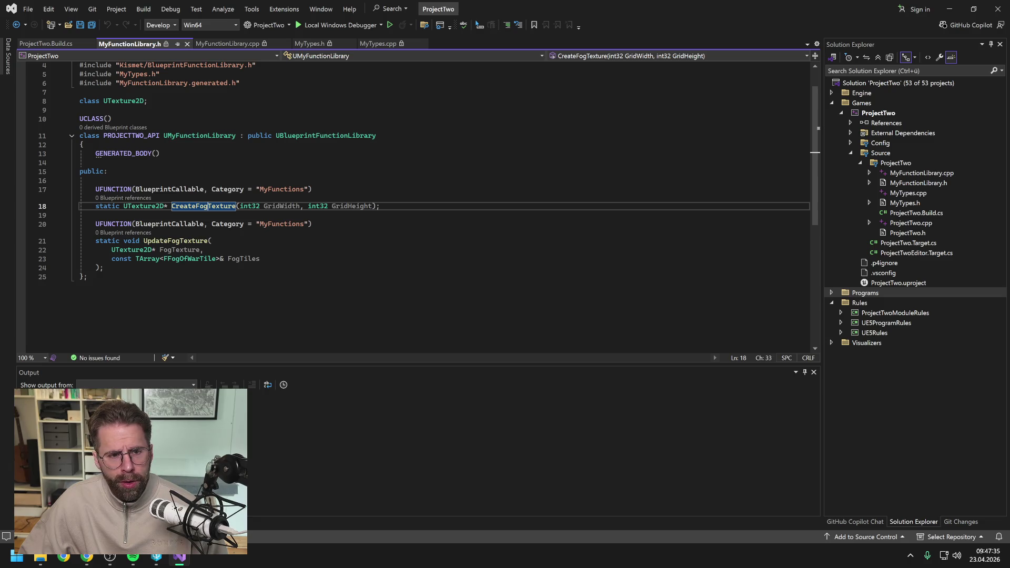
click(213, 241)
click(156, 556)
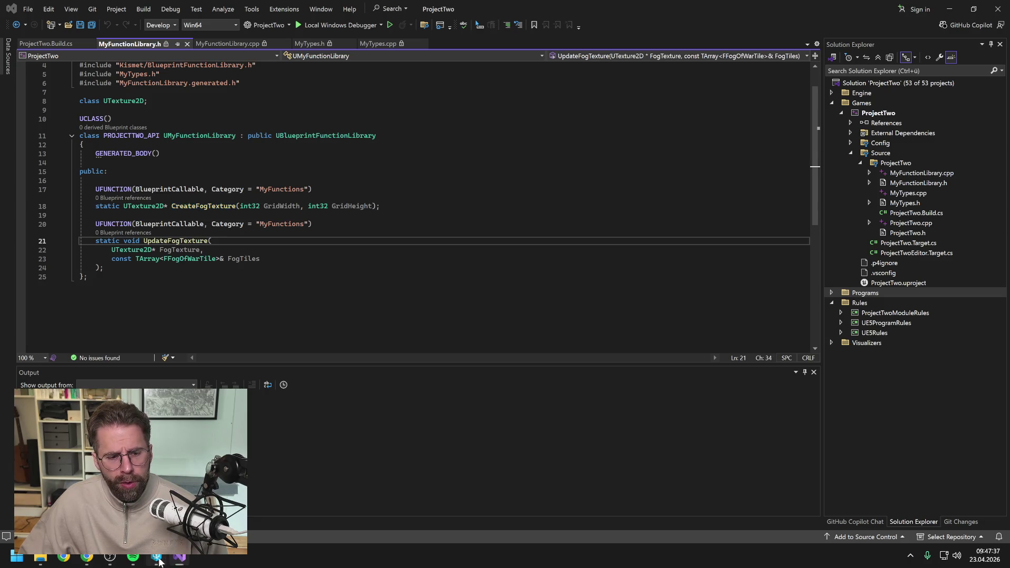
click(155, 325)
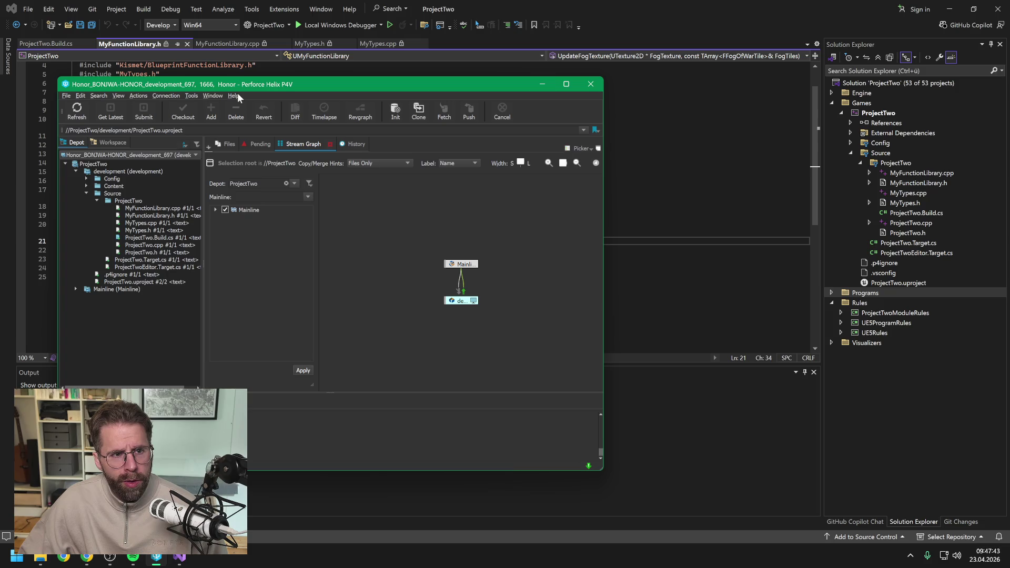
- Check out MyFunctionLibrary.h, MyFunctionLibrary.cpp and MyTypes.h in P4V, then minimize it
click(156, 216)
ctrl+click(155, 209)
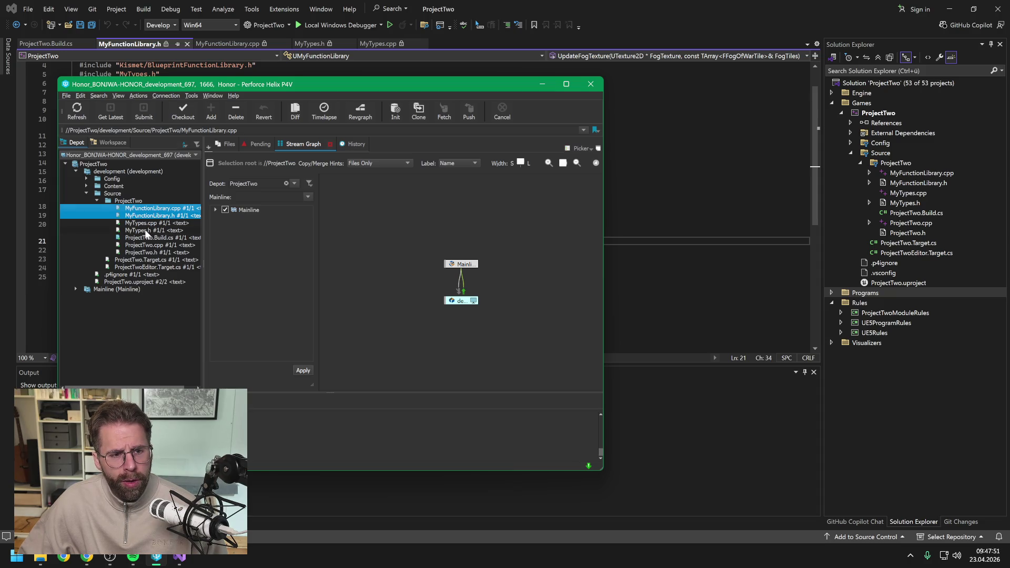
ctrl+click(146, 232)
click(182, 113)
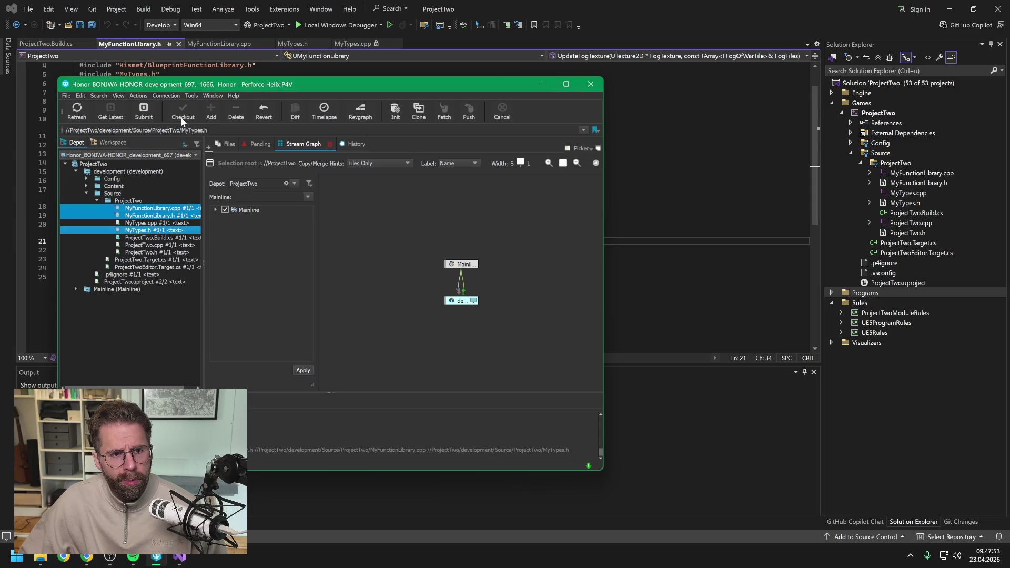
click(633, 24)
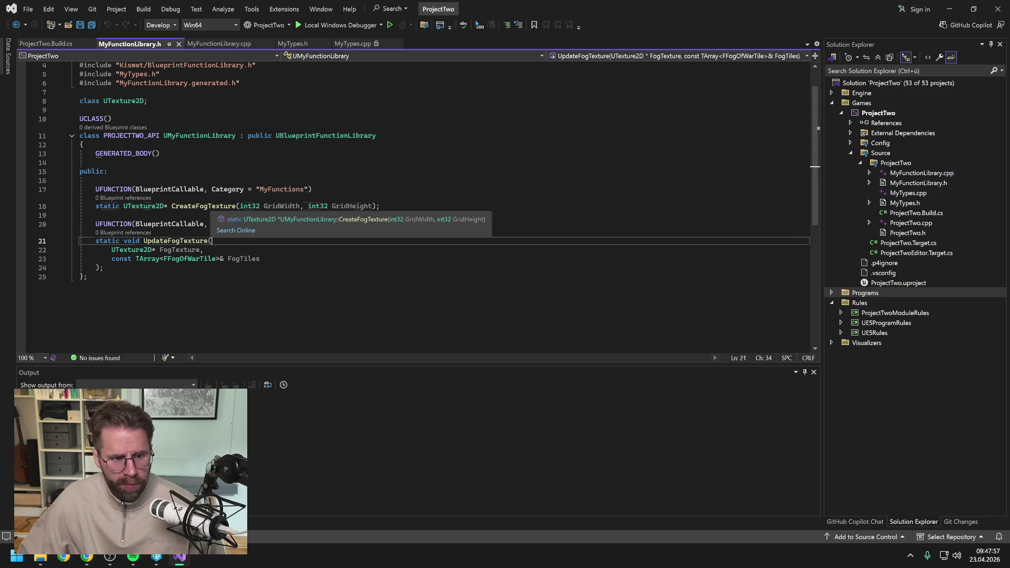
- Rename lines 18 and 21 to CreateFogOfWarTexture and UpdateFogOfWarTexture and save MyFunctionLibrary.h
click(191, 206)
text(War)
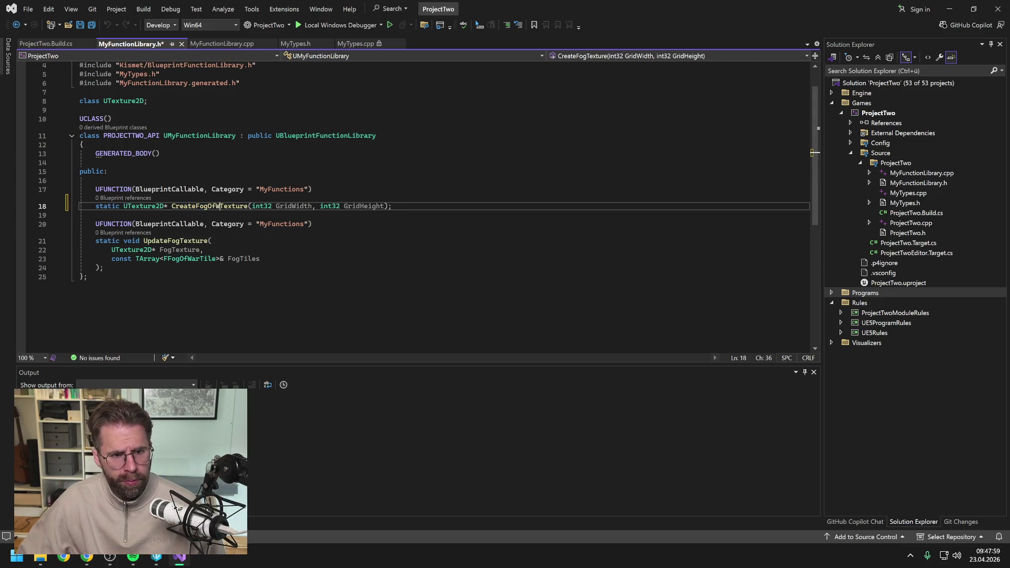
click(182, 241)
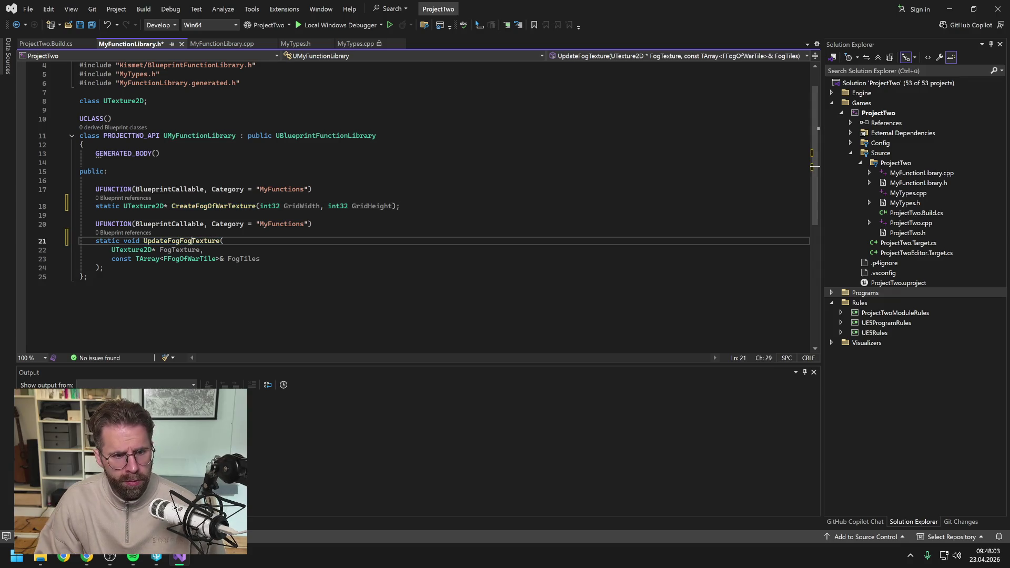
text(fWar)
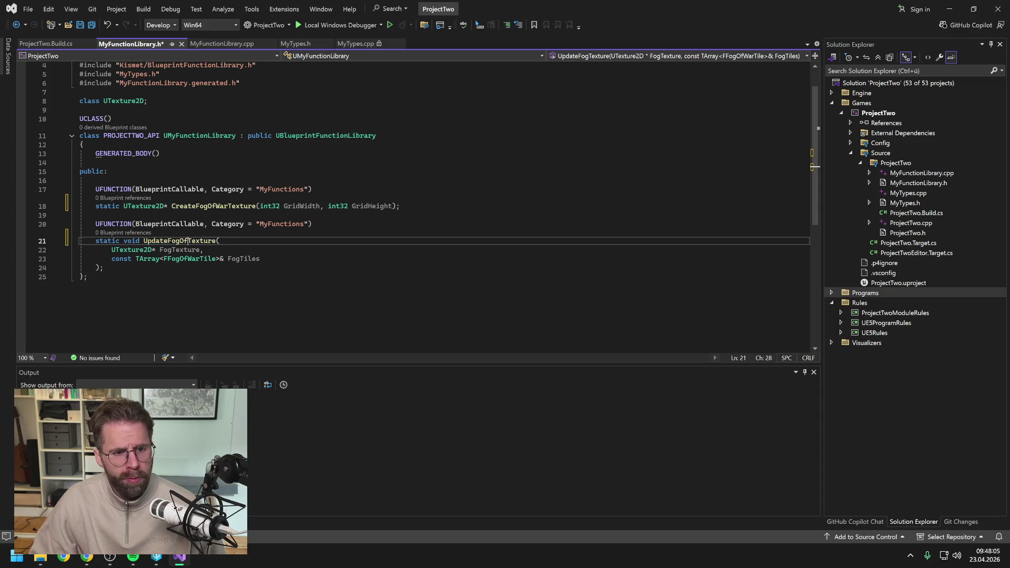
key(ctrl+s)
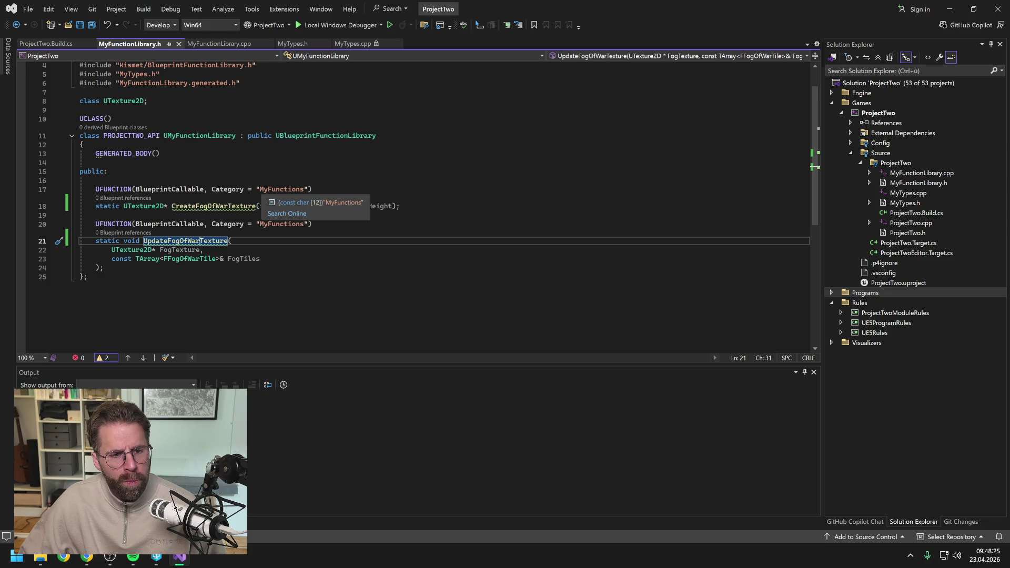
- Change the MyFunctions categories on lines 17 and 20 to FogOfWar and save the header
double_click(282, 189)
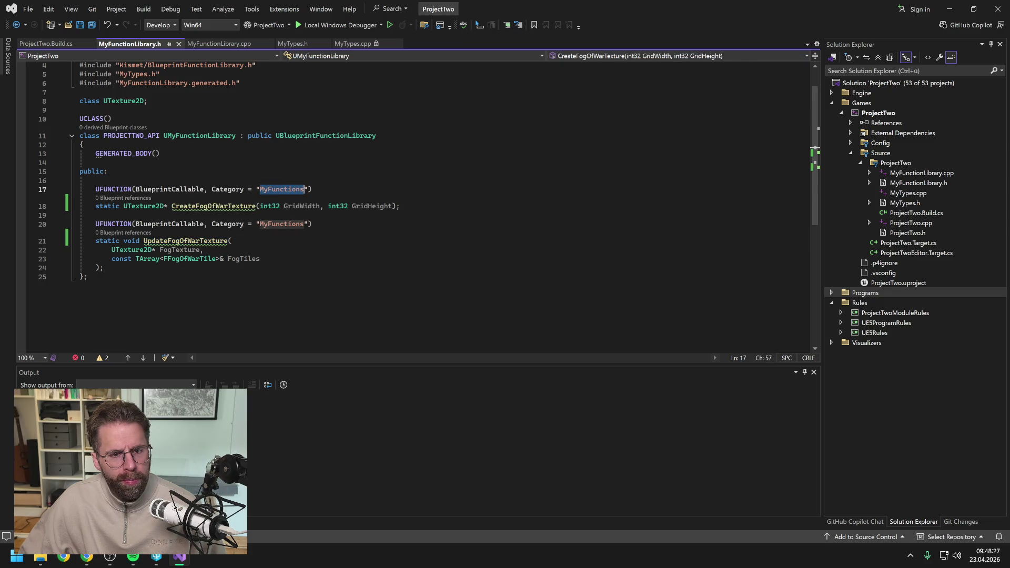
text(FogOf)
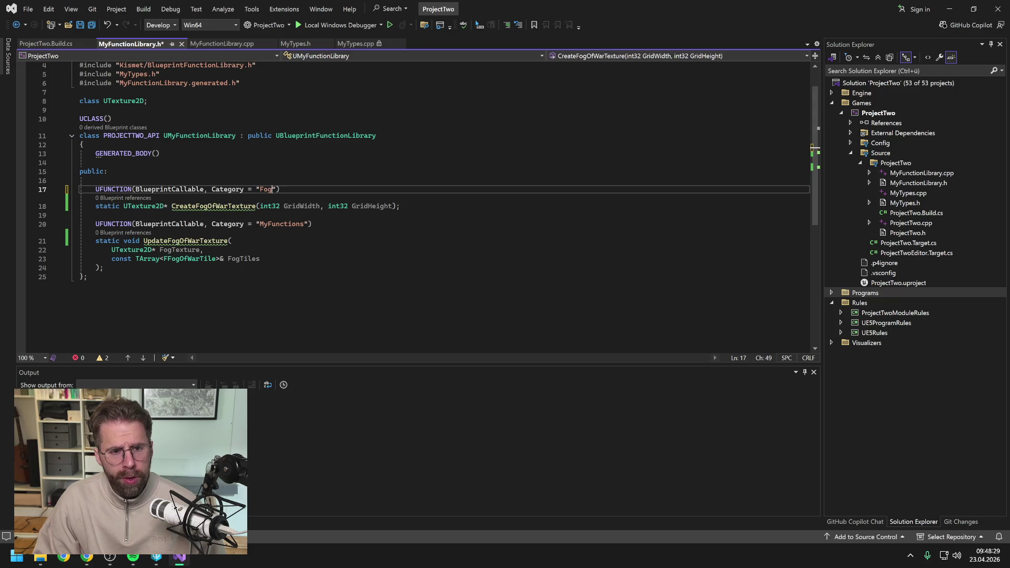
text(War)
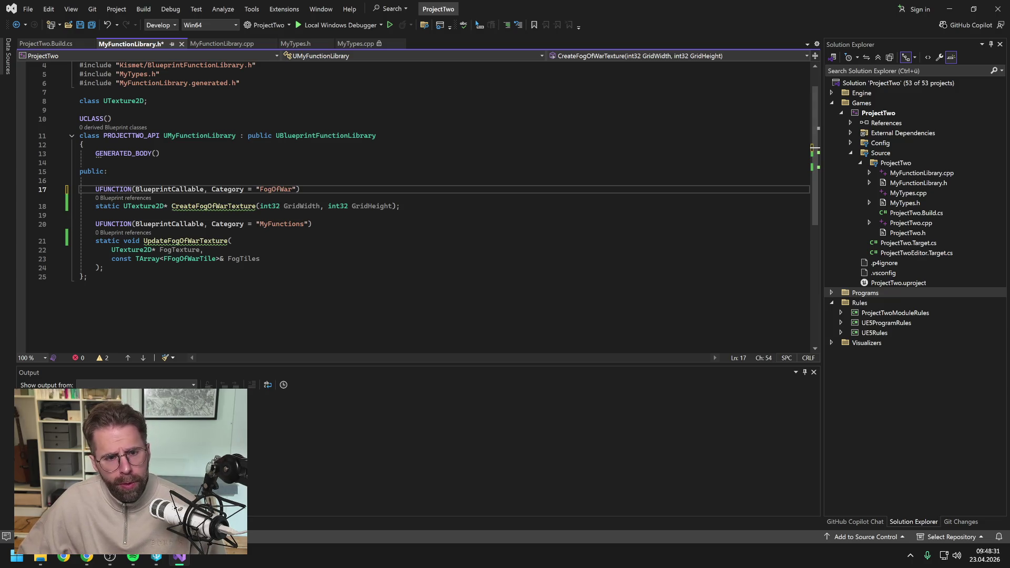
drag(259, 224, 304, 224)
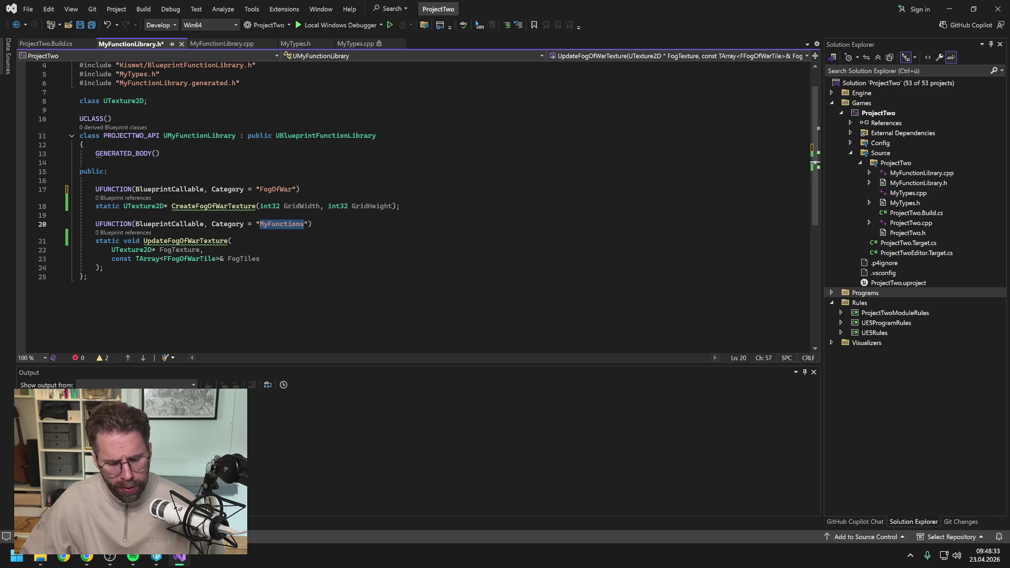
text(FogOfWar)
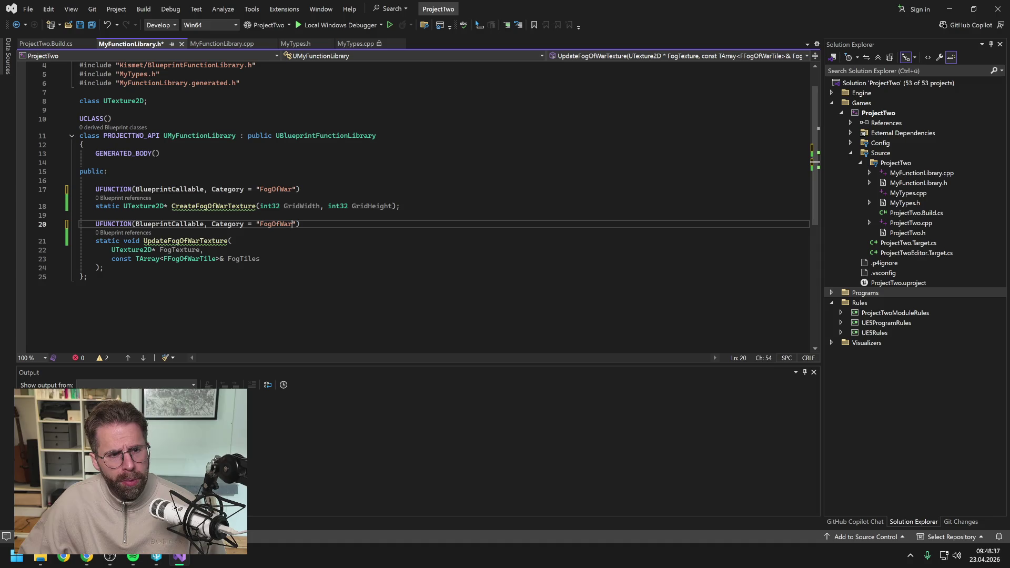
key(ctrl+s)
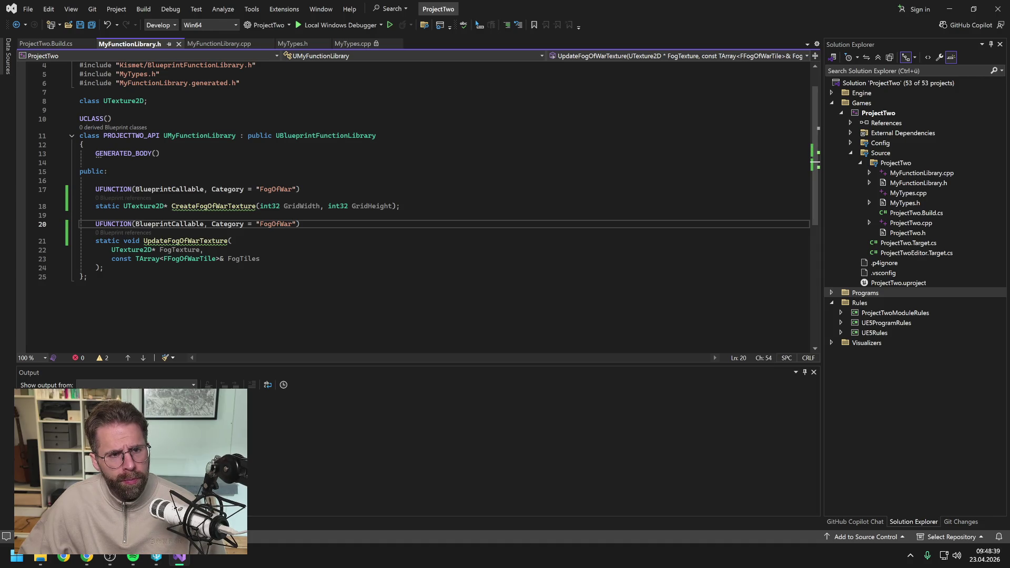
scroll(421, 206, up, 1)
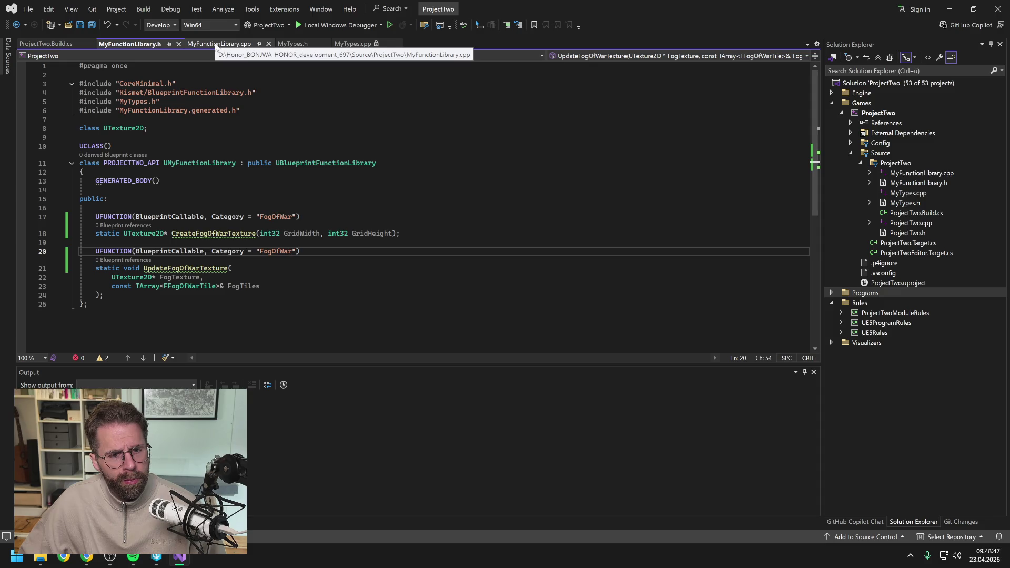
click(216, 45)
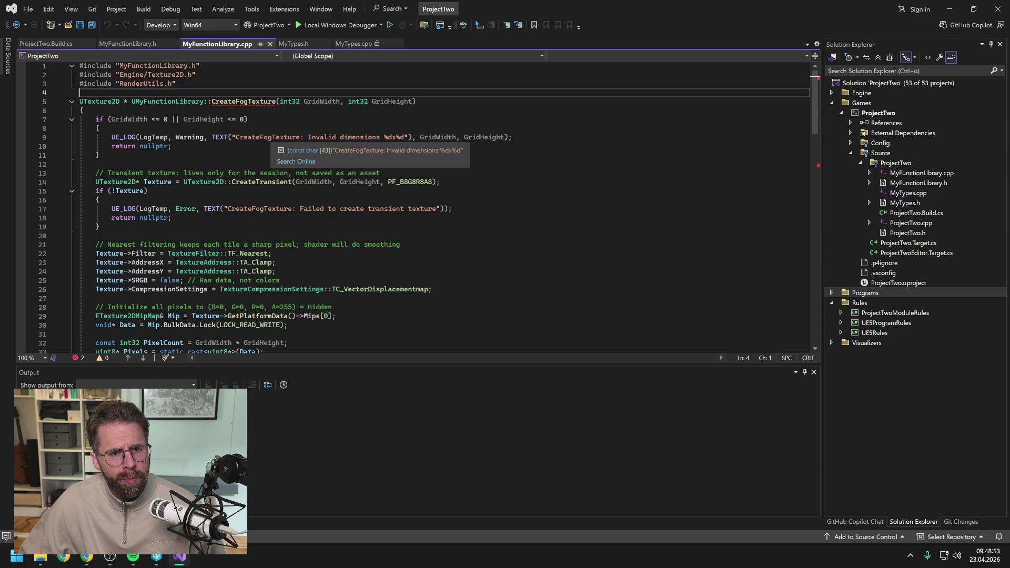
- Find 'fog' in MyFunctionLibrary.cpp and rename the line 5 definition to CreateFogOfWarTexture
click(99, 155)
key(ctrl+f)
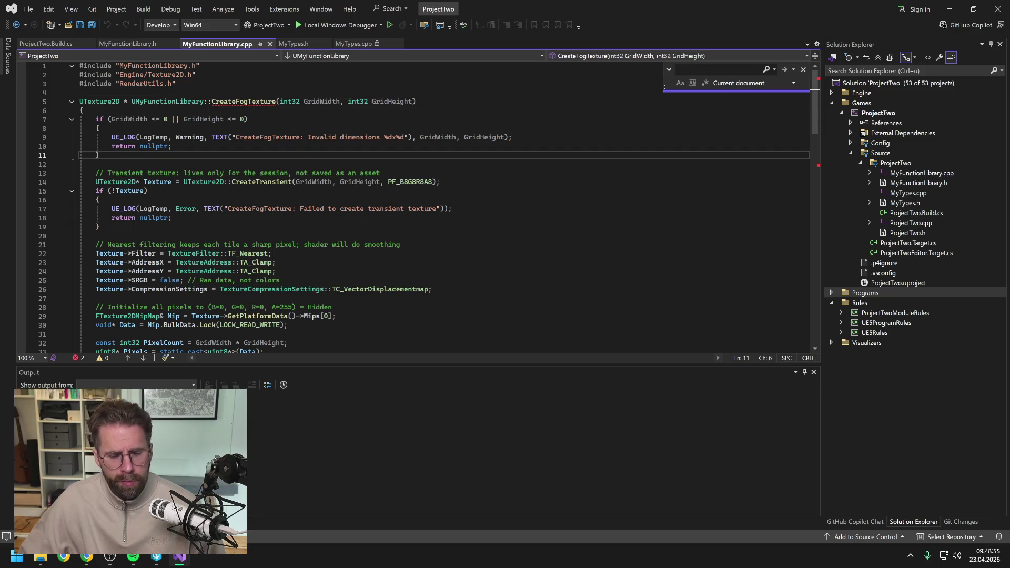
text(fog)
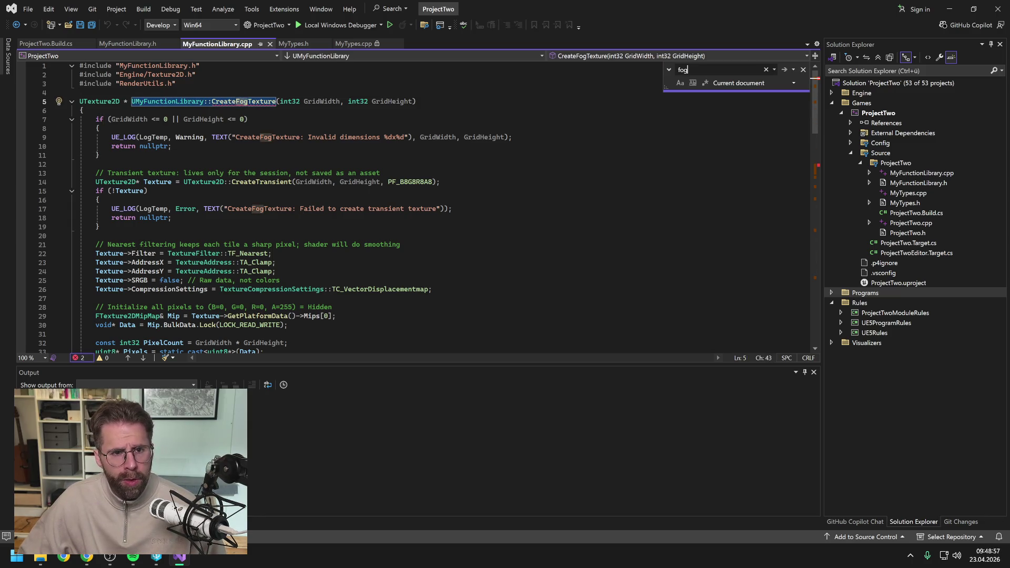
key(Escape)
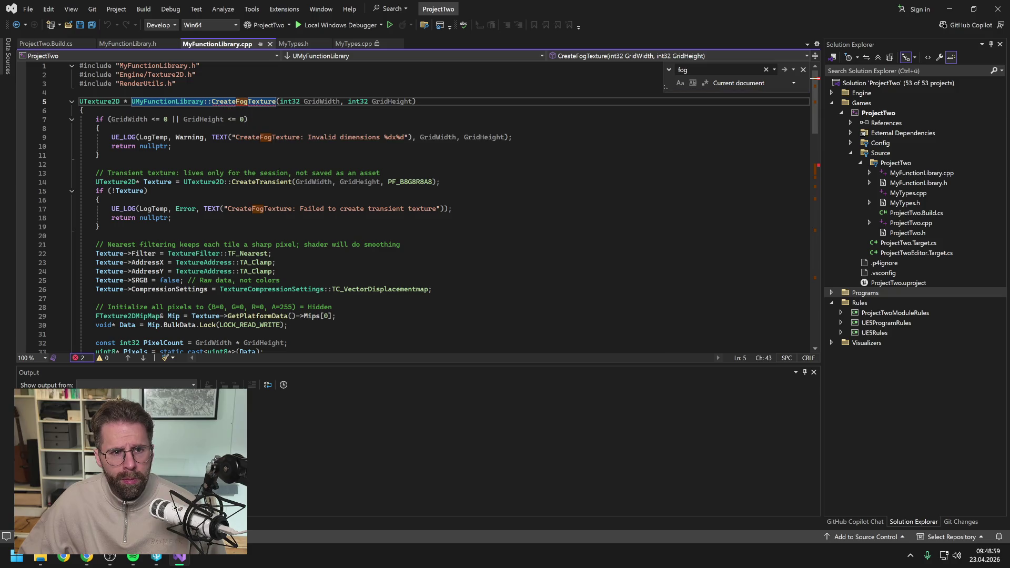
text(OfWar)
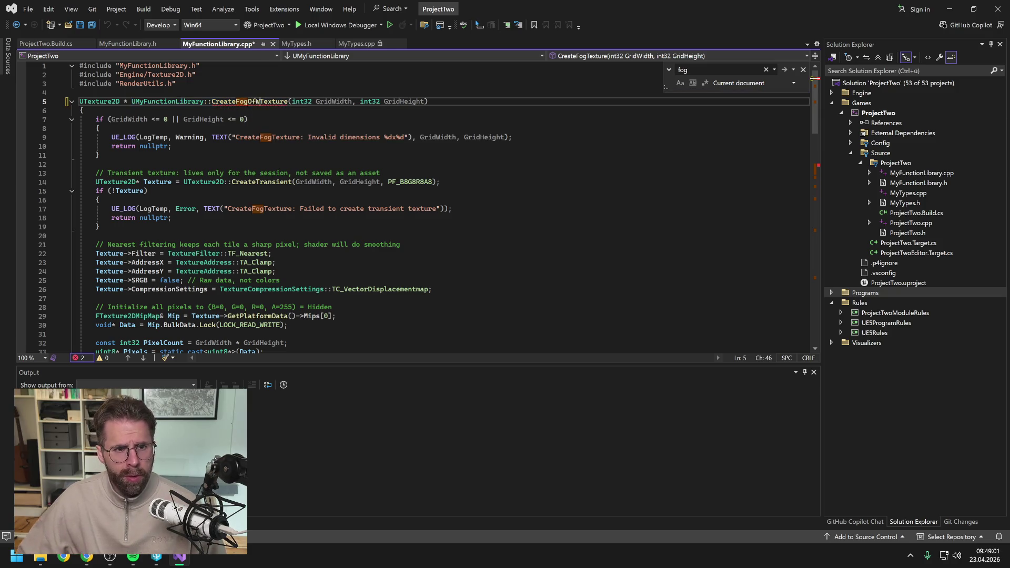
- Update the CreateFogTexture log messages on lines 9 and 17 to CreateFogOfWarTexture
click(783, 69)
key(Escape)
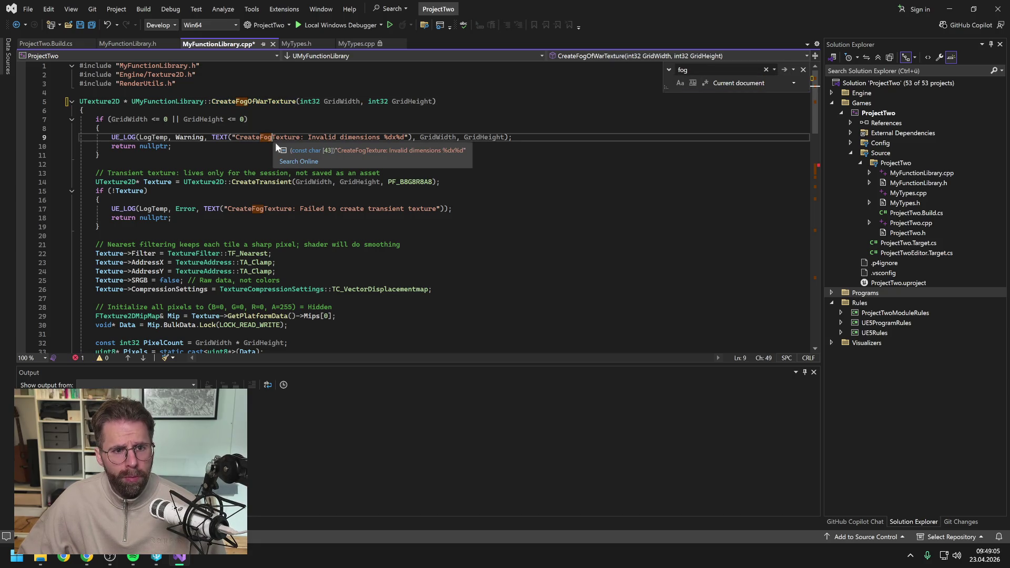
text(OfWar)
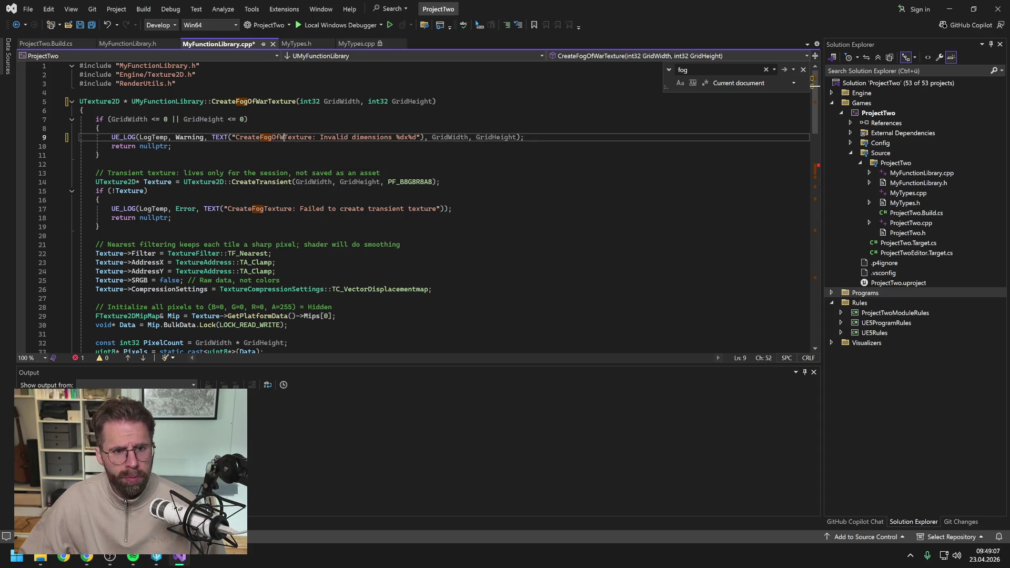
click(263, 209)
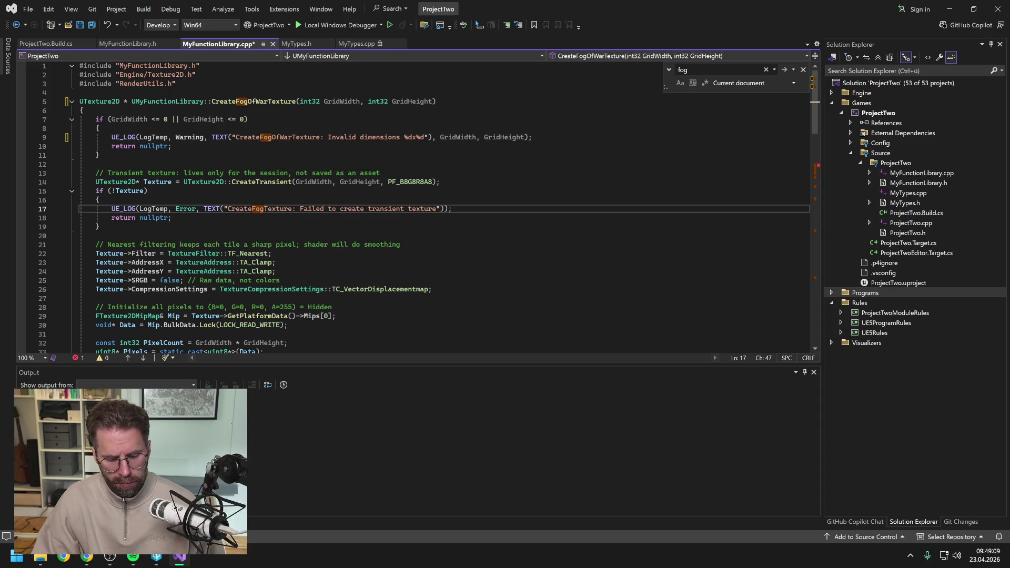
text(OfWar)
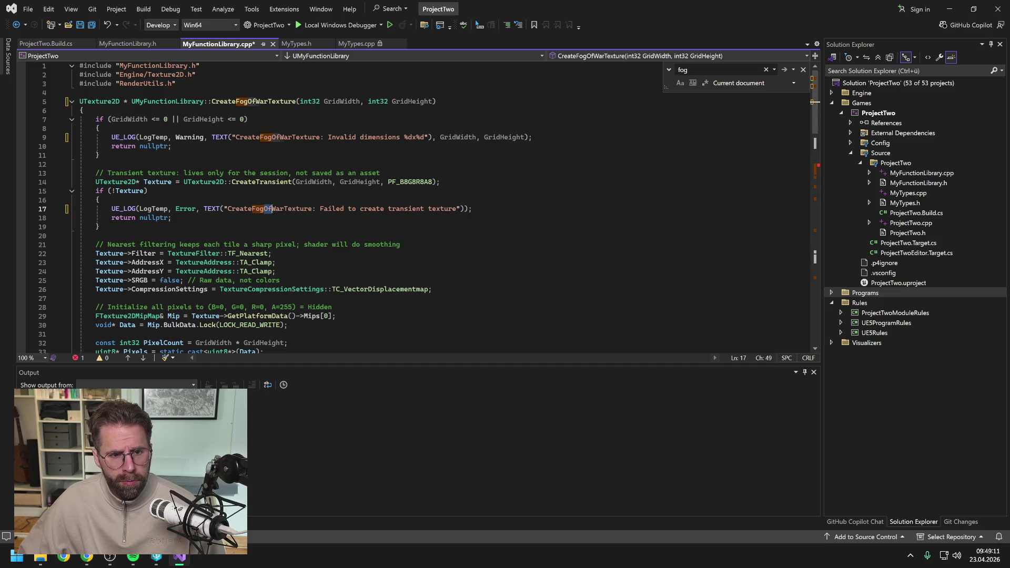
key(ctrl+f)
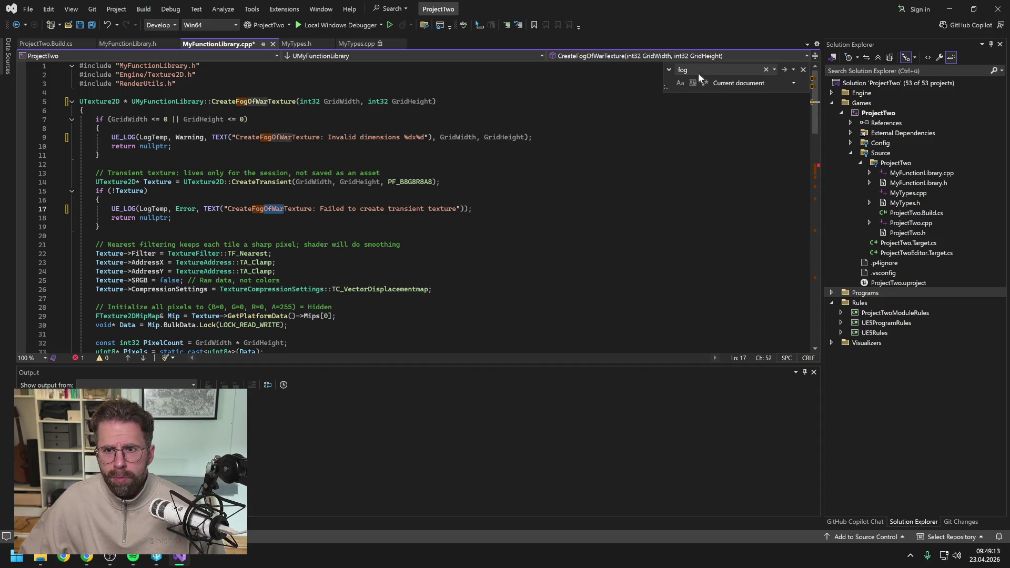
click(785, 67)
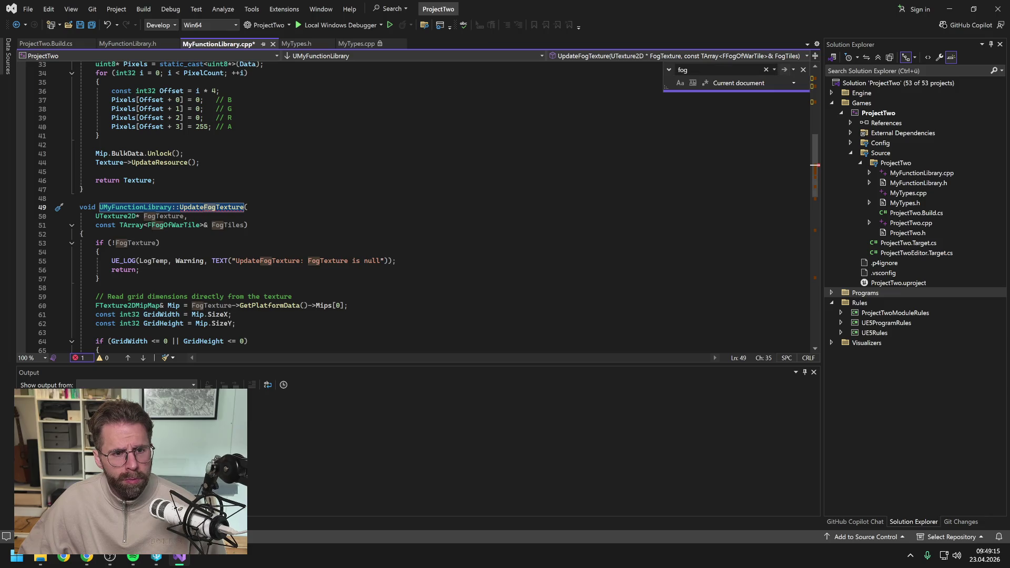
- Rename to UpdateFogOfWarTexture with FogOfWarTexture and FogOfWarTiles parameters, null check and null-texture logs
click(216, 207)
text(OfWar)
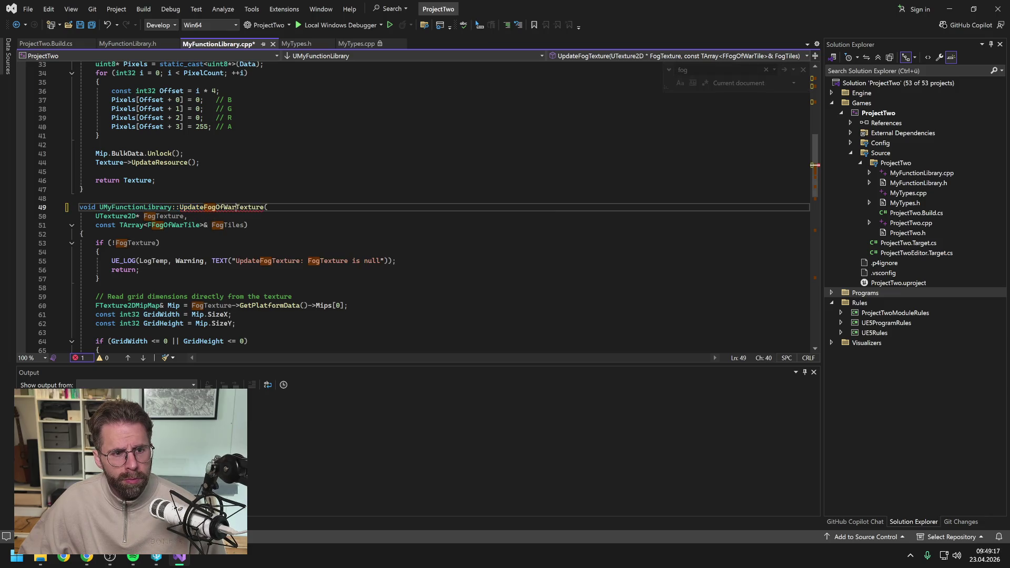
click(168, 216)
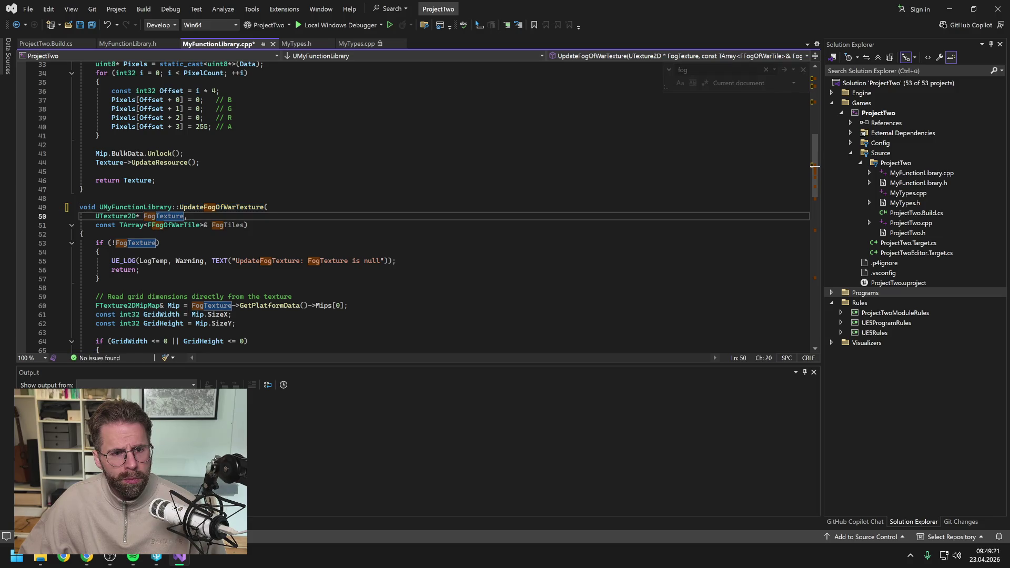
text(OfWar)
click(223, 225)
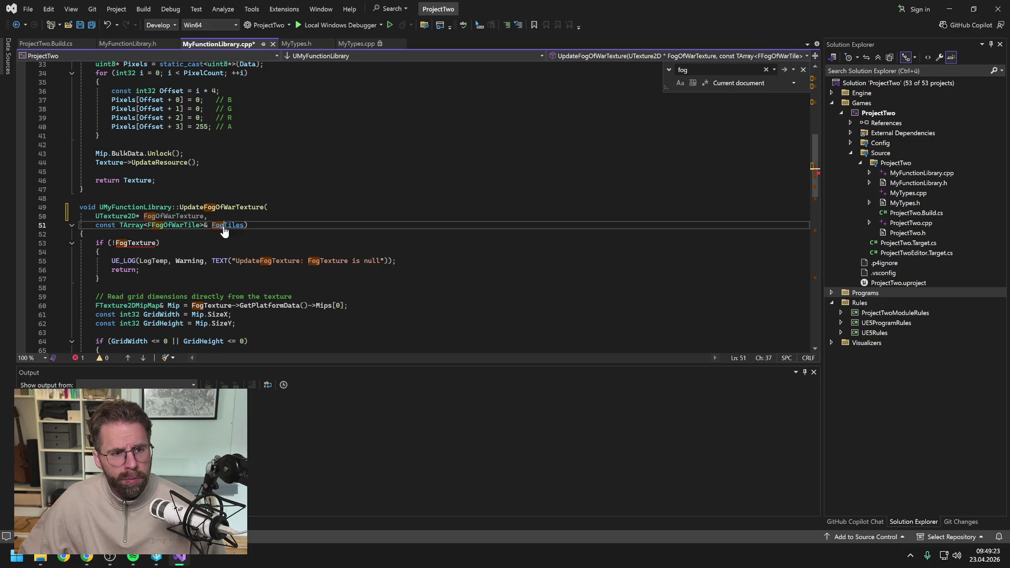
text(OfWar)
click(128, 243)
text(OfWar)
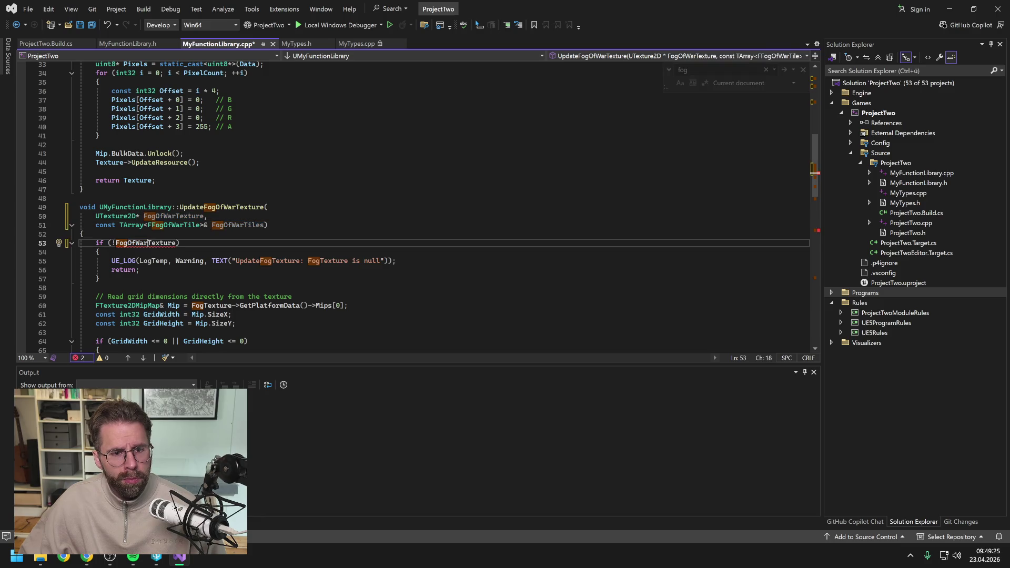
click(271, 260)
text(OfWar)
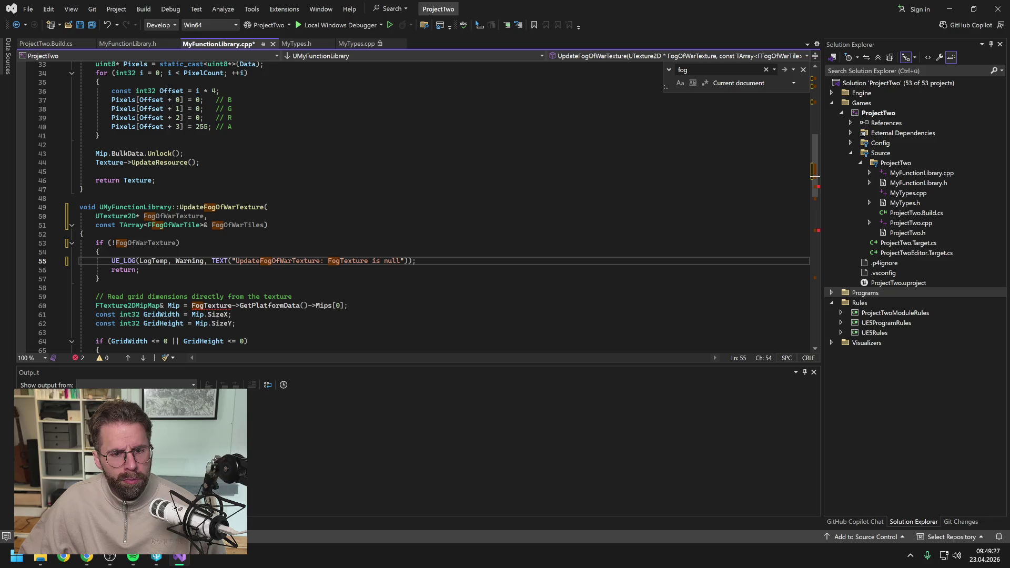
text(OfWar)
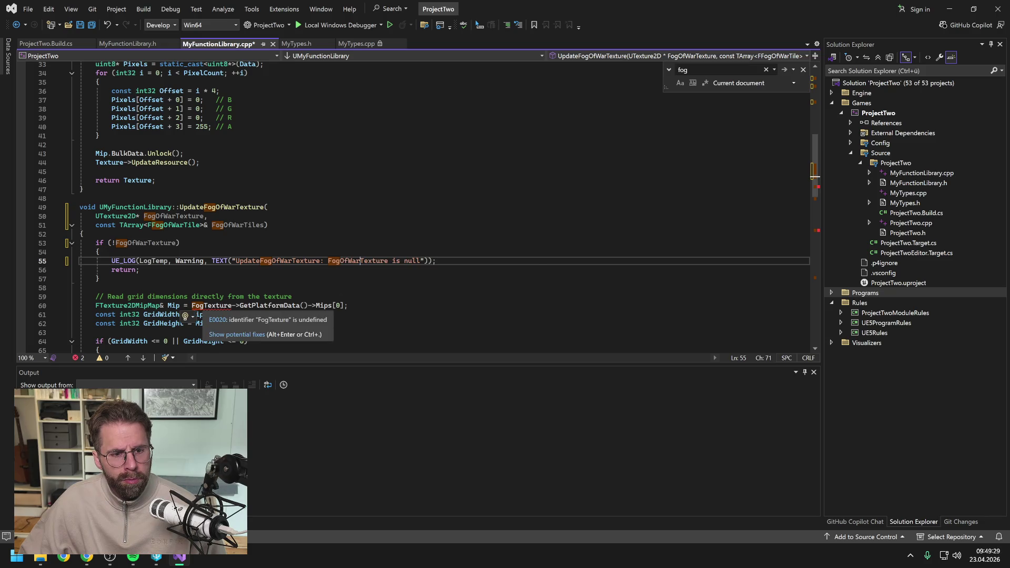
click(203, 305)
text(OfWar)
- Switch the invalid-dimensions log, tile loop and final resource update to FogOfWar names, then save
scroll(429, 207, down, 3)
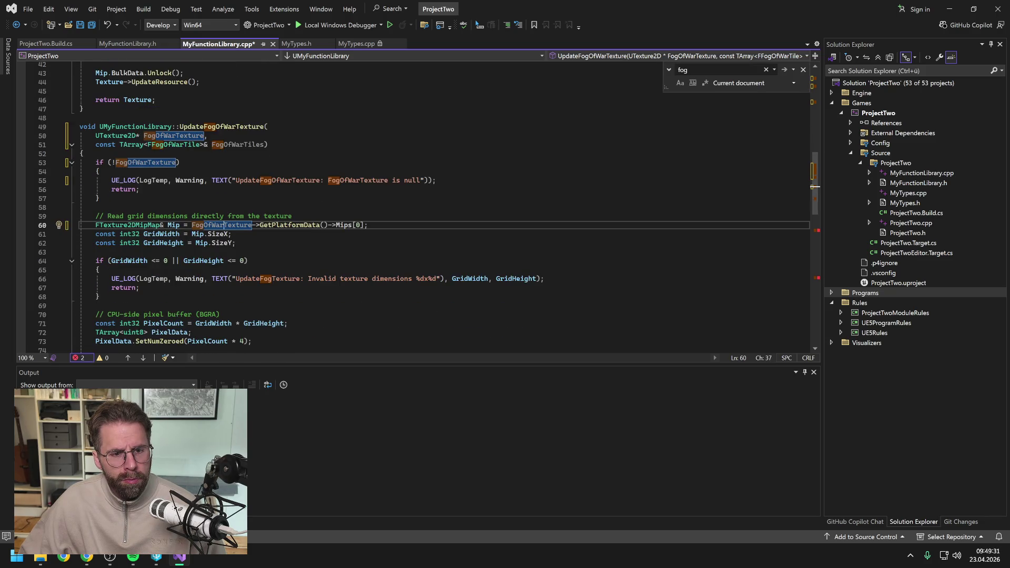
click(272, 278)
text(OfWar)
scroll(428, 207, down, 4)
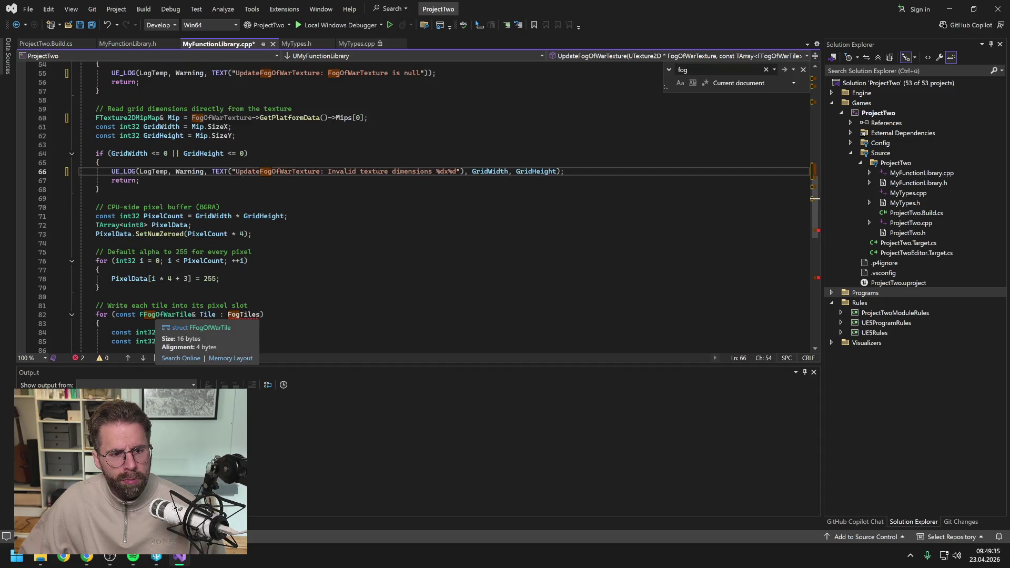
scroll(157, 315, down, 1)
click(240, 287)
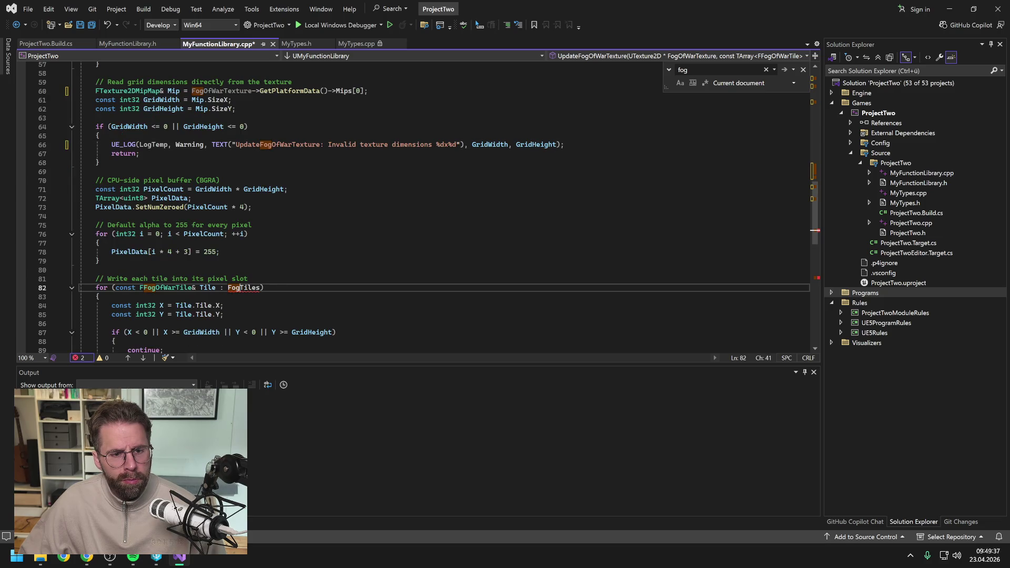
text(OfWar)
scroll(428, 210, down, 5)
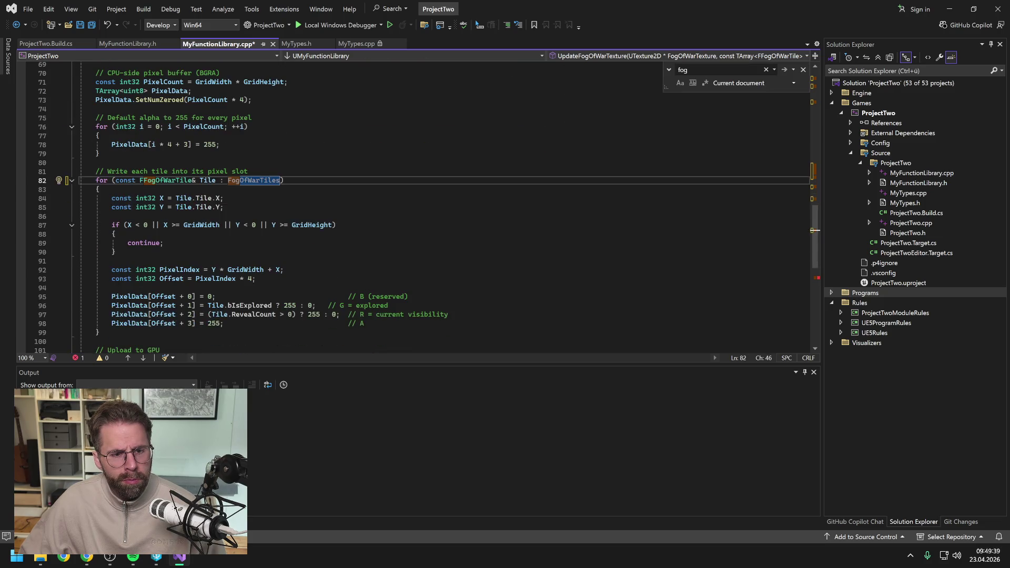
scroll(259, 100, down, 2)
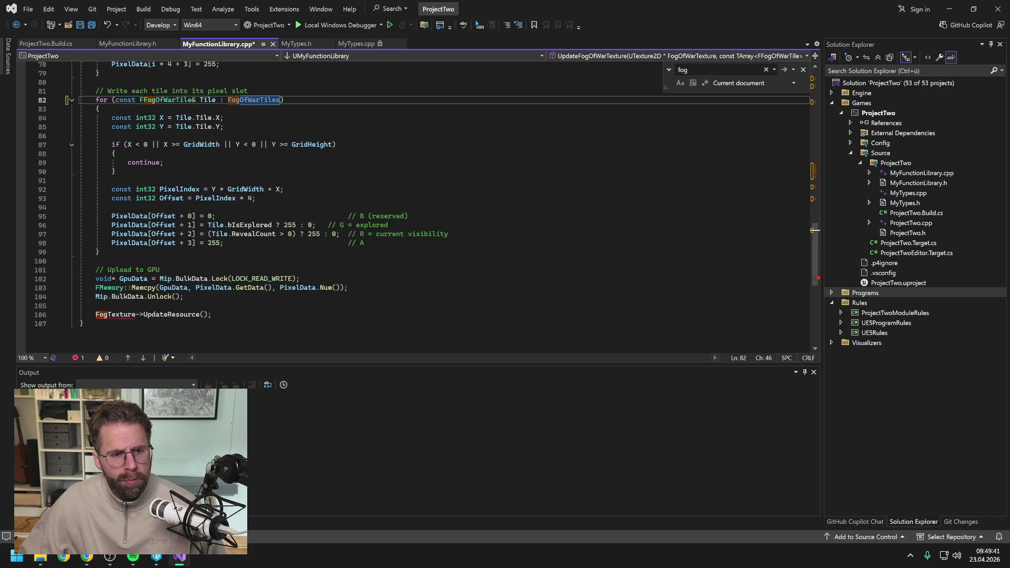
click(107, 314)
text(OfWar)
scroll(107, 314, up, 8)
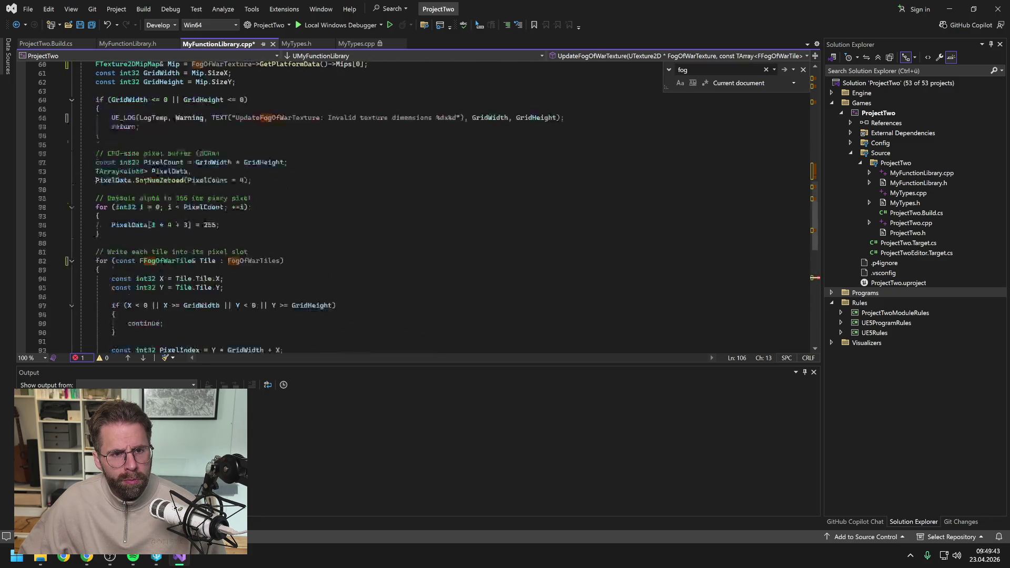
scroll(428, 207, up, 3)
scroll(428, 207, up, 3)
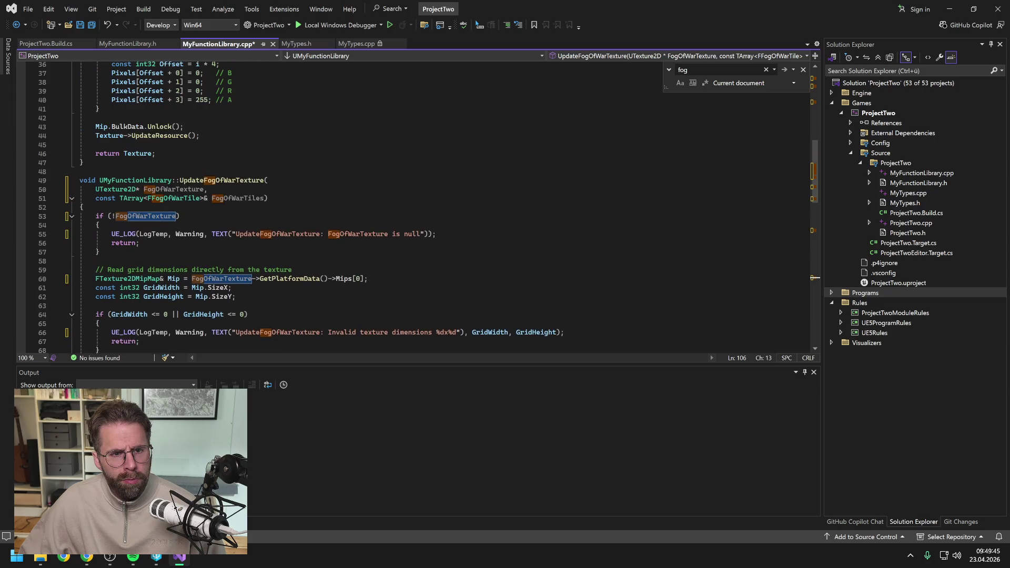
scroll(428, 207, up, 12)
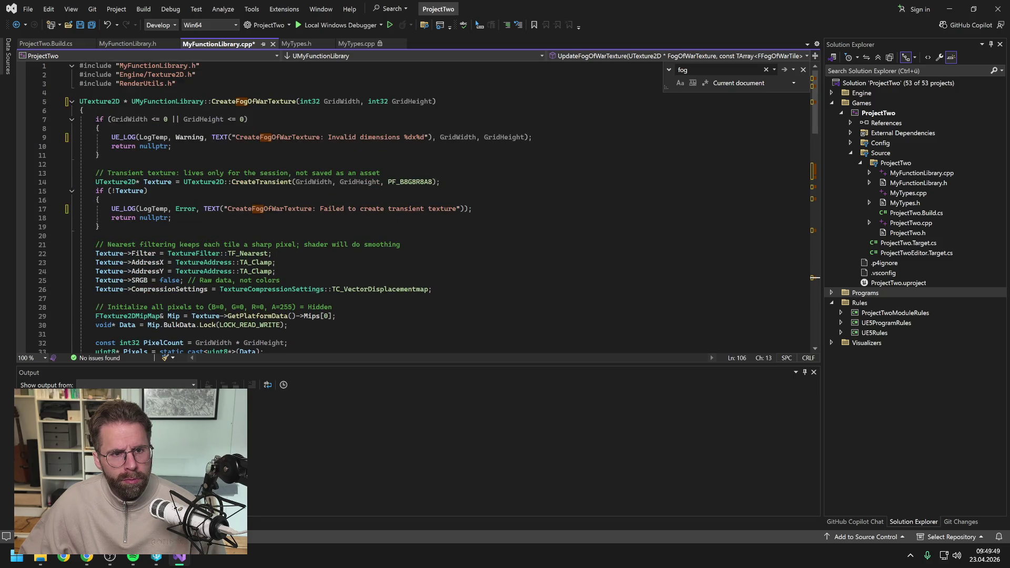
key(ctrl+s)
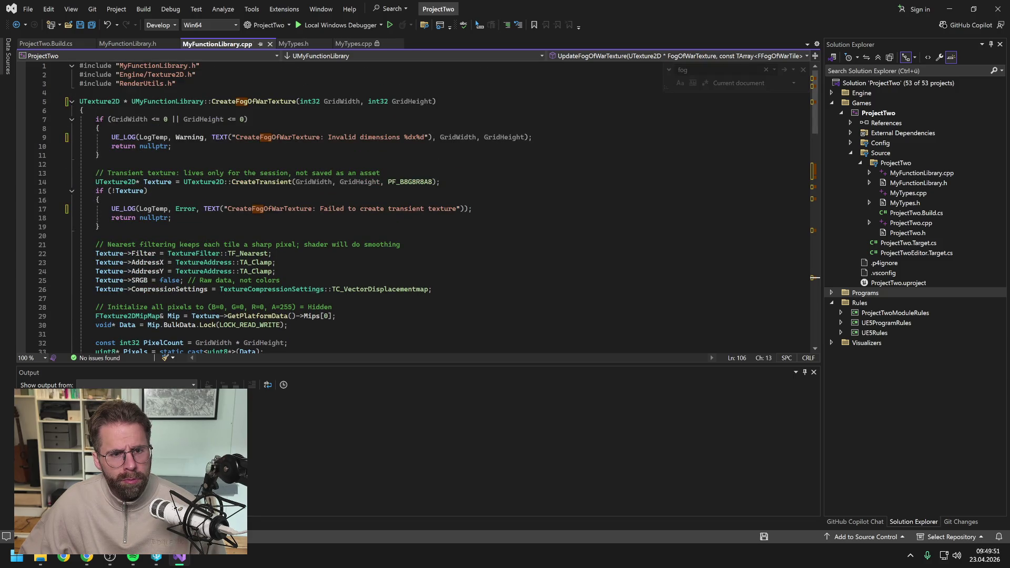
- Change the Tile property's Category in MyTypes.h from MyTypes to FogOfWar
key(ctrl+f)
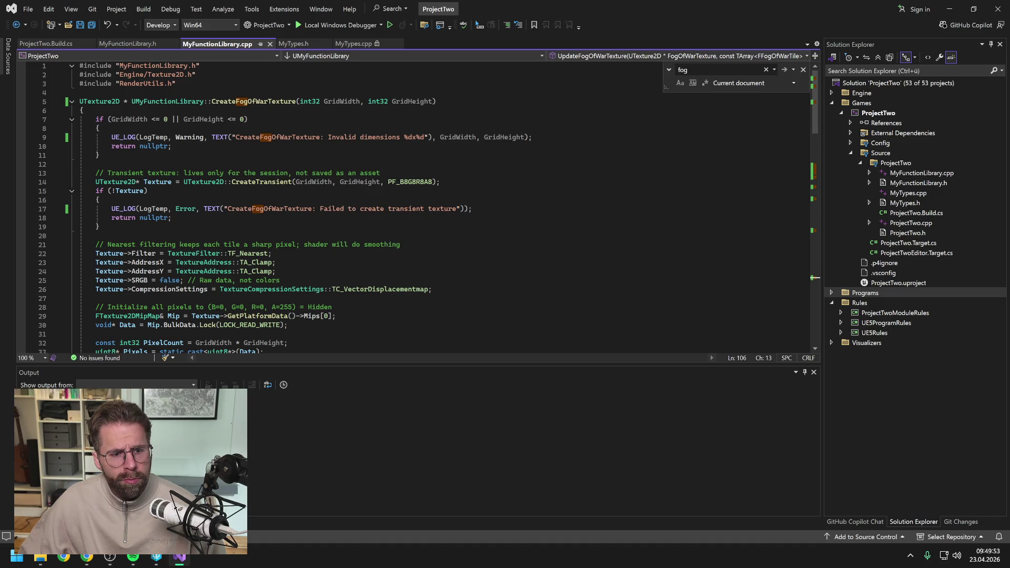
click(299, 42)
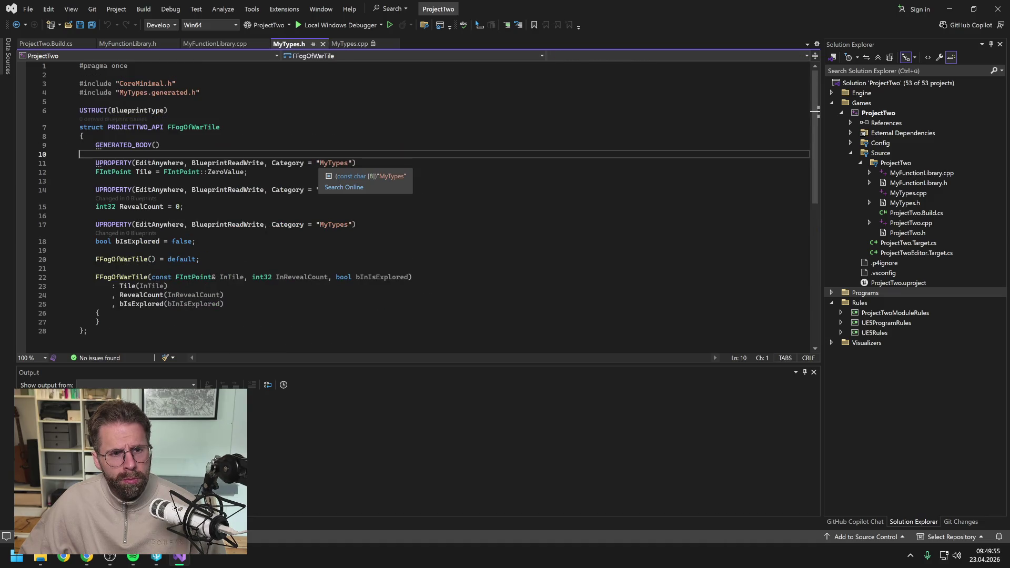
click(227, 44)
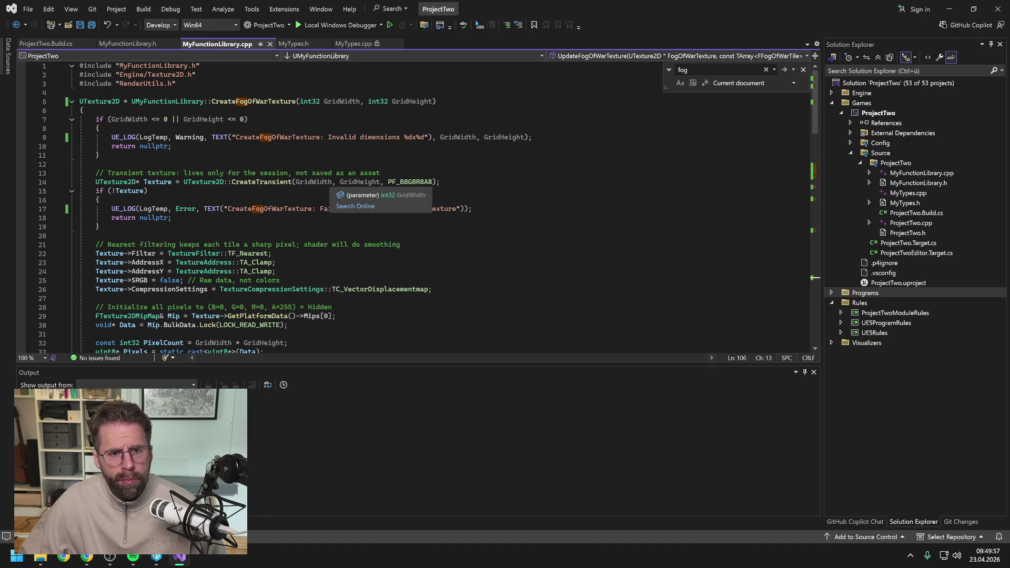
scroll(421, 206, down, 14)
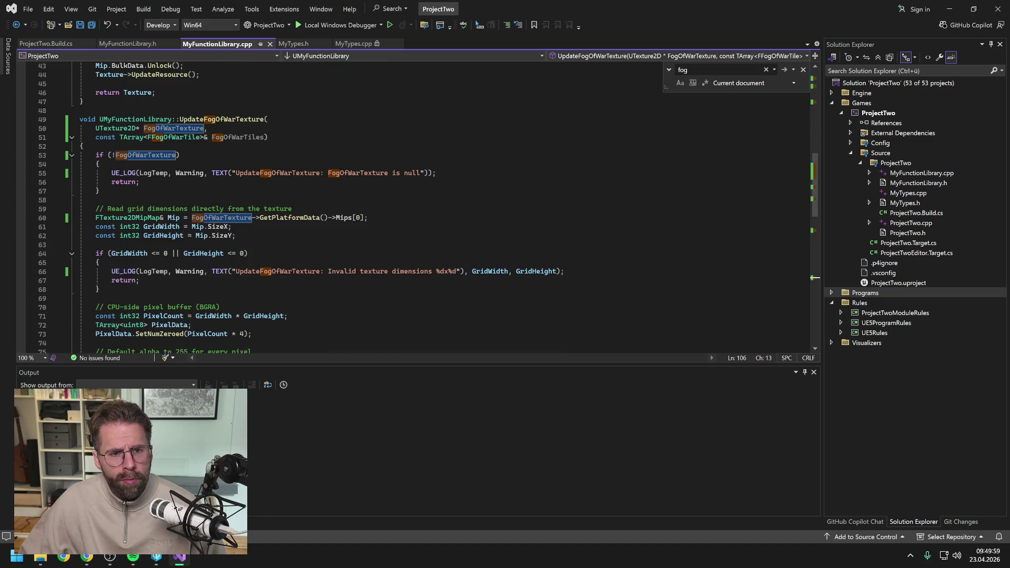
scroll(421, 205, down, 15)
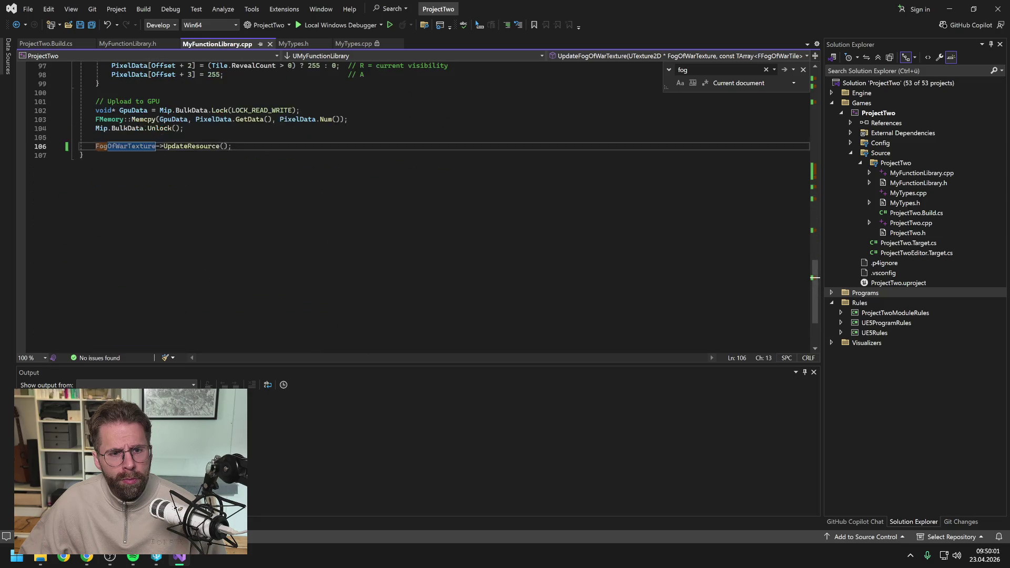
click(305, 45)
double_click(334, 163)
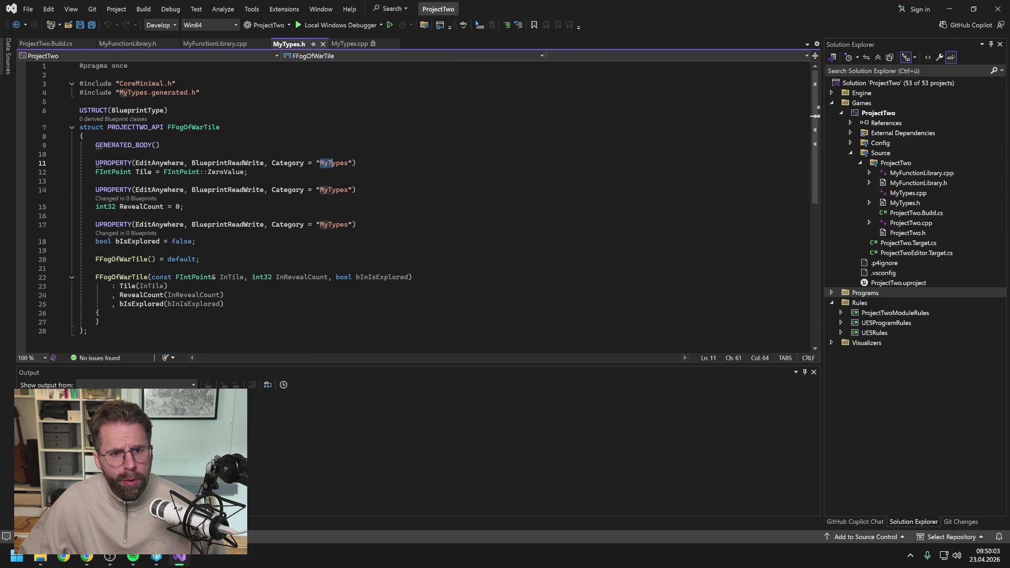
text(Fog)
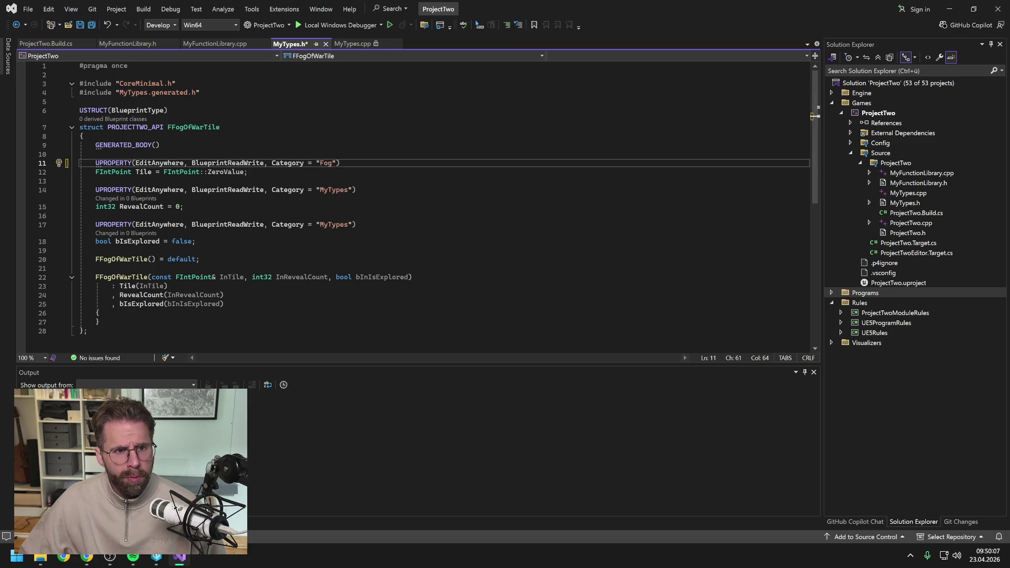
click(218, 44)
click(128, 44)
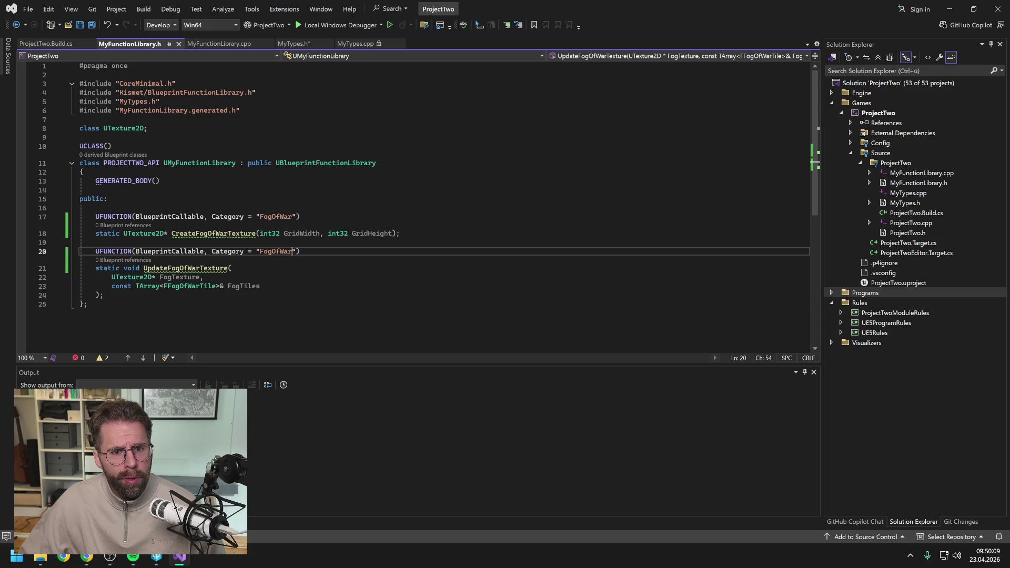
click(291, 44)
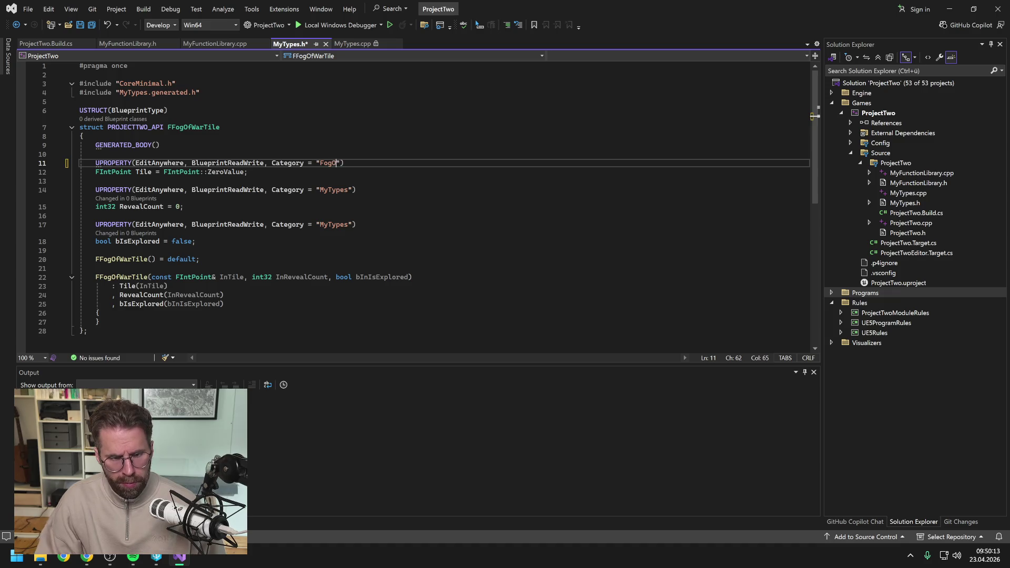
text(OfWar)
- Paste FogOfWar into the RevealCount and bIsExplored categories and save MyTypes.h
drag(320, 163, 353, 163)
key(ctrl+c)
double_click(335, 190)
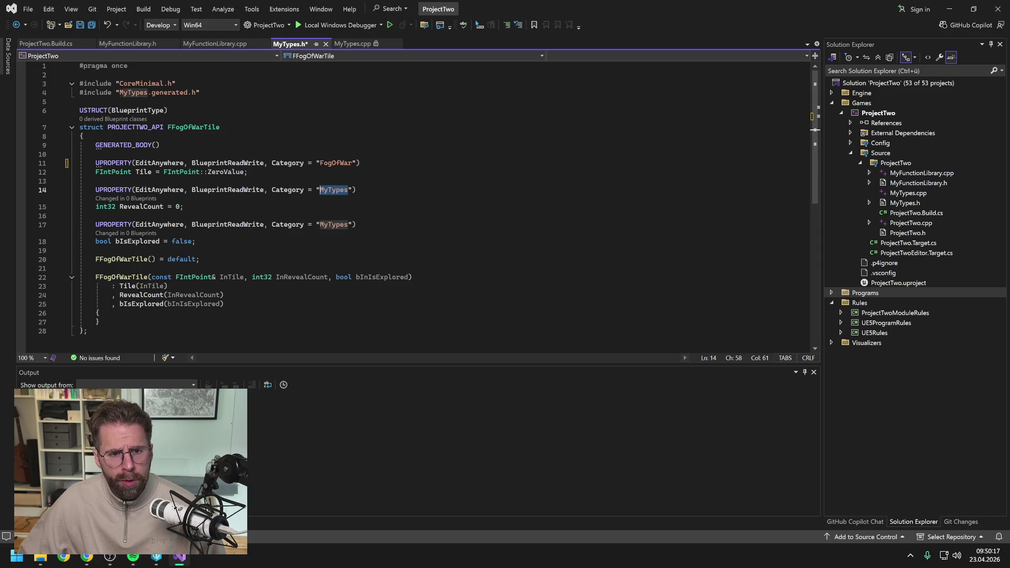
key(ctrl+v)
double_click(335, 225)
key(ctrl+v)
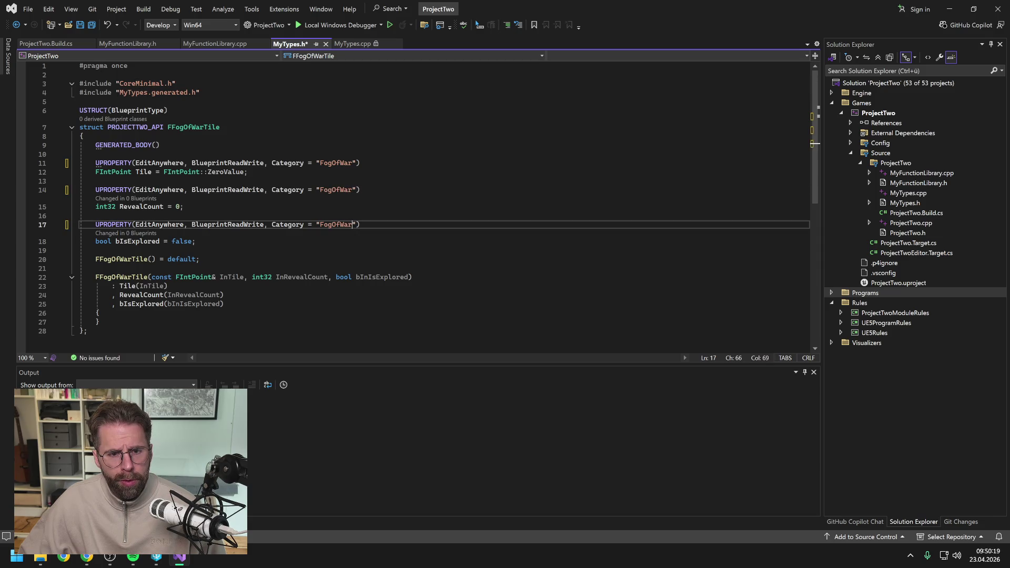
key(ctrl+s)
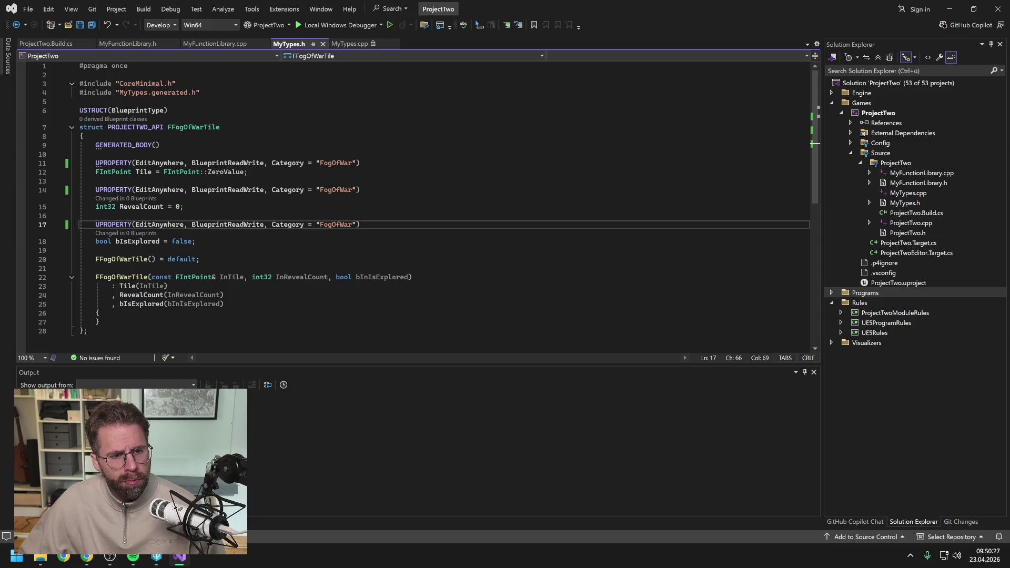
scroll(429, 200, down, 2)
scroll(429, 200, up, 2)
click(354, 45)
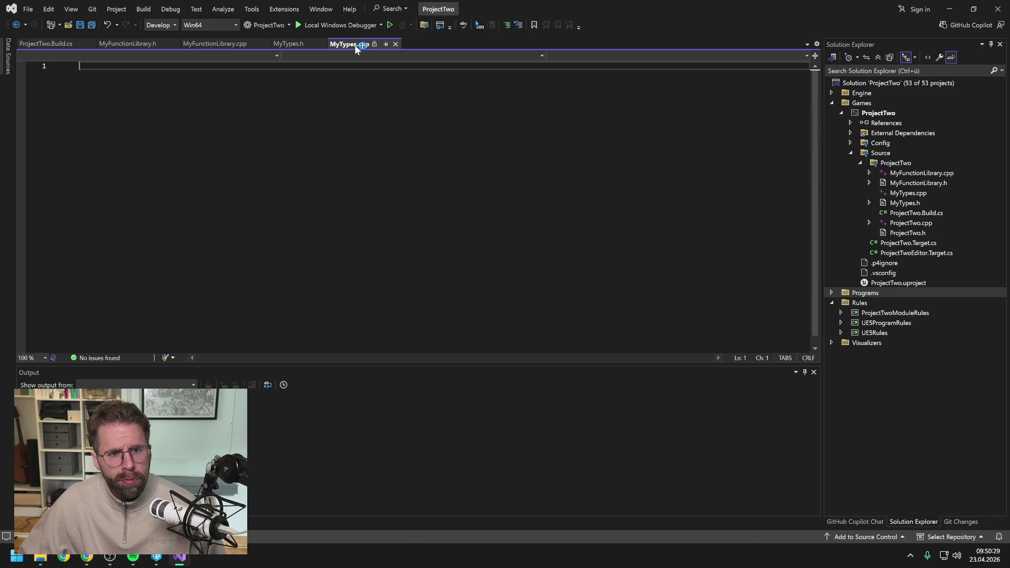
- Build the ProjectTwo project from Solution Explorer, starting a ProjectTwoEditor Win64 Development build
click(292, 45)
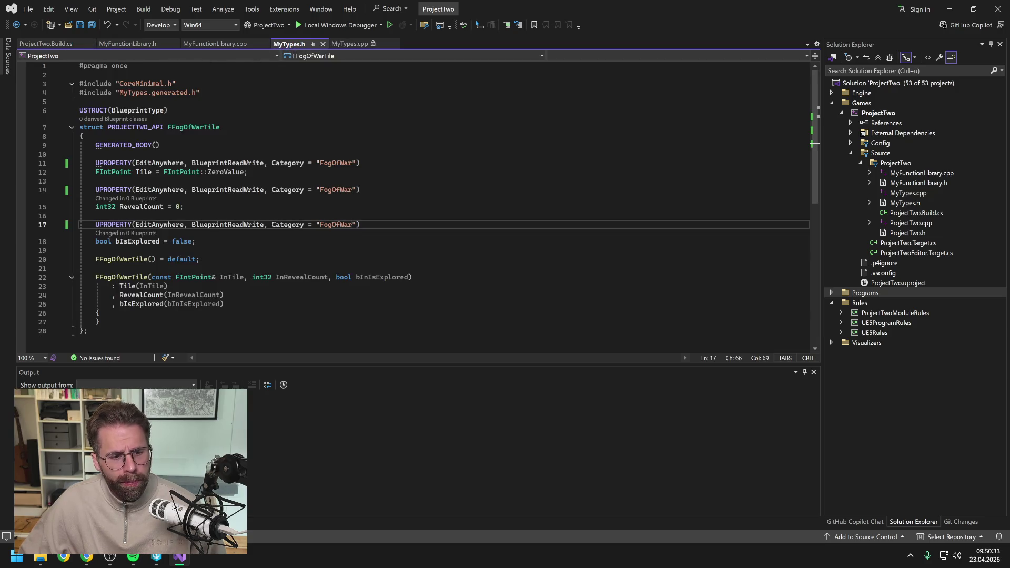
right_click(876, 113)
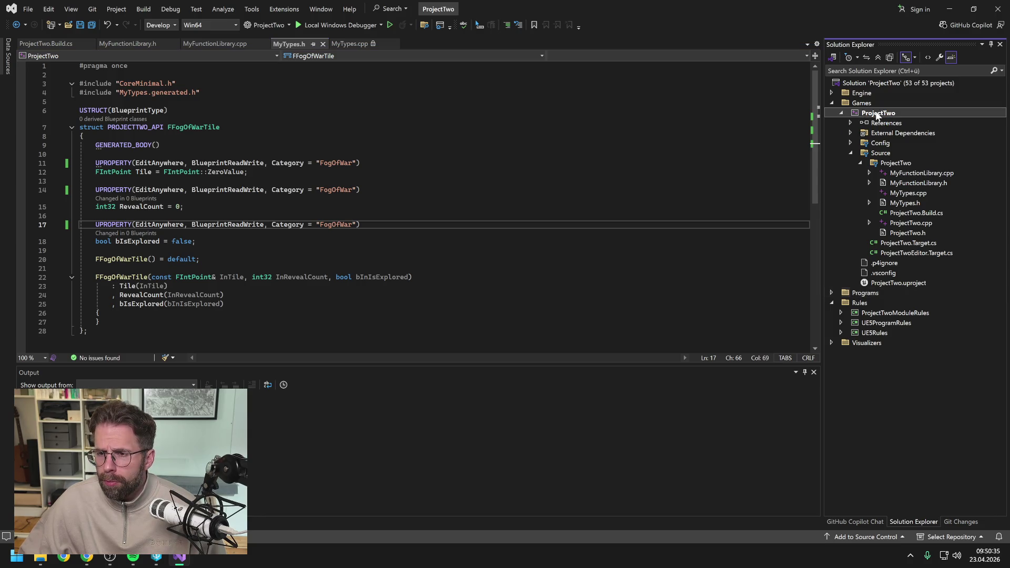
click(876, 113)
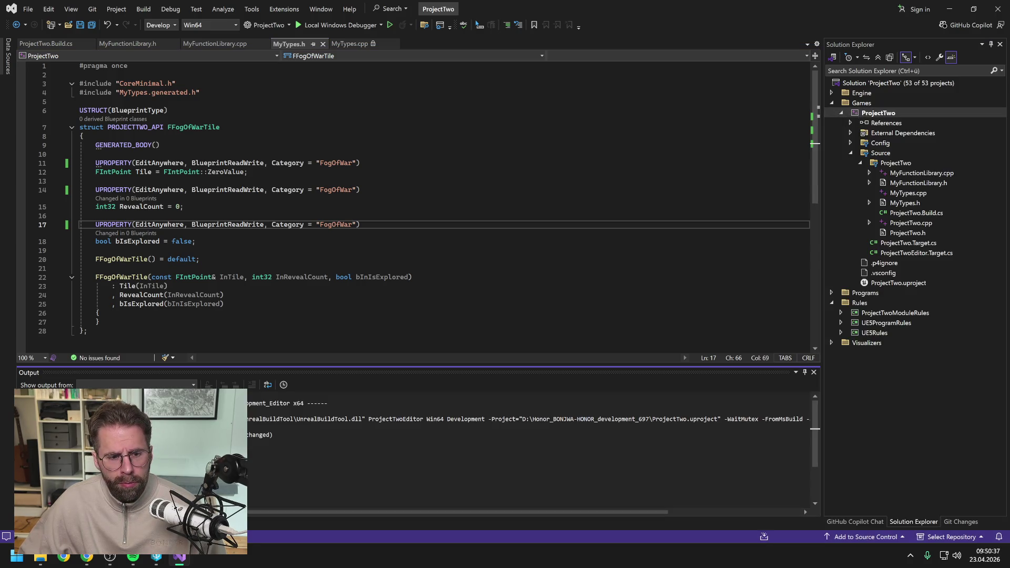
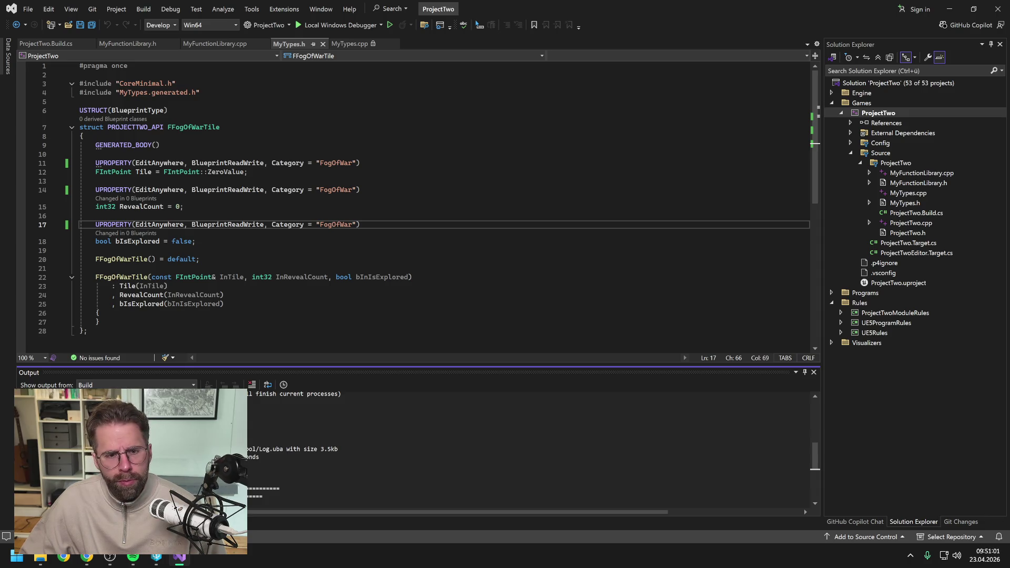
- Close Visual Studio, leaving the ProjectTwo MyTypes.h code behind, to reveal P4V and the chat
click(97, 181)
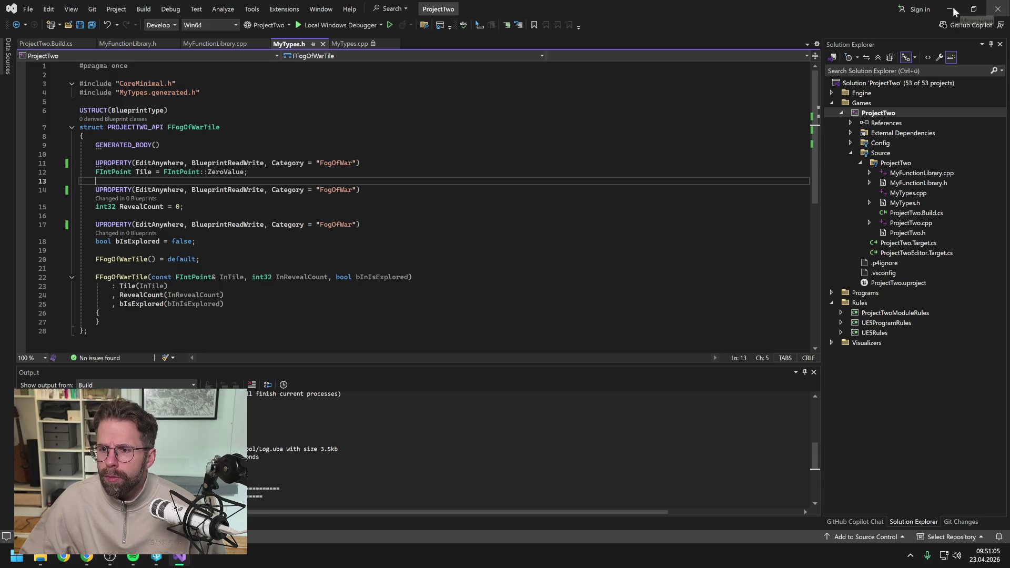
click(999, 10)
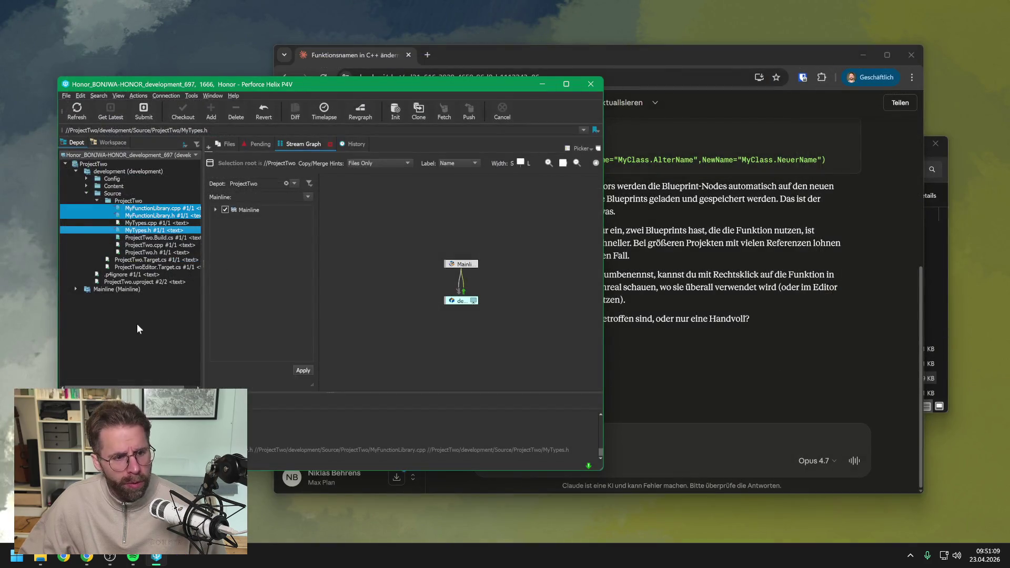
- Select ProjectTwo.uproject in the P4V depot tree, then switch back to the Unreal Editor
click(137, 325)
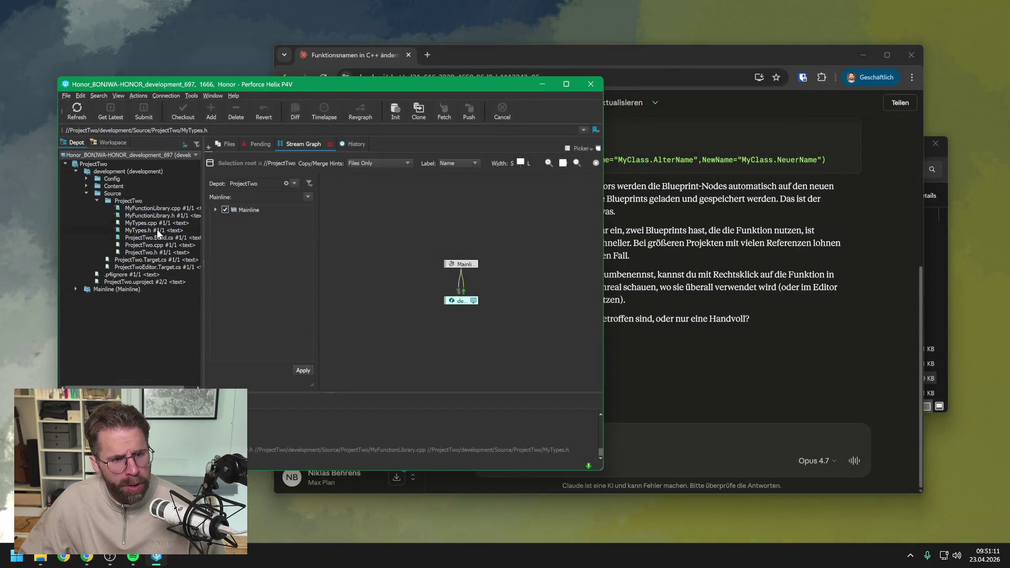
click(139, 281)
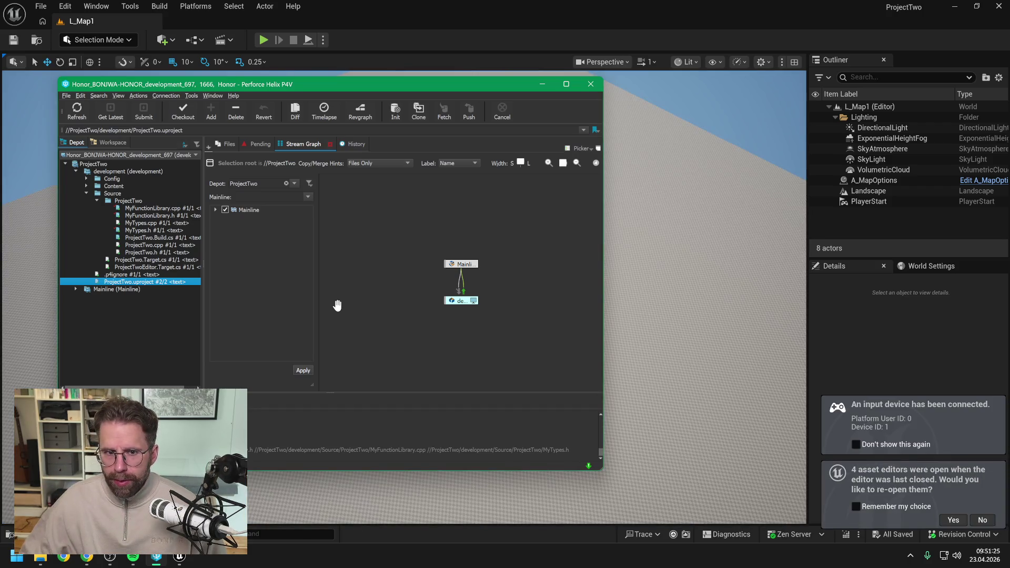
click(792, 340)
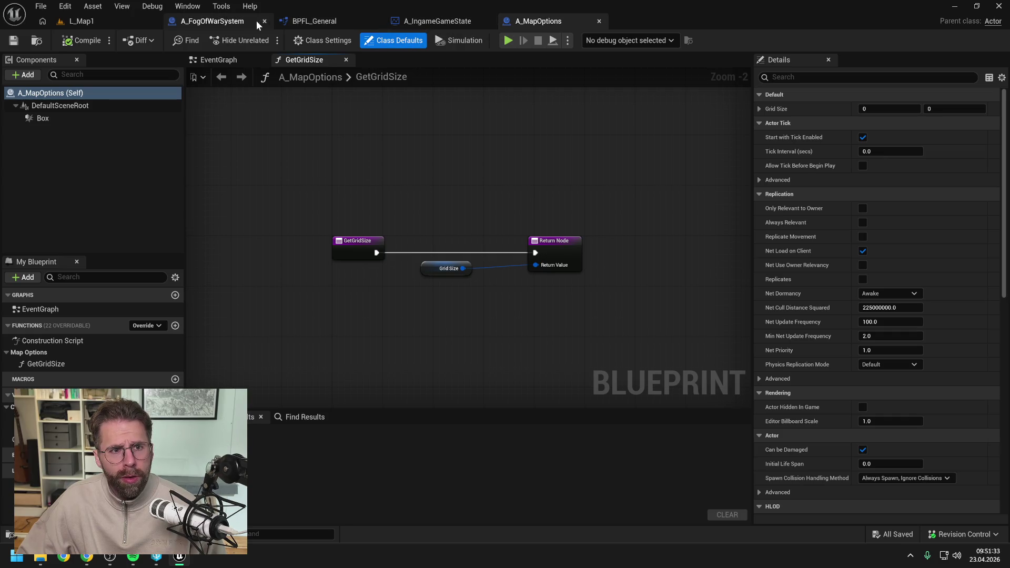
- Replace the broken Update Fog Texture node in A_FogOfWarSystem with Update Fog Of War Texture
click(232, 20)
scroll(480, 253, up, 2)
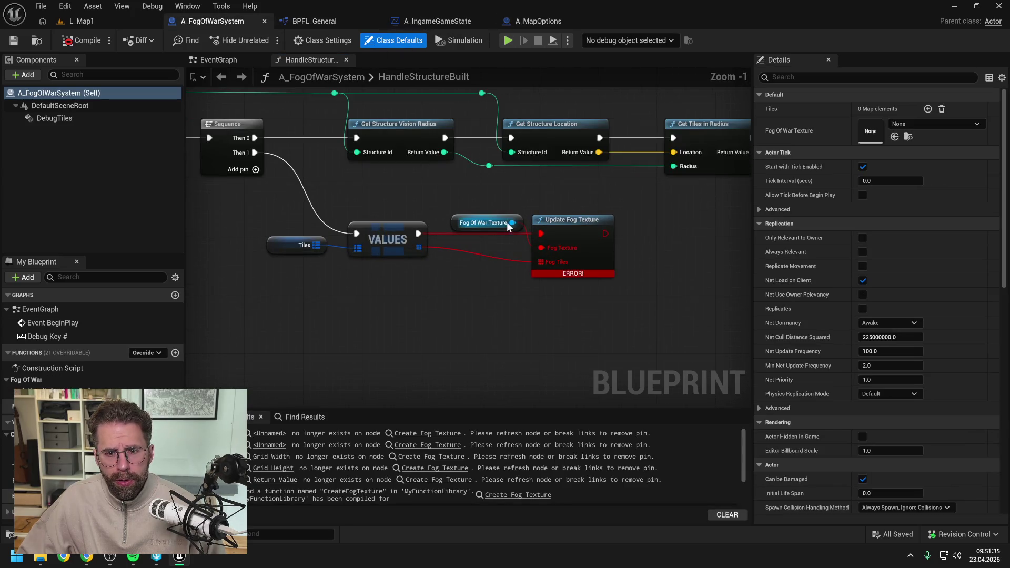
drag(509, 222, 522, 298)
text(update fog)
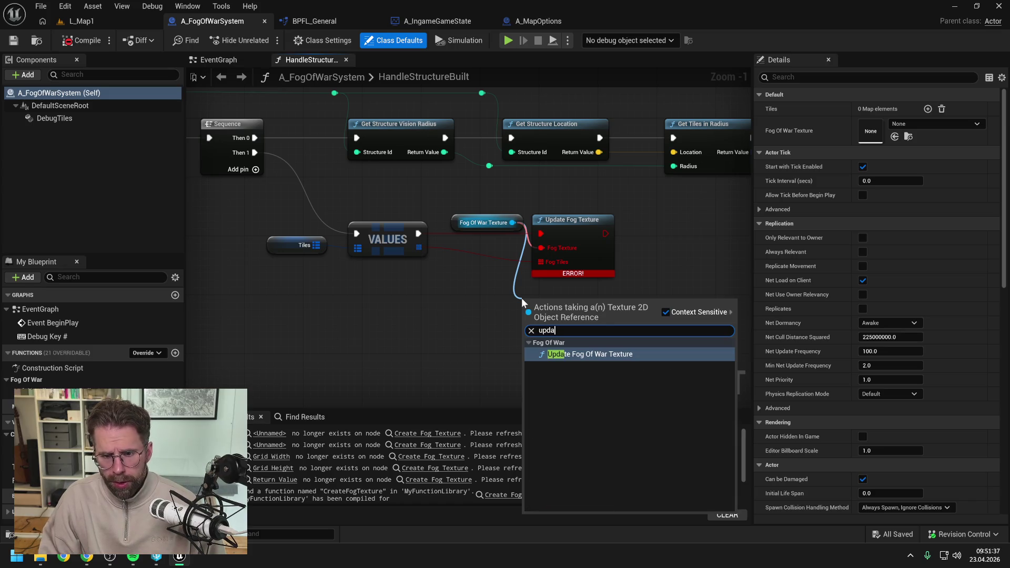
key(Return)
mouse_move(419, 234)
mouse_down()
mouse_move(526, 315)
mouse_move(526, 343)
mouse_up()
click(564, 236)
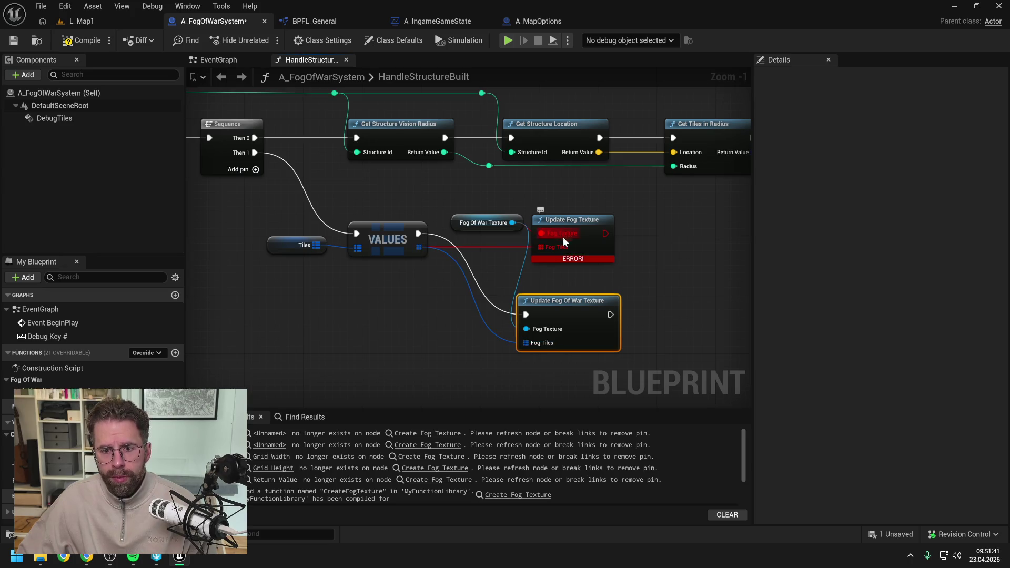
key(Delete)
drag(566, 272, 574, 220)
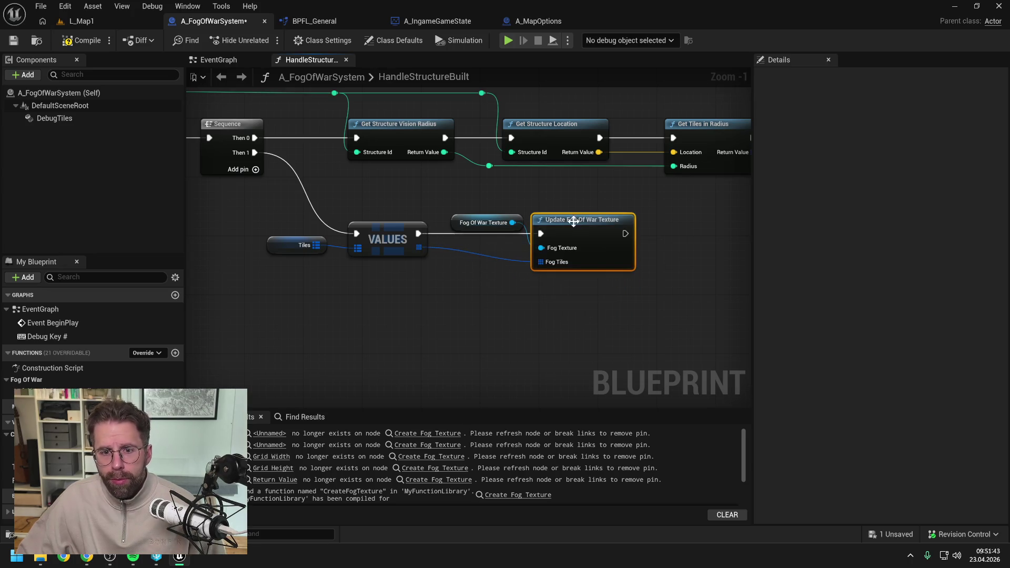
click(78, 40)
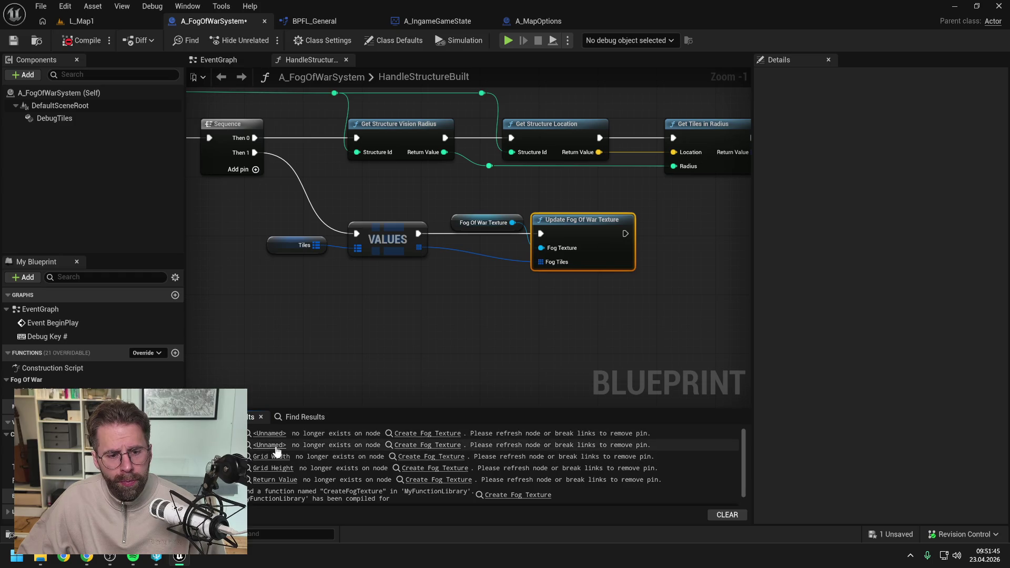
- Add Create Fog Of War Texture, fed by Get Grid Size X/Y, and wire its output into SET
click(429, 457)
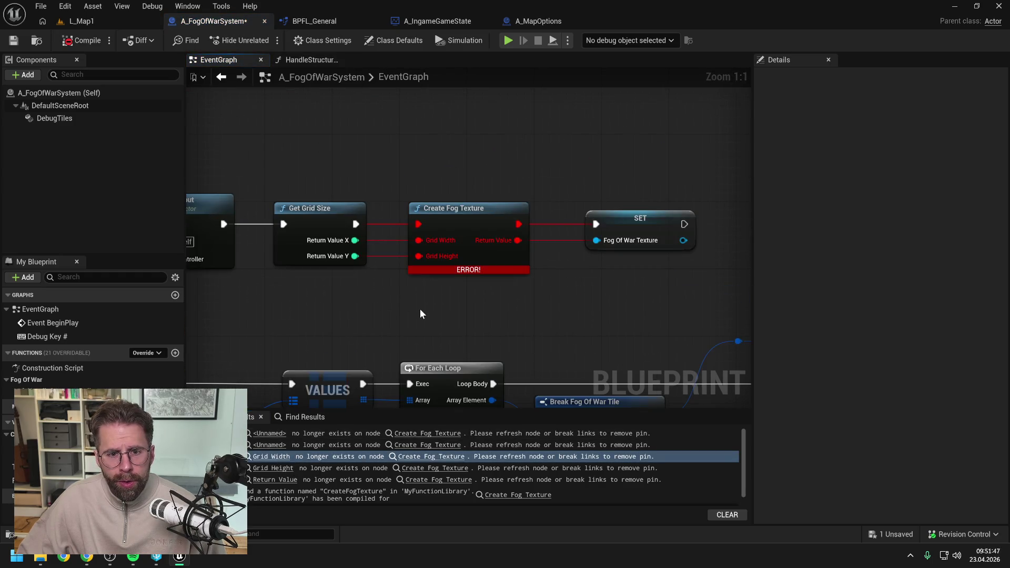
right_click(420, 311)
text(create fog)
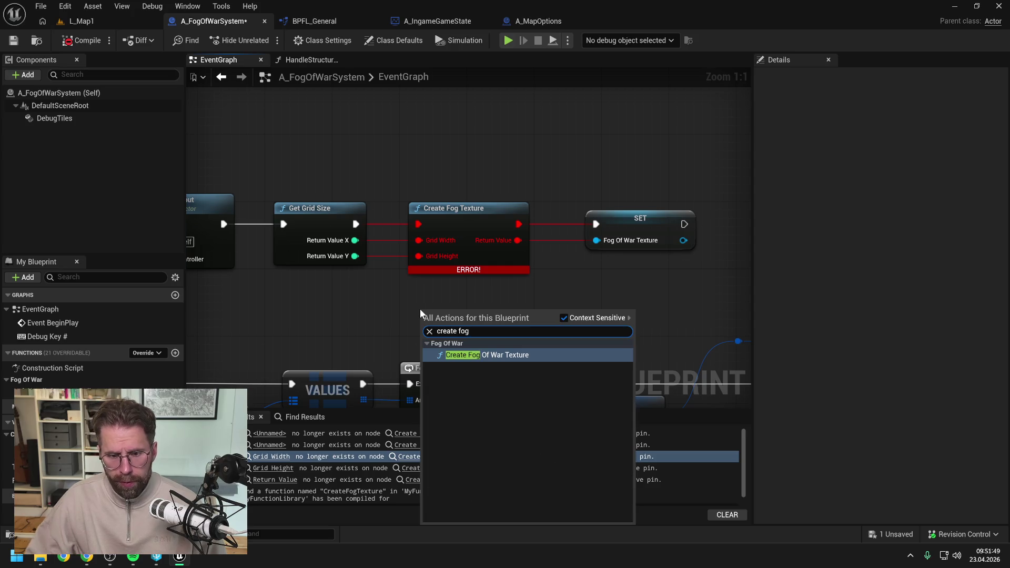
click(469, 355)
drag(458, 301, 442, 290)
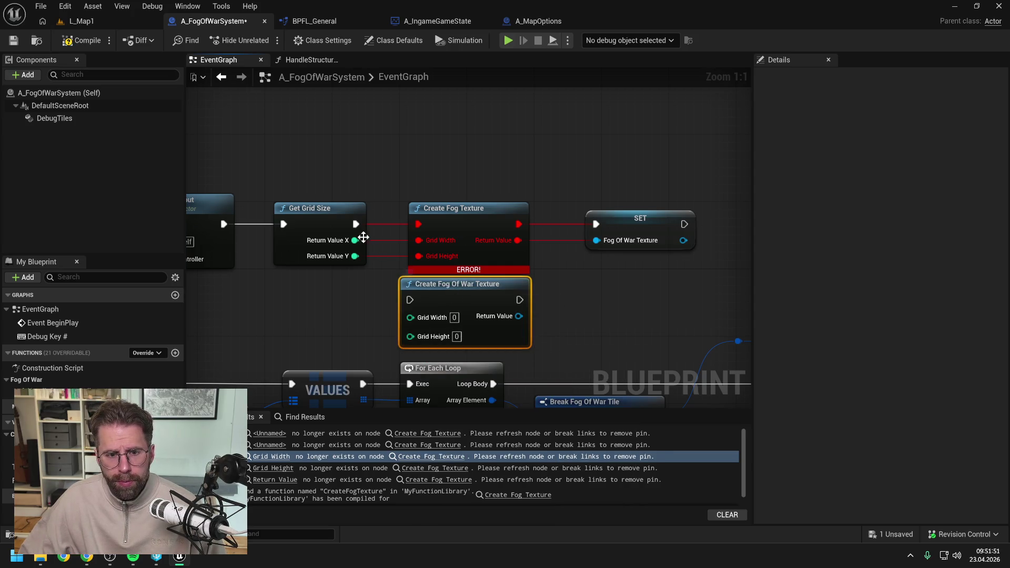
drag(355, 224, 410, 300)
drag(355, 241, 410, 318)
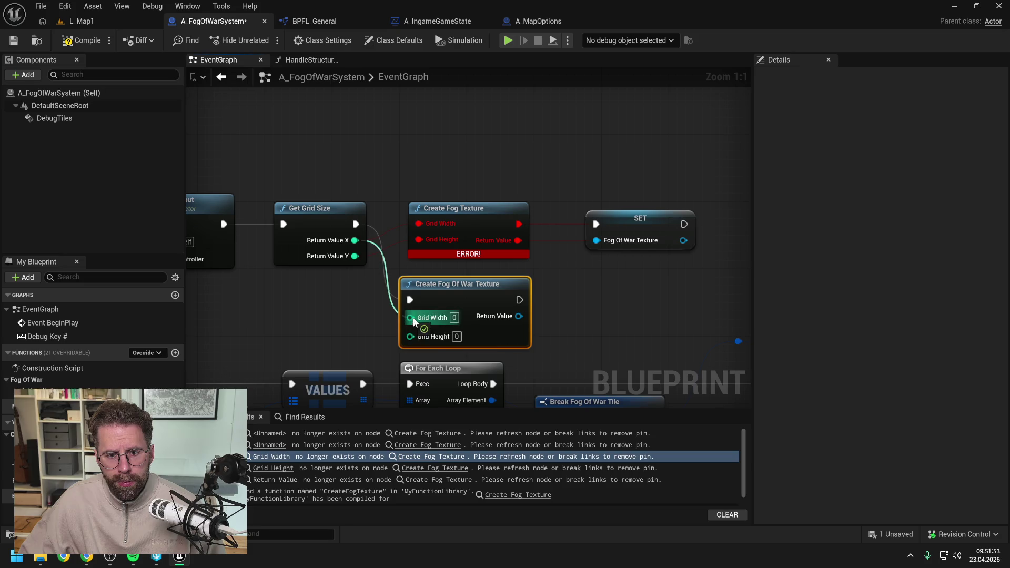
drag(356, 256, 413, 332)
mouse_move(508, 316)
mouse_down()
mouse_move(601, 246)
mouse_move(580, 227)
mouse_move(597, 224)
mouse_up()
- Delete the broken Create Fog Texture node, align the chain, and recompile successfully
click(459, 257)
key(Delete)
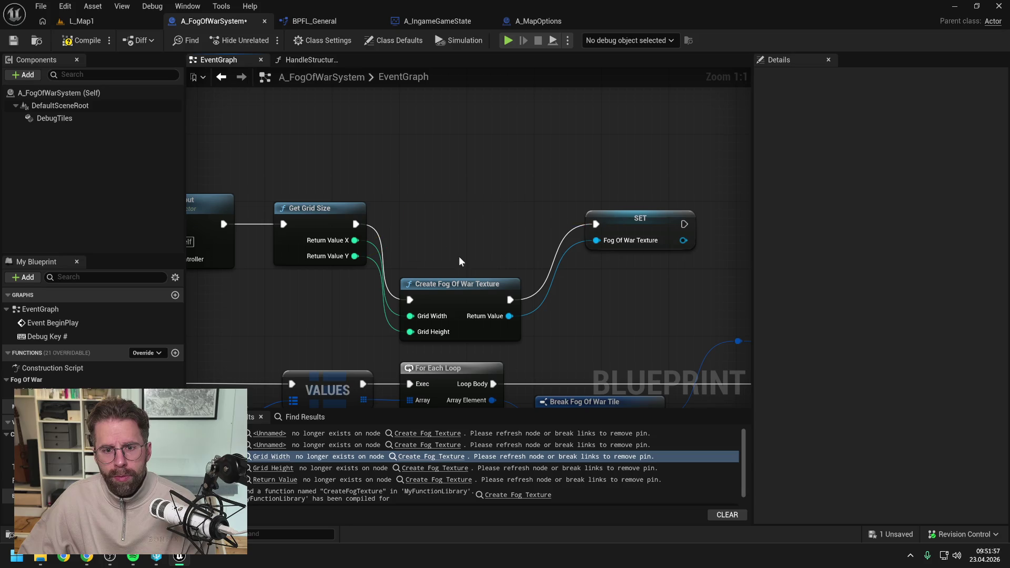
drag(470, 301, 470, 225)
click(460, 323)
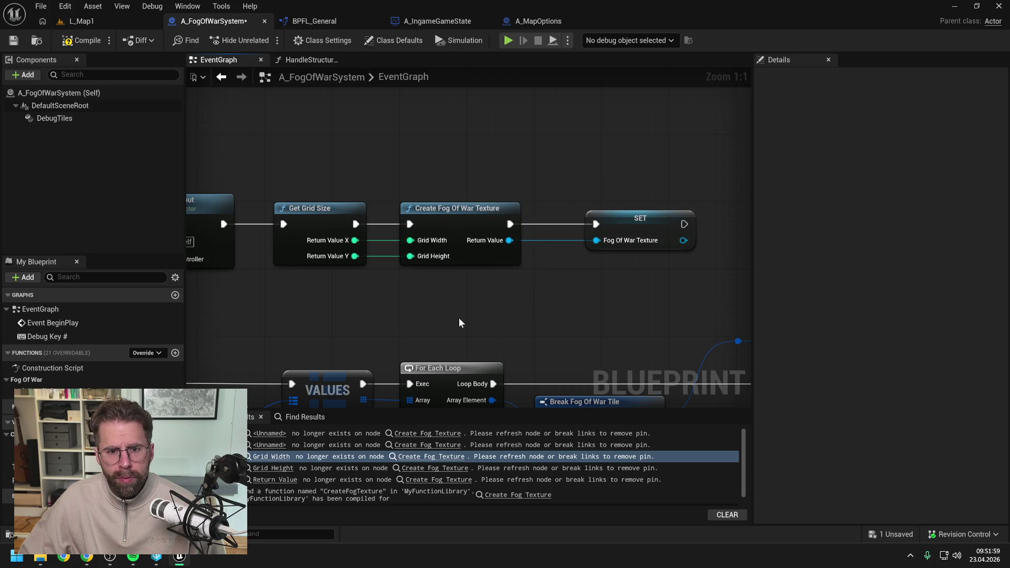
click(66, 42)
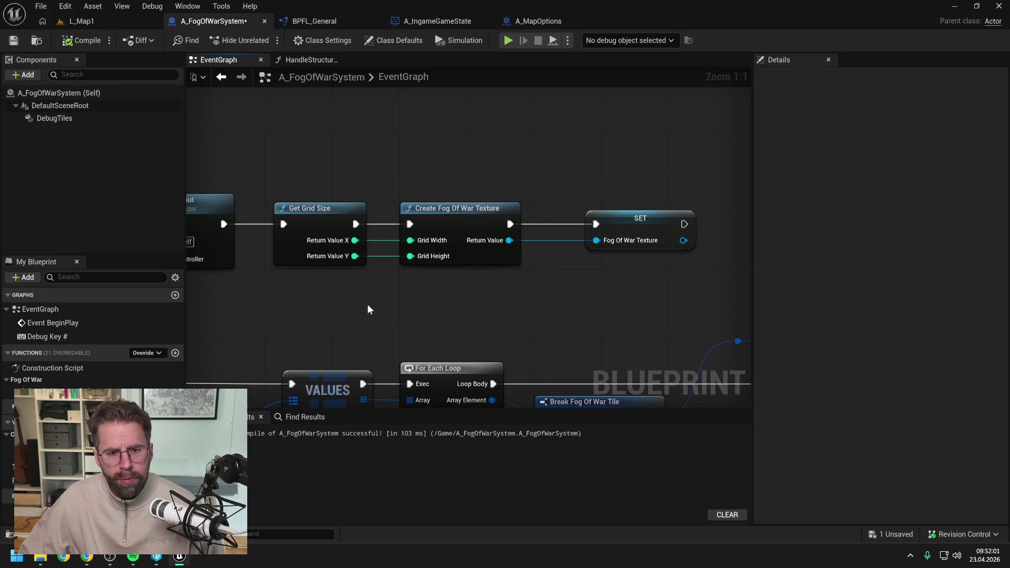
scroll(382, 306, down, 3)
drag(537, 255, 517, 255)
click(478, 314)
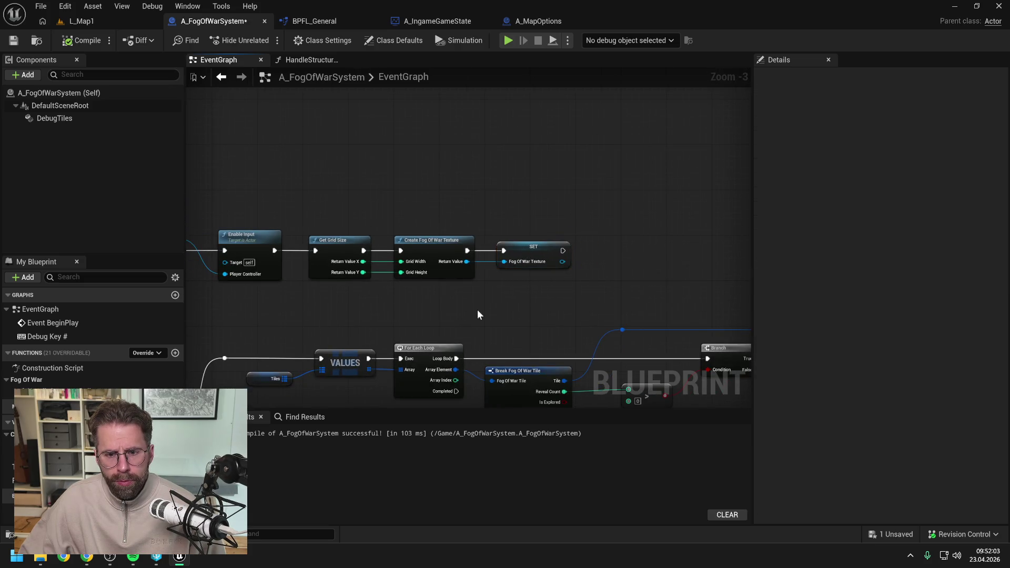
click(71, 41)
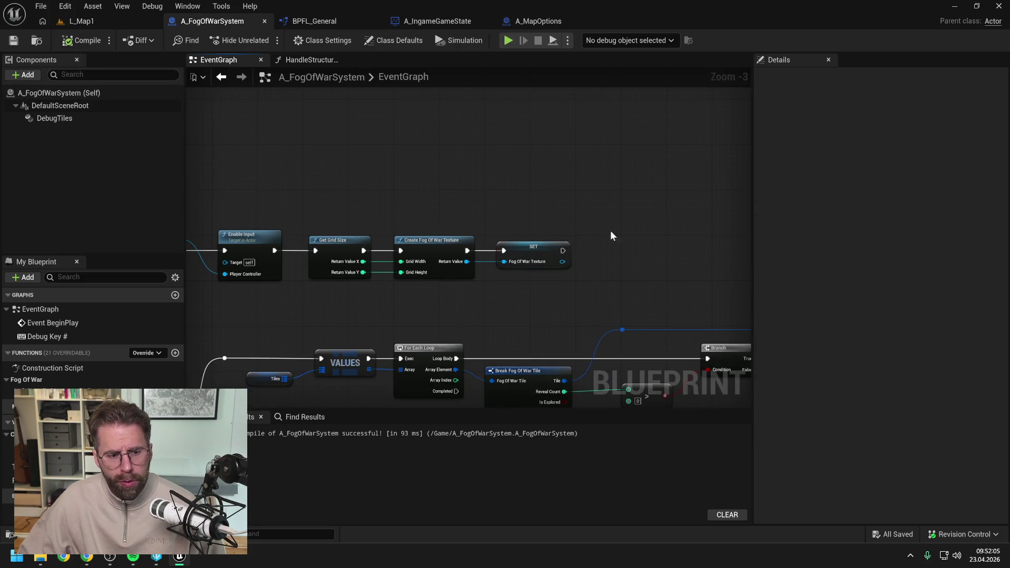
key(ctrl+space)
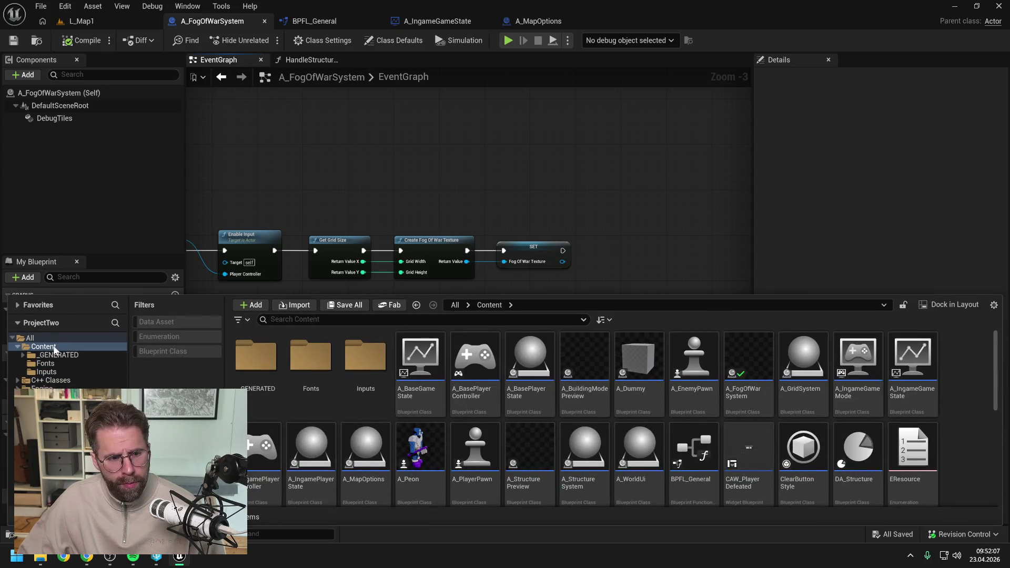
- Open View Changes and review the files in the default changelist
right_click(42, 347)
click(126, 242)
click(965, 534)
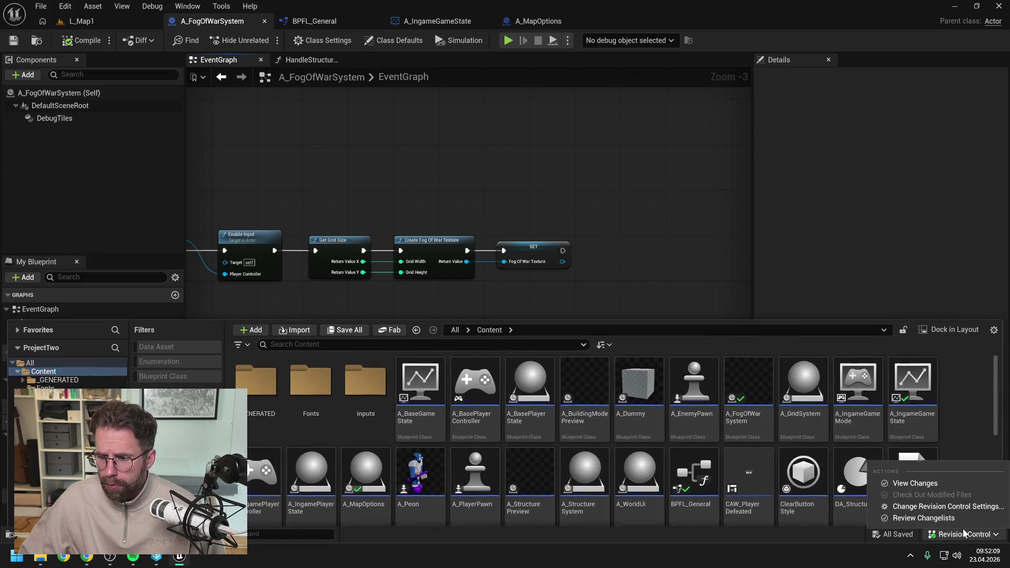
click(915, 483)
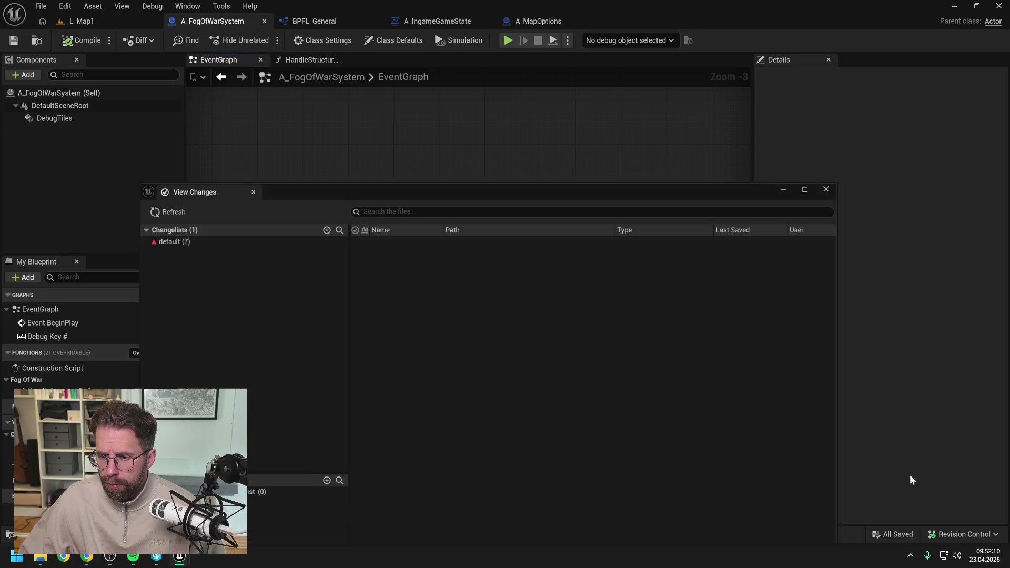
click(158, 235)
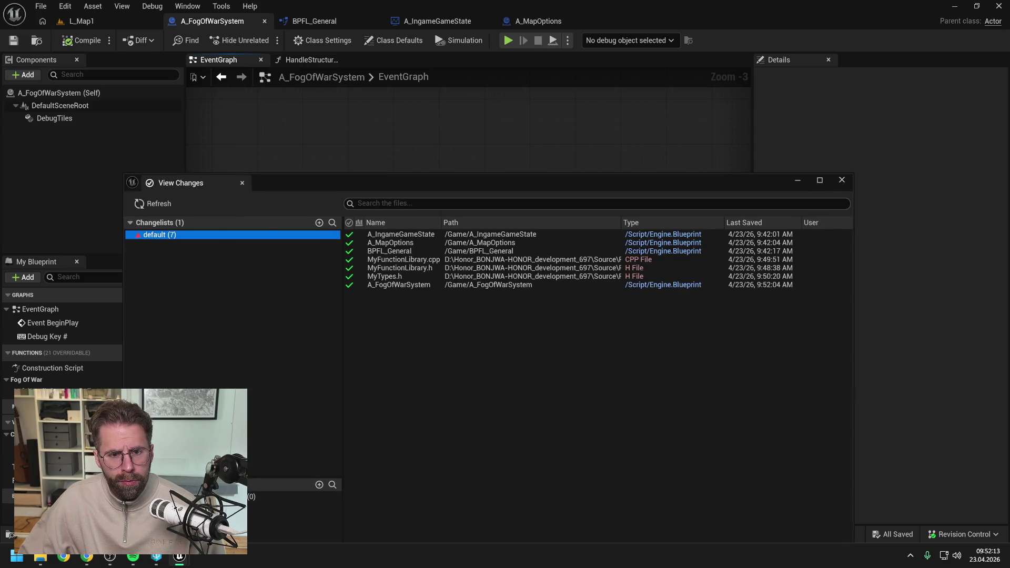
click(376, 203)
text(Renamed Fog)
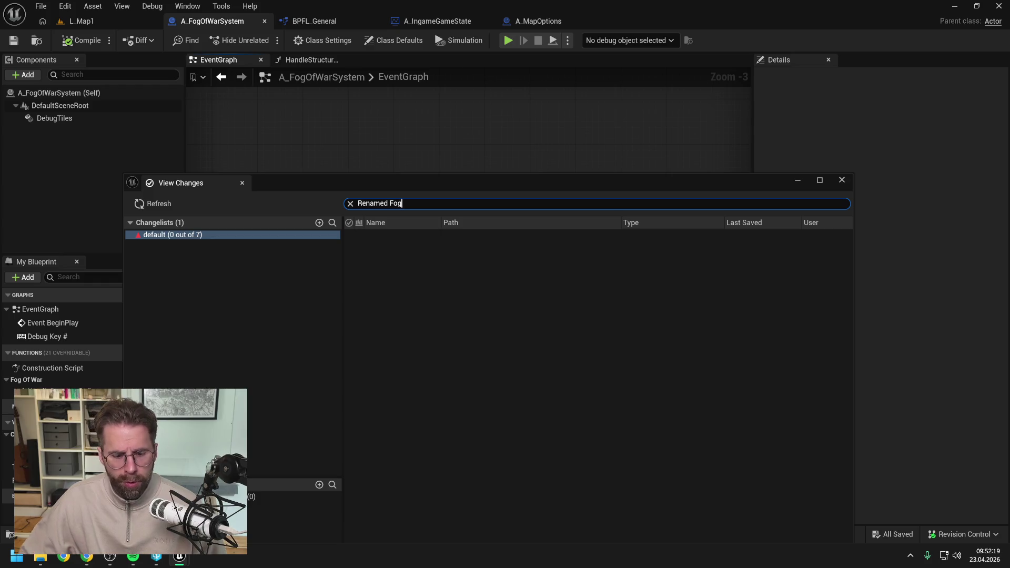
key(ctrl+a)
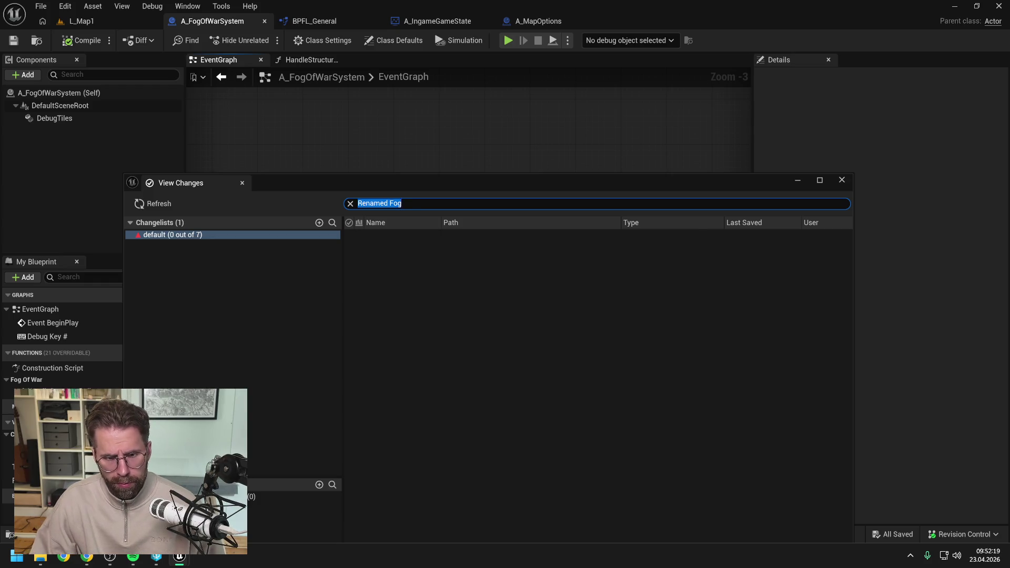
key(BackSpace)
drag(315, 192, 350, 90)
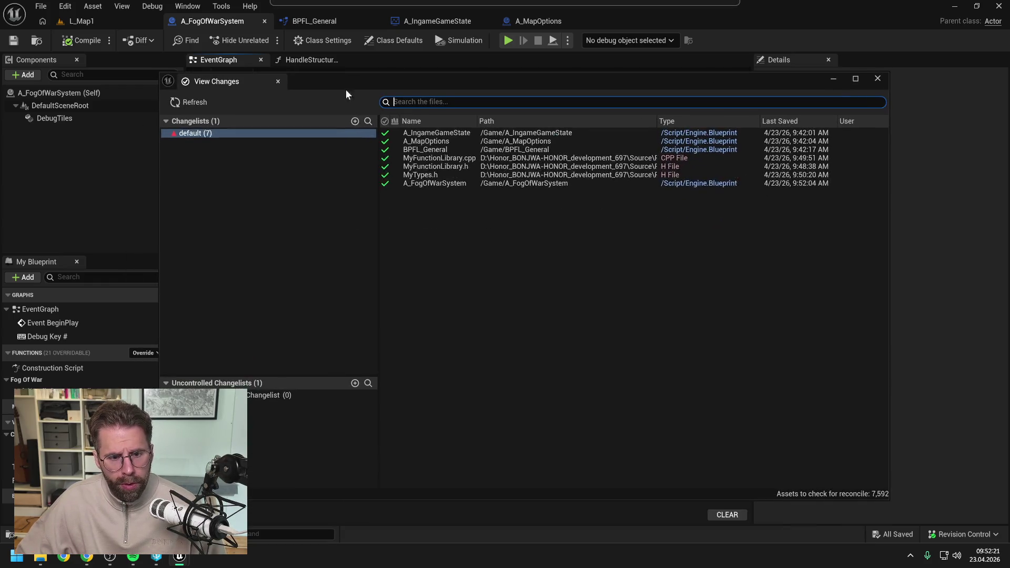
- Submit the default changelist described 'Renamed FogOfWar functions' and close View Changes
right_click(267, 133)
click(305, 142)
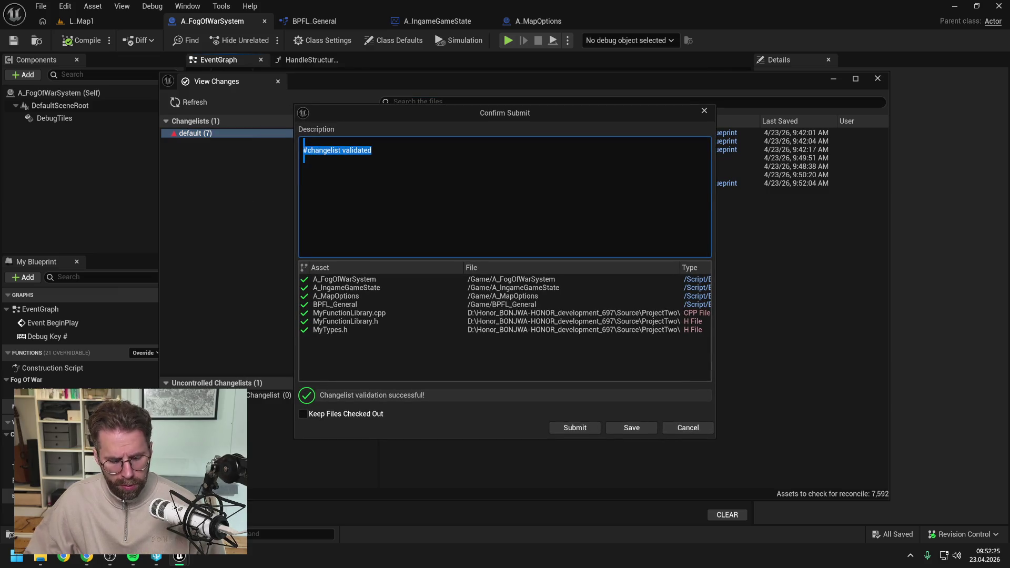
text(Renamed FogOfWar)
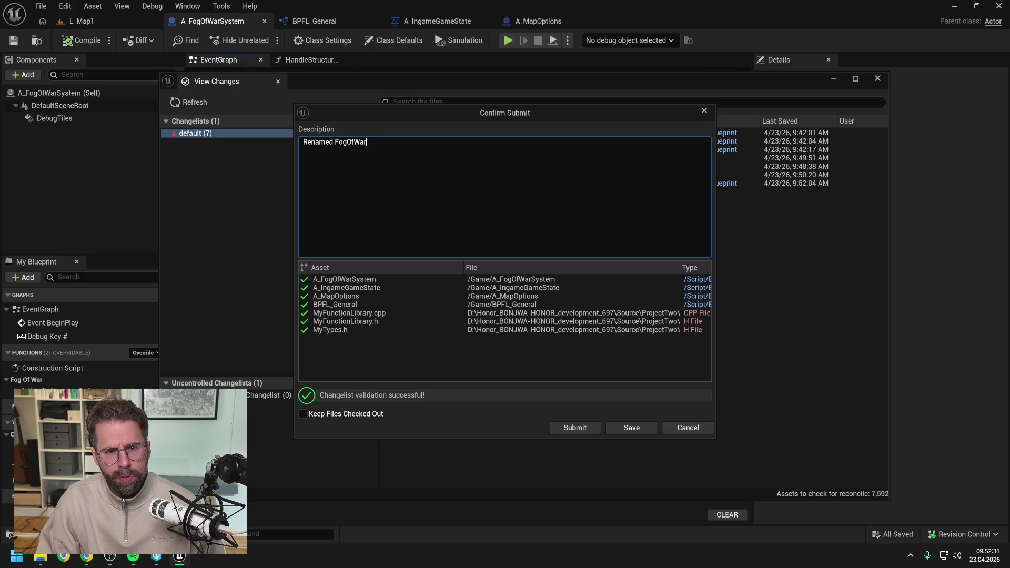
text(functions)
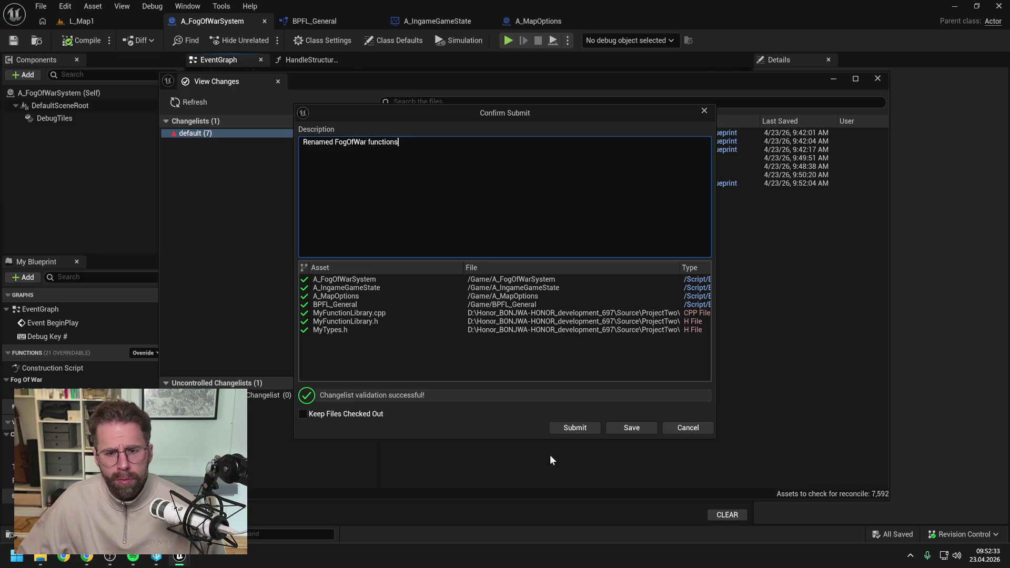
click(572, 430)
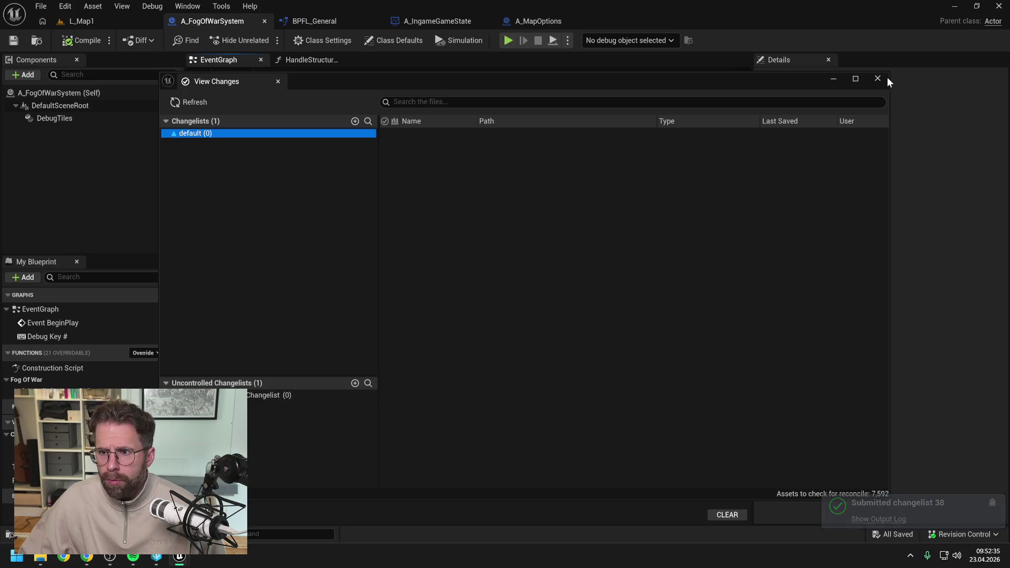
click(879, 79)
scroll(566, 142, down, 3)
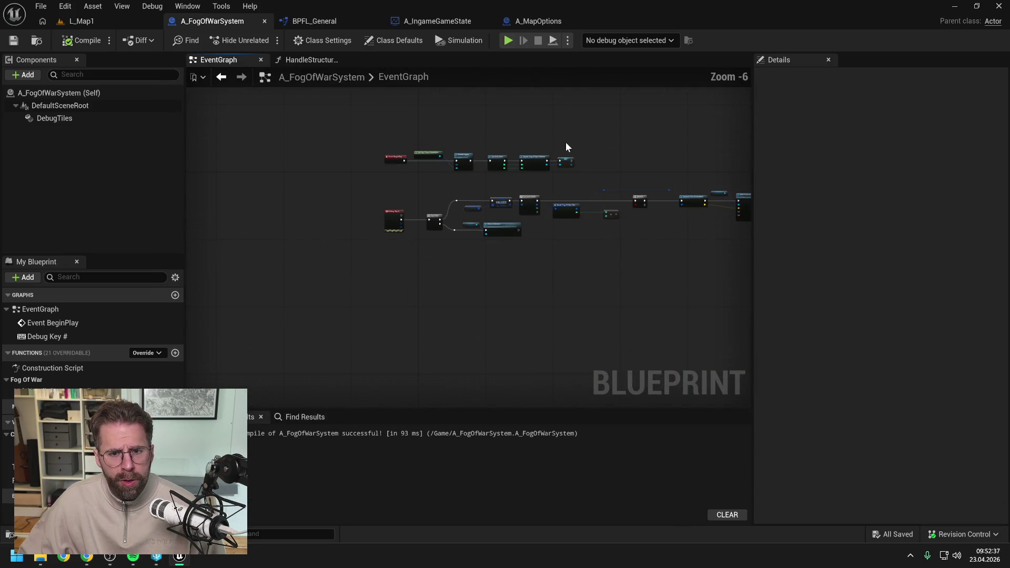
- Survey the A_FogOfWarSystem event graph, then open the HandleStructureBuilt function graph zoomed out
scroll(564, 147, up, 3)
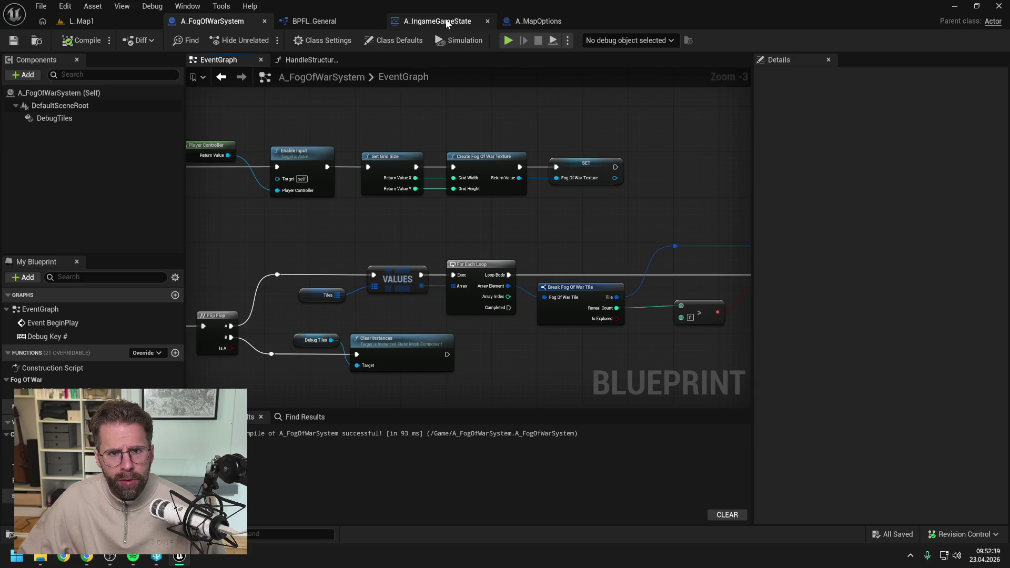
scroll(477, 162, down, 1)
scroll(567, 183, up, 1)
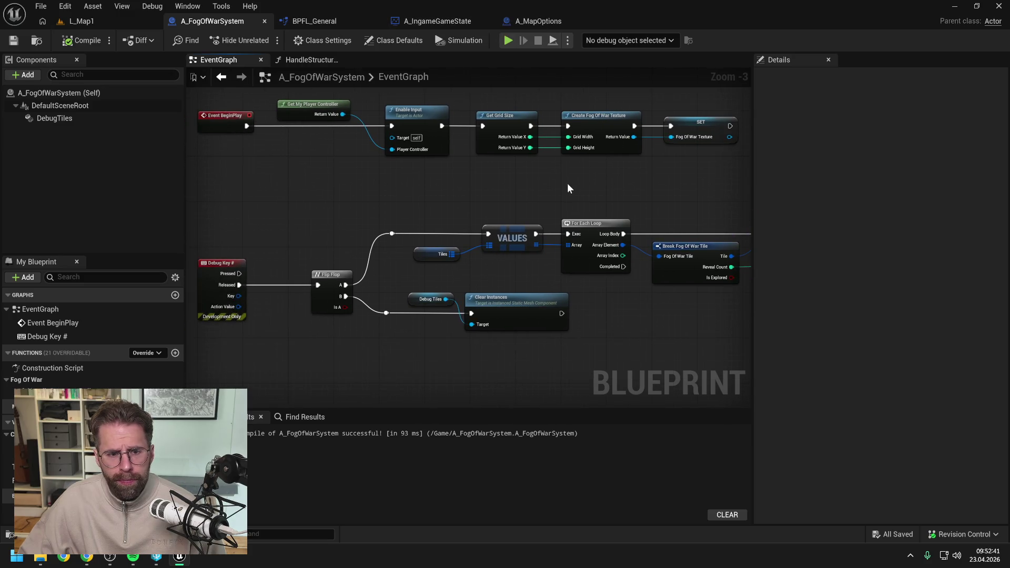
scroll(565, 185, down, 1)
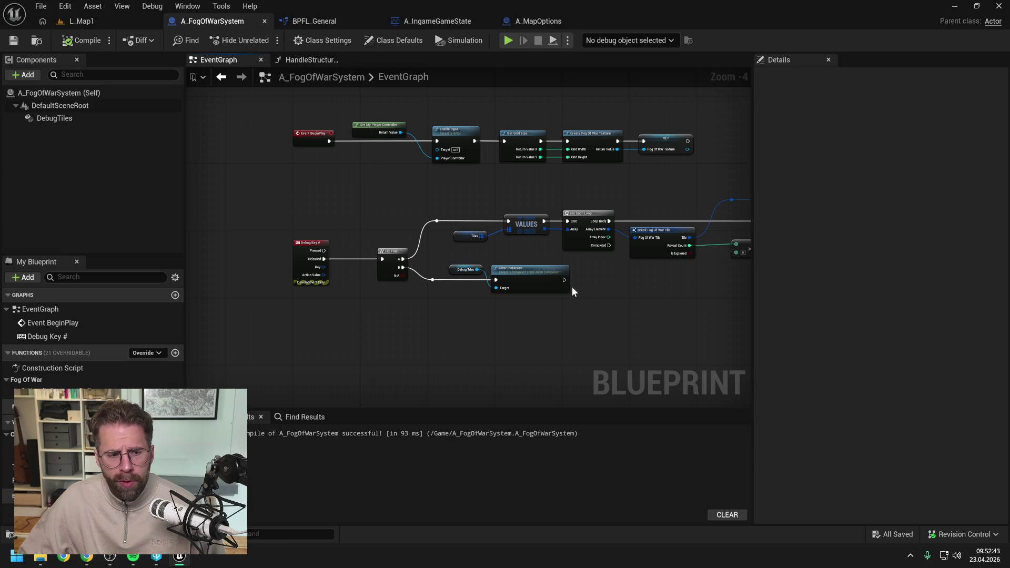
drag(479, 206, 447, 199)
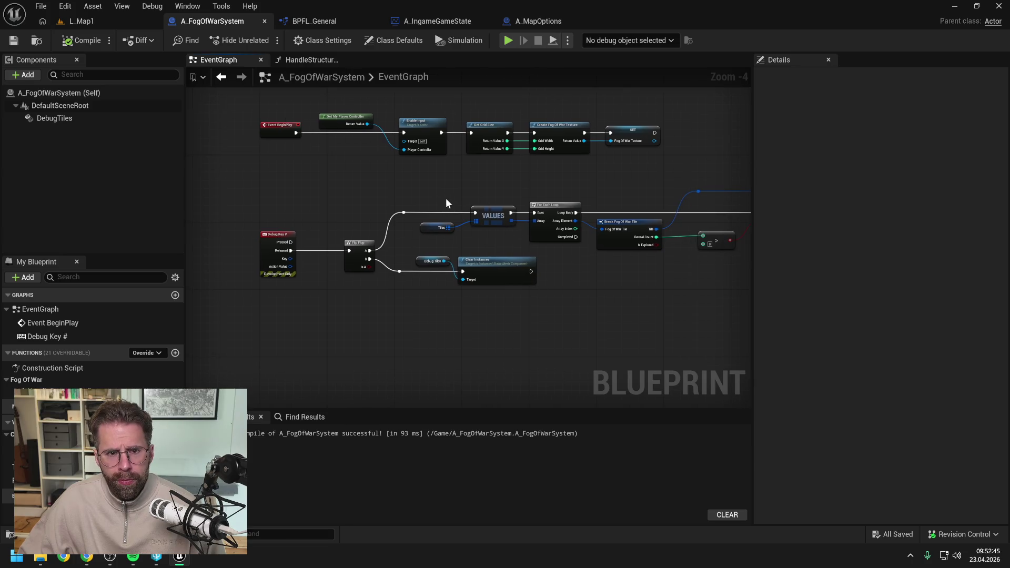
click(312, 59)
scroll(421, 190, down, 1)
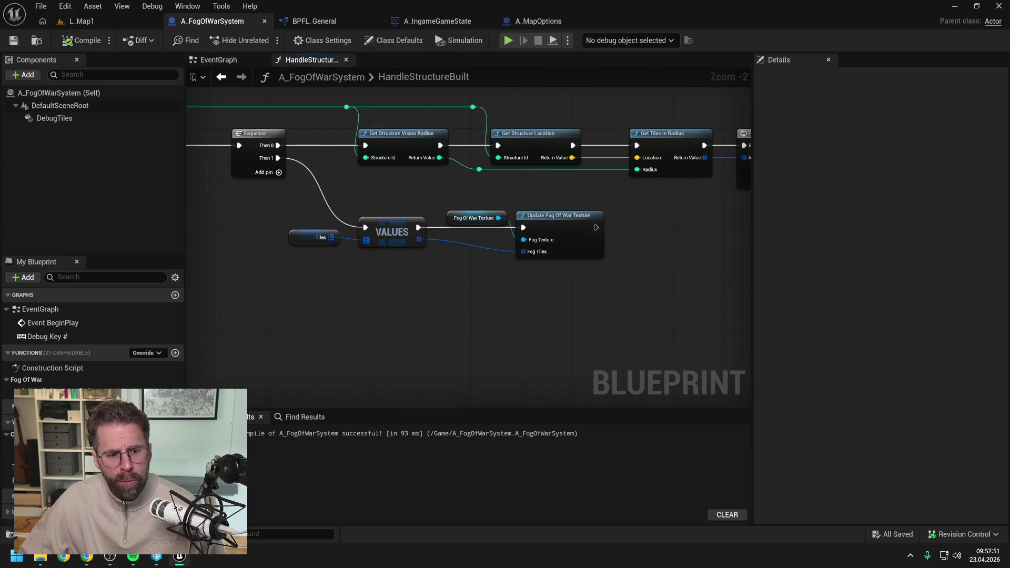
mouse_move(87, 556)
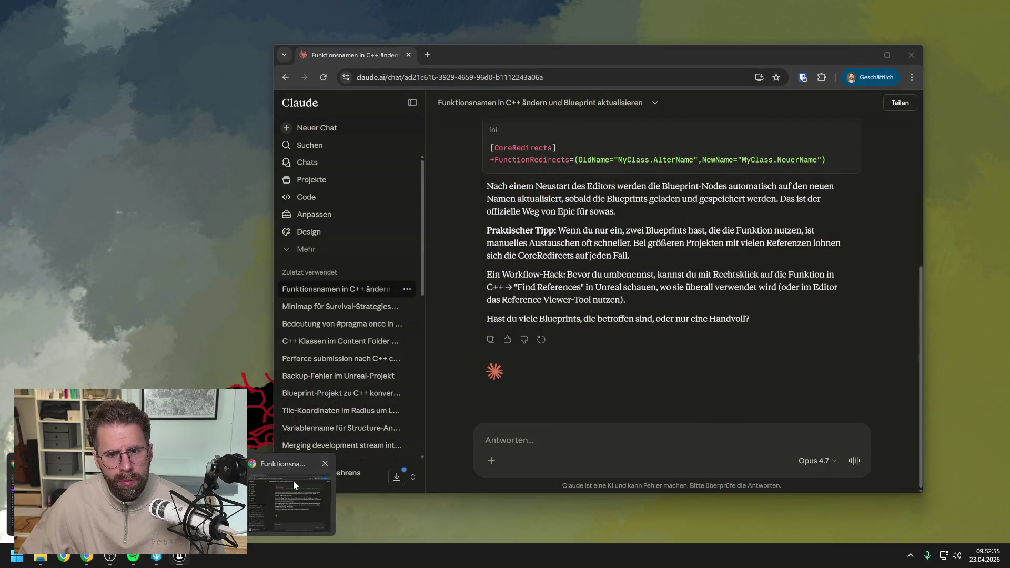
- Bring up the Claude fog texture chat and read through Steps 1–5
click(292, 481)
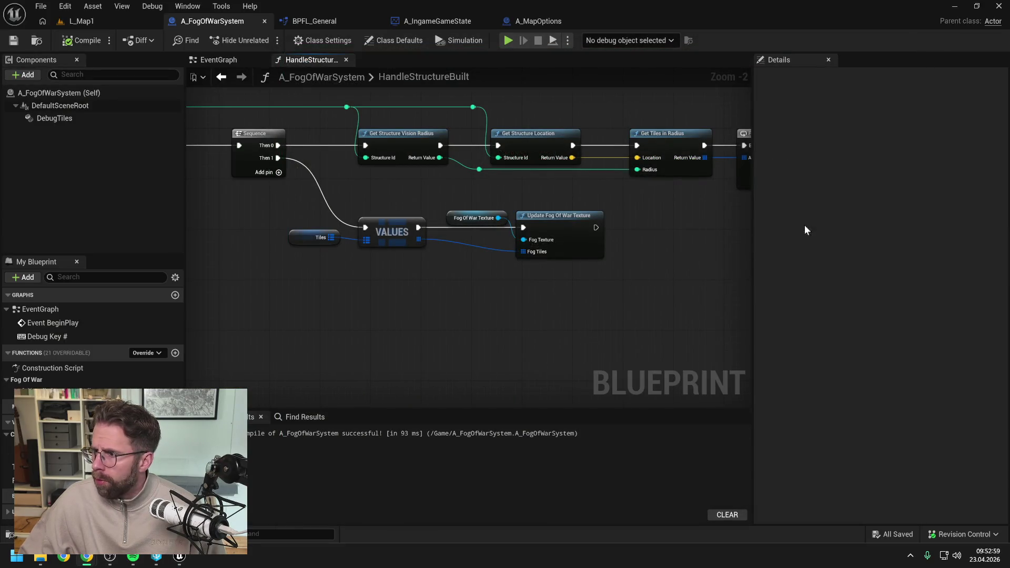
key(alt+Tab)
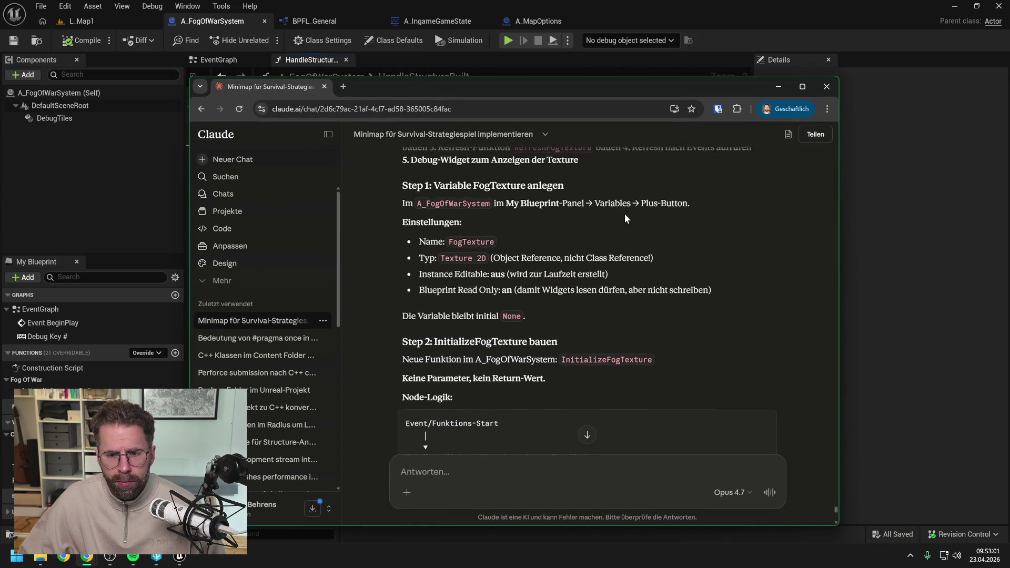
scroll(624, 214, down, 4)
scroll(619, 226, down, 1)
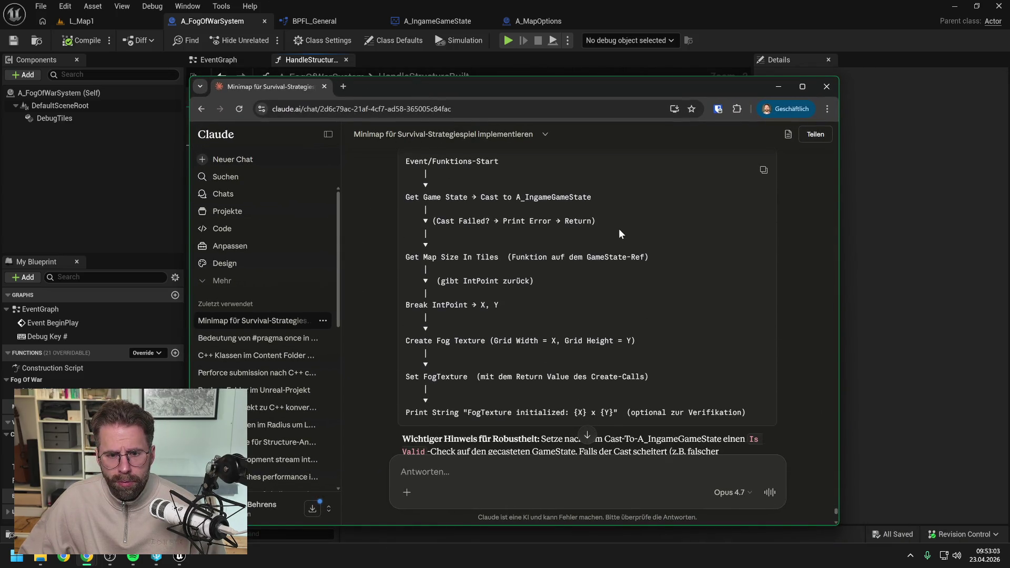
scroll(606, 255, down, 1)
scroll(606, 255, down, 2)
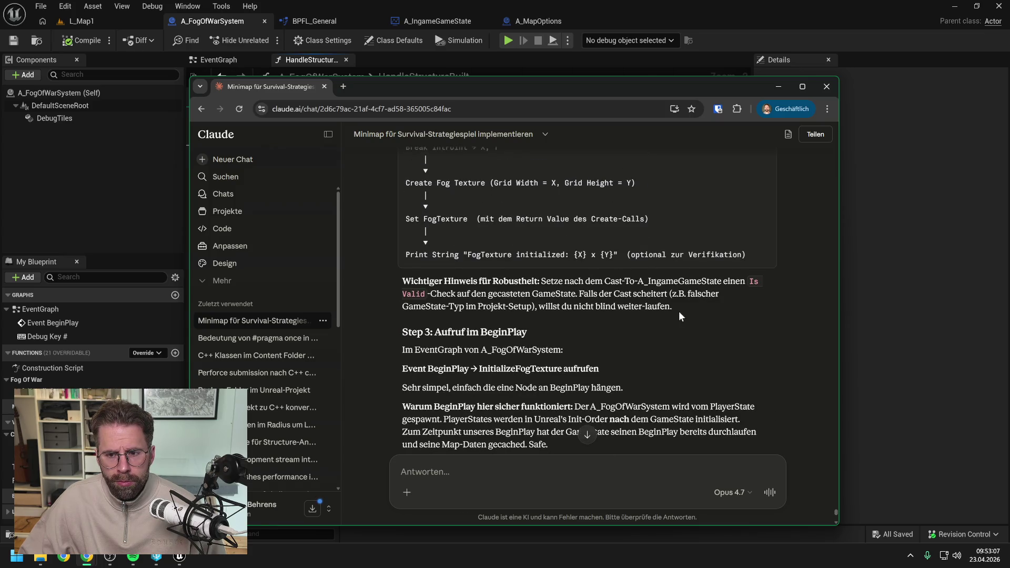
scroll(679, 315, down, 2)
scroll(674, 313, down, 2)
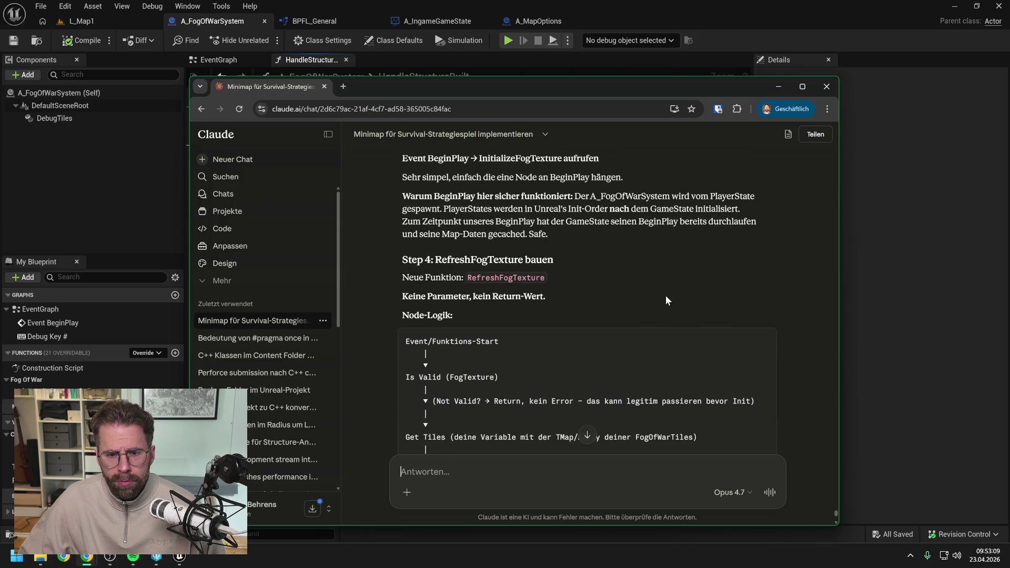
scroll(663, 295, down, 3)
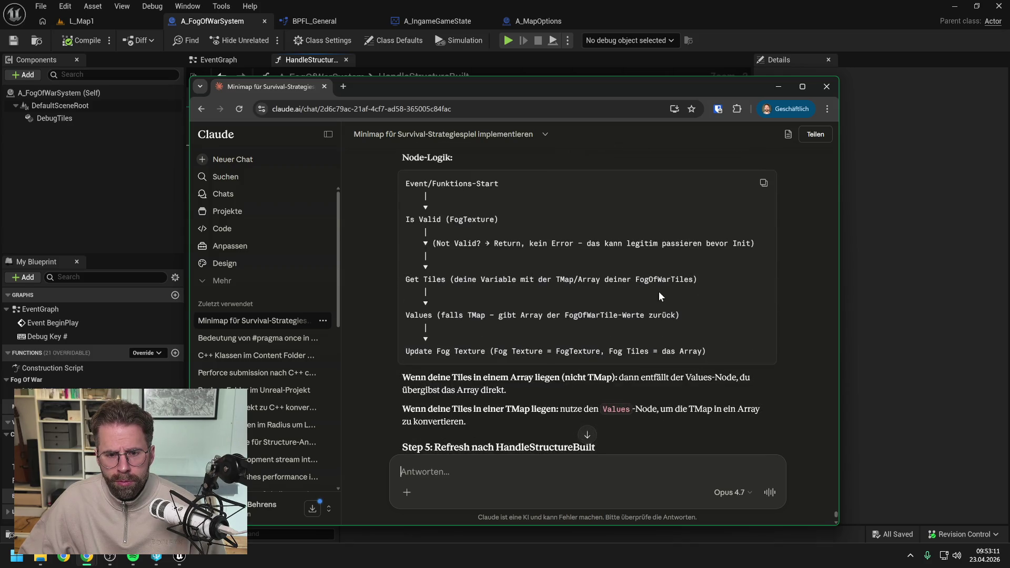
scroll(660, 294, down, 2)
scroll(660, 294, down, 2)
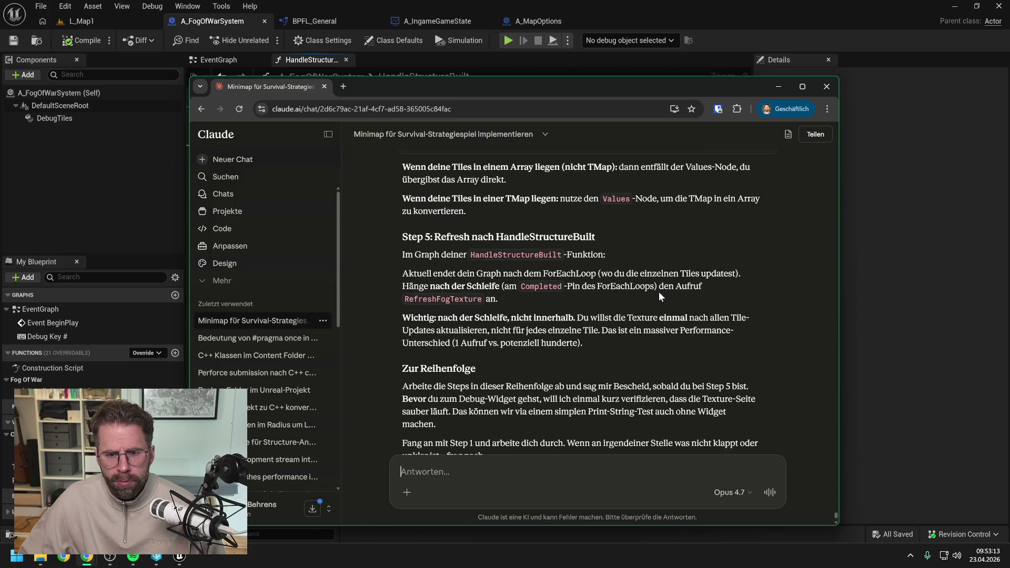
scroll(660, 294, down, 2)
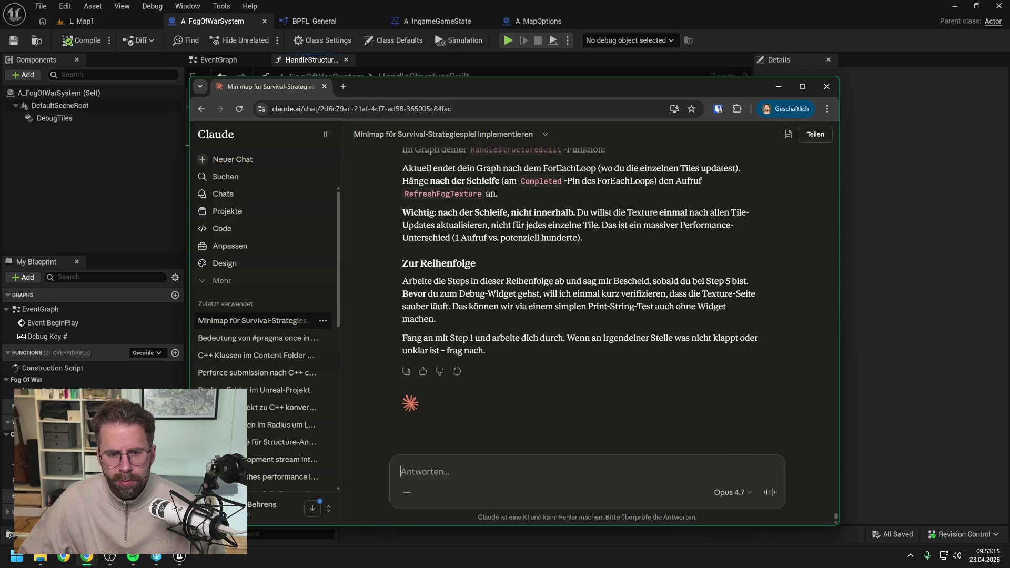
- Send 'Alles fertig, weiter gehts' to Claude and move the chat window aside
text(Alles)
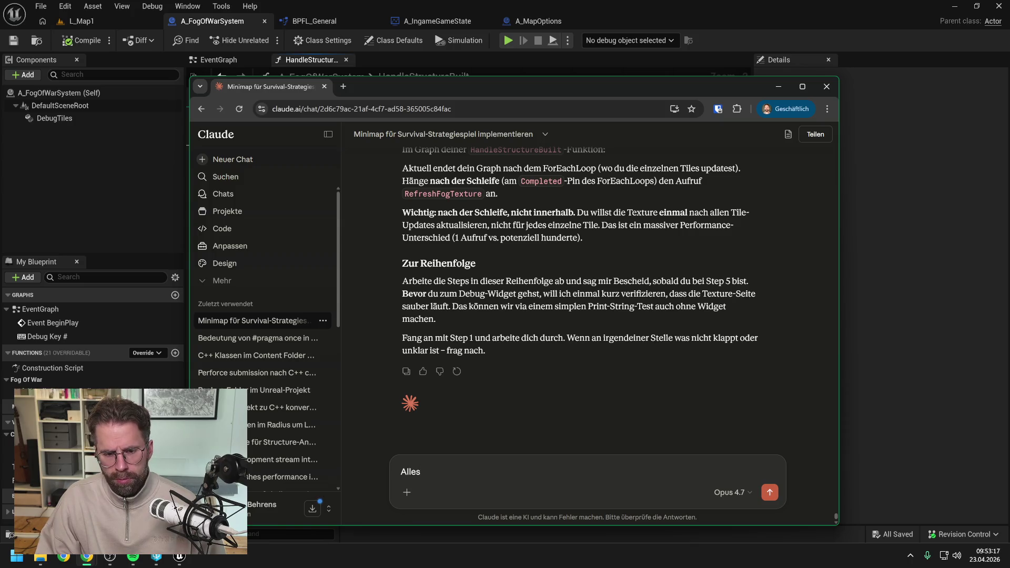
text( fertig,)
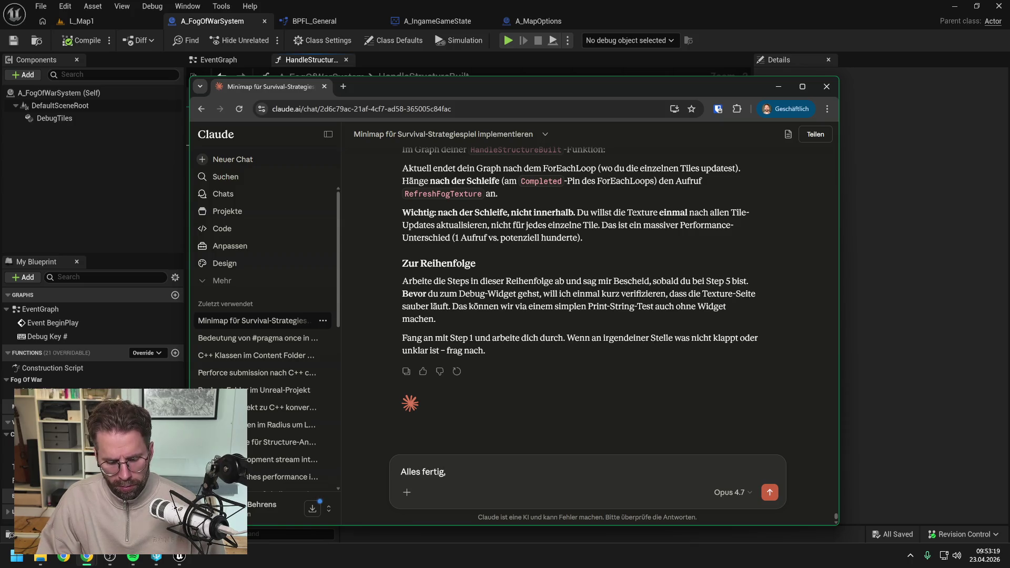
text( weiter gehts)
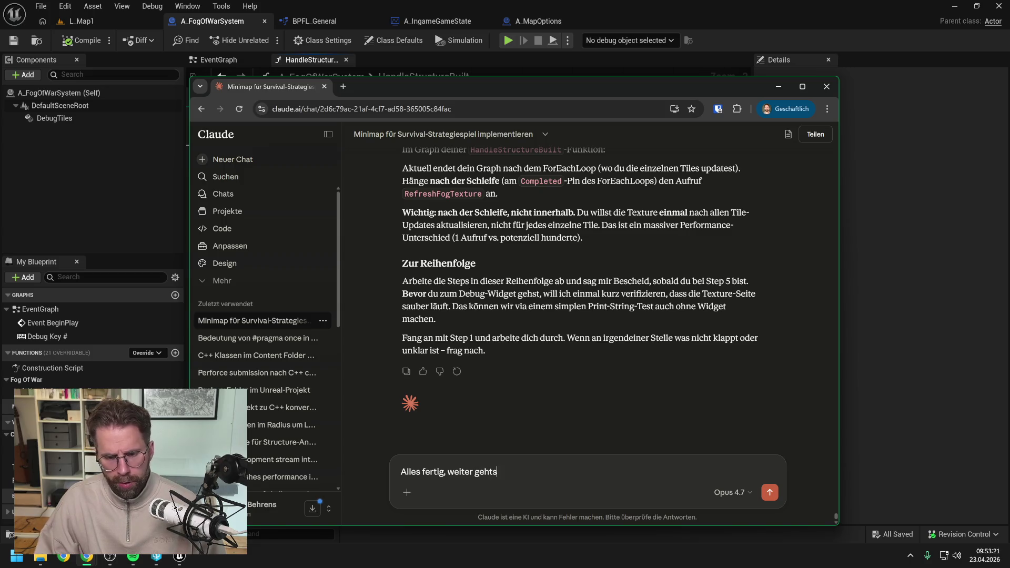
key(Return)
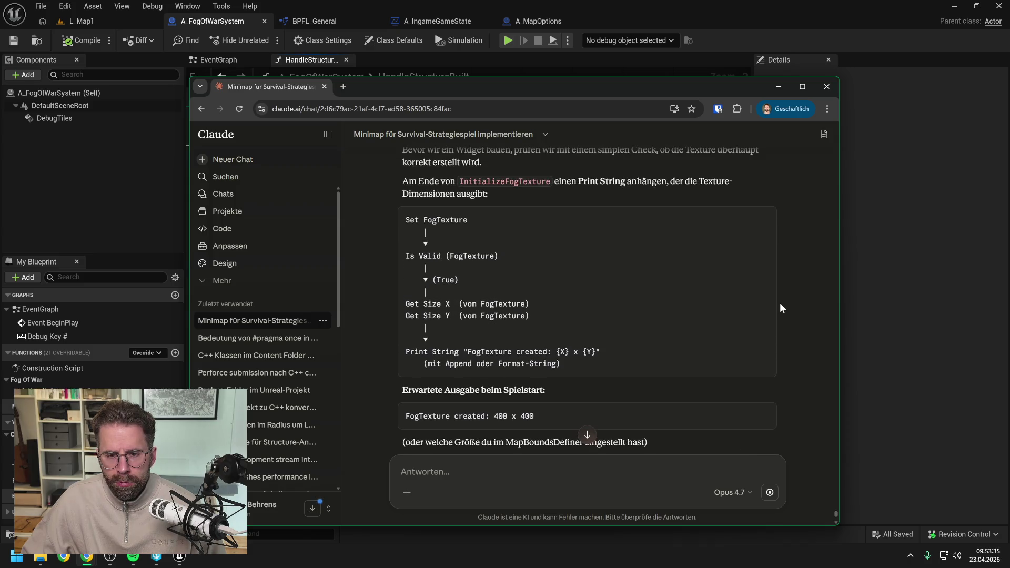
mouse_move(579, 86)
mouse_down()
mouse_move(642, 106)
mouse_move(1009, 123)
mouse_up()
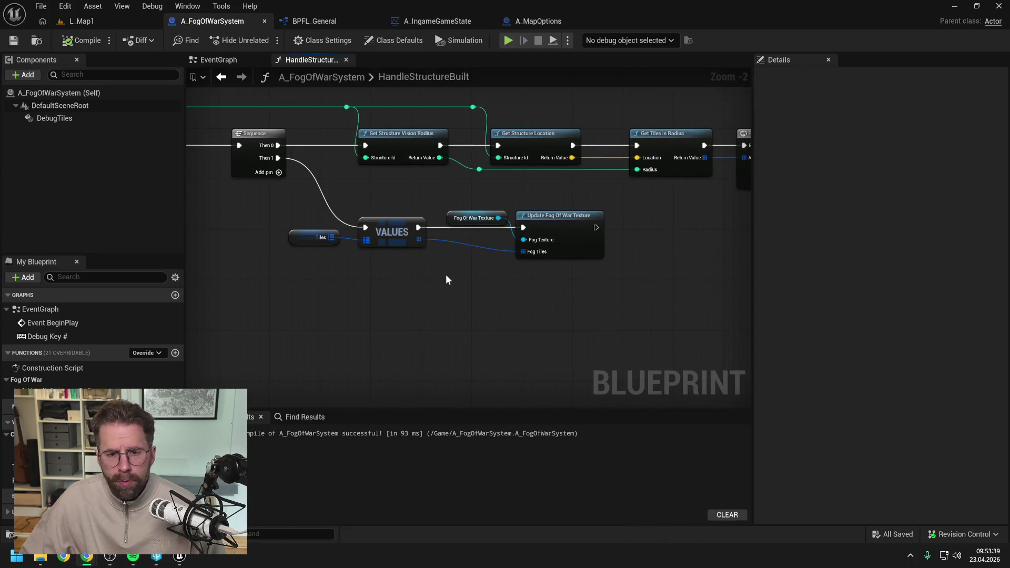
- Add a Print String node to the A_FogOfWarSystem event graph
scroll(458, 277, down, 3)
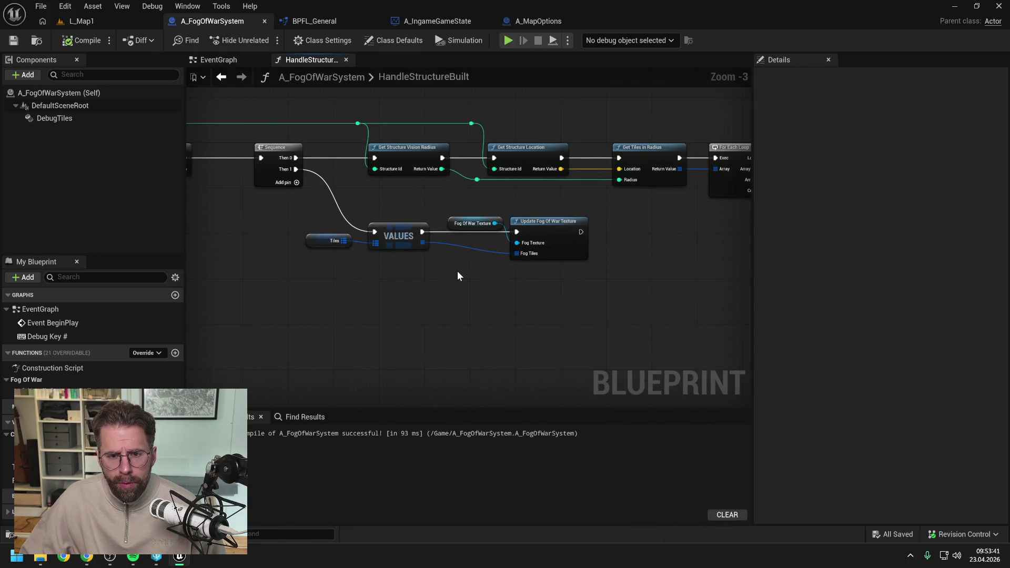
mouse_move(458, 277)
mouse_down()
mouse_move(573, 269)
mouse_move(539, 269)
mouse_up()
click(219, 60)
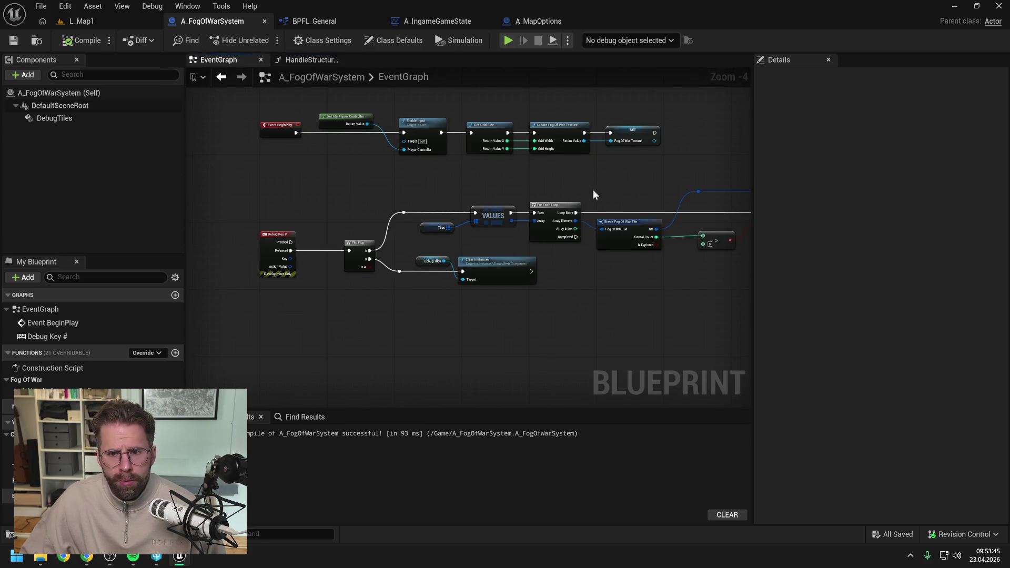
scroll(567, 143, up, 3)
right_click(574, 167)
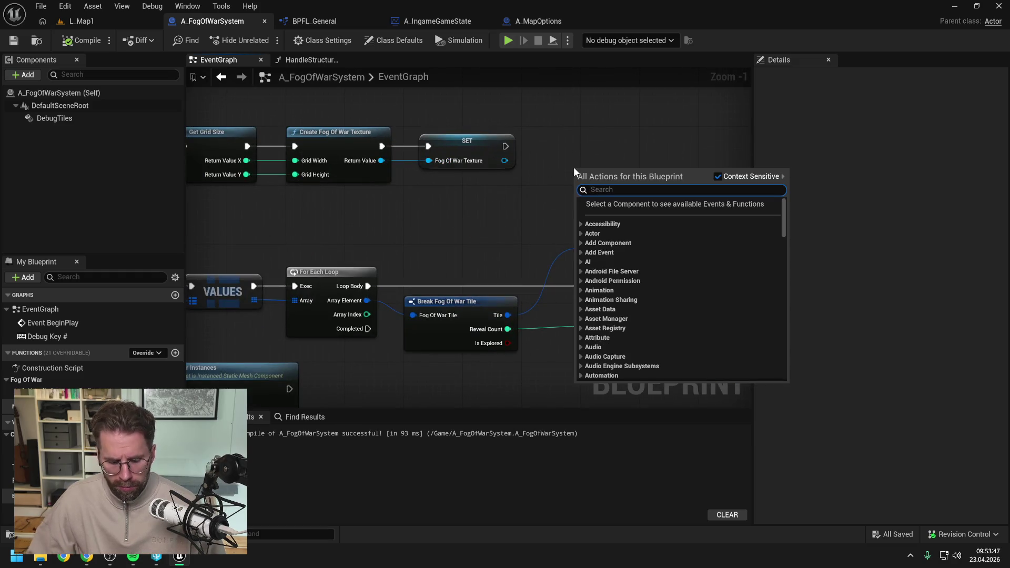
text(print)
key(Return)
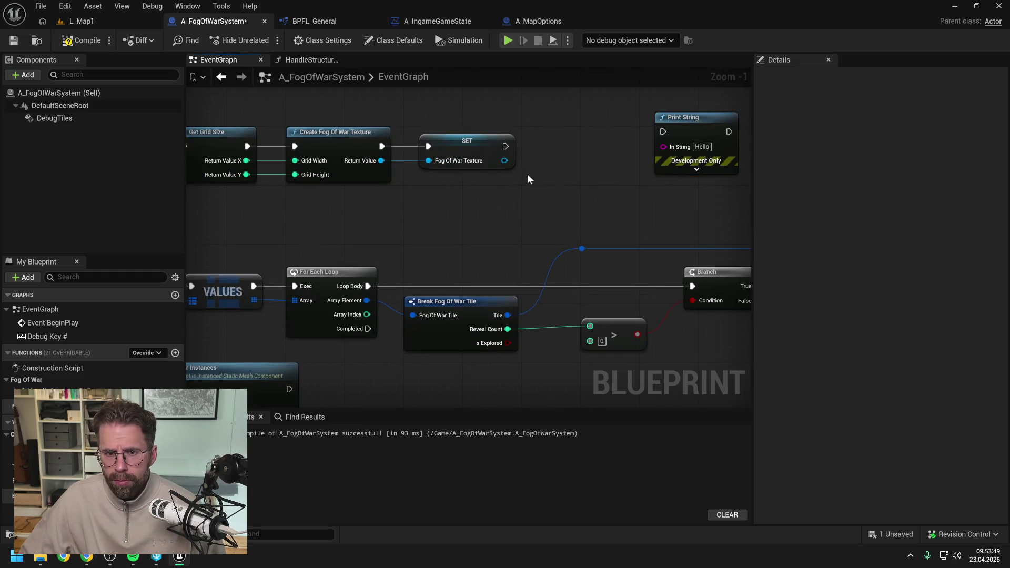
- Add GetSizeX and GetSizeY nodes from Fog Of War Texture and chain SET into Print String
drag(505, 161, 569, 171)
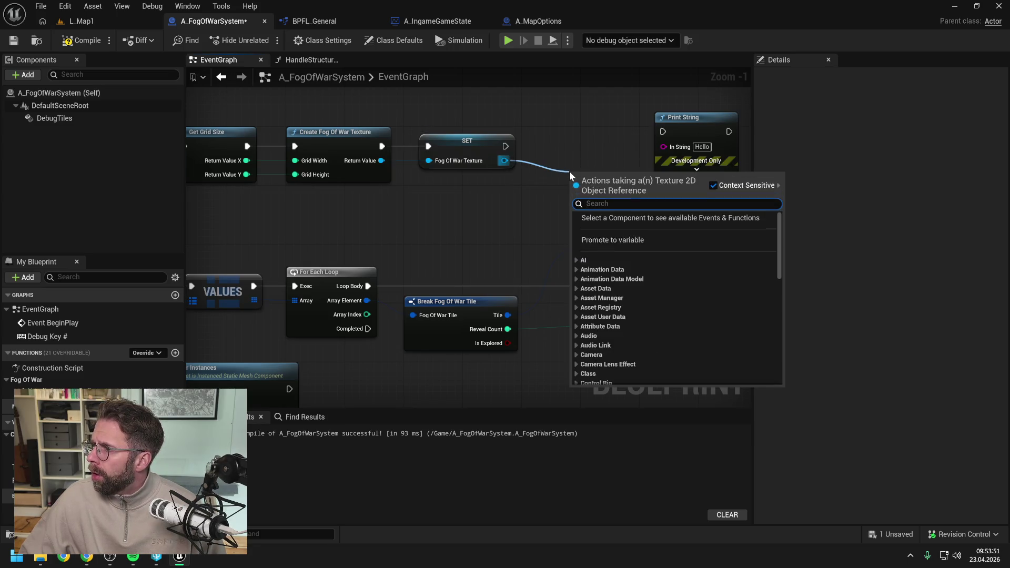
text(get si)
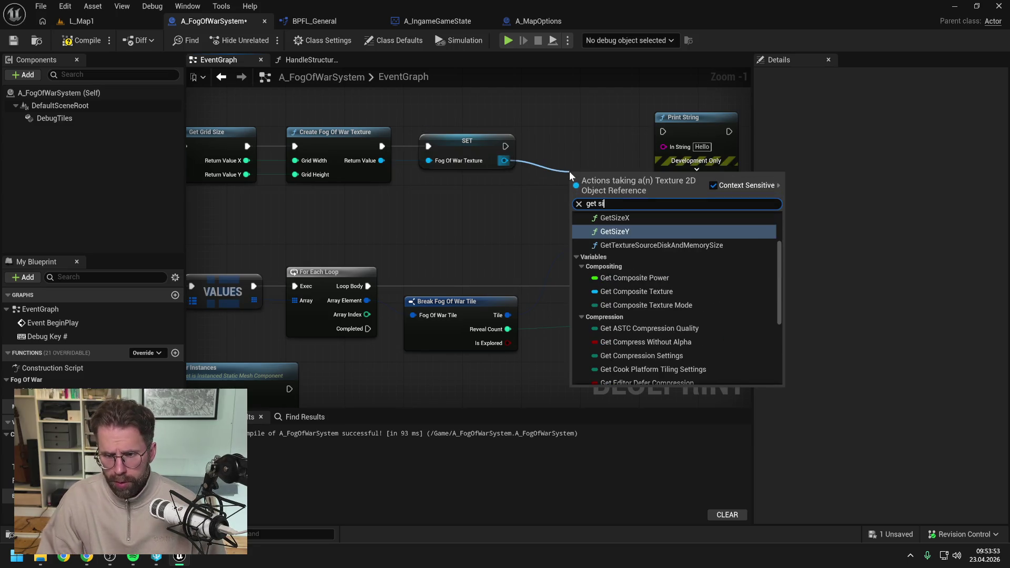
scroll(684, 245, up, 1)
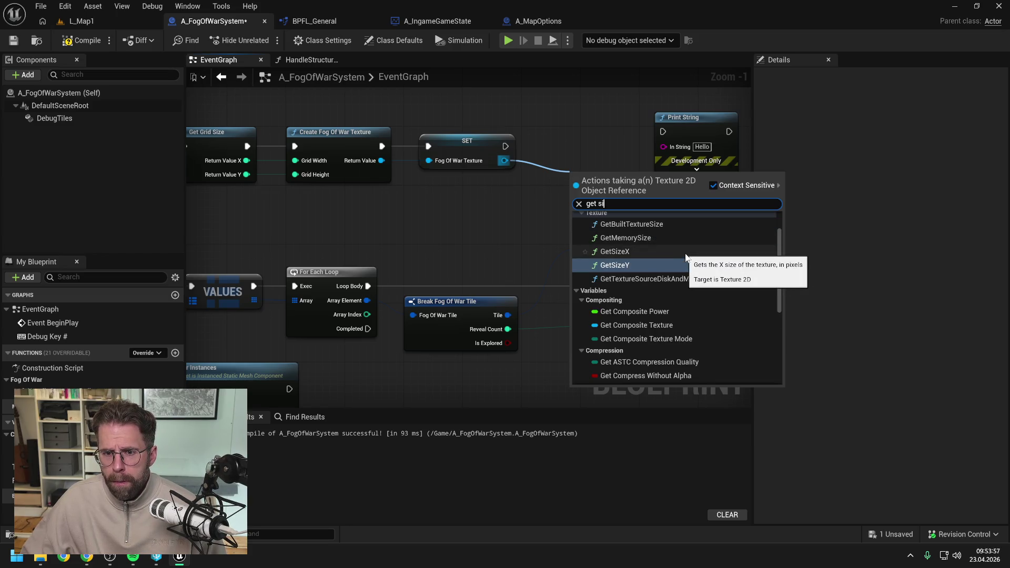
click(686, 253)
drag(589, 177, 570, 157)
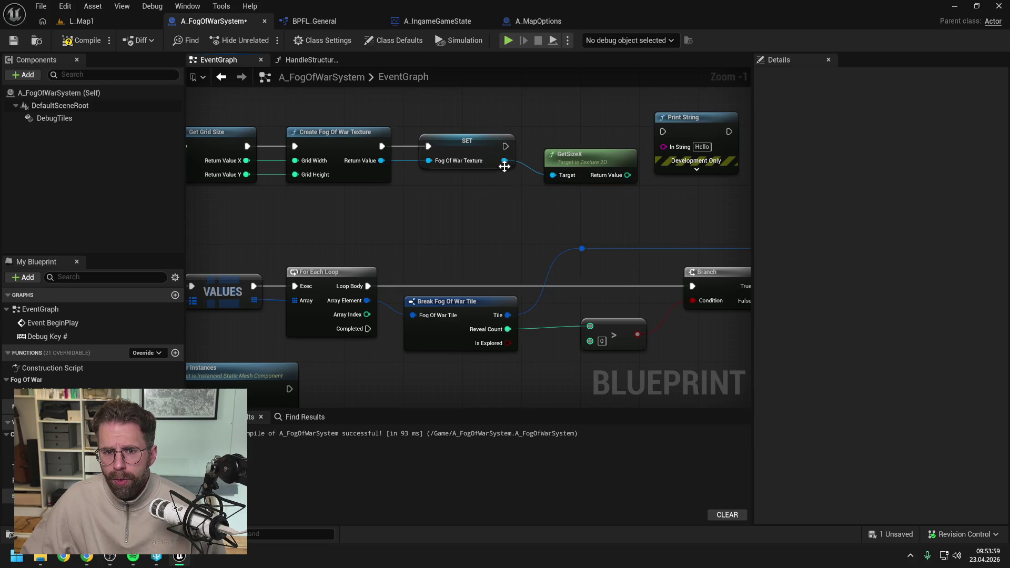
drag(505, 162, 540, 209)
text(get siz)
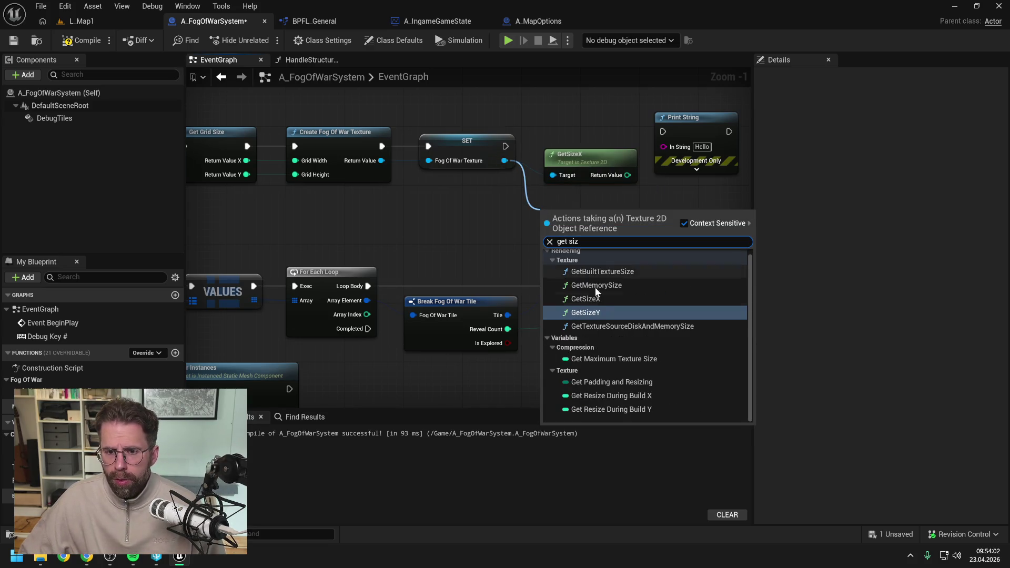
click(595, 288)
drag(596, 246, 606, 196)
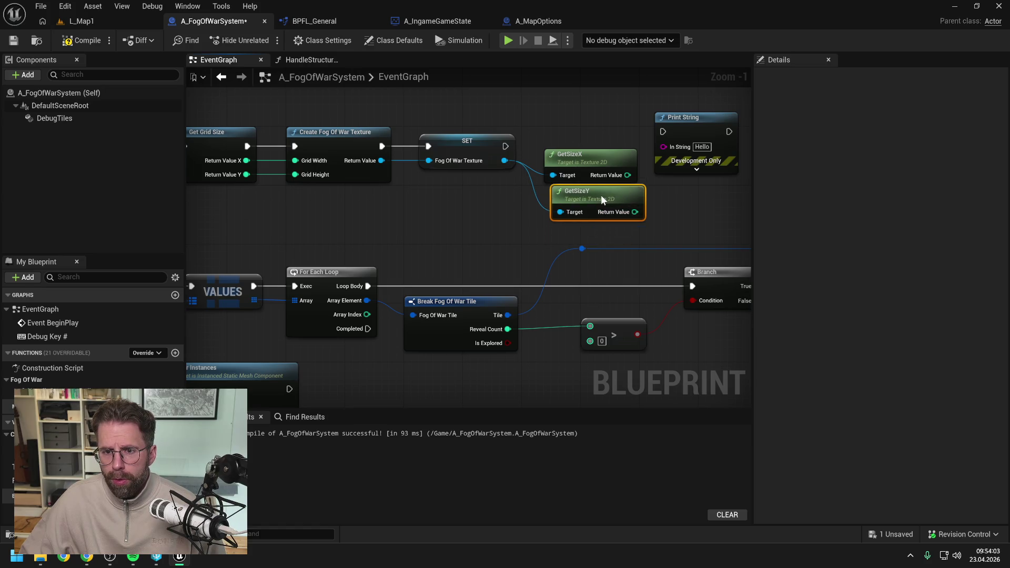
drag(672, 209, 622, 282)
drag(454, 218, 609, 204)
- Feed Print String's In String from a new Append node, discarding a stray Make Literal String
mouse_move(665, 160)
mouse_down()
mouse_move(560, 199)
mouse_move(624, 168)
mouse_move(582, 241)
mouse_up()
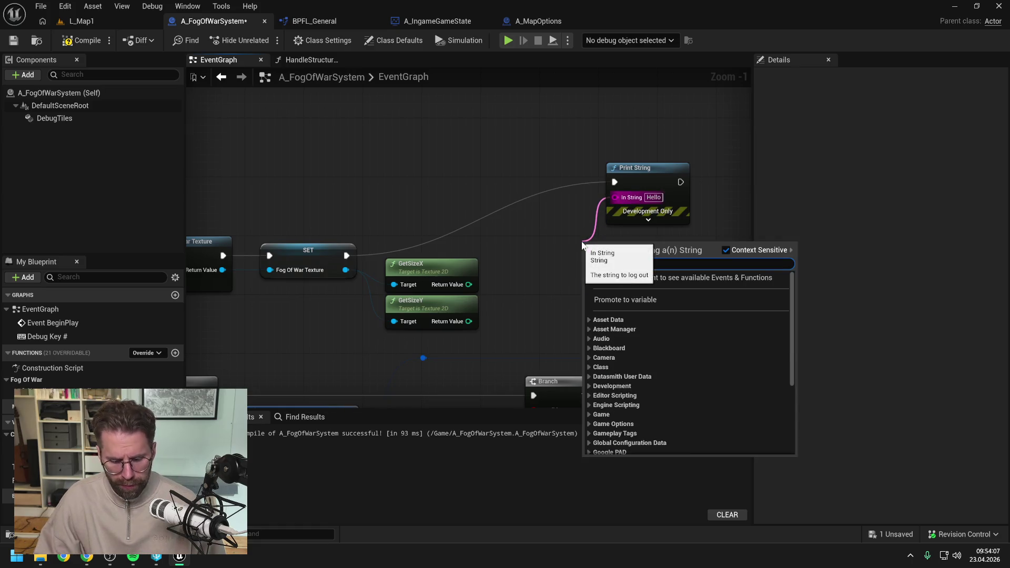
text(make)
key(Return)
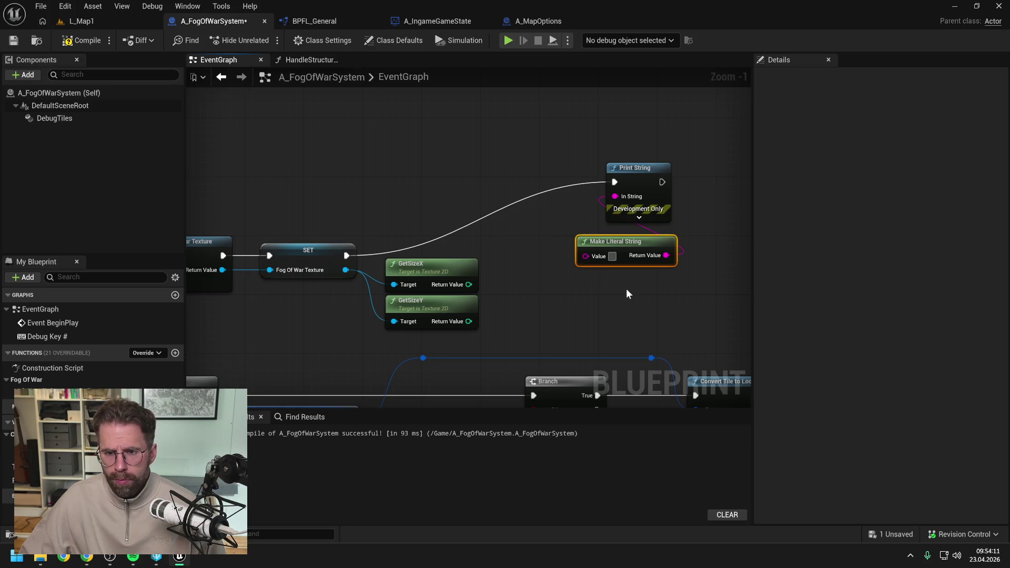
key(Delete)
drag(615, 198, 559, 236)
text(append)
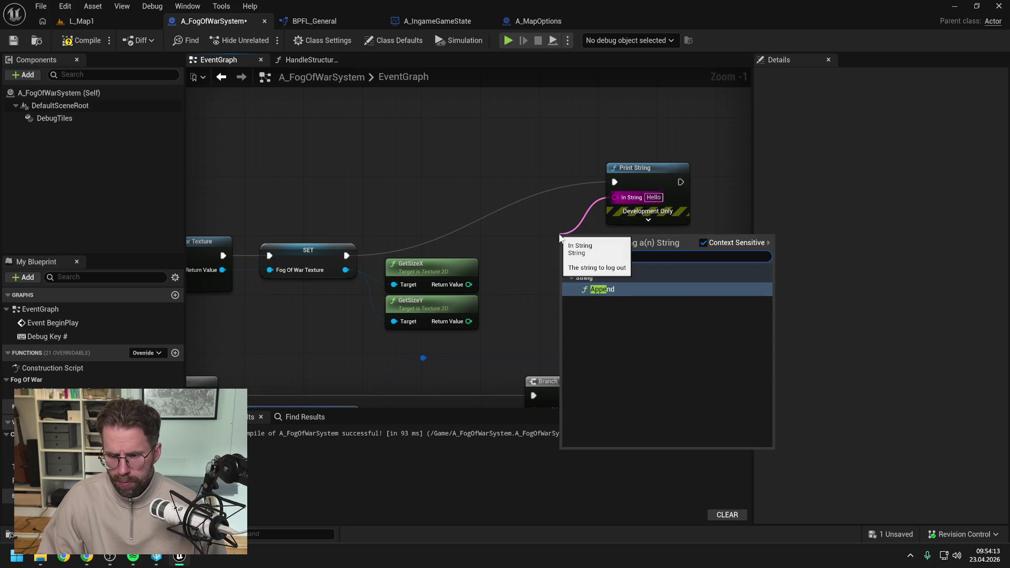
key(Return)
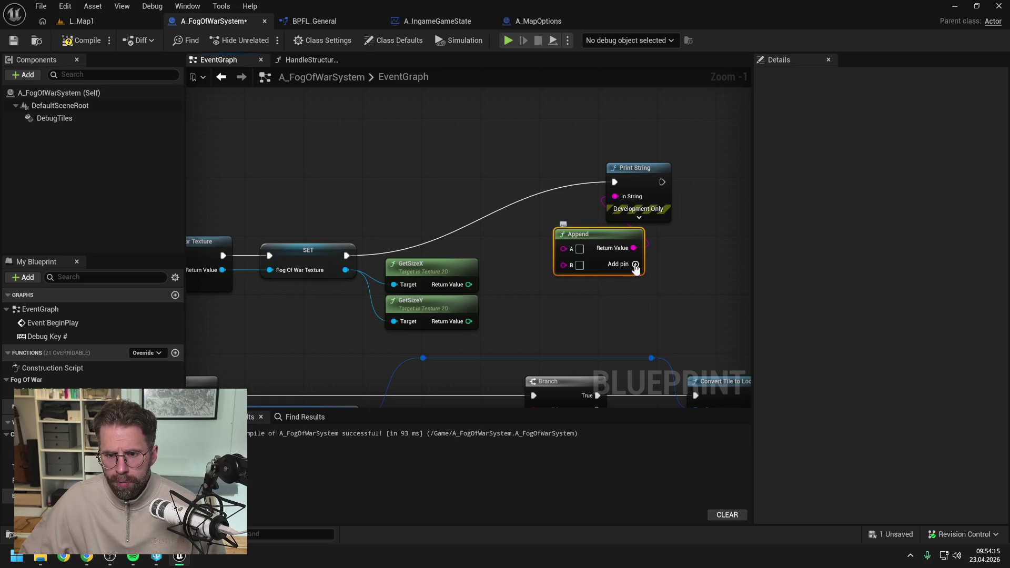
- Add a third Append pin, wire GetSizeX into A and GetSizeY into C, and compile
click(636, 264)
click(580, 265)
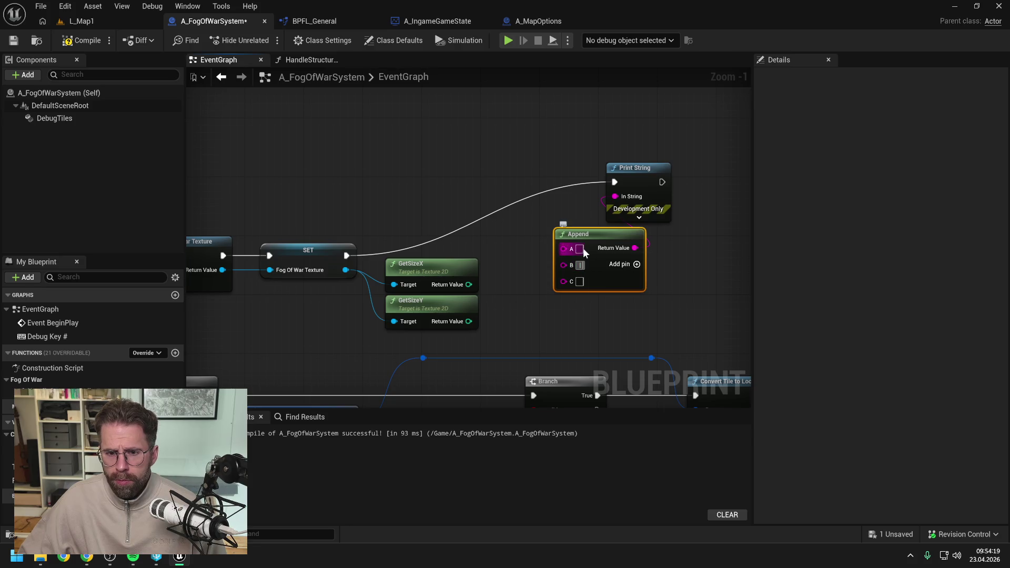
click(528, 262)
drag(468, 285, 563, 247)
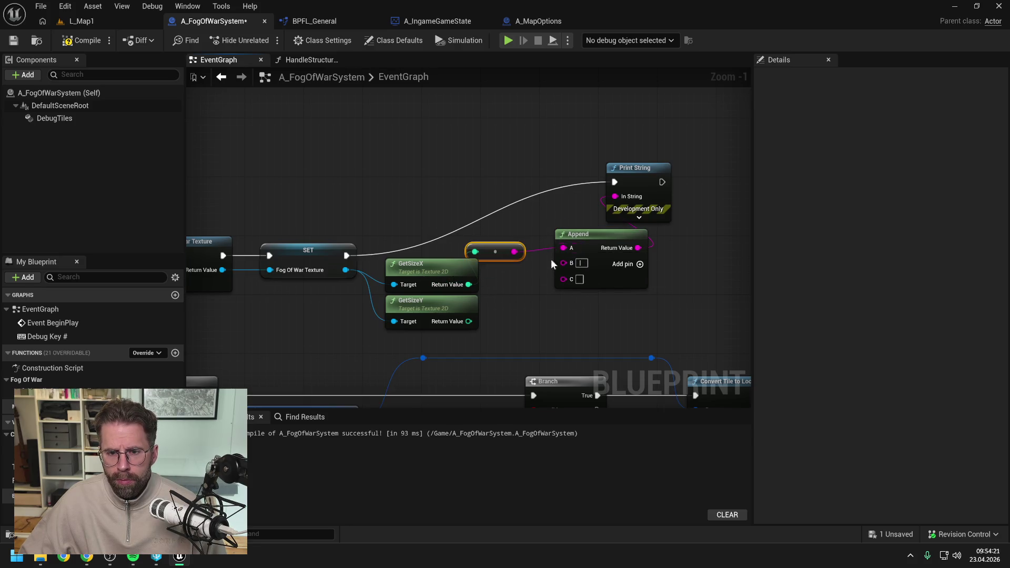
drag(469, 322, 564, 278)
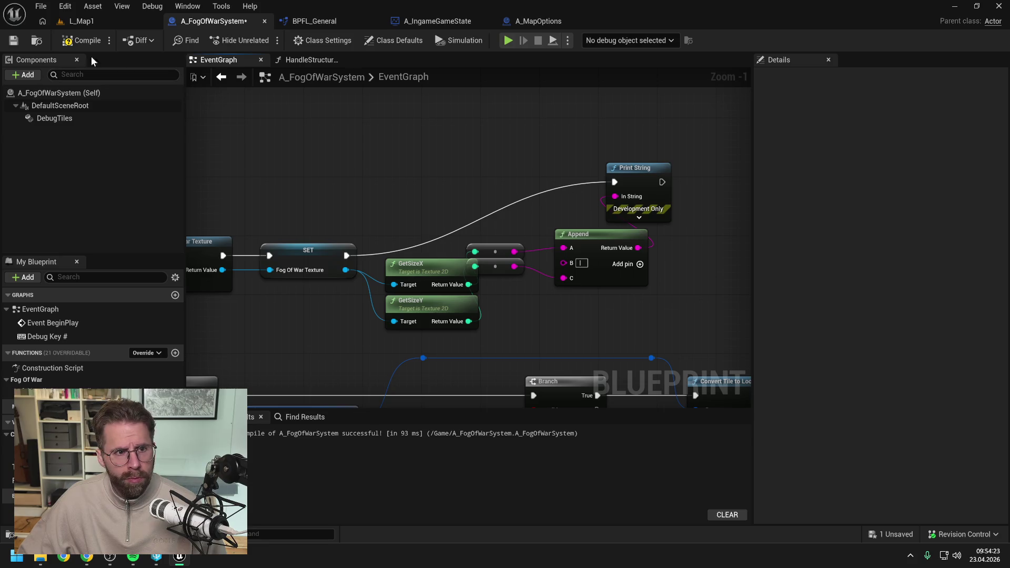
click(81, 40)
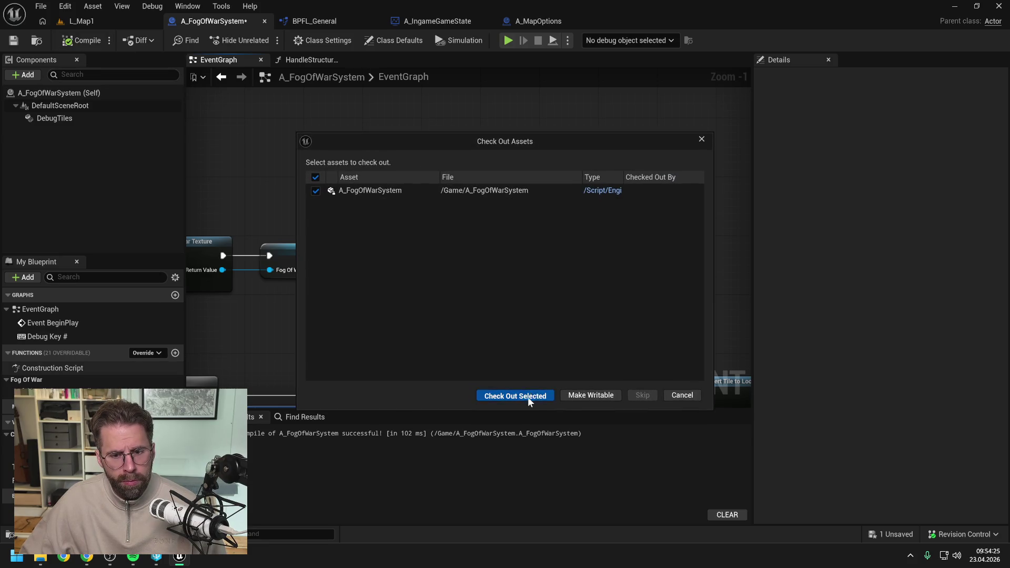
- Check out the blueprint, clear the output log, and play-test L_Map1
click(518, 394)
right_click(310, 389)
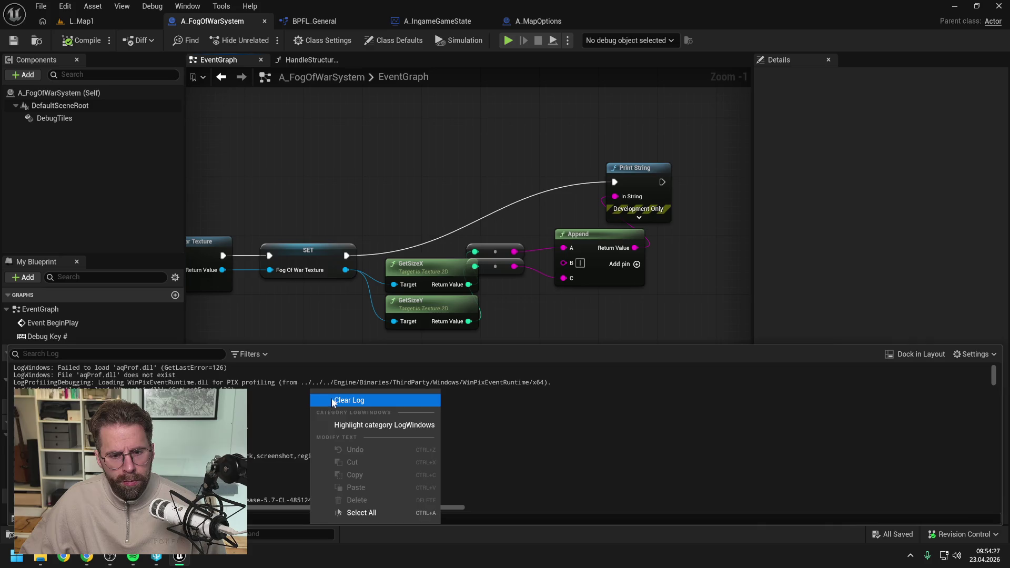
click(396, 184)
click(150, 21)
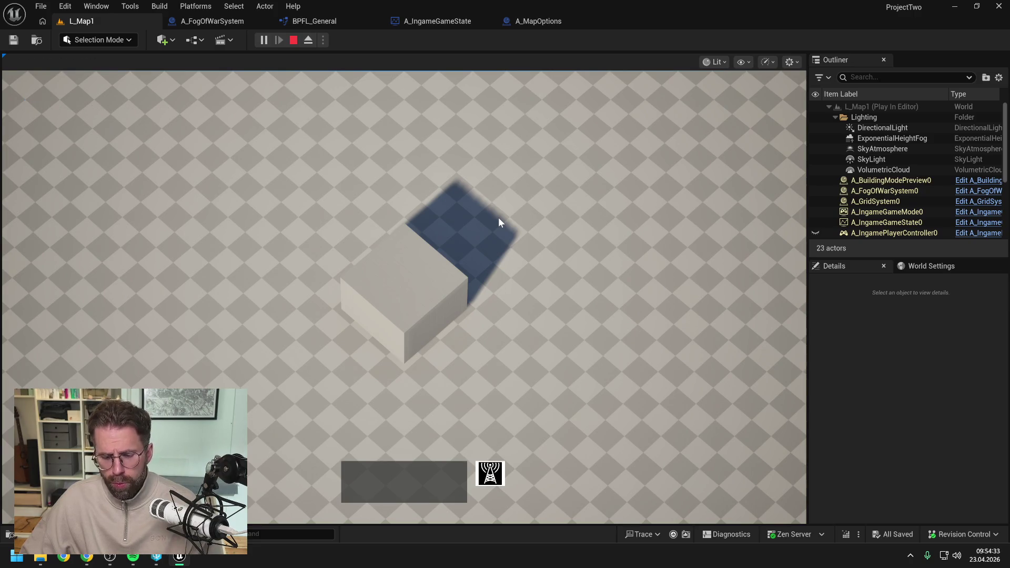
key(Escape)
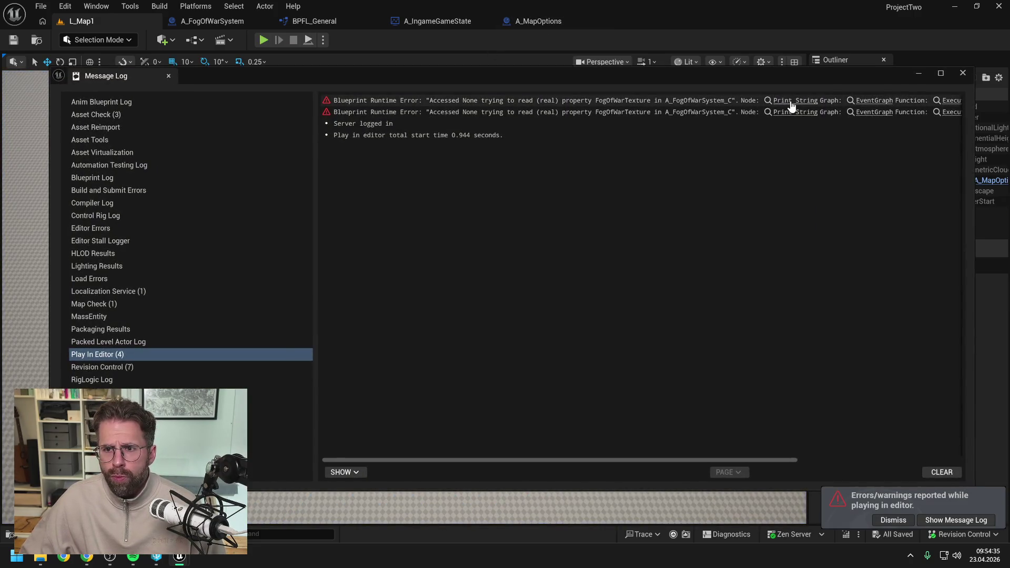
- Jump from the Accessed None error to the Print String node, then close the message log
click(792, 101)
drag(746, 84, 652, 312)
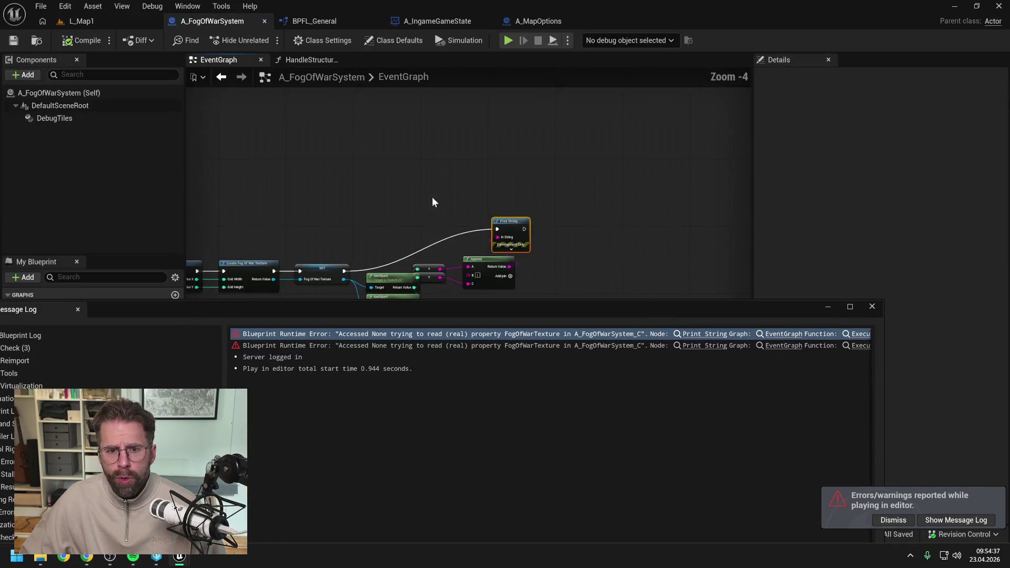
drag(432, 202, 626, 131)
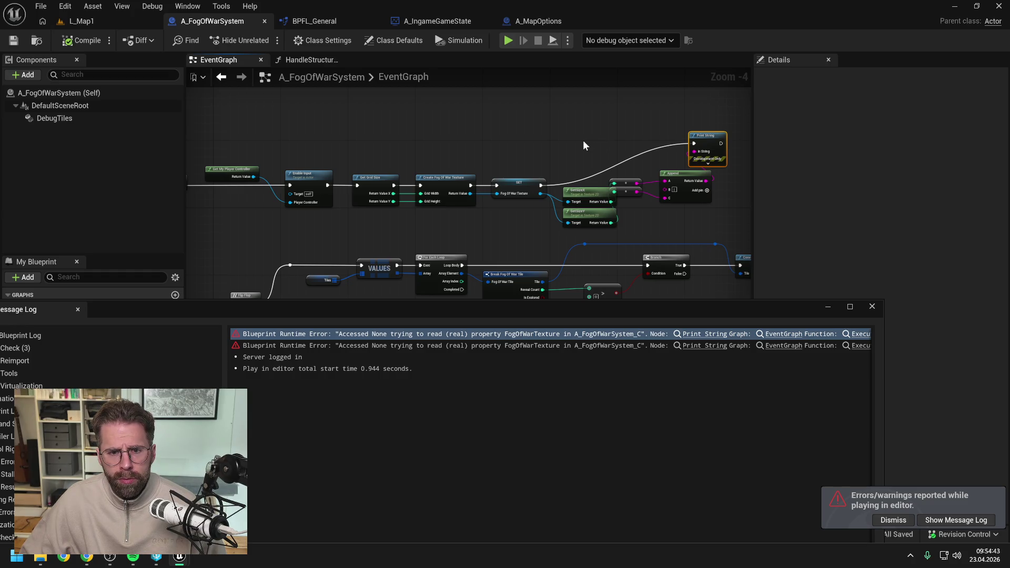
click(874, 308)
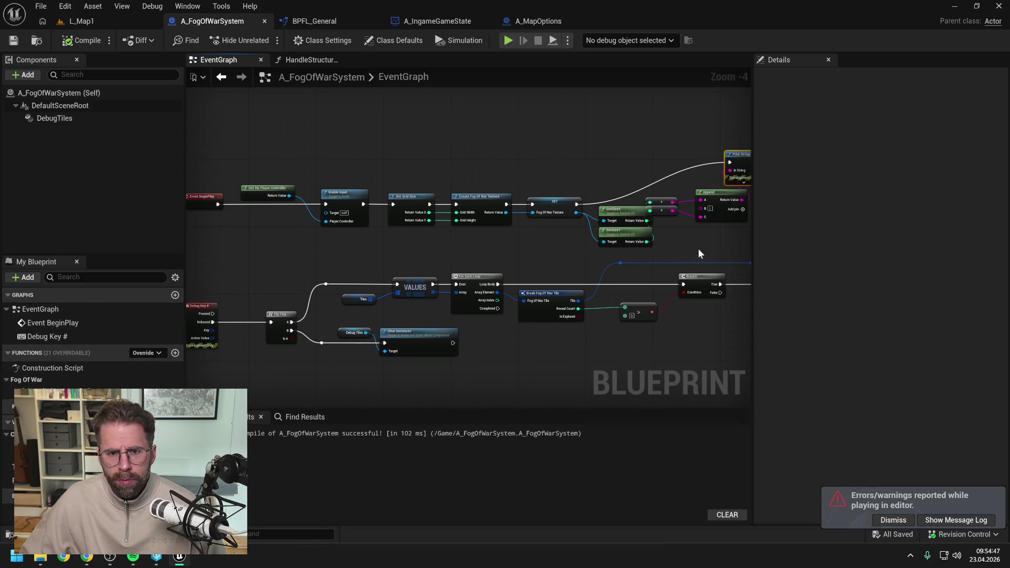
- Line up Print String, Append, both To String nodes, GetSizeX and GetSizeY, and widen the graph area
mouse_move(240, 173)
mouse_down()
mouse_move(604, 245)
mouse_move(620, 258)
mouse_move(629, 226)
mouse_move(518, 222)
mouse_up()
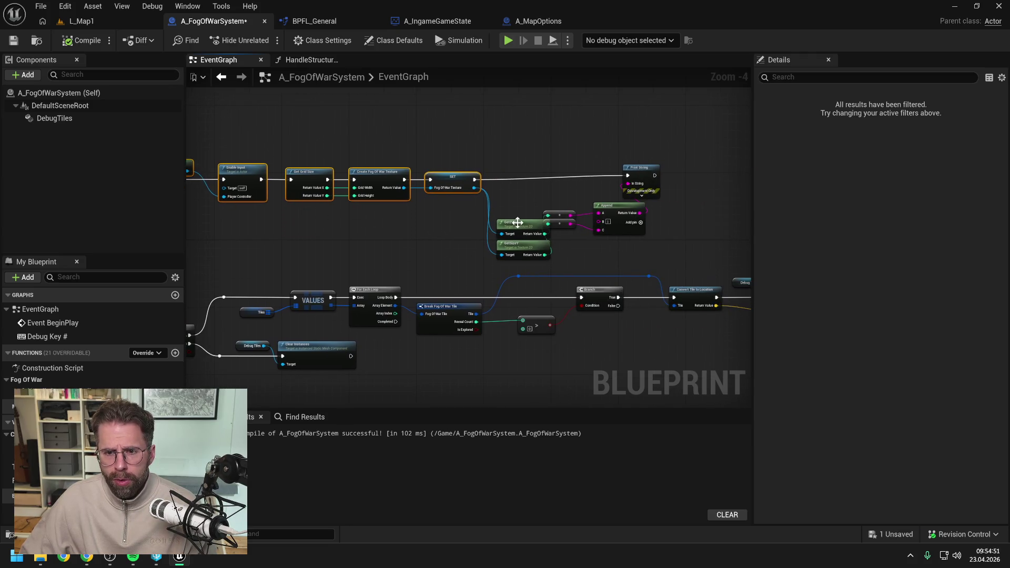
drag(639, 173, 714, 181)
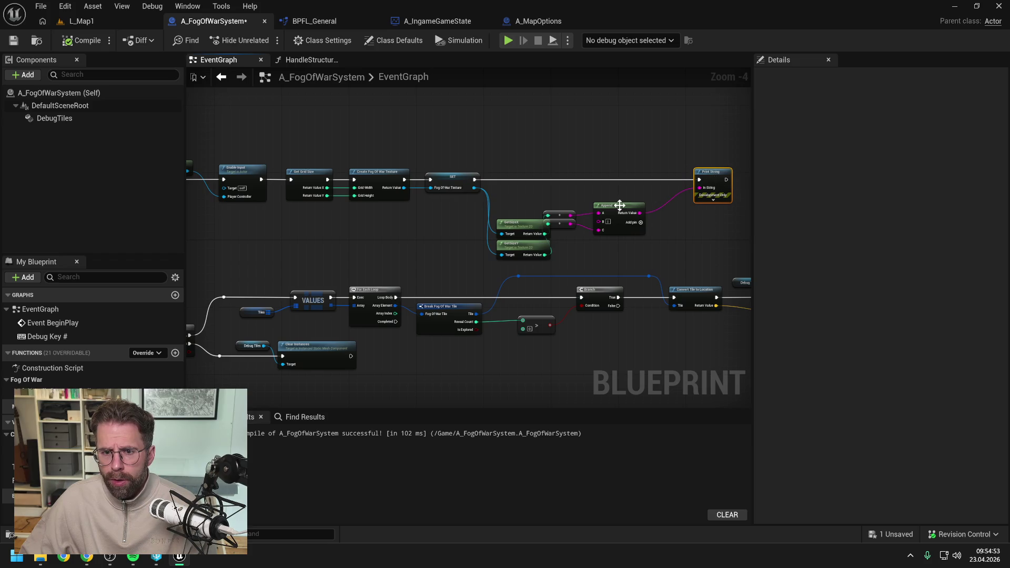
drag(620, 205, 666, 201)
mouse_move(561, 215)
mouse_down()
mouse_move(611, 207)
mouse_move(617, 228)
mouse_move(611, 223)
mouse_up()
drag(523, 224, 531, 202)
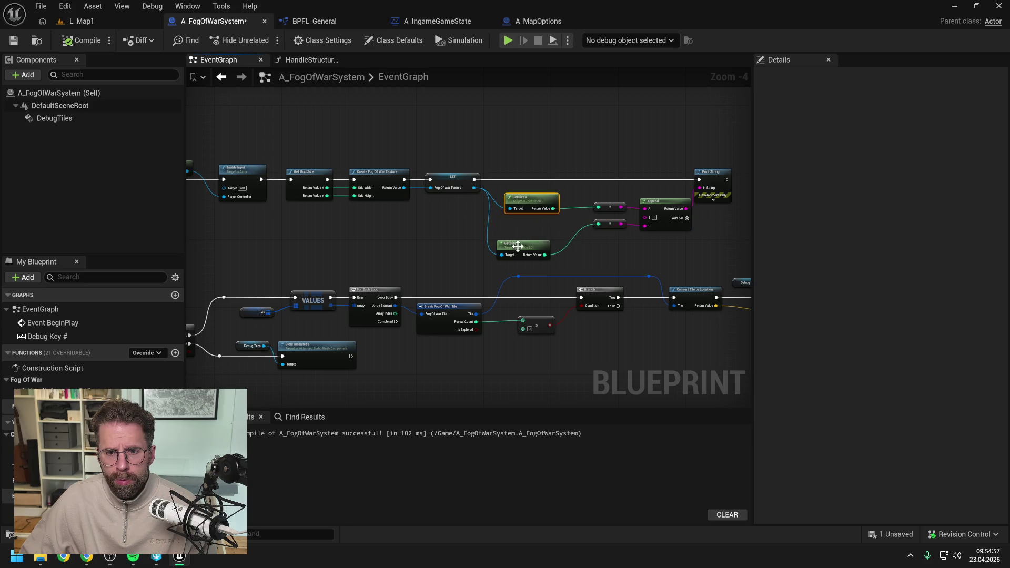
drag(518, 246, 528, 226)
scroll(454, 236, down, 1)
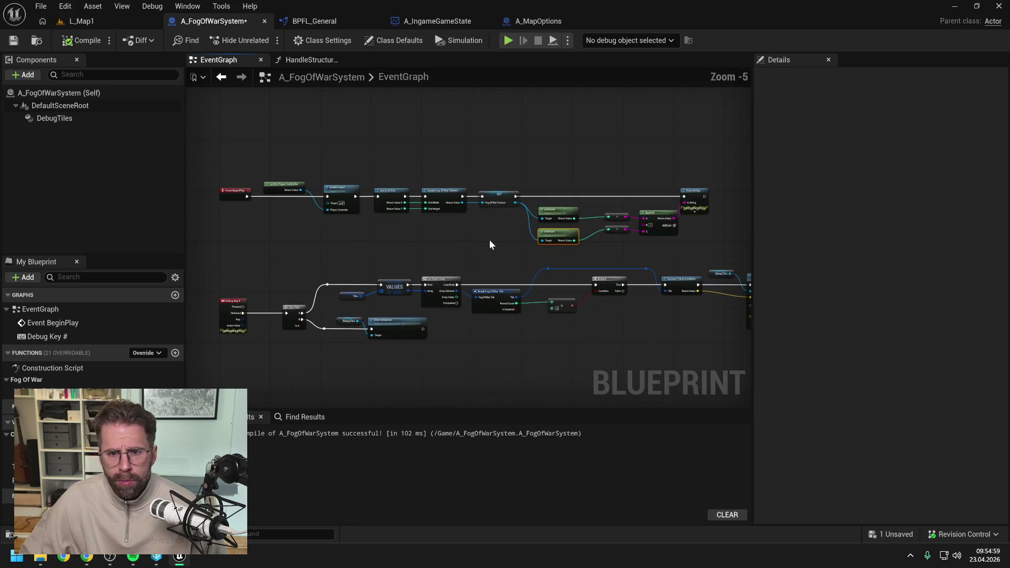
click(490, 241)
drag(751, 229, 901, 229)
scroll(491, 248, up, 1)
mouse_move(511, 241)
mouse_down()
mouse_move(509, 252)
mouse_move(548, 260)
mouse_move(532, 268)
mouse_move(535, 279)
mouse_up()
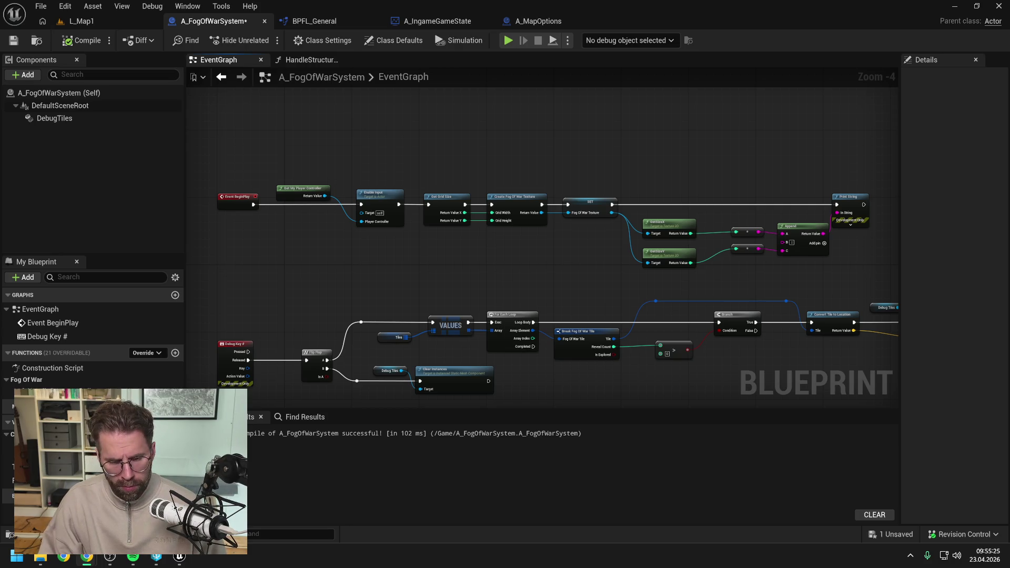
- Inspect the None-texture error in the Output Log and read Claude's diagnosis
key(grave)
key(grave)
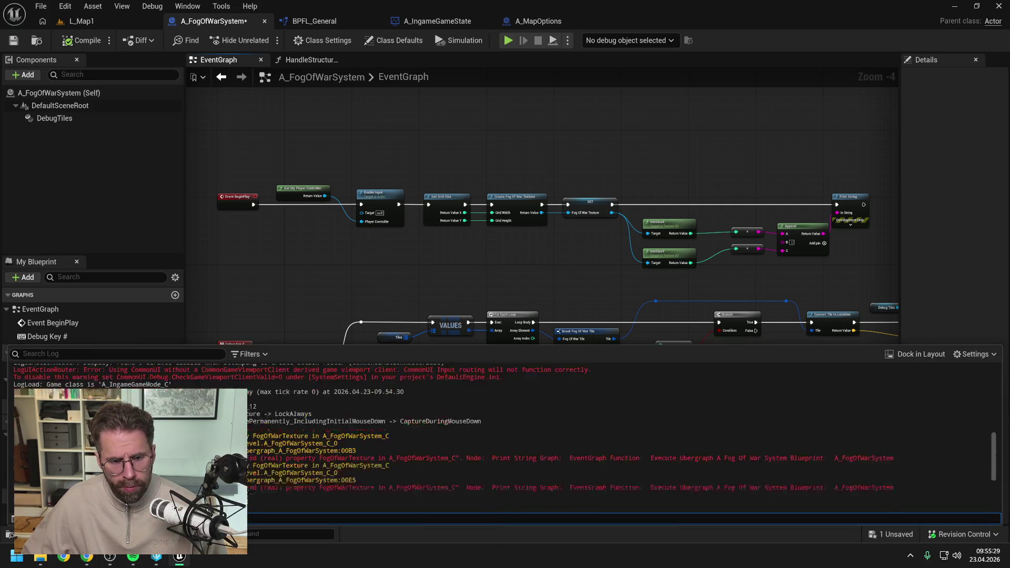
scroll(453, 435, up, 1)
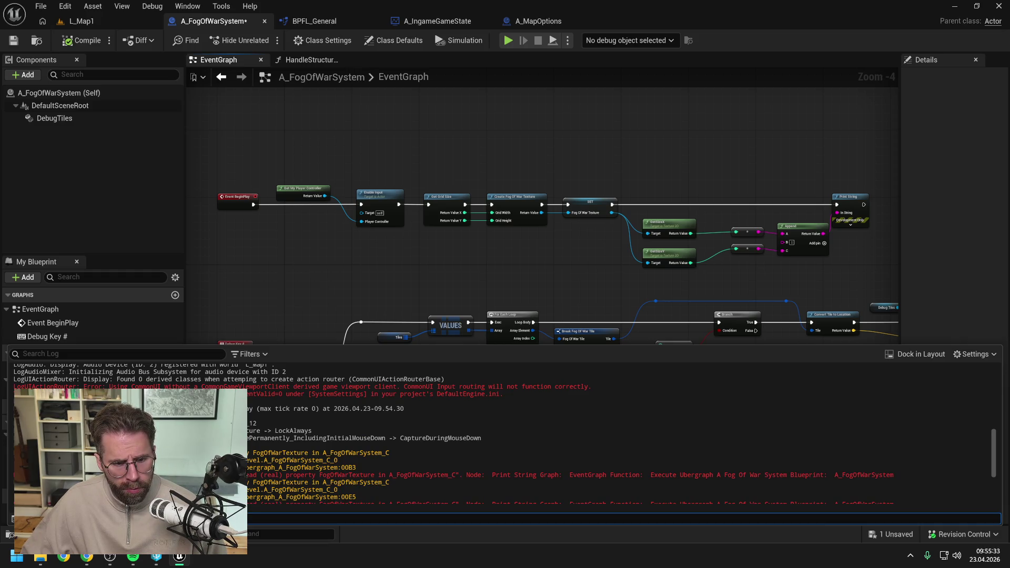
scroll(505, 434, down, 2)
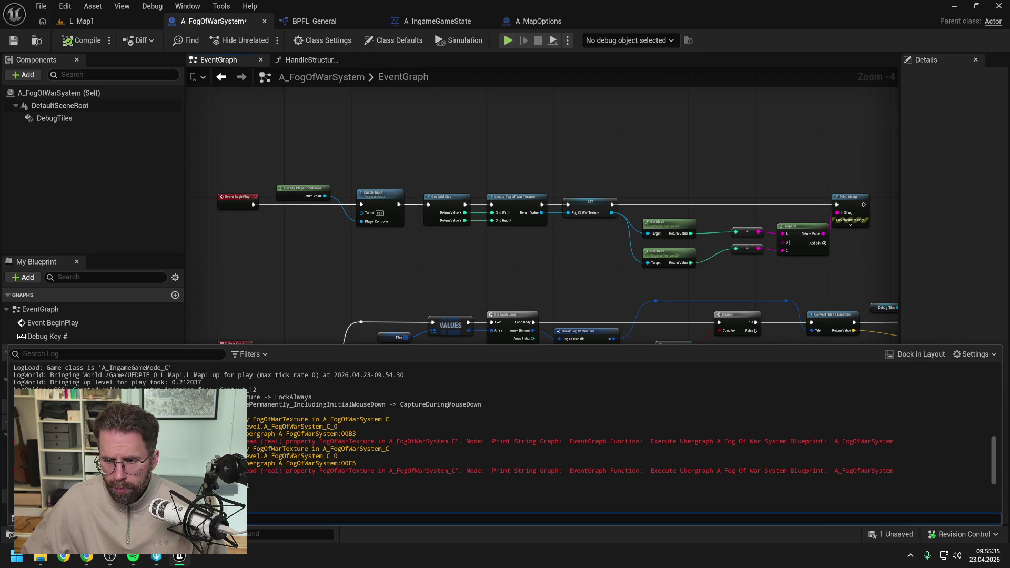
drag(757, 441, 246, 441)
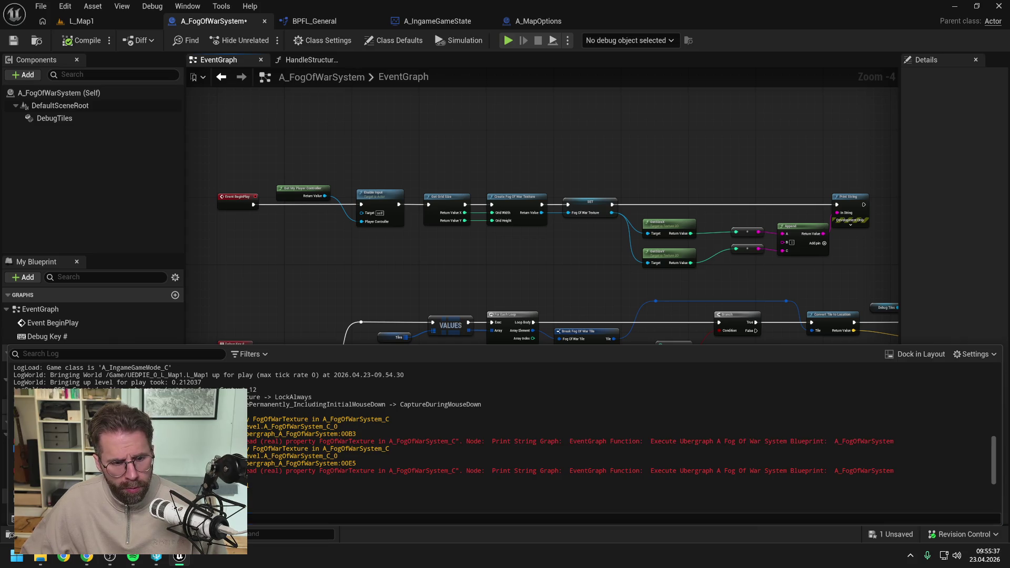
click(248, 441)
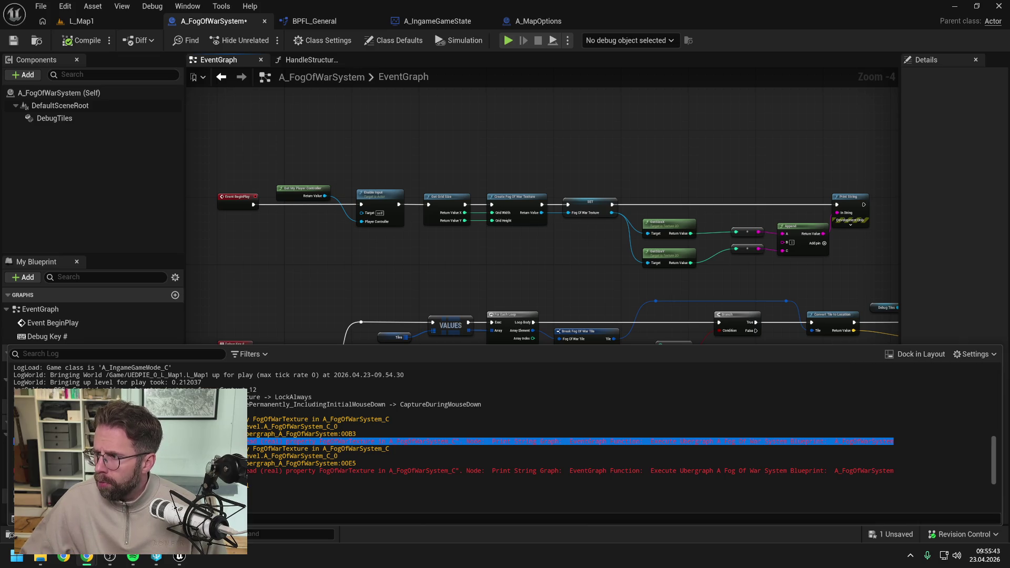
click(567, 280)
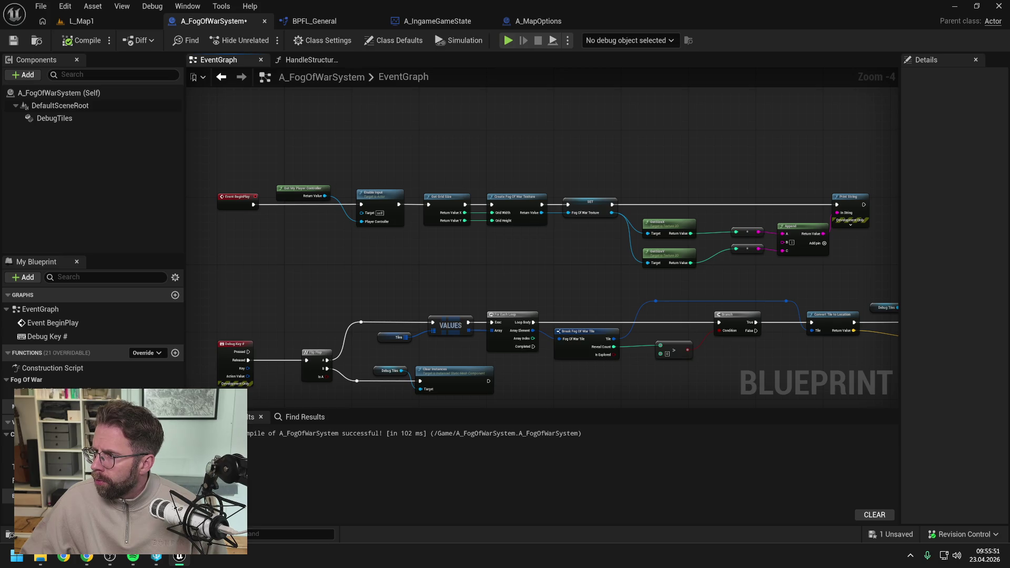
click(87, 557)
scroll(713, 185, down, 2)
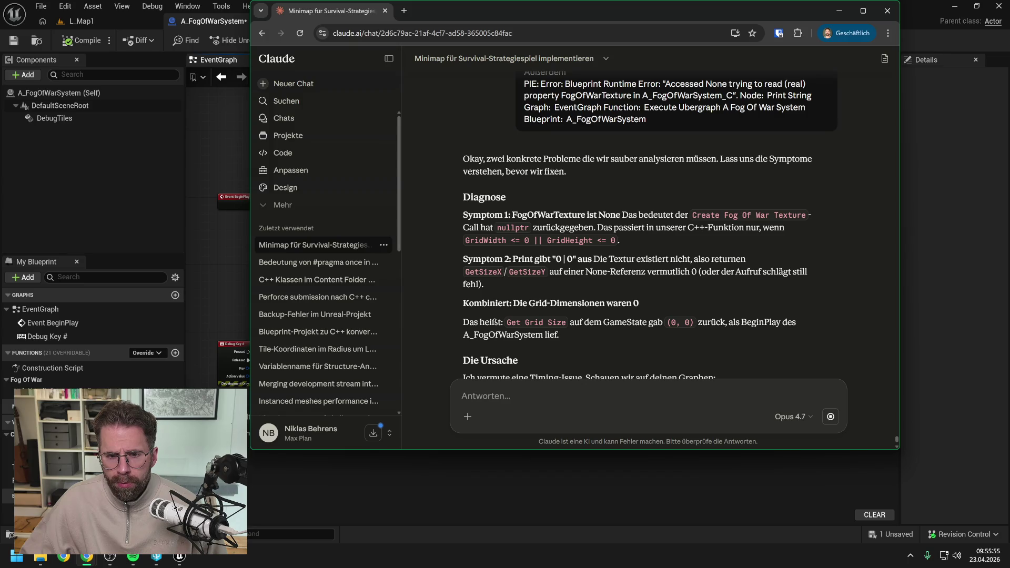
- Set an F9 breakpoint on Create Fog Of War Texture, then switch to L_Map1
click(218, 241)
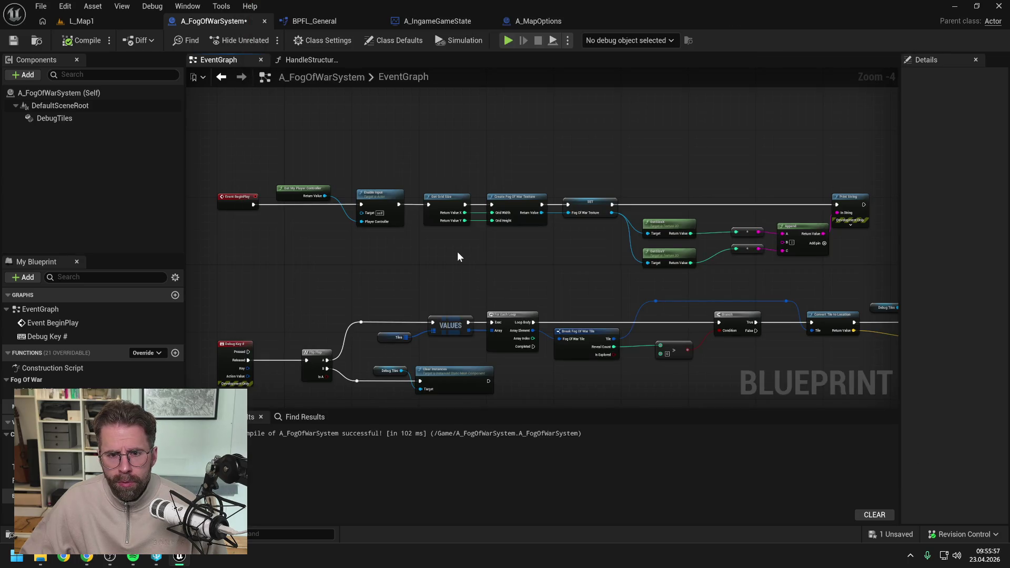
click(516, 198)
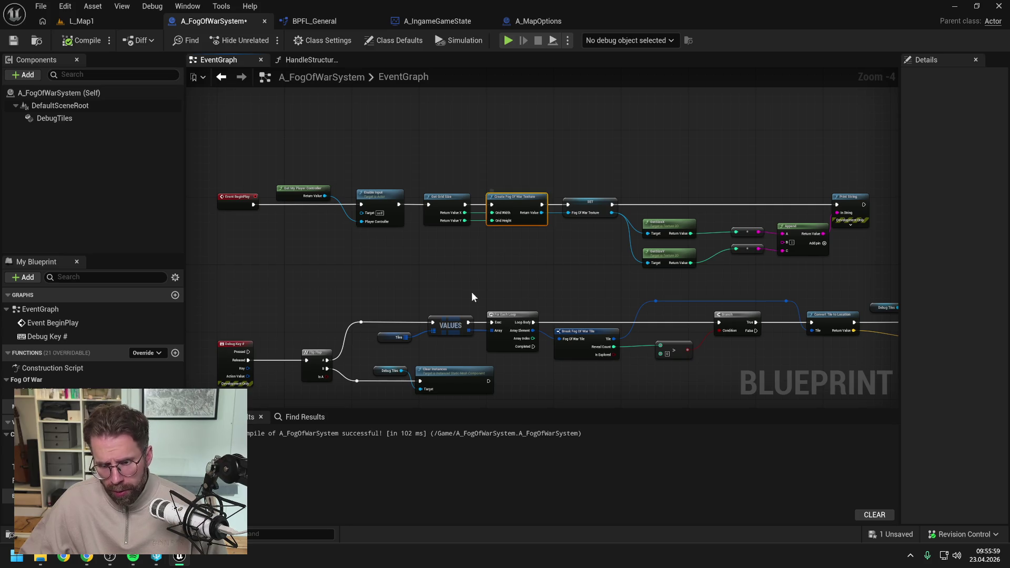
key(F9)
click(459, 264)
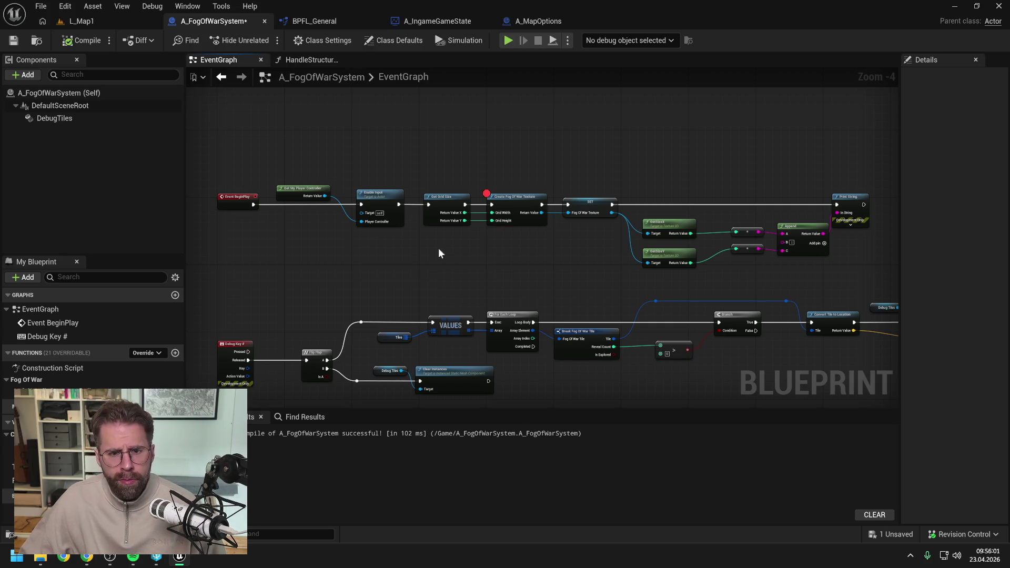
click(79, 24)
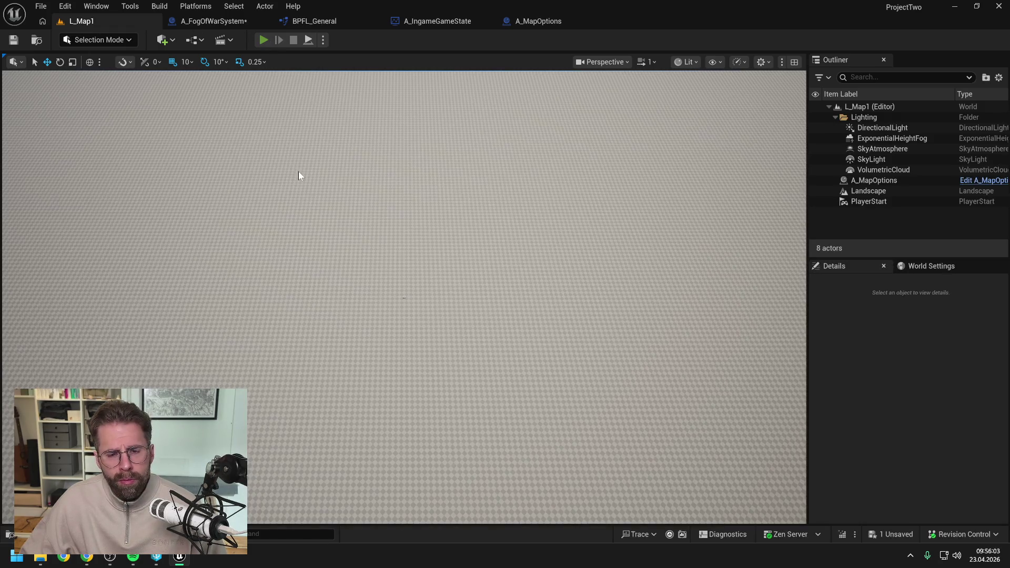
- Play the level, move the breakpoint onto Get Grid Size, then end the debugging session
key(alt+p)
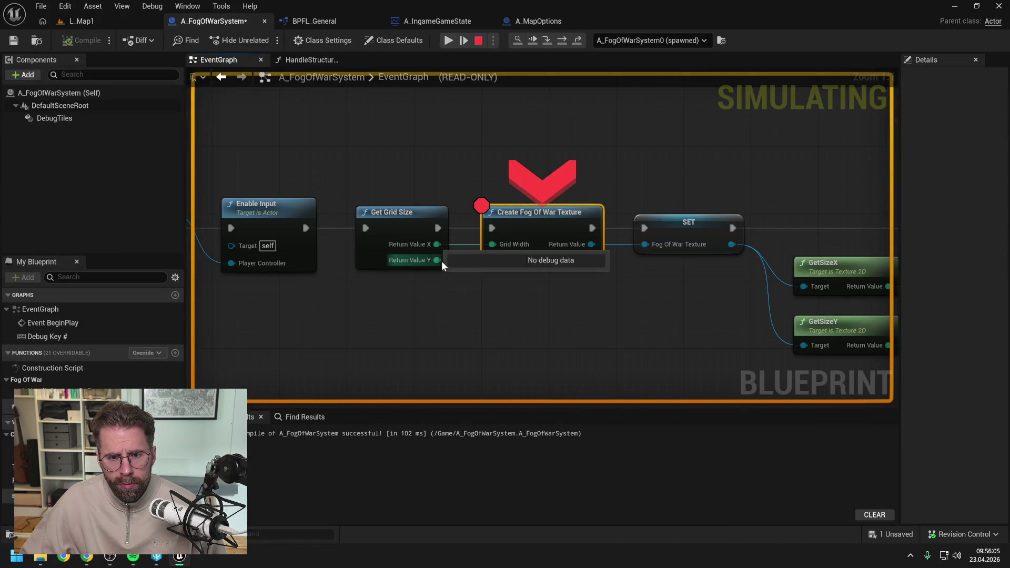
key(F9)
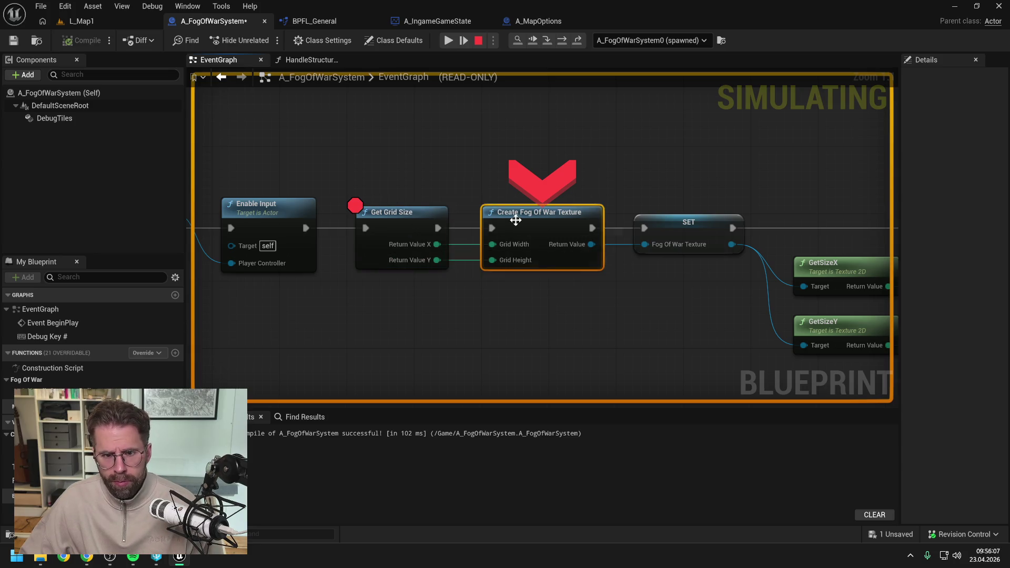
click(479, 41)
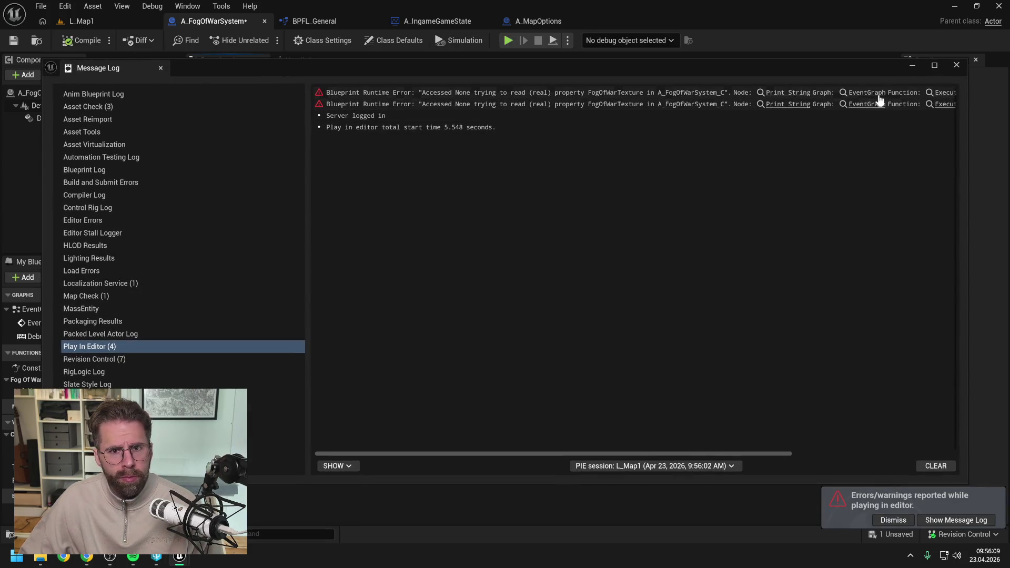
click(954, 66)
click(82, 21)
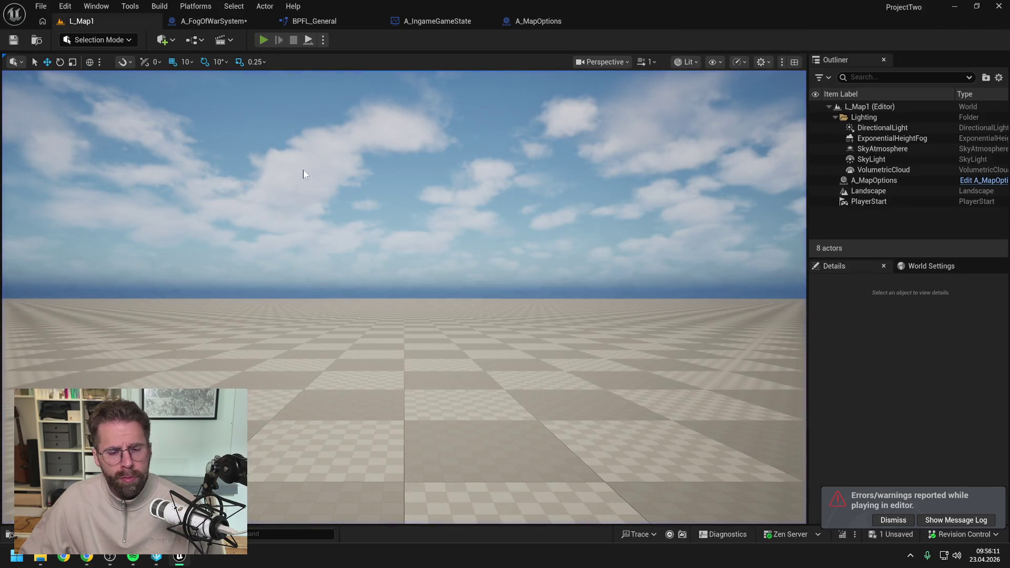
- Replay and step into GetGridSize through the library and game state functions, checking Grid Size, then stop
key(alt+p)
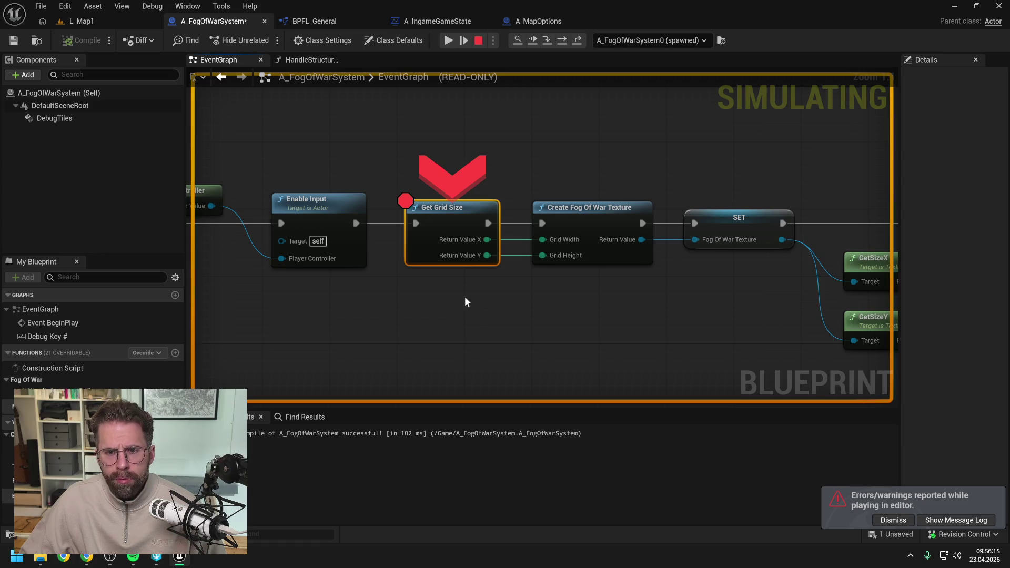
click(549, 40)
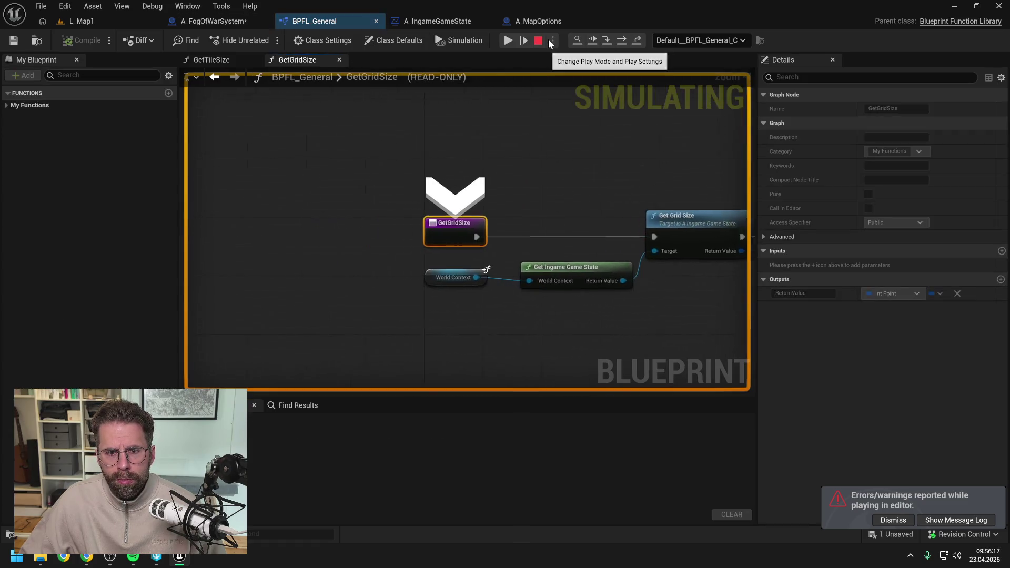
click(622, 40)
click(622, 40)
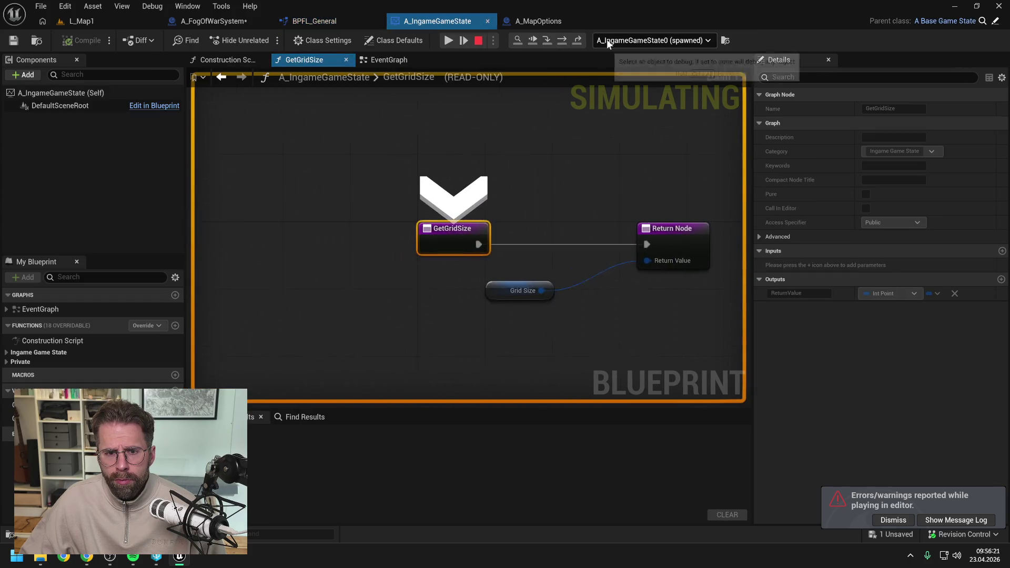
click(563, 40)
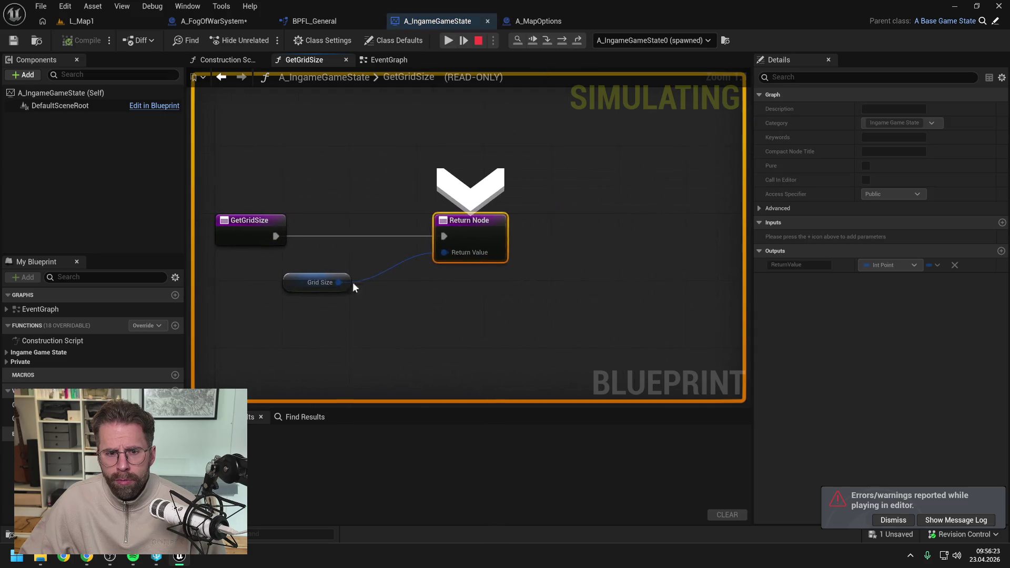
mouse_move(336, 283)
click(479, 41)
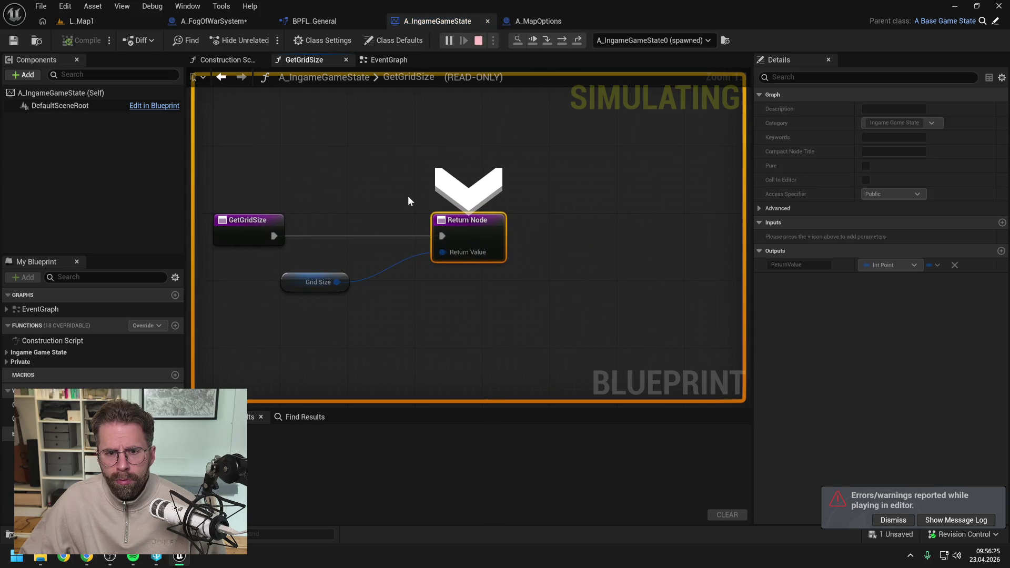
click(947, 65)
- Add a breakpoint on the Get Grid Size node in A_IngameGameState's event graph, then return to L_Map1
click(425, 168)
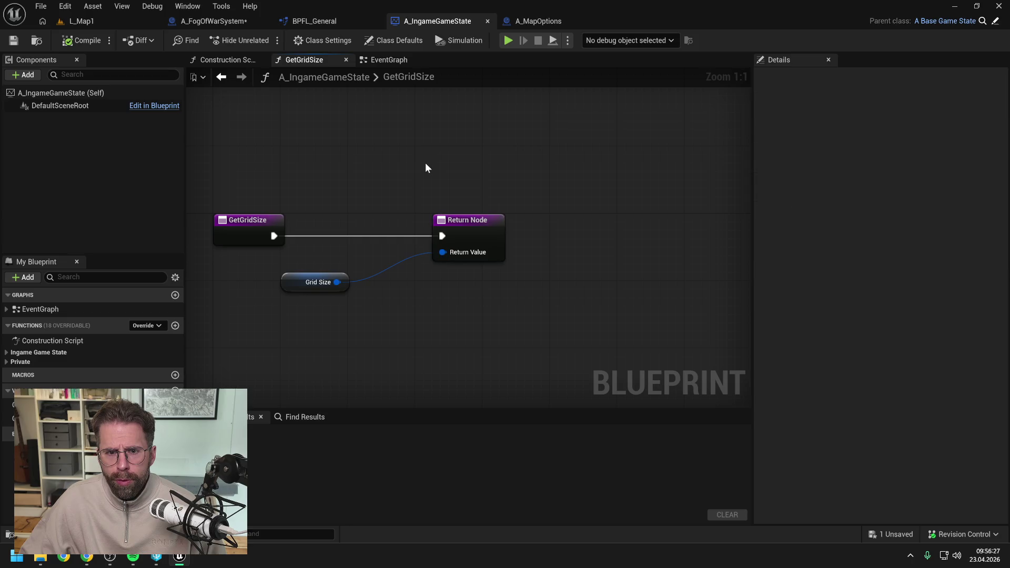
scroll(427, 167, down, 1)
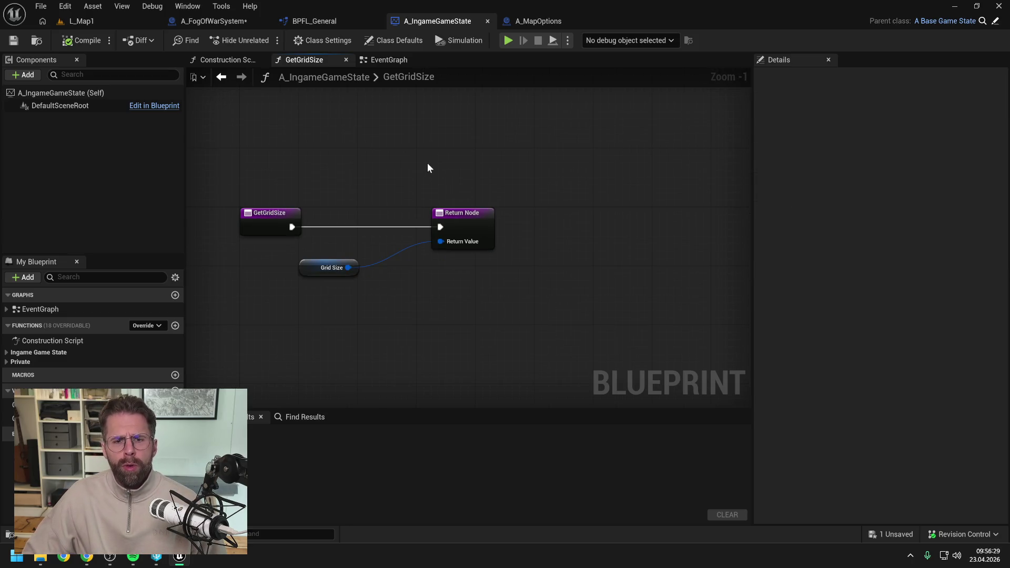
click(387, 60)
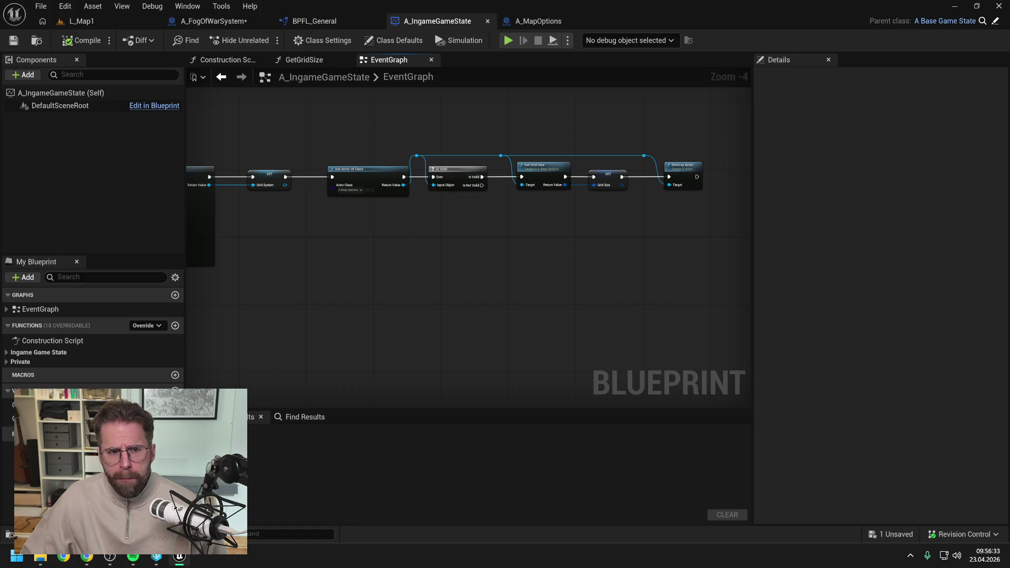
mouse_move(399, 232)
mouse_down()
mouse_move(605, 233)
mouse_move(370, 238)
mouse_up()
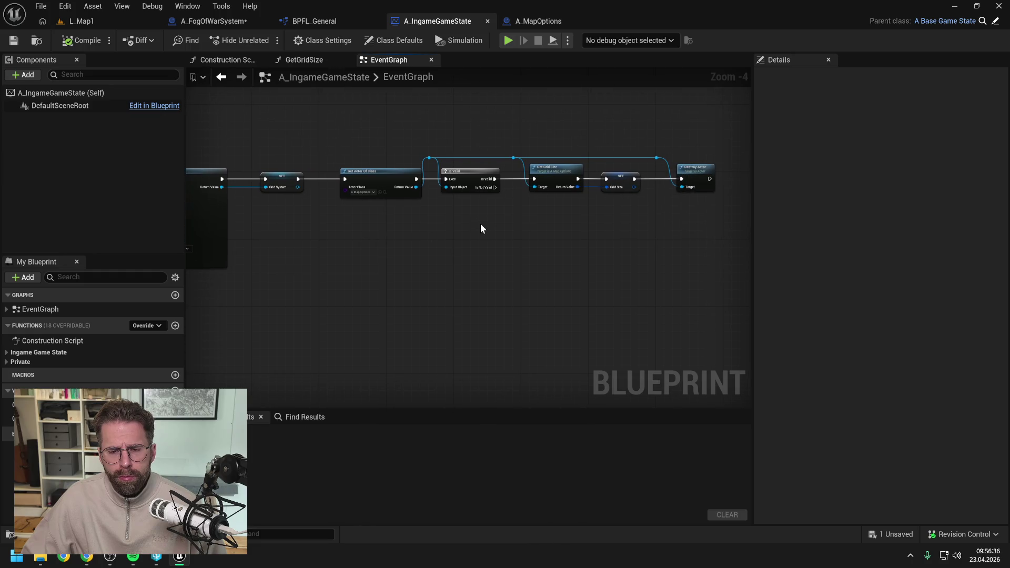
click(556, 169)
key(F9)
click(535, 240)
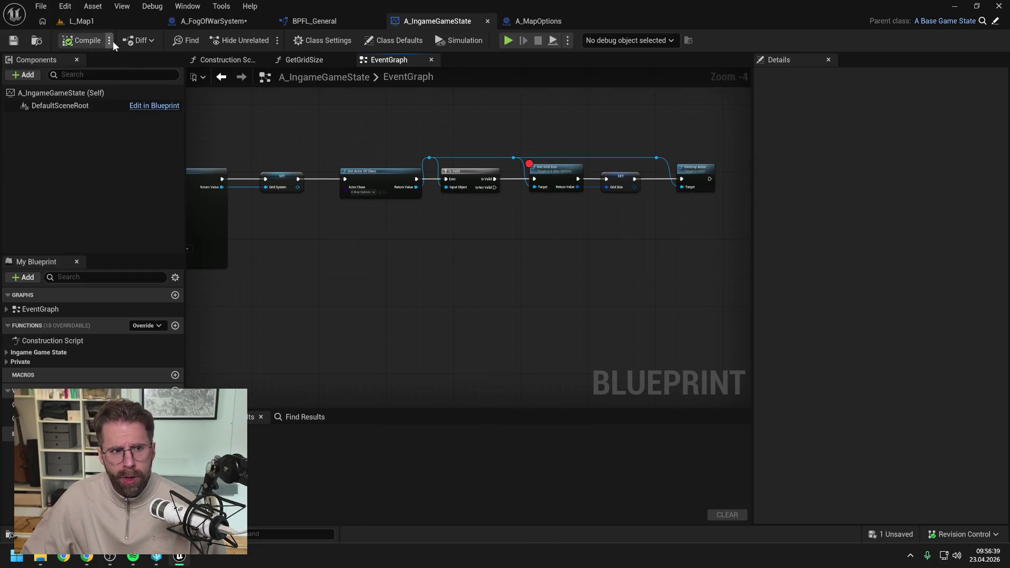
click(87, 21)
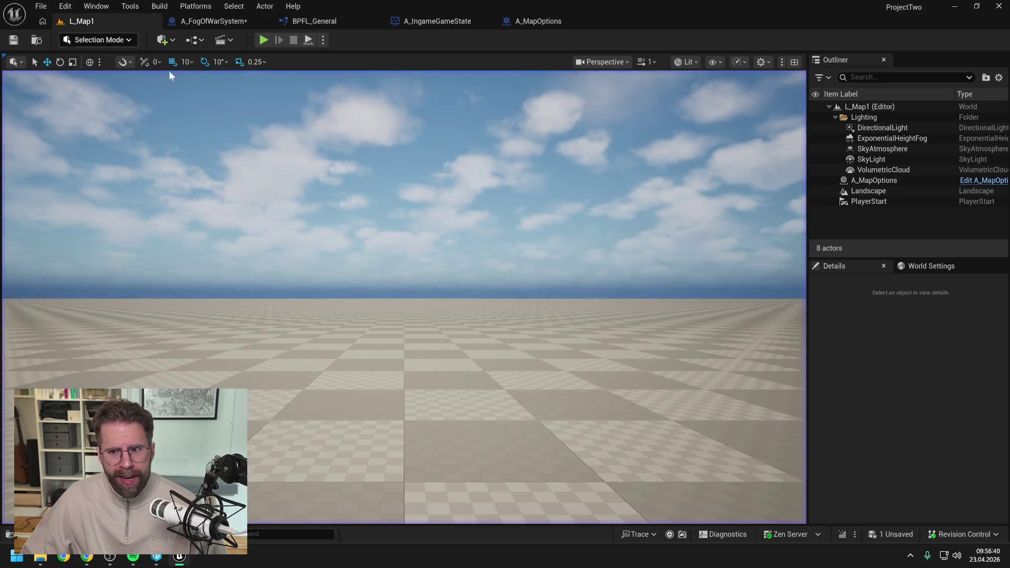
- Set A_MapOptions' Grid Size X and Y to 400 and save the checked-out map
click(884, 180)
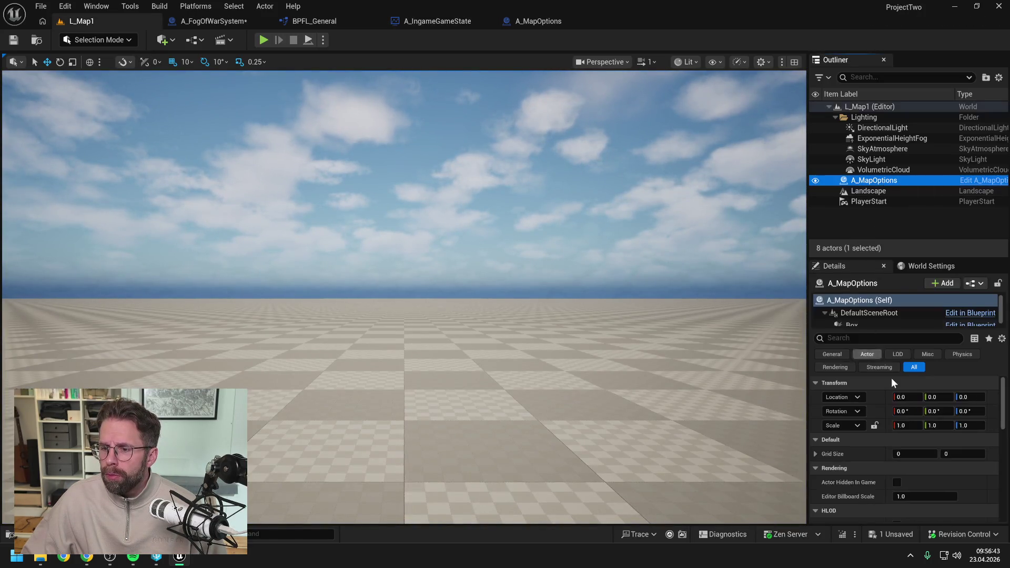
click(915, 454)
text(400)
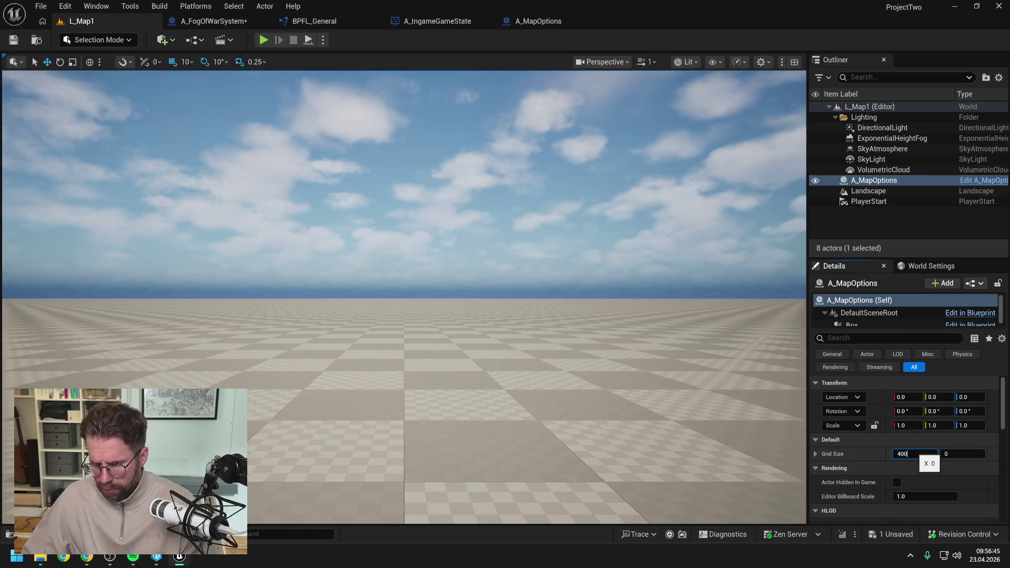
click(950, 454)
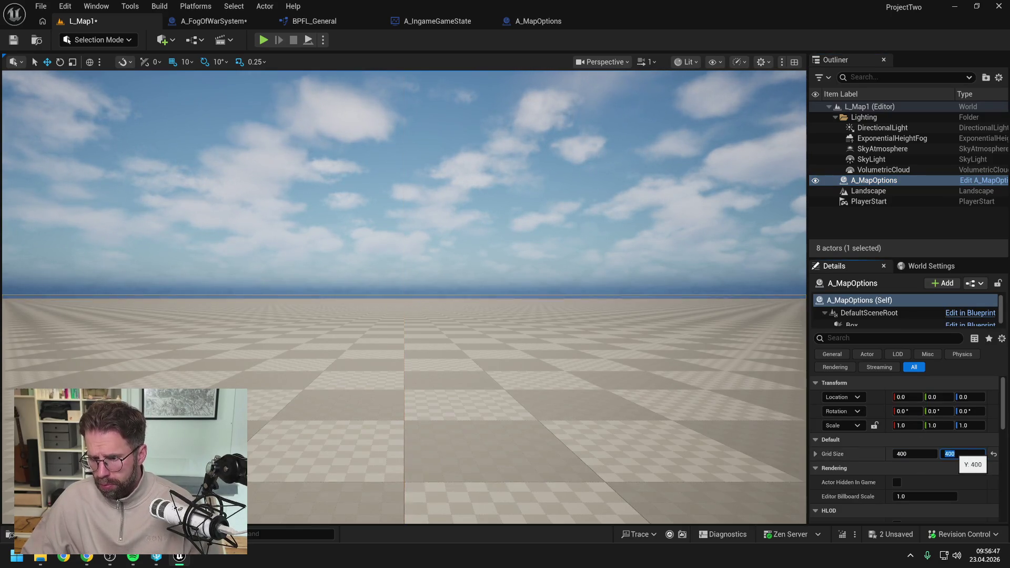
click(13, 40)
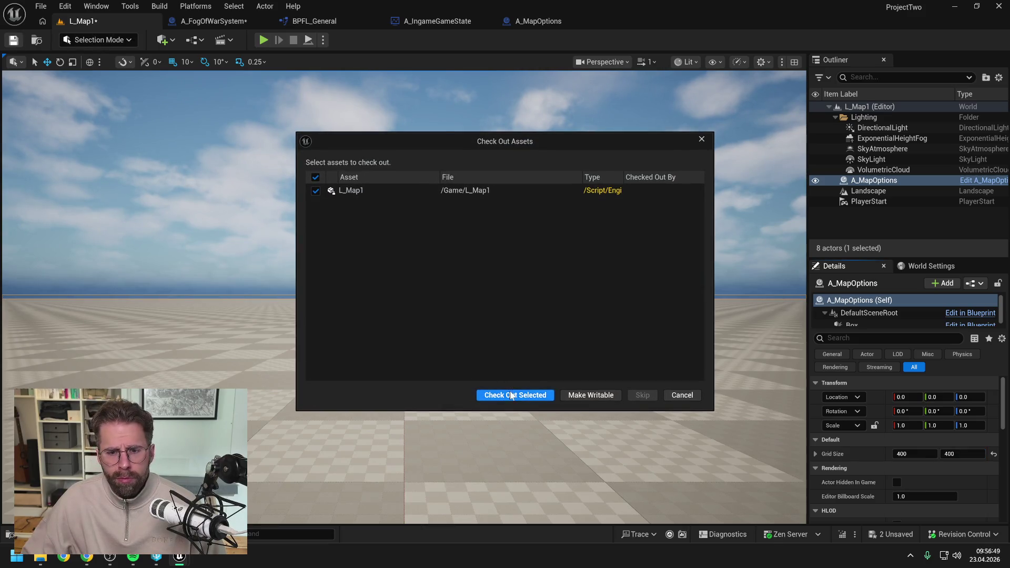
click(511, 395)
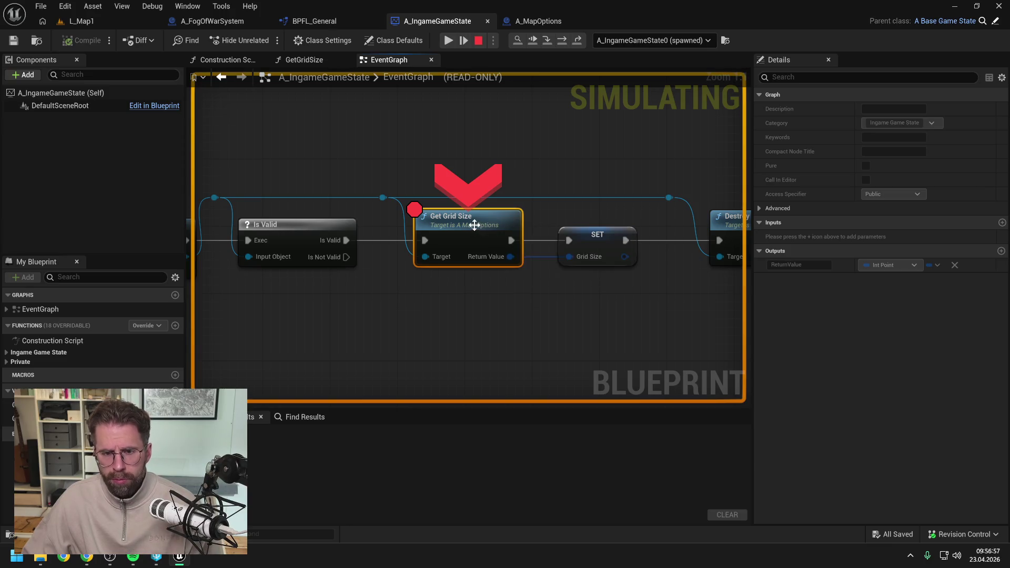
- Step the simulation through the grid-size breakpoints to the fog texture SET node, then stop
click(562, 40)
mouse_move(381, 250)
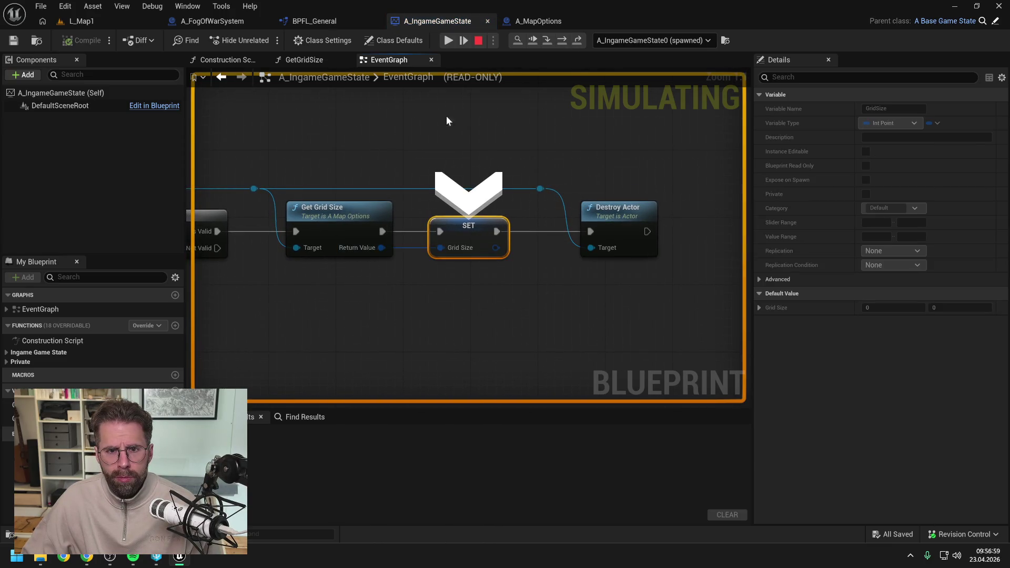
click(455, 40)
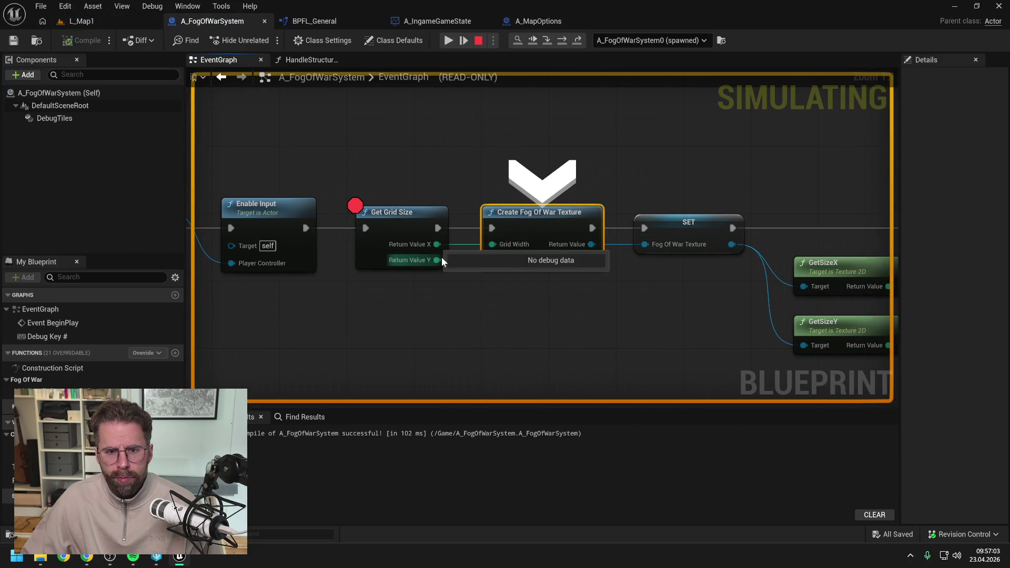
click(388, 225)
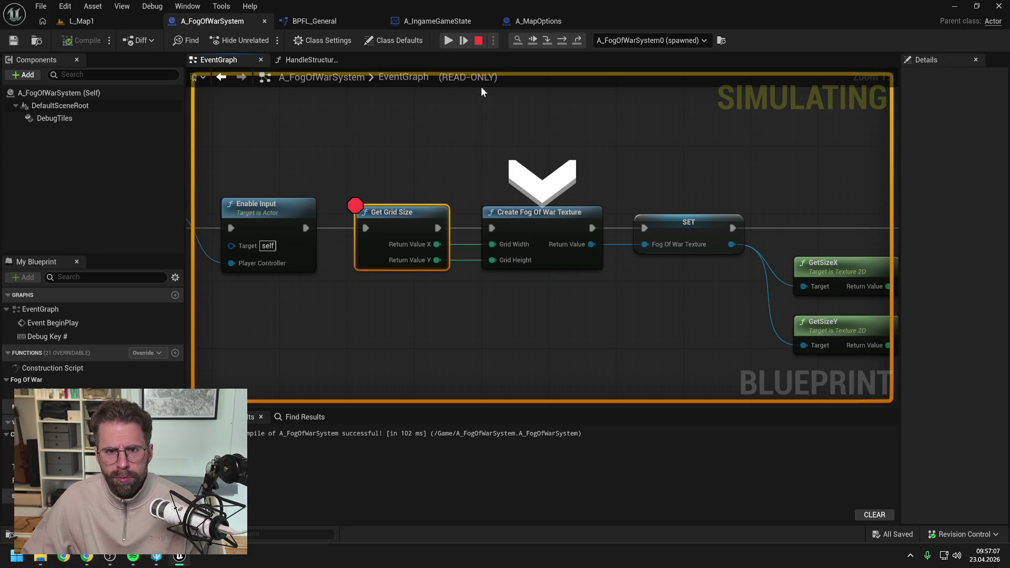
click(564, 39)
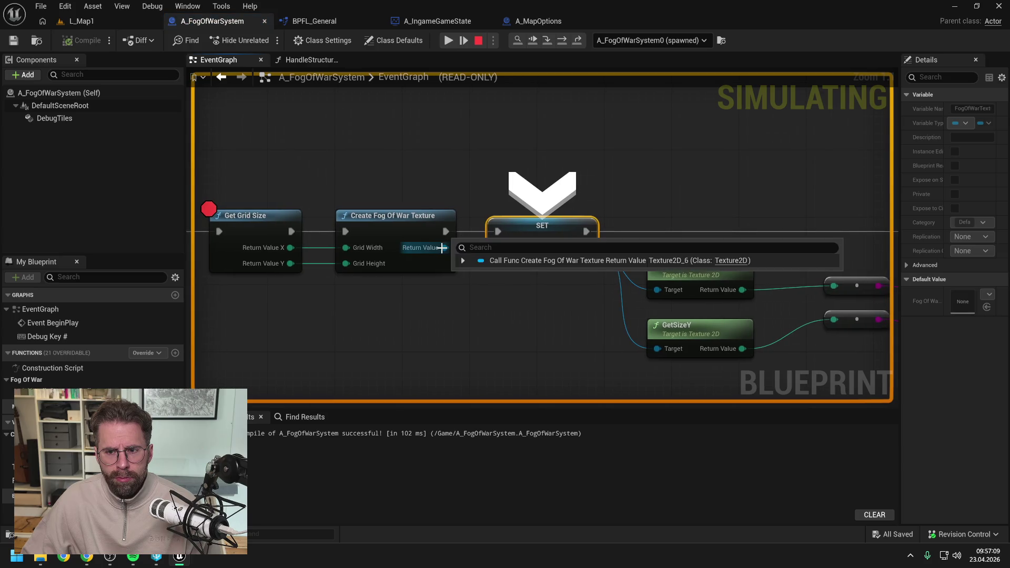
click(477, 42)
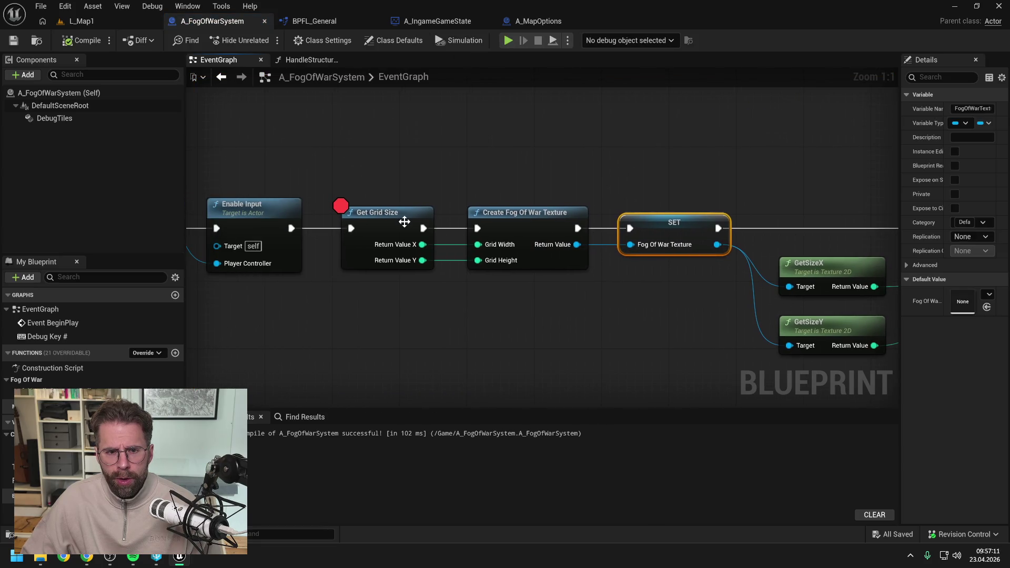
scroll(465, 168, down, 2)
click(464, 168)
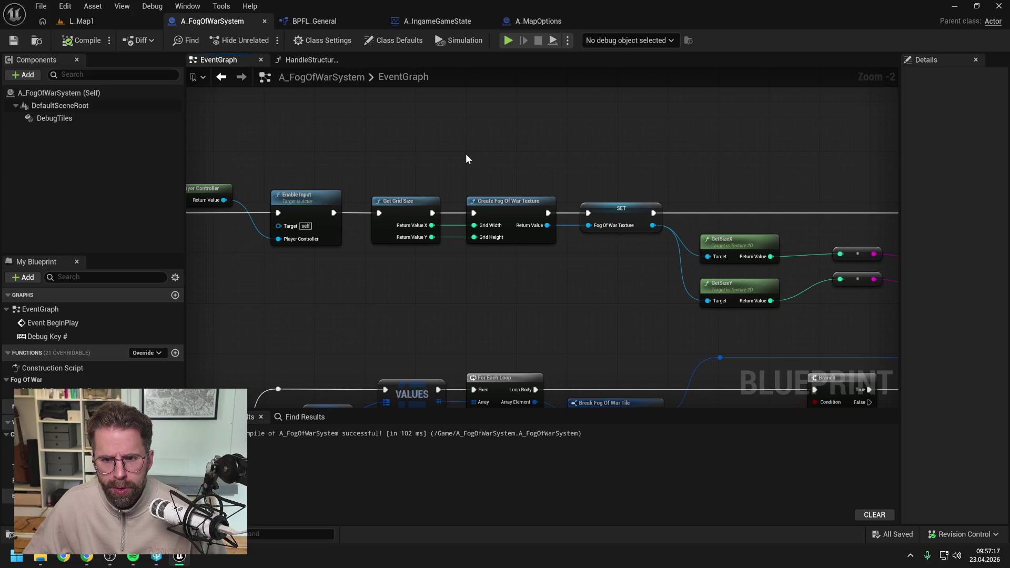
- Create a new Enumeration asset named EGridSize in the content drawer
click(533, 21)
key(ctrl+space)
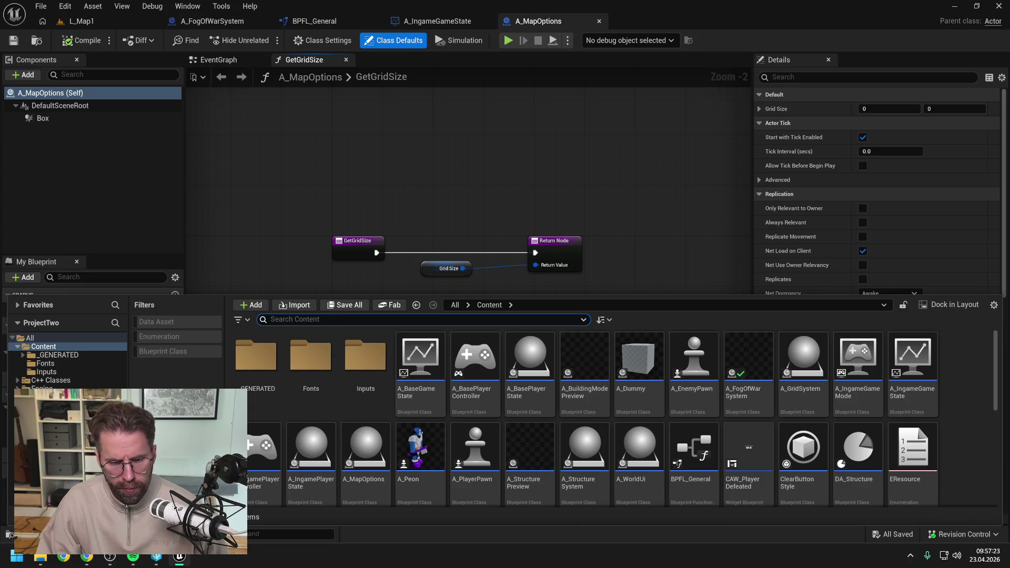
text(e)
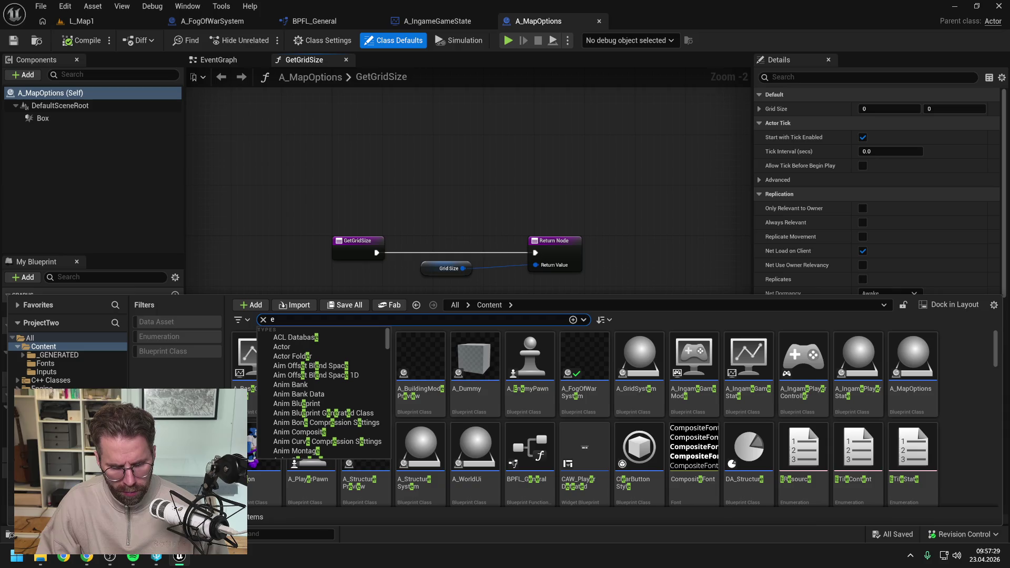
key(BackSpace)
right_click(973, 415)
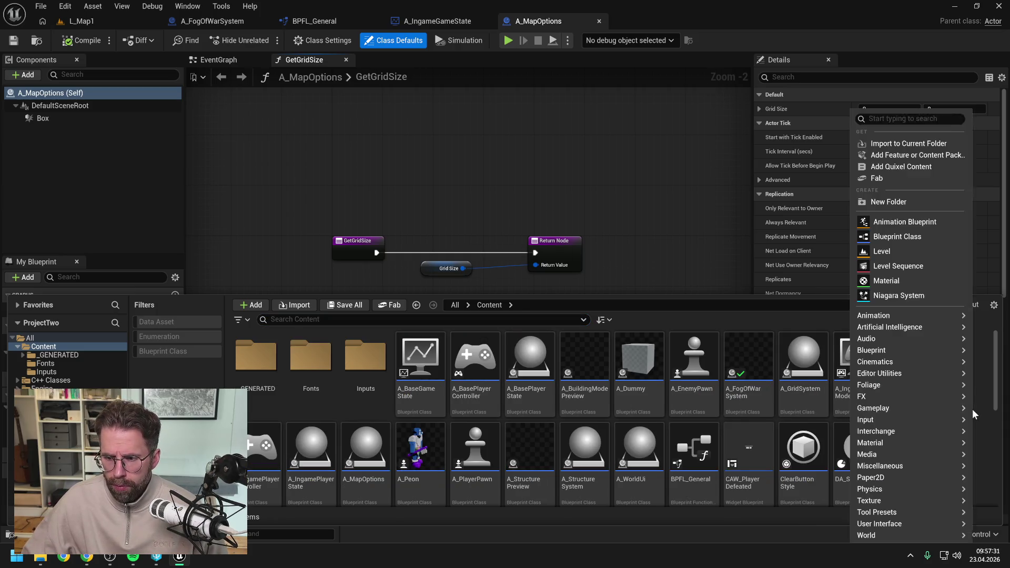
mouse_move(895, 350)
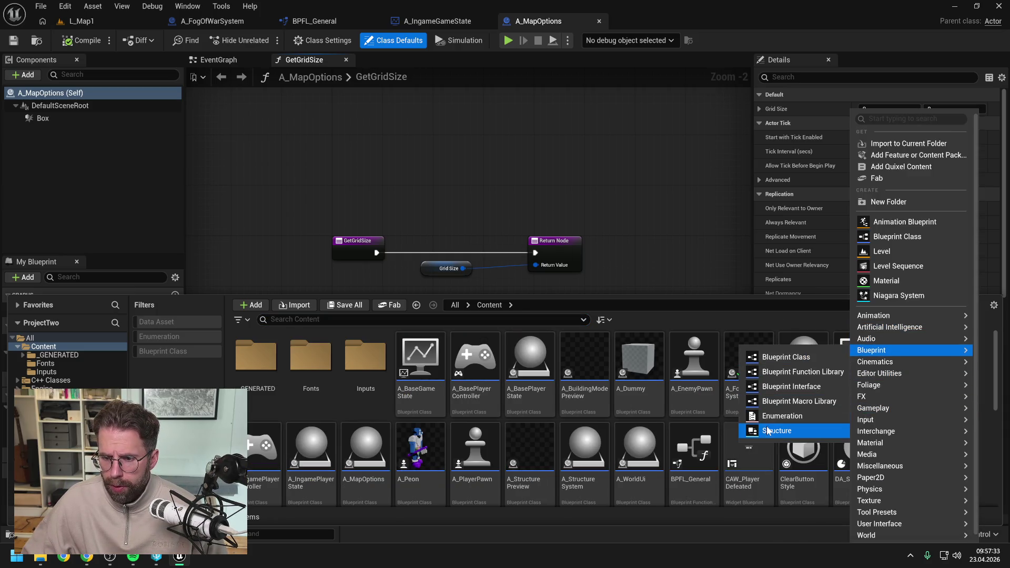
click(772, 417)
text(EG)
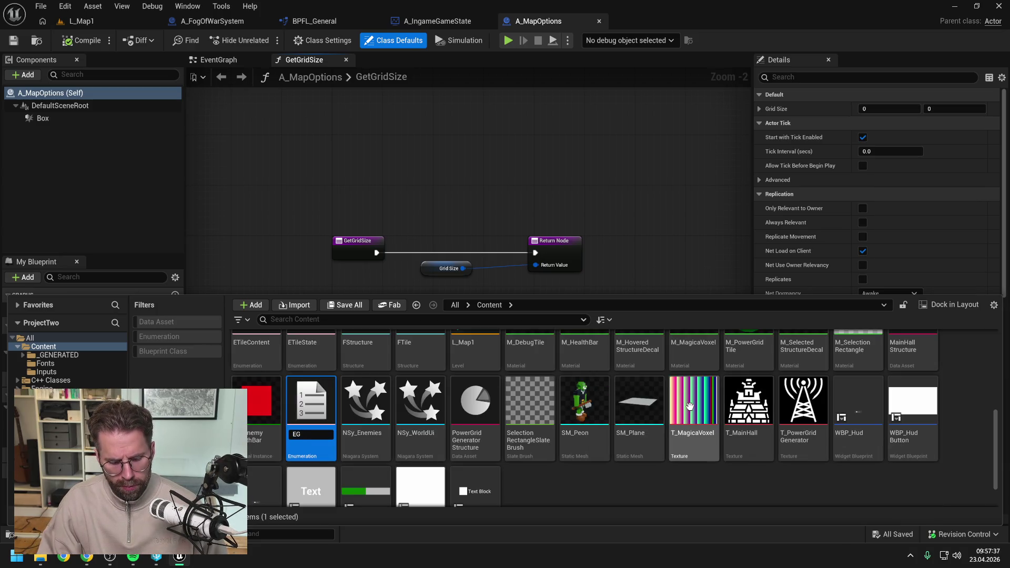
text(ir)
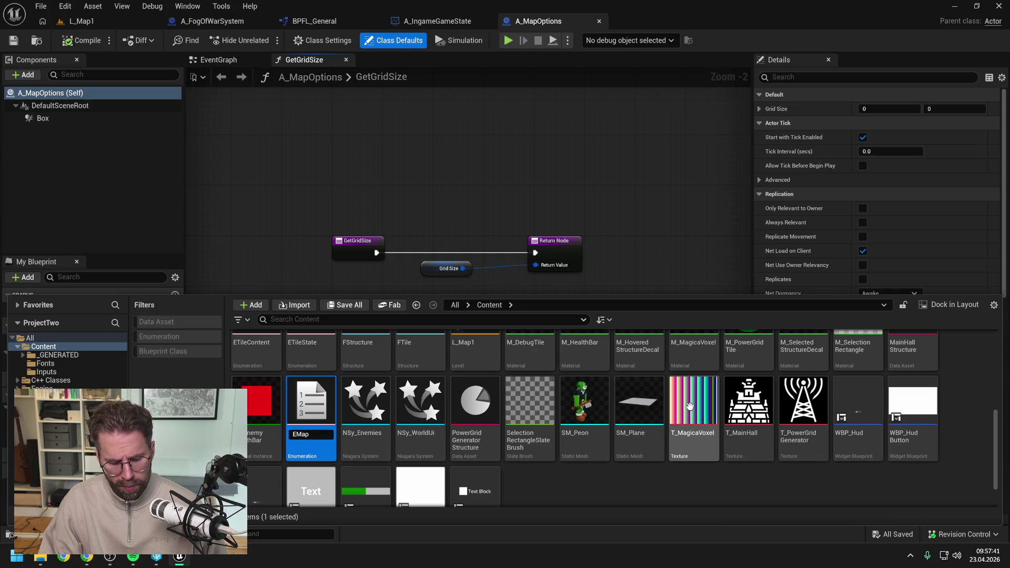
key(BackSpace)
key(BackSpace)
text(EGridS)
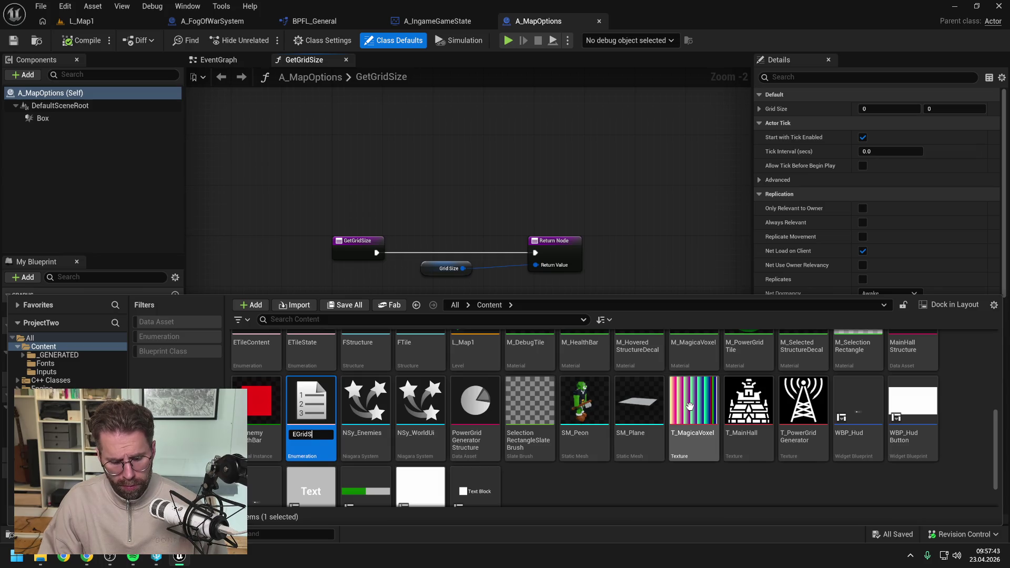
text(ize)
key(Return)
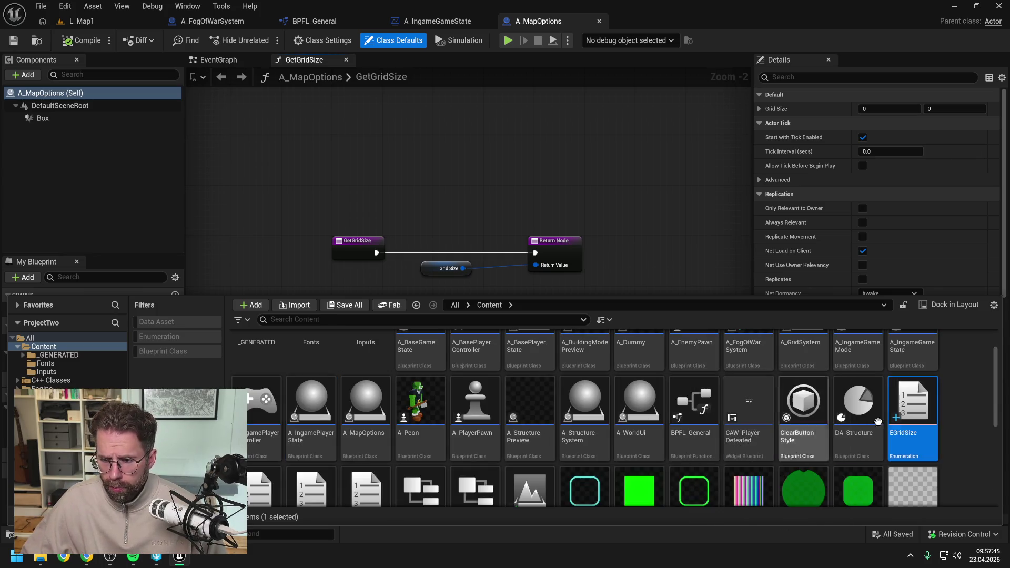
- Give EGridSize's first enumerator the display name '400 x 400' and save it
double_click(908, 414)
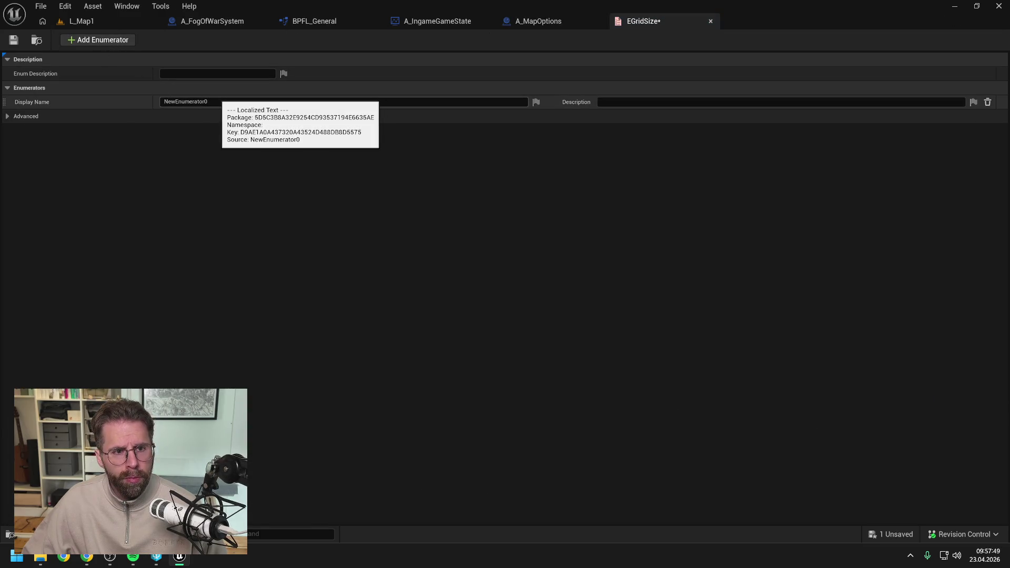
click(211, 102)
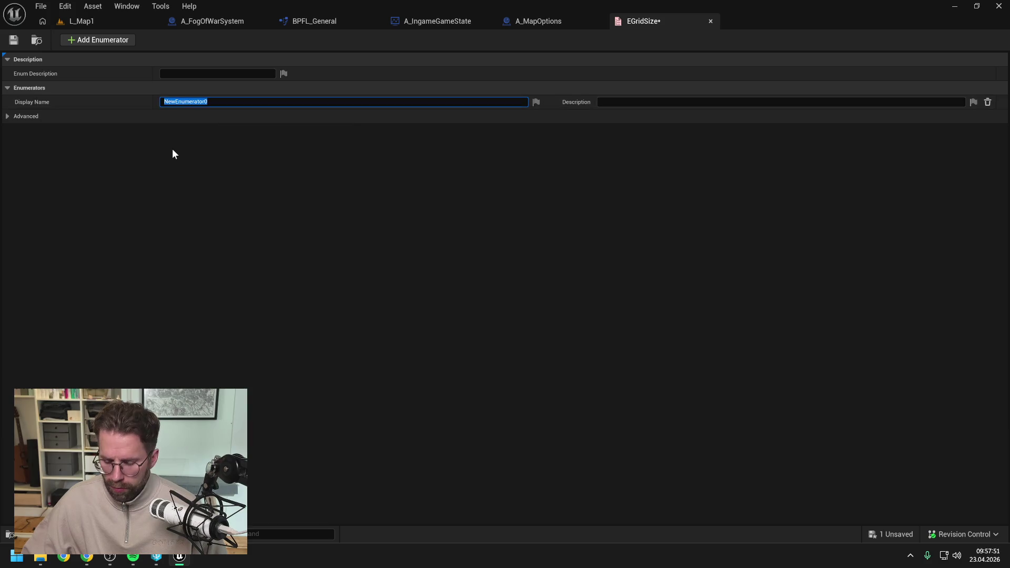
text(400 x 400)
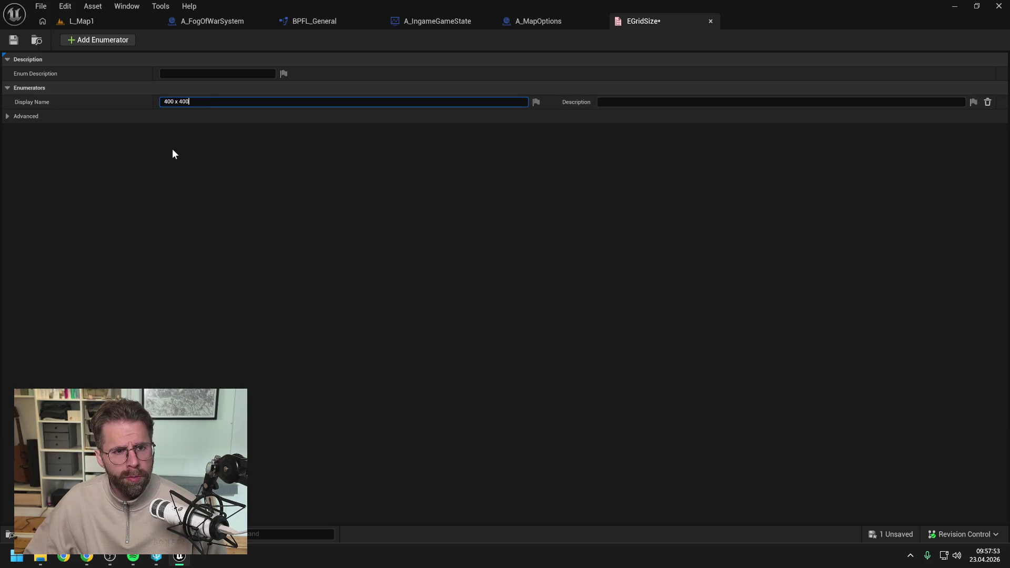
key(Return)
click(15, 39)
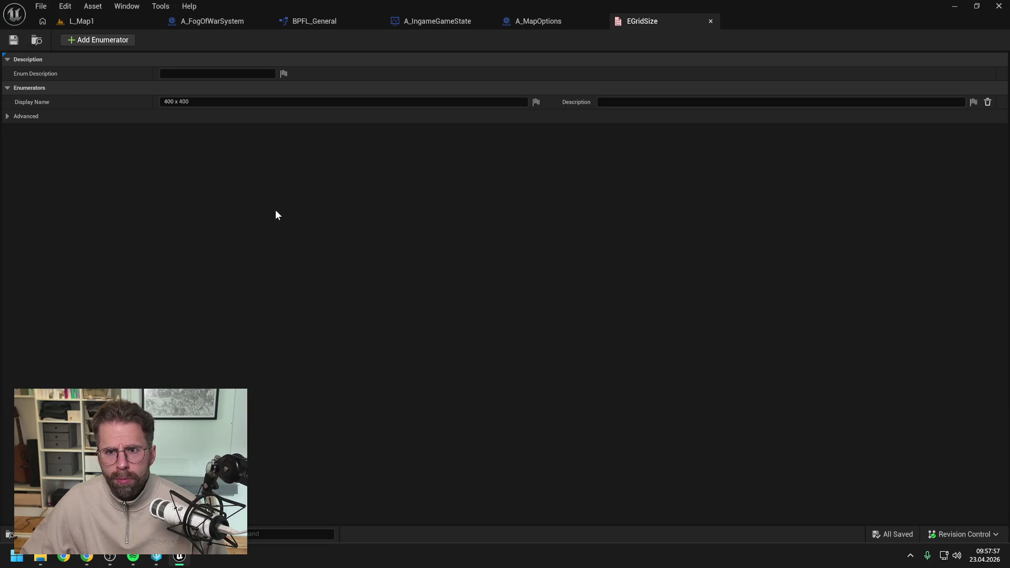
- Change the GridSize variable's type to EGridSize
click(711, 22)
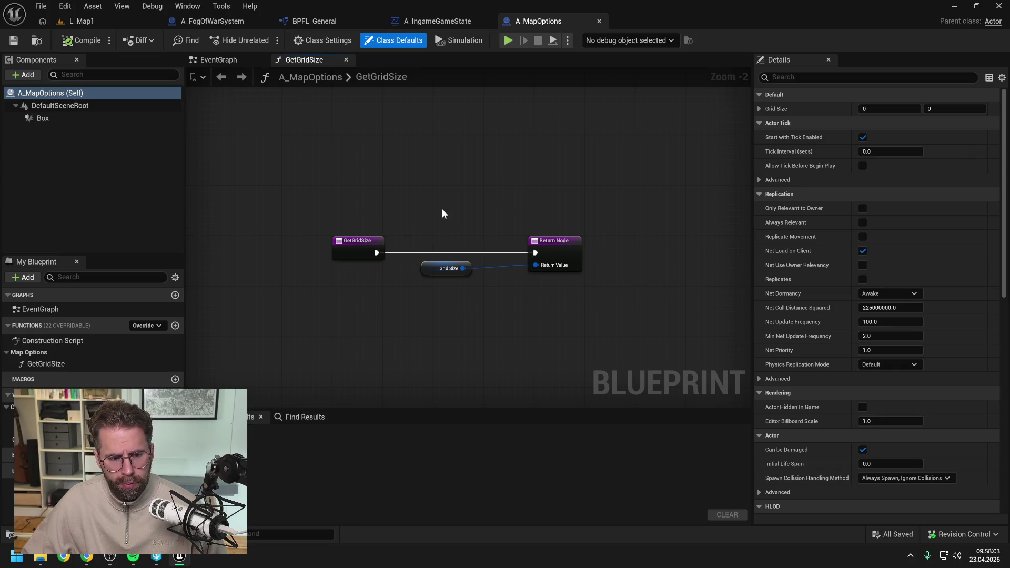
click(32, 440)
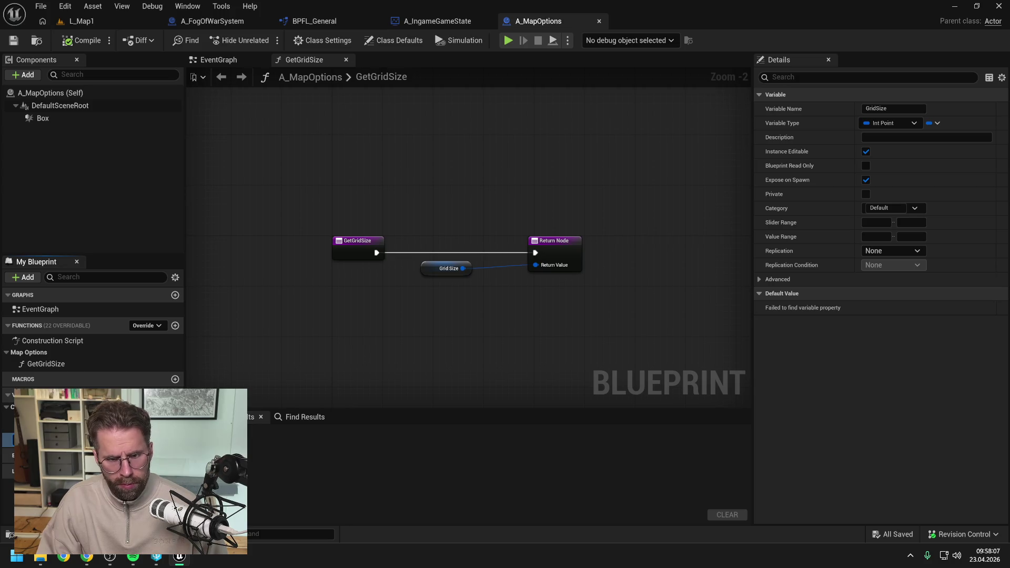
click(132, 441)
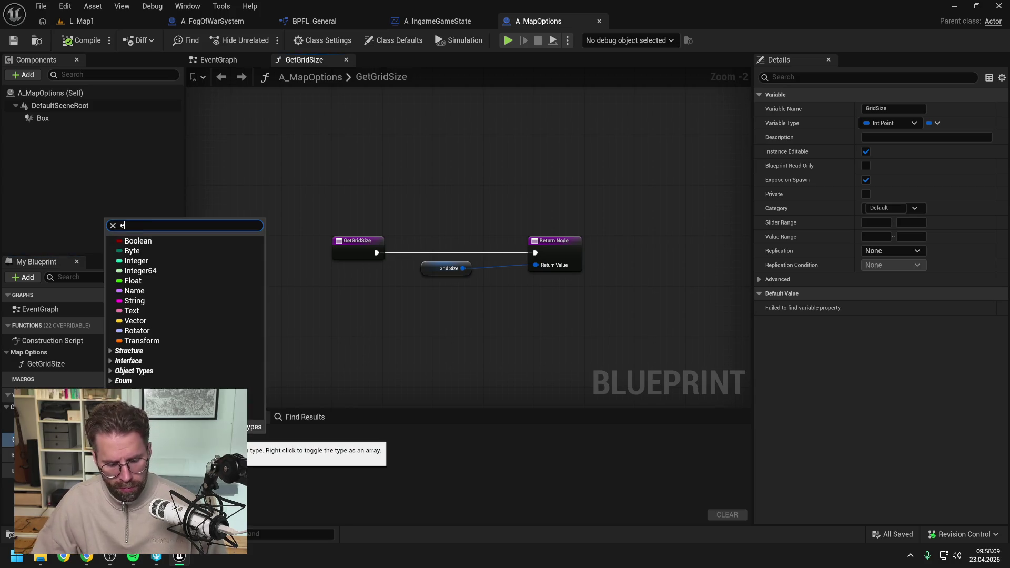
text(egrid)
click(146, 301)
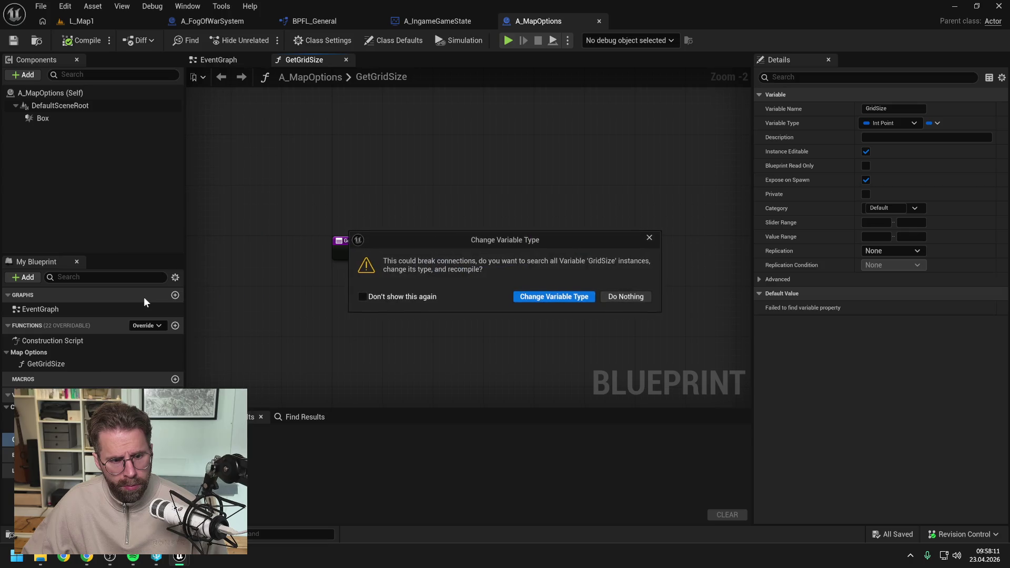
click(522, 300)
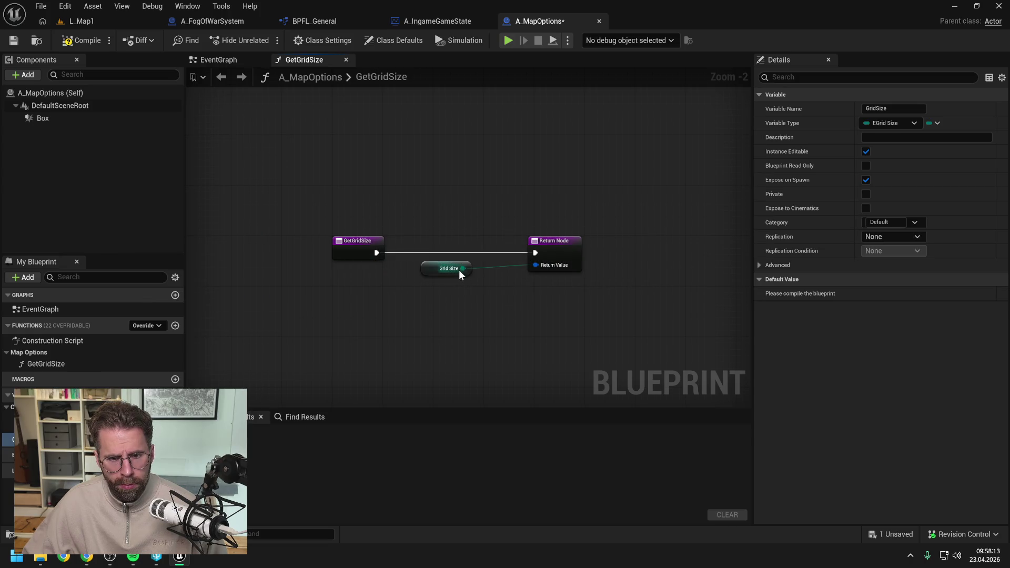
- Add a Switch on EGridSize node from Grid Size between GetGridSize and the Return Node
drag(462, 269, 482, 292)
text(swit)
key(Return)
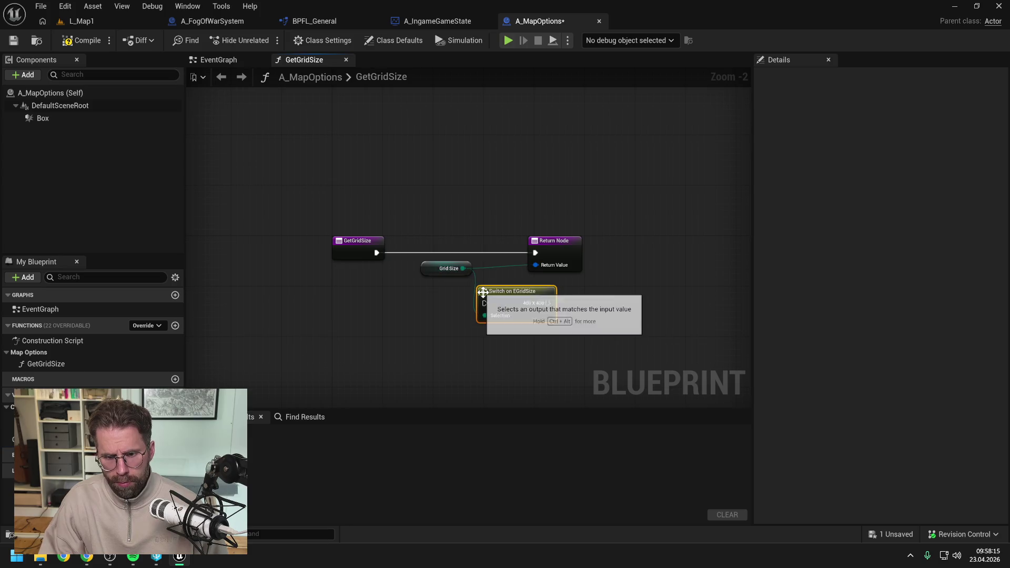
click(514, 395)
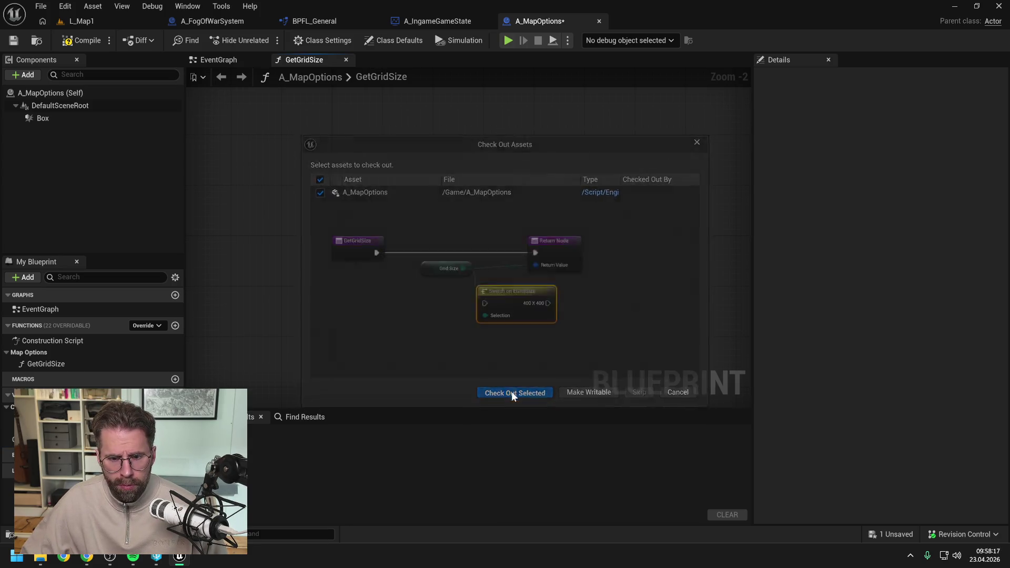
drag(377, 253, 486, 302)
drag(555, 241, 637, 240)
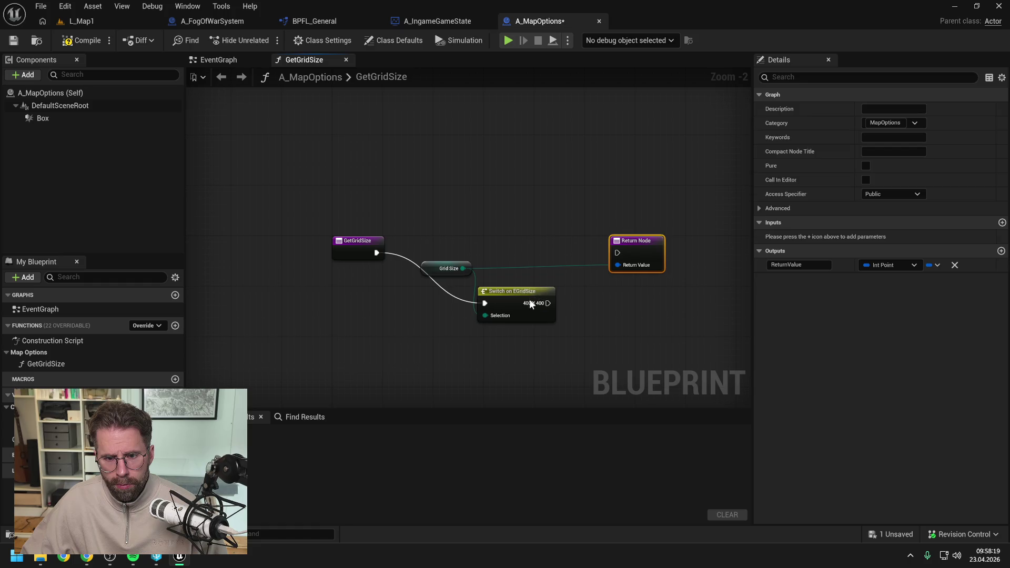
mouse_move(530, 299)
mouse_down()
mouse_move(534, 250)
mouse_move(617, 253)
mouse_up()
- Split the Return Value pin, set X and Y to 400, and compile A_MapOptions
right_click(618, 265)
click(656, 323)
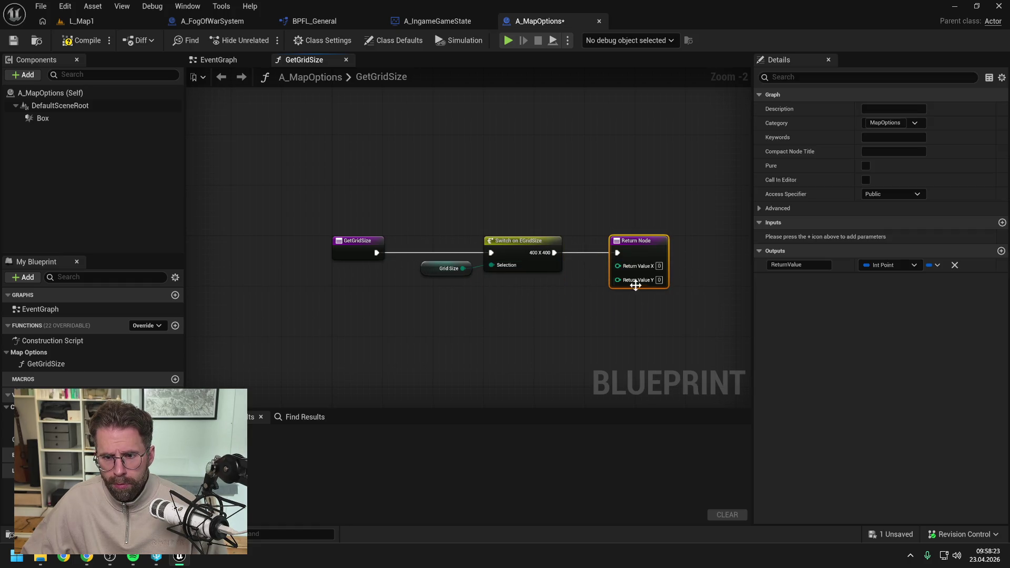
text(400)
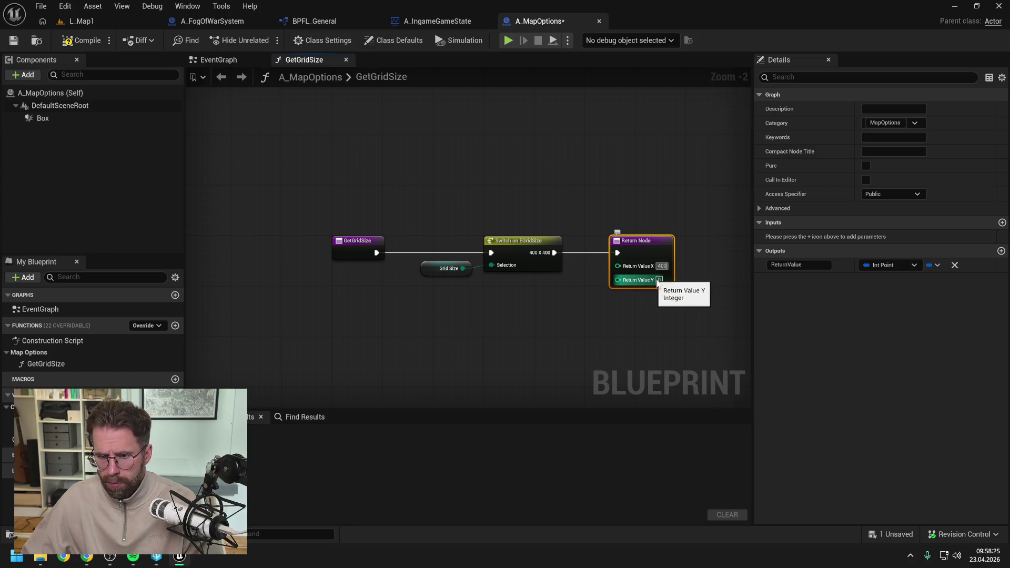
click(660, 280)
text(400)
key(Return)
drag(640, 319, 592, 312)
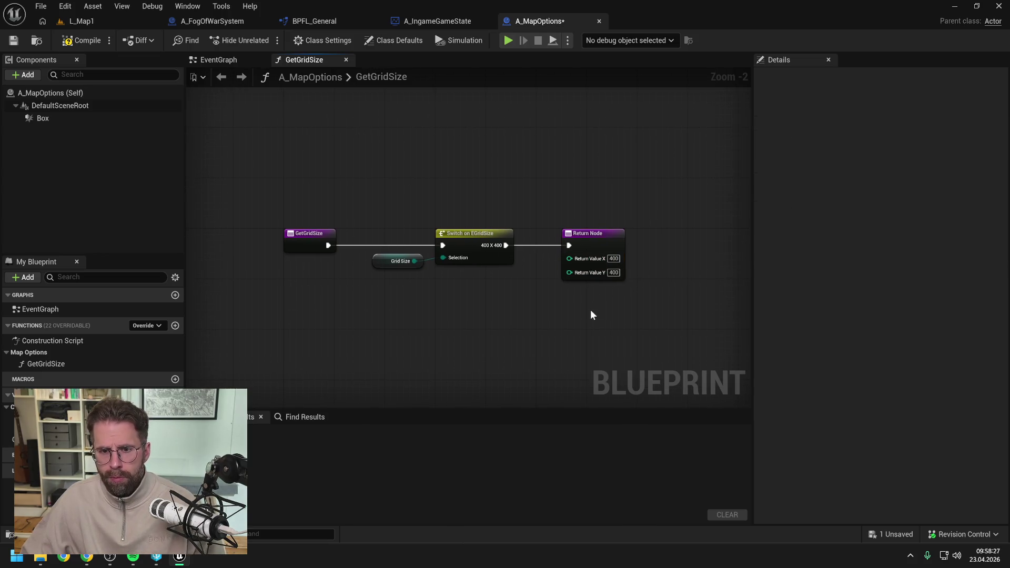
click(82, 41)
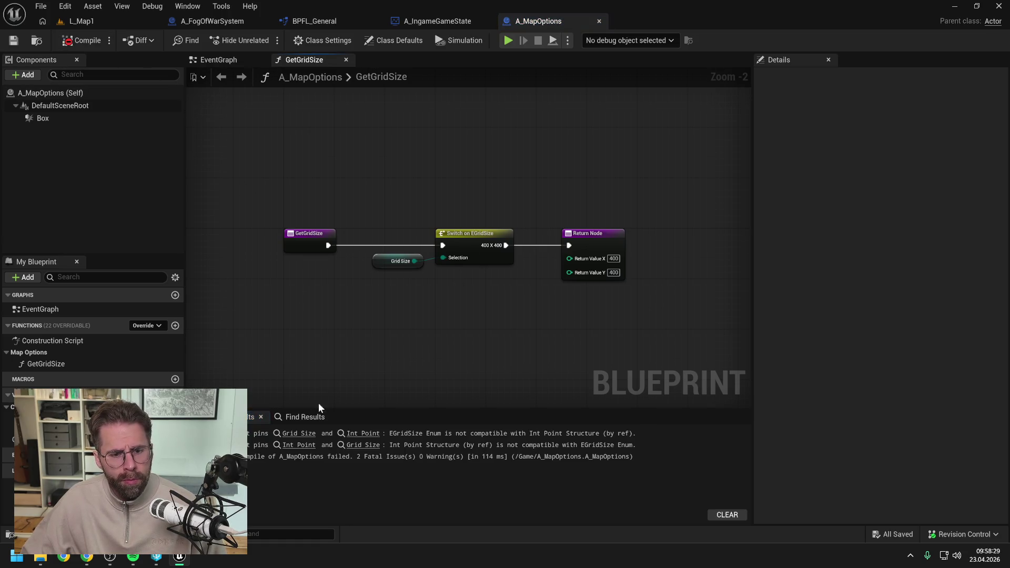
- Place a Get Grid Size call in the Construction Script and wire execution into it
click(363, 433)
key(ctrl+s)
click(444, 321)
scroll(432, 316, down, 1)
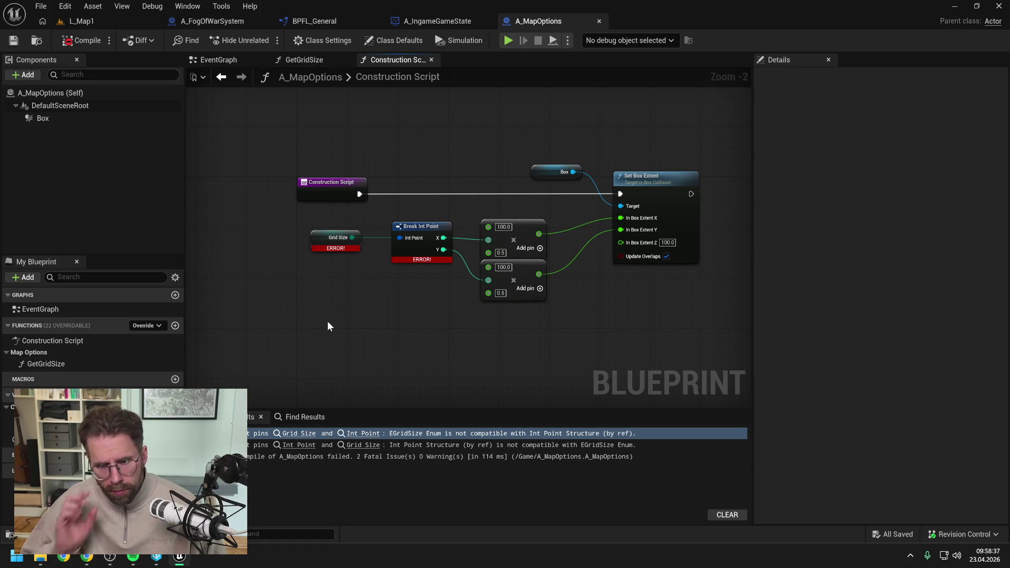
drag(102, 362, 326, 322)
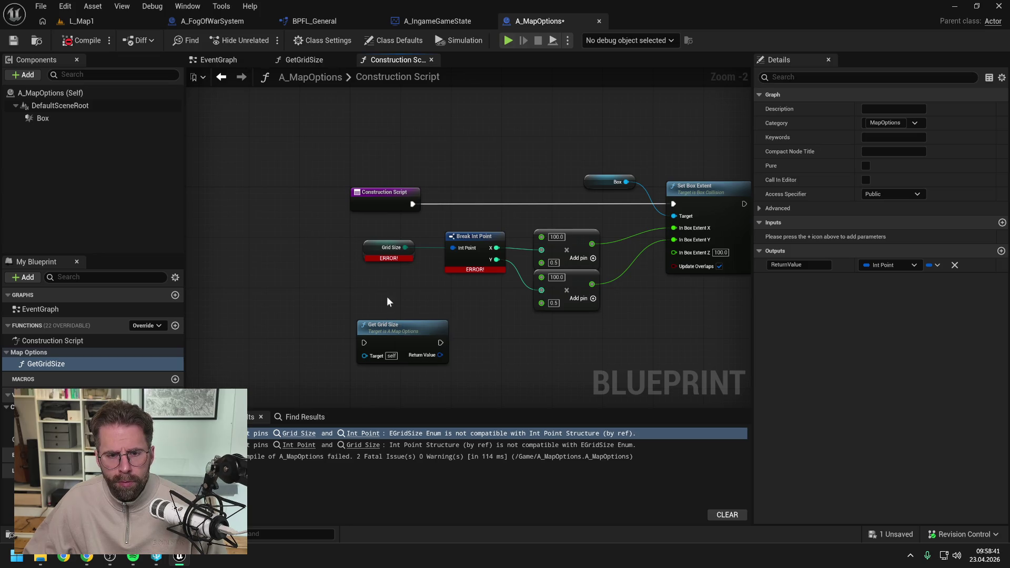
mouse_move(395, 199)
mouse_down()
mouse_move(286, 199)
mouse_move(364, 343)
mouse_up()
mouse_move(417, 332)
mouse_down()
mouse_move(397, 204)
mouse_move(385, 206)
mouse_move(451, 247)
mouse_up()
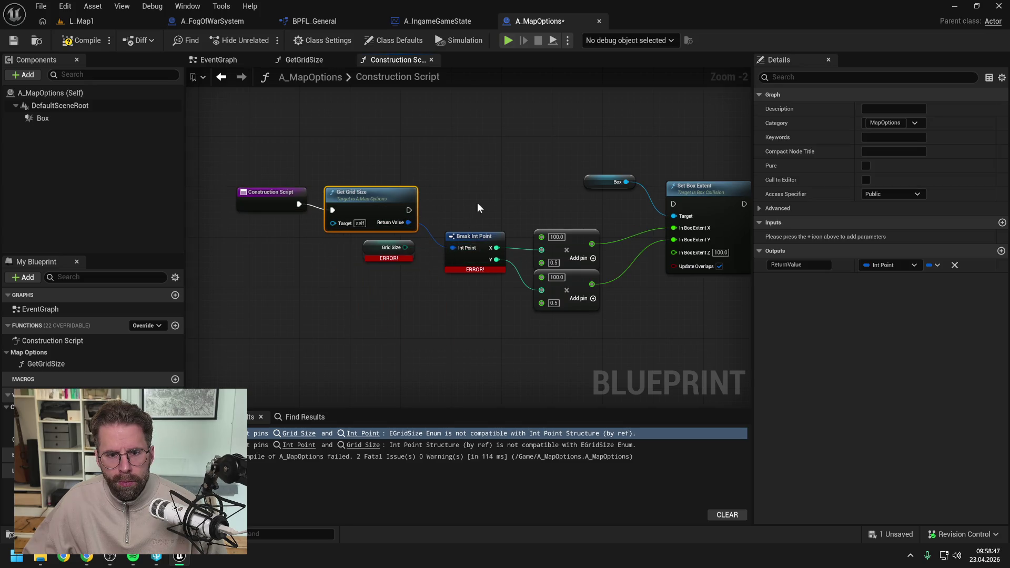
- Feed Get Grid Size into Break Int Point and Set Box Extent, delete the broken Grid Size node, recompile
click(478, 203)
drag(409, 210, 673, 204)
drag(376, 198, 383, 191)
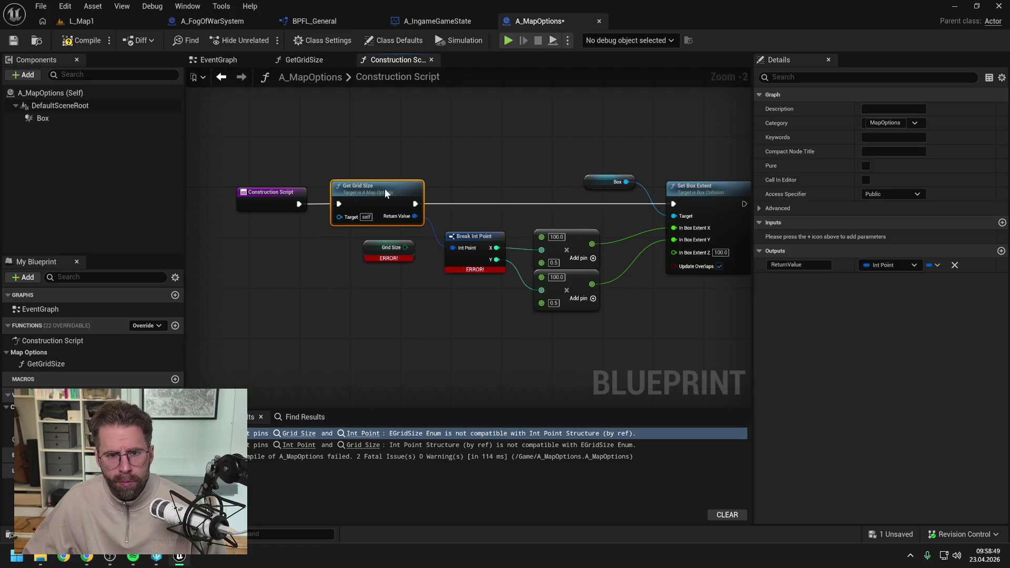
click(368, 251)
key(Delete)
key(F7)
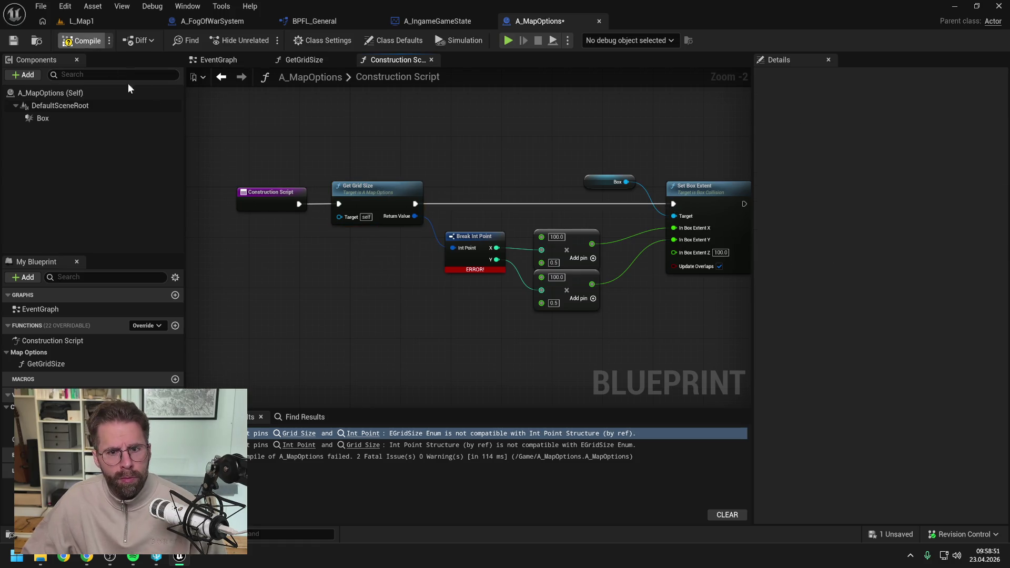
click(85, 20)
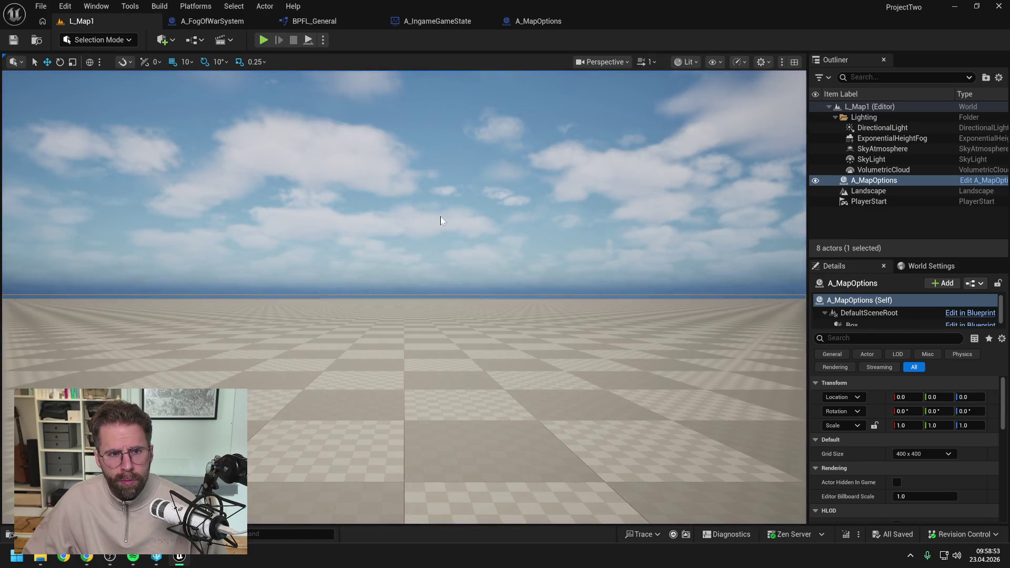
- Play-test L_Map1 to confirm it prints 400 | 400, then go to A_FogOfWarSystem's EventGraph
key(alt+p)
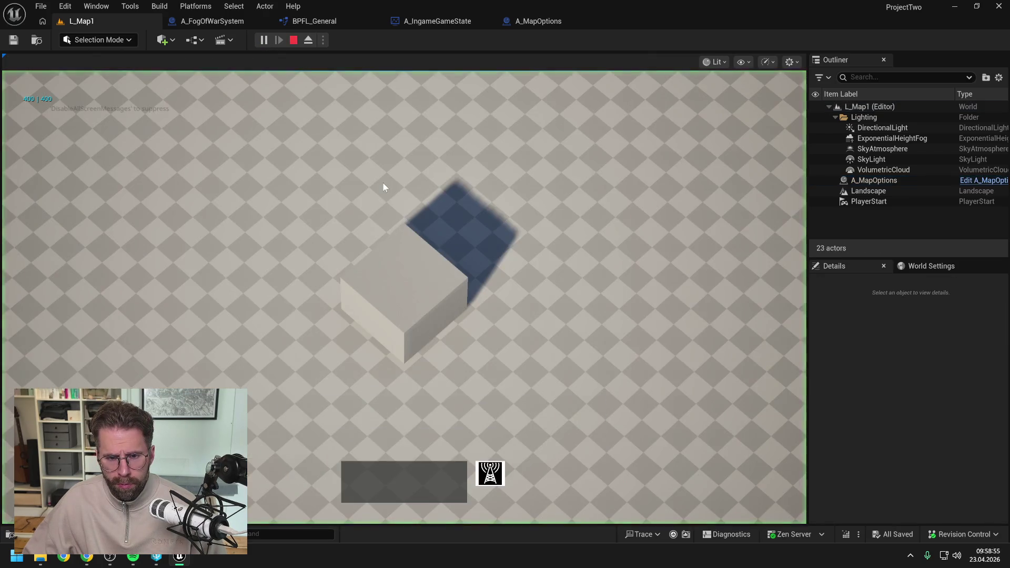
key(Escape)
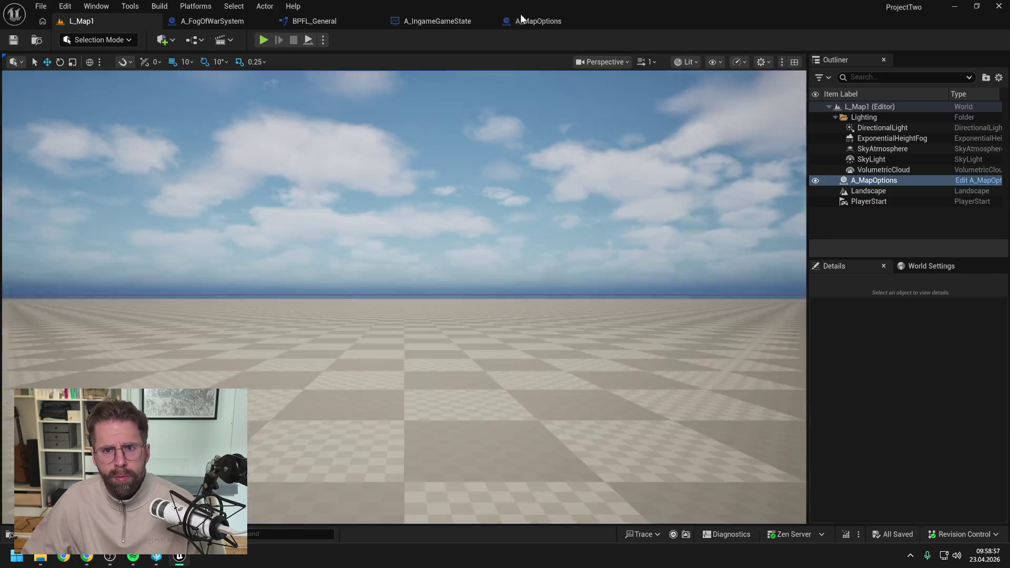
click(537, 21)
click(326, 21)
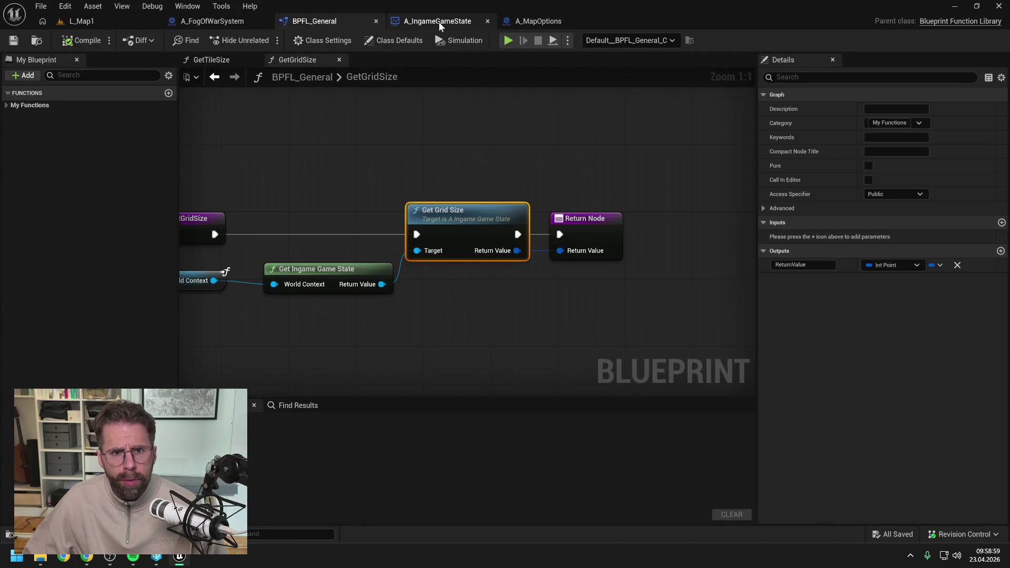
click(439, 21)
click(236, 22)
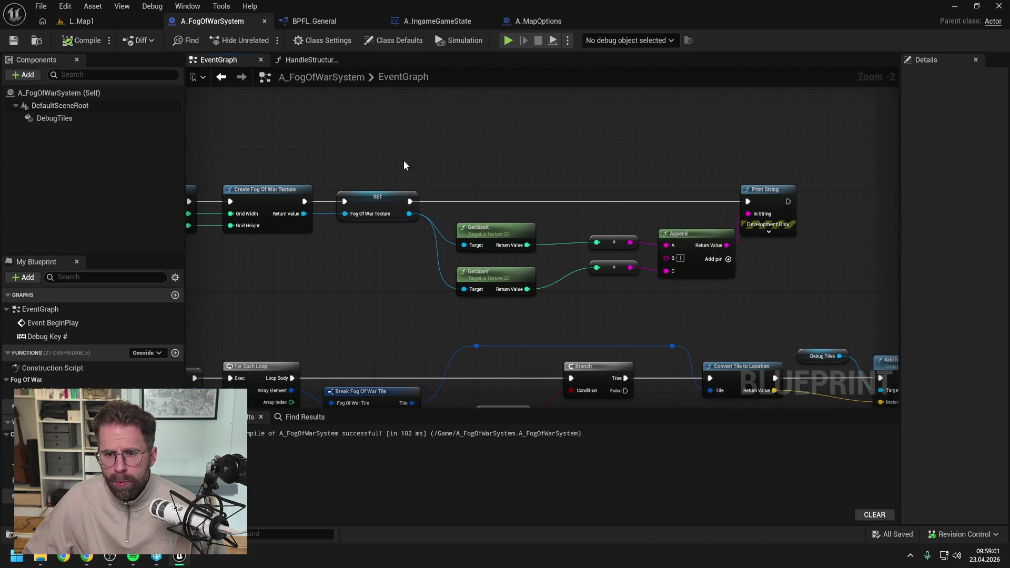
- Delete the GetSizeX/GetSizeY/Append/Print String debug nodes, then compile and save A_FogOfWarSystem
drag(455, 160, 785, 285)
scroll(785, 285, down, 1)
key(Delete)
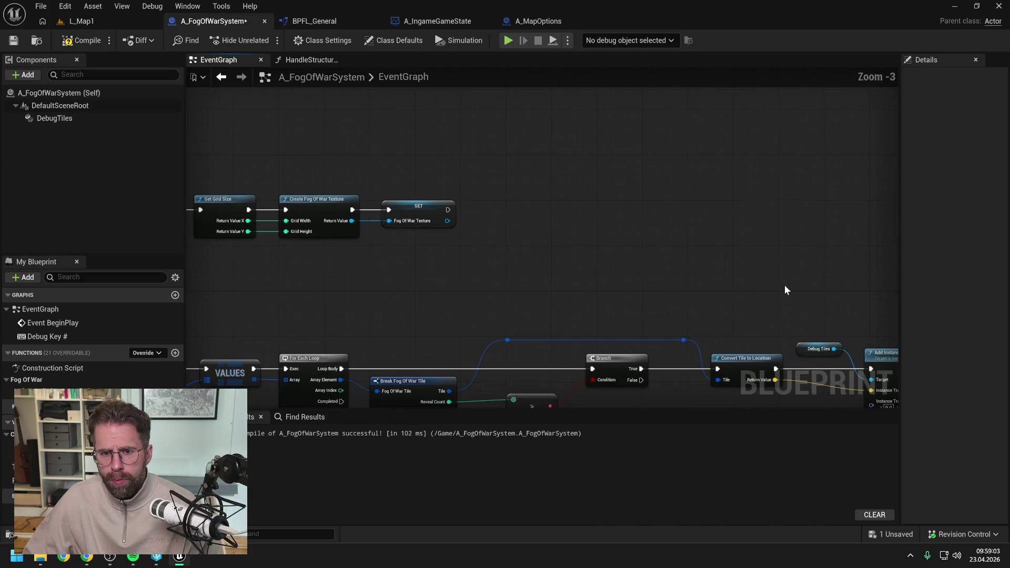
click(80, 40)
key(ctrl+s)
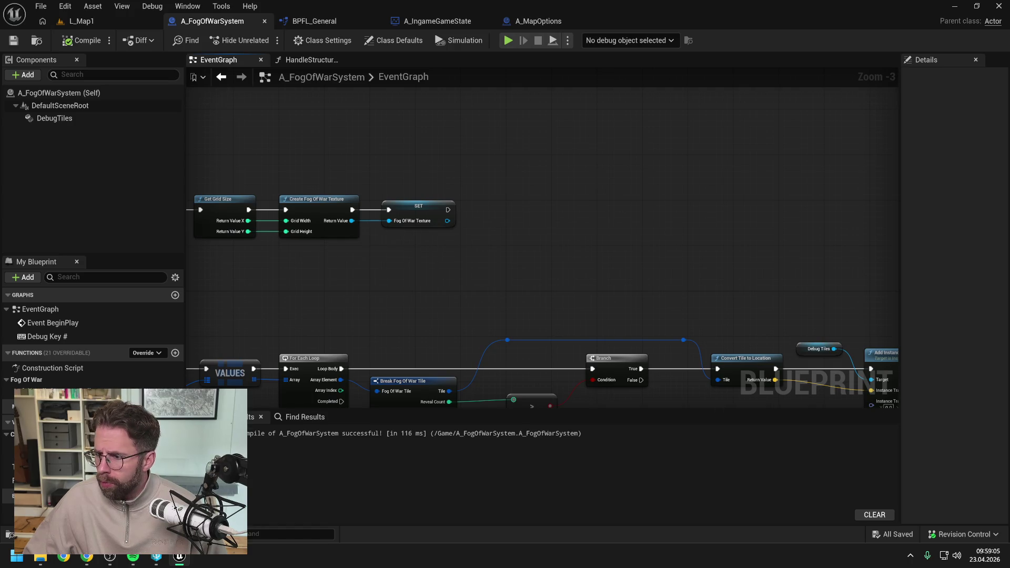
key(alt+Tab)
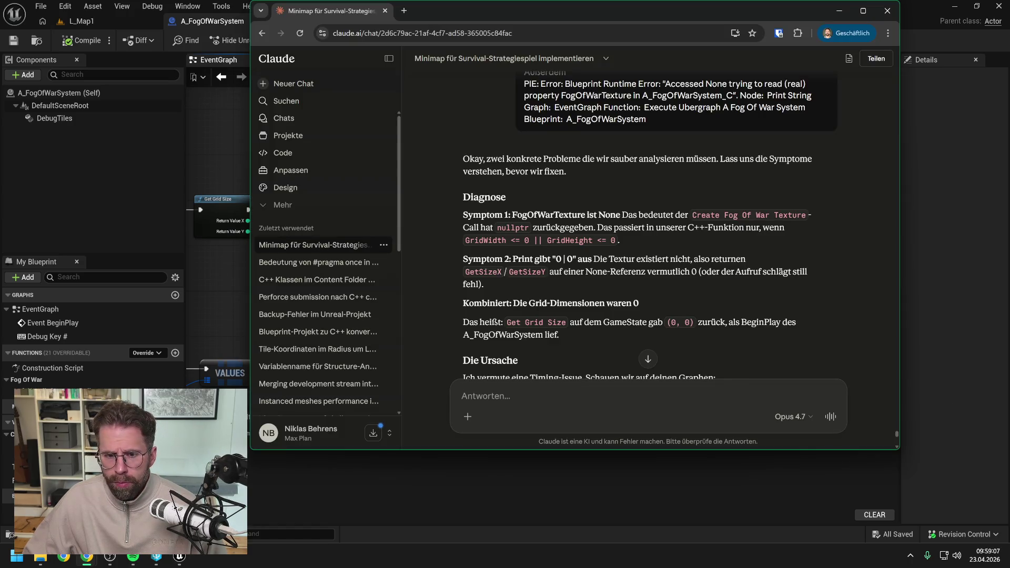
- Tell Claude the grid size now reliably arrives as 400 400 and read its debug-widget reply
scroll(619, 315, down, 5)
text(ok habs ger)
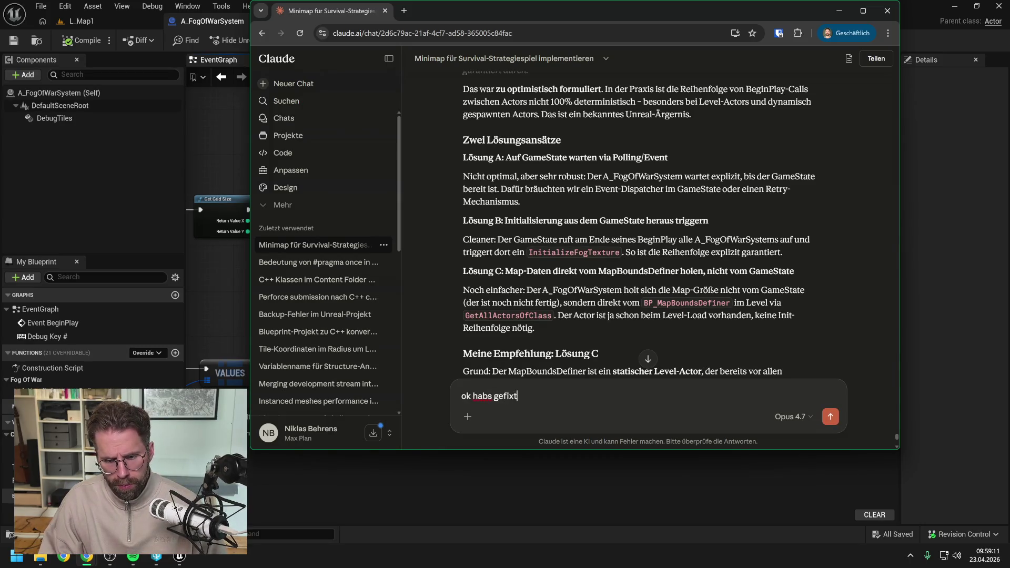
text(, es kommt nunzuverlässig )
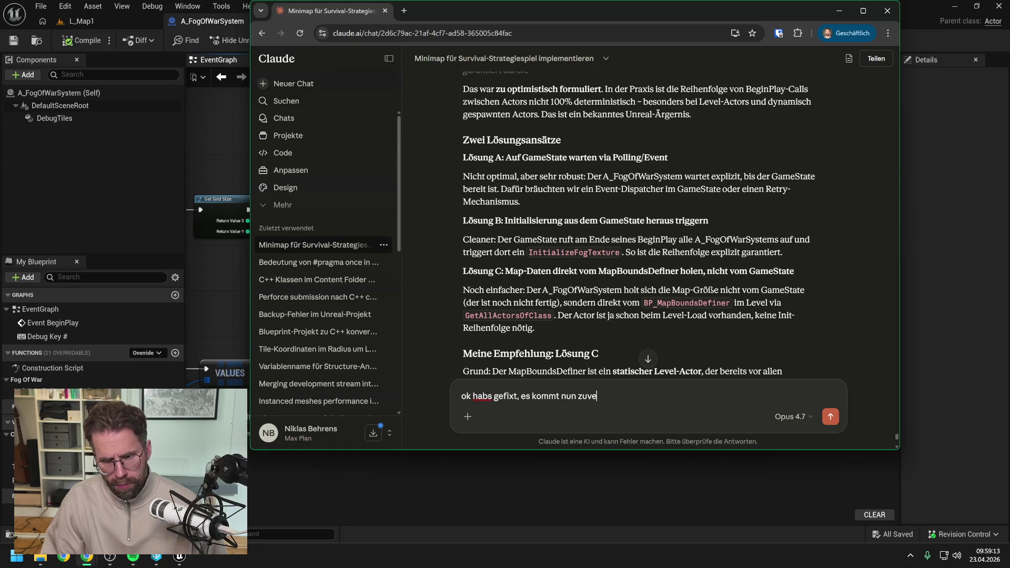
text(400)
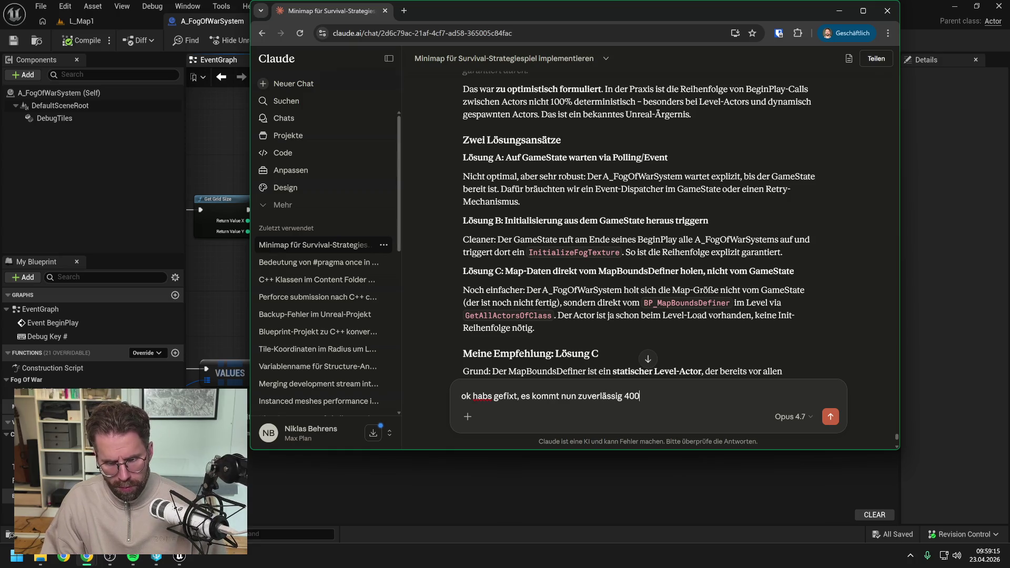
text( x 400 an)
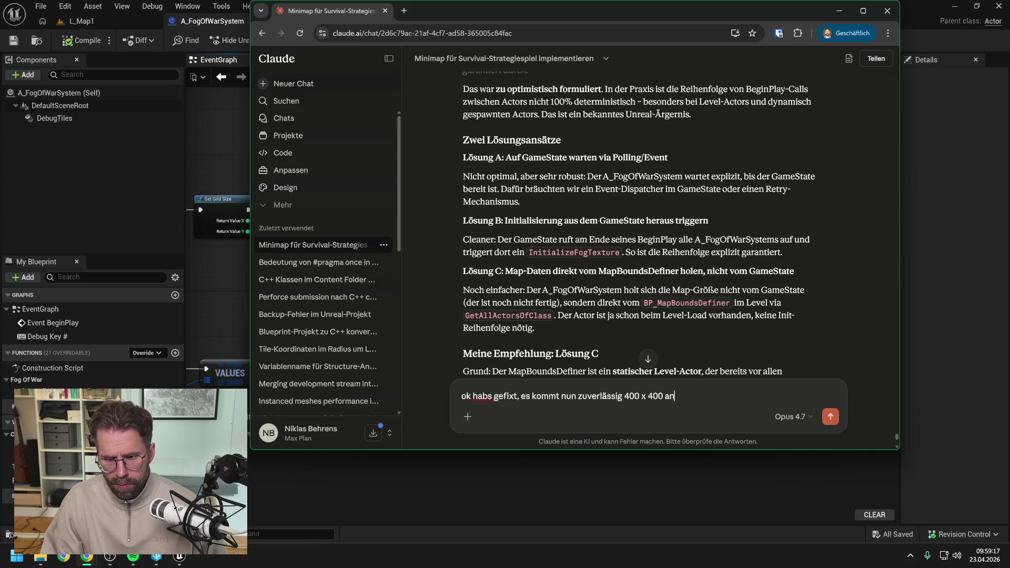
key(Return)
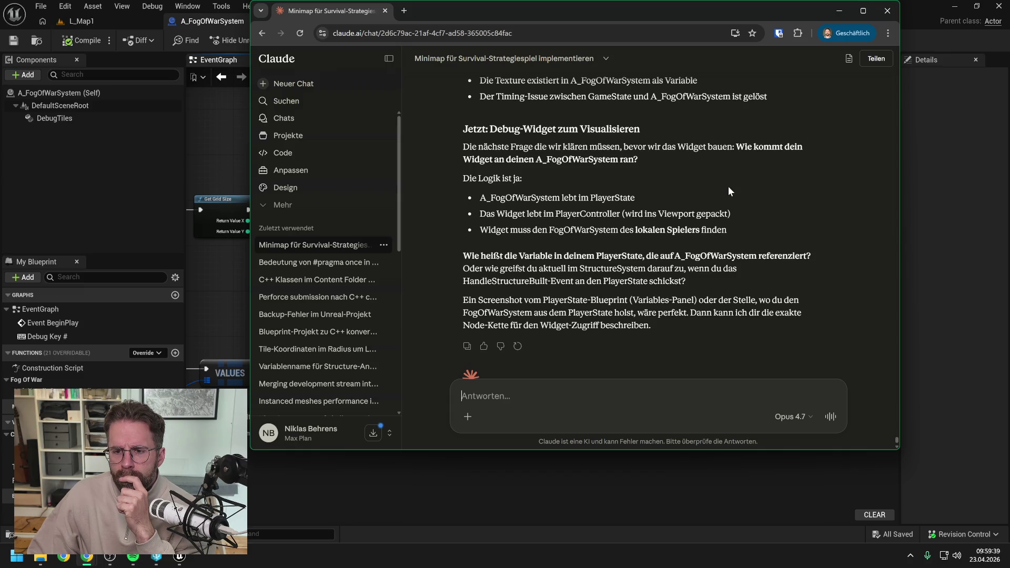
scroll(728, 186, down, 1)
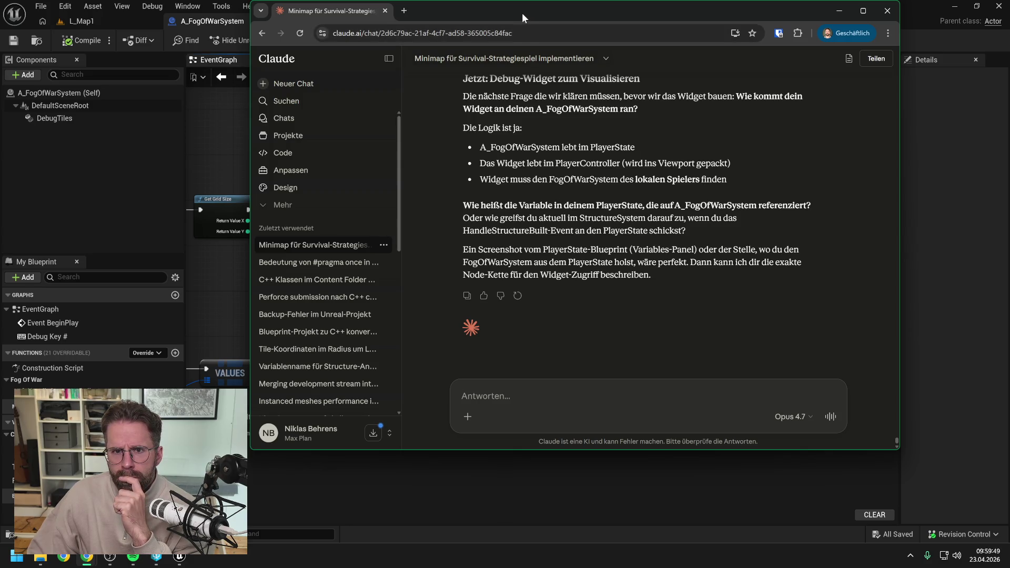
drag(522, 13, 545, 18)
key(alt+Tab)
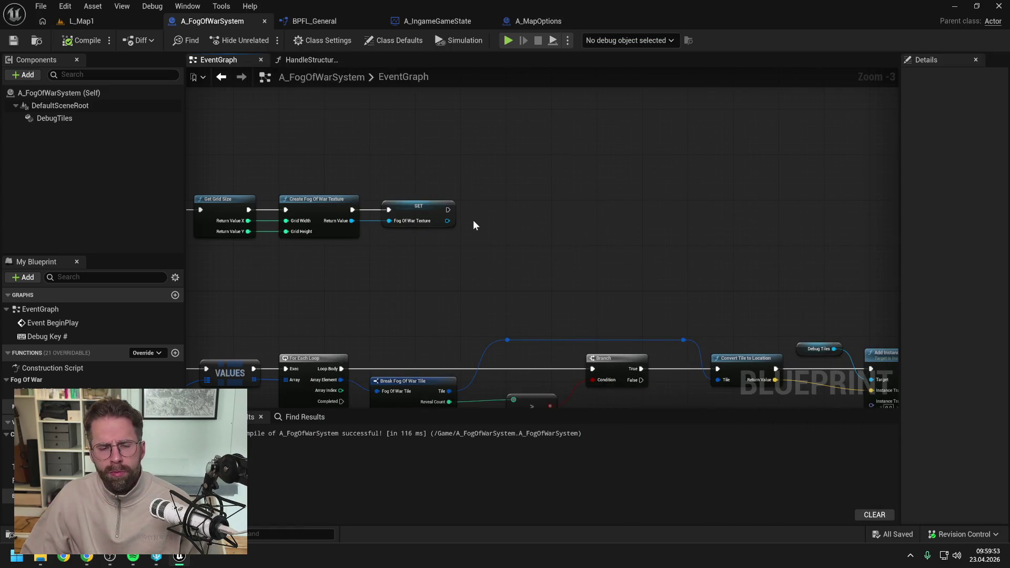
- Start the reply: PlayerState receives the HandleStructBuilt push and passes it to FogOfWarSystem first
scroll(472, 220, down, 2)
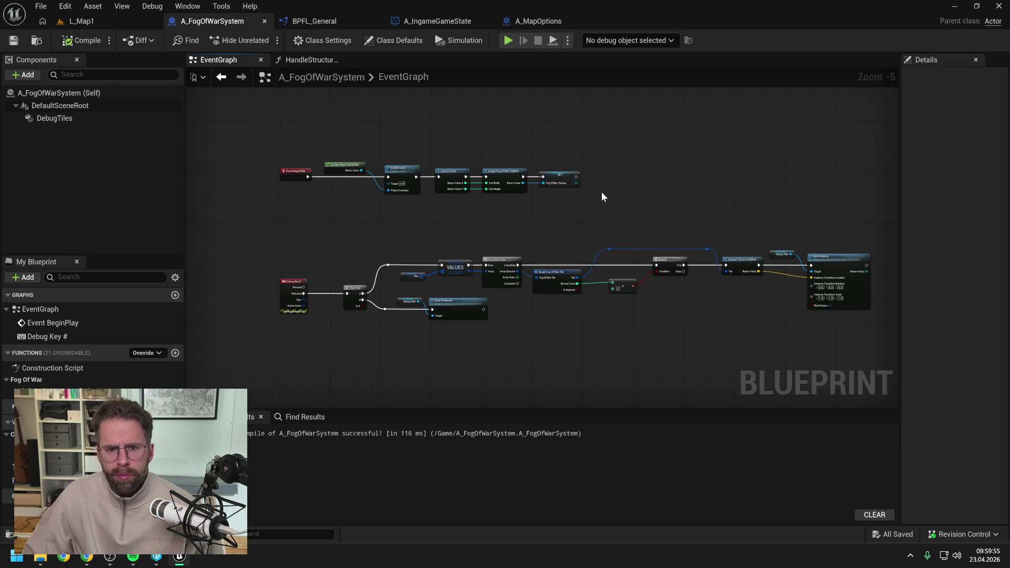
key(alt+Tab)
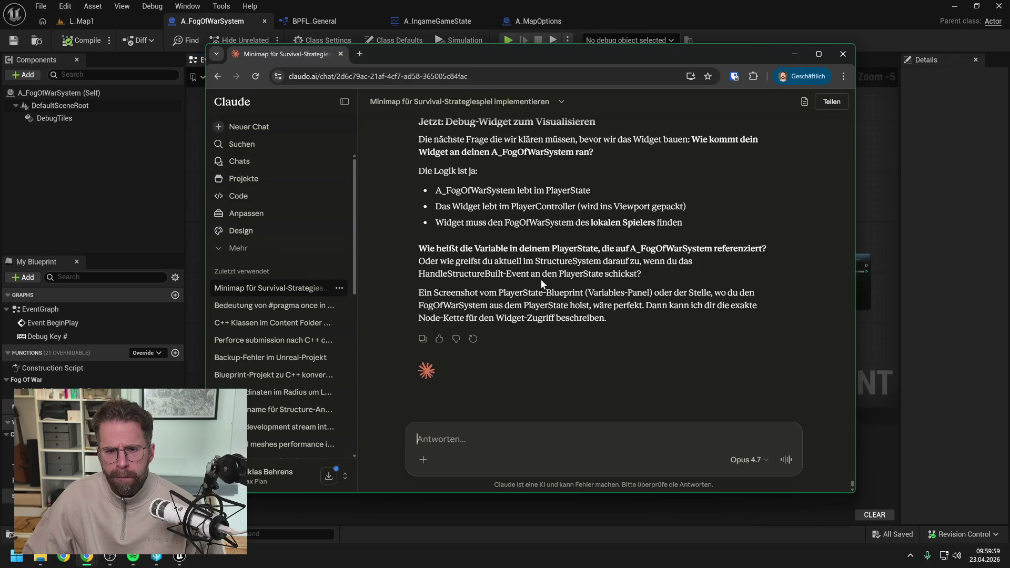
text(Ich w)
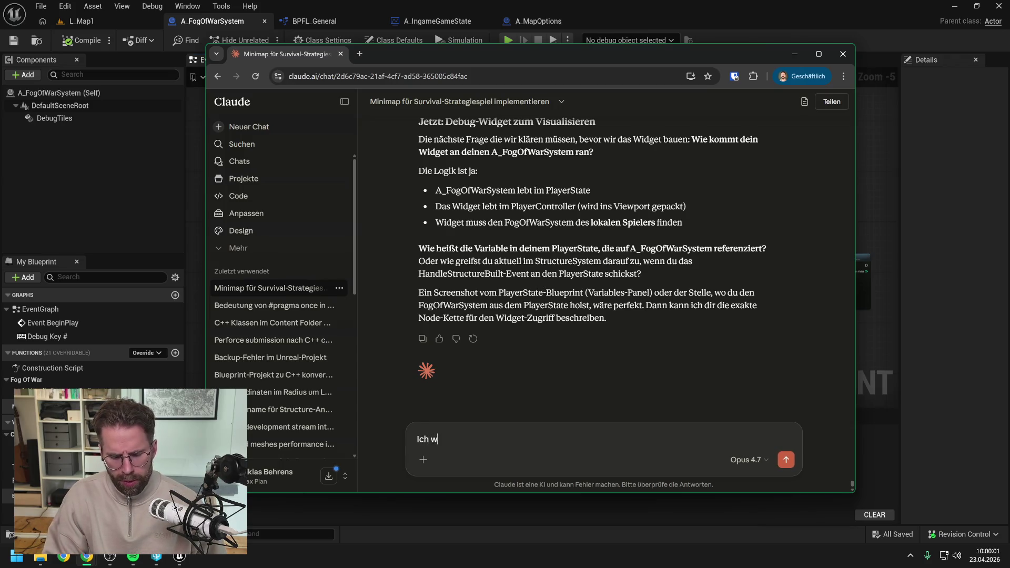
text(ürde es so machen.)
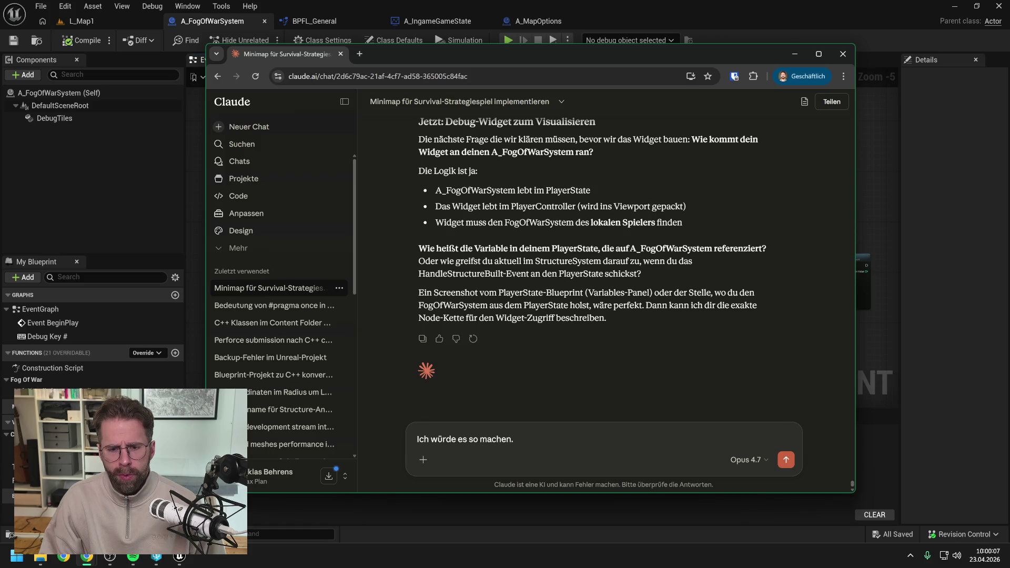
key(BackSpace)
text(, der P)
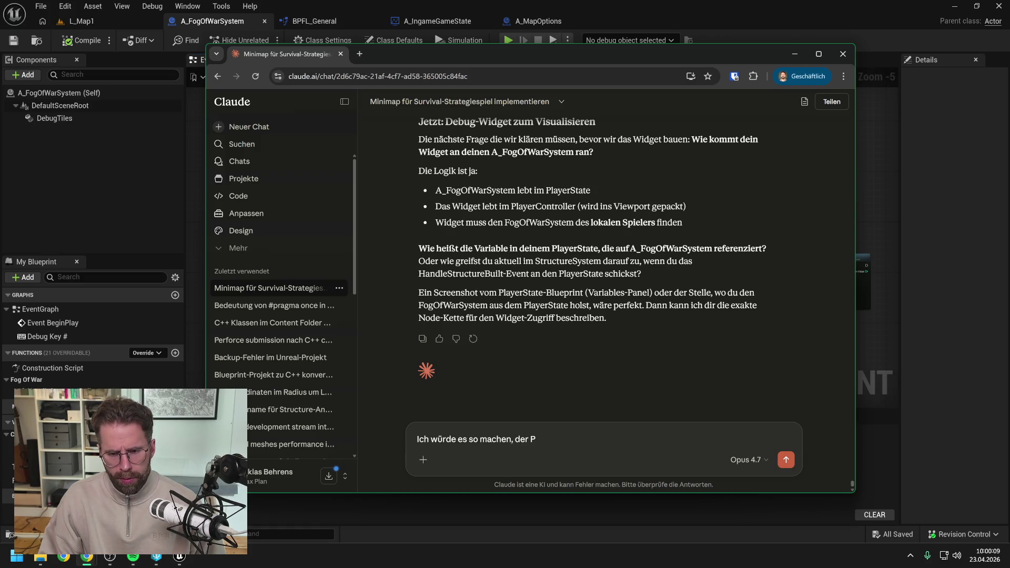
text(layew)
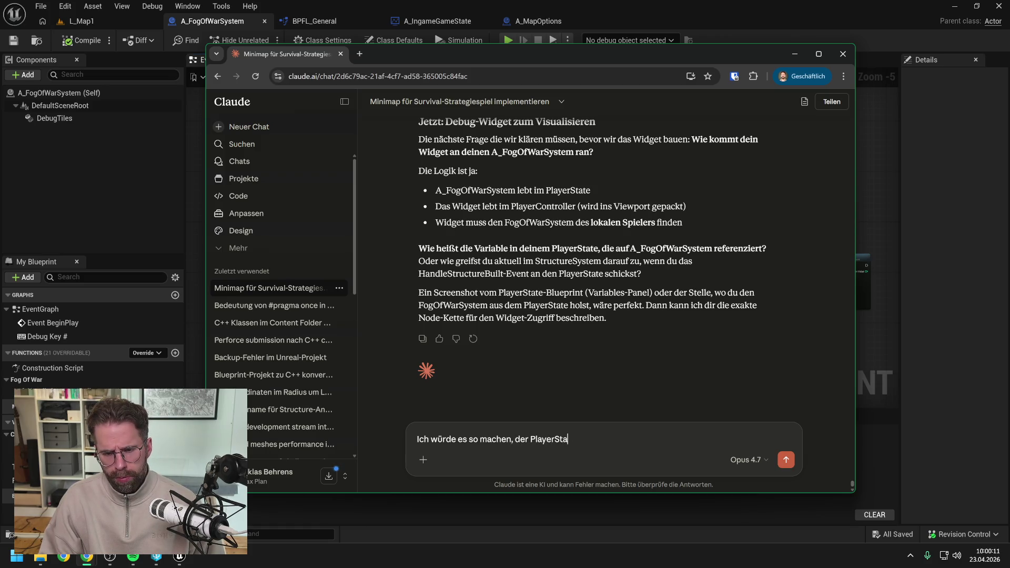
text(te bekommt d)
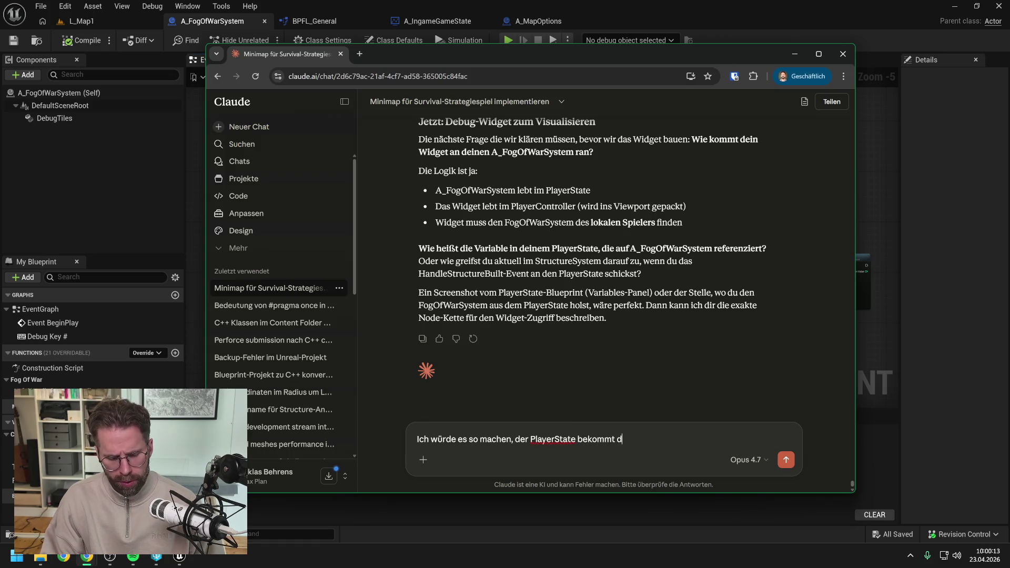
text(en Push HandleS)
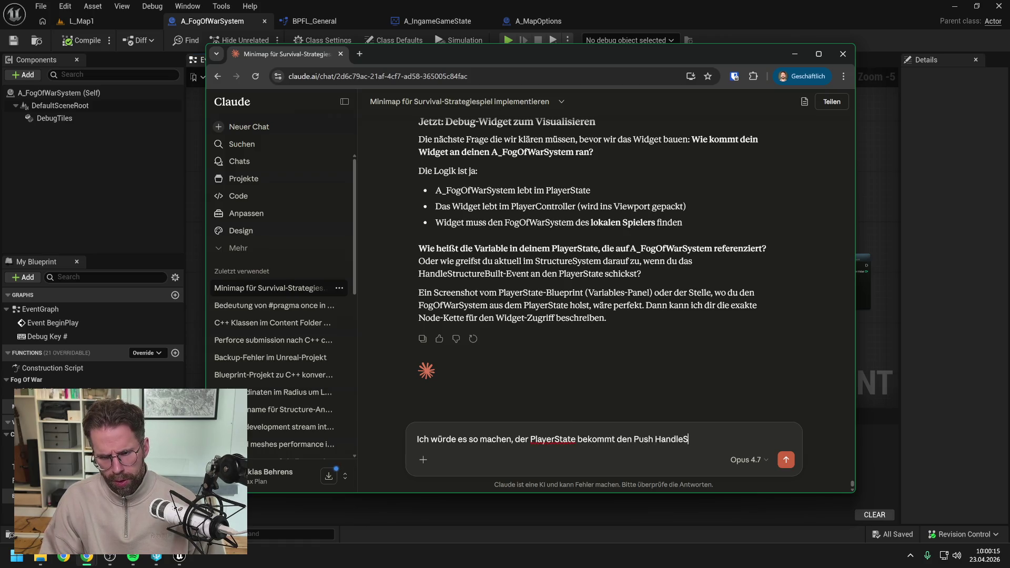
text(tructure)
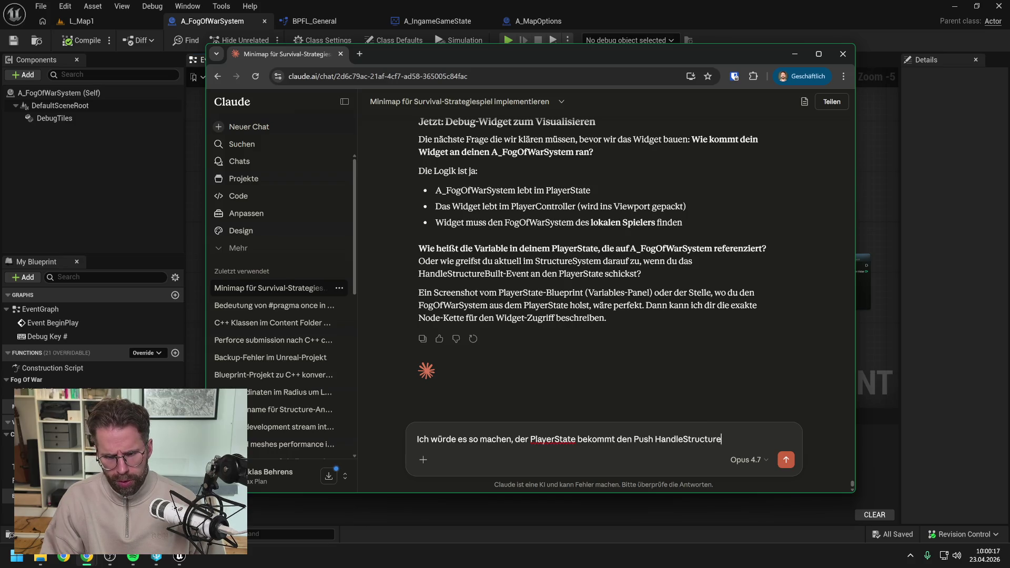
text(Built)
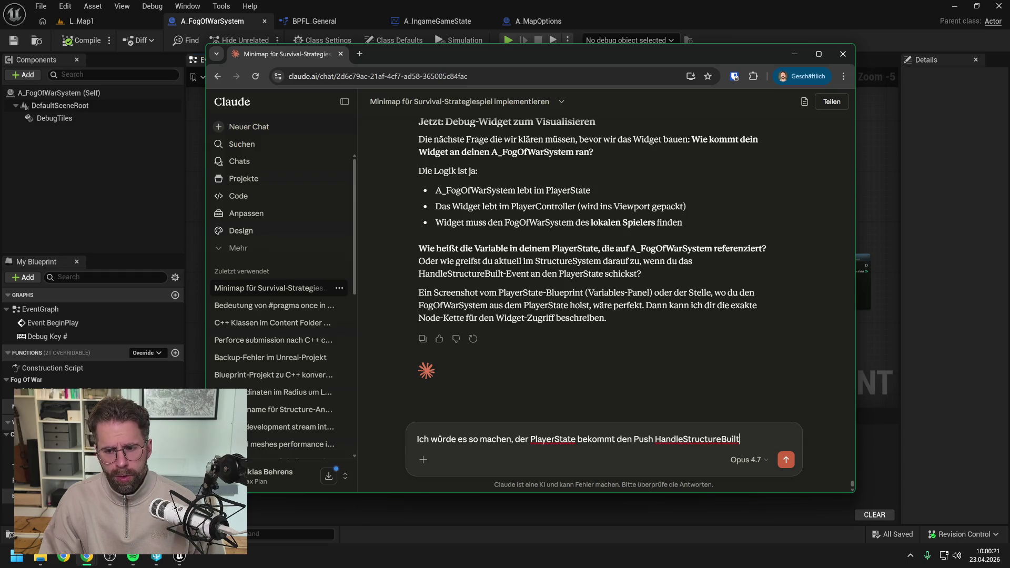
text( und Gib)
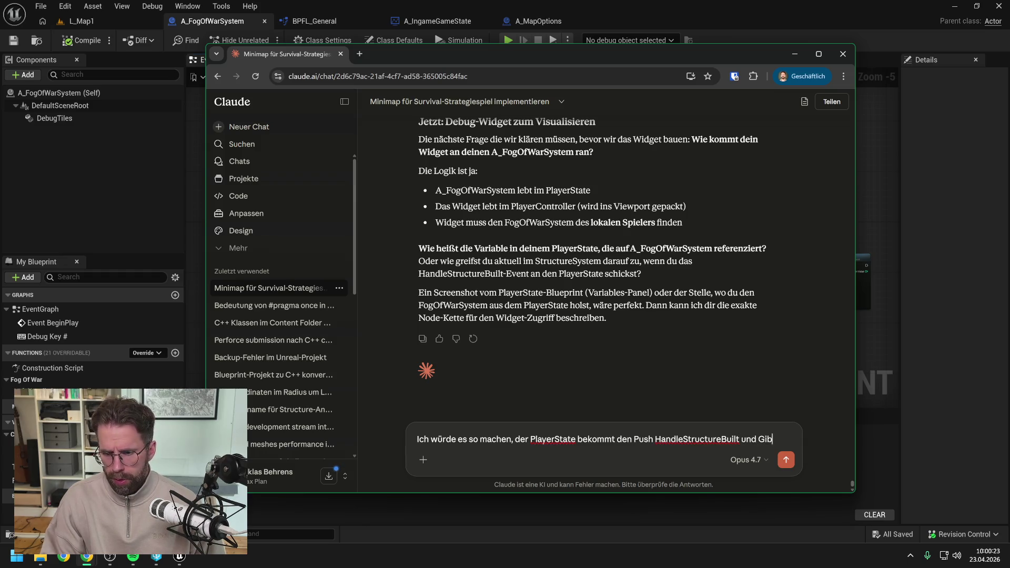
key(BackSpace)
key(BackSpace)
key(BackSpace)
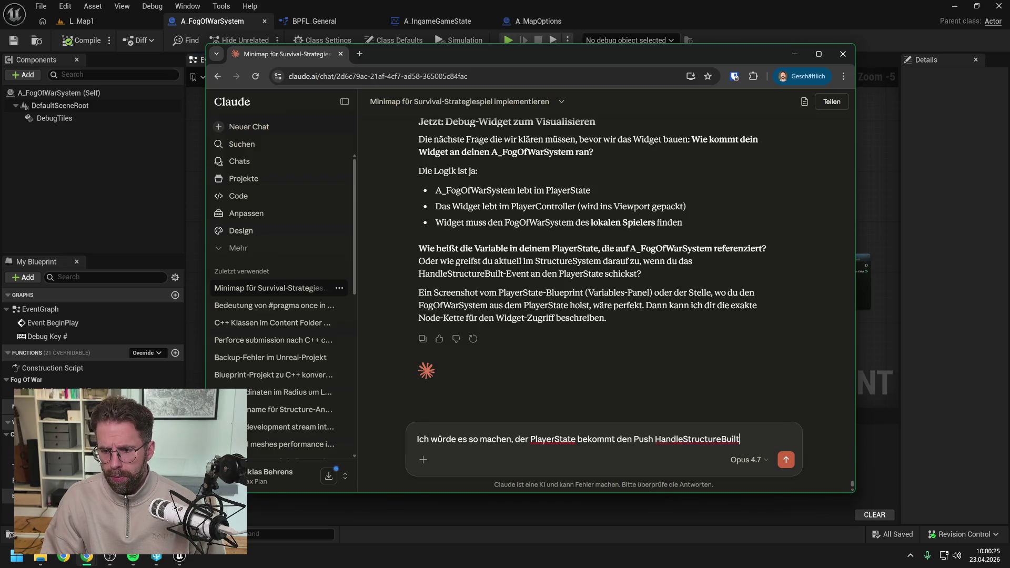
text(,gibt ihn zuerst an das FogOfWa)
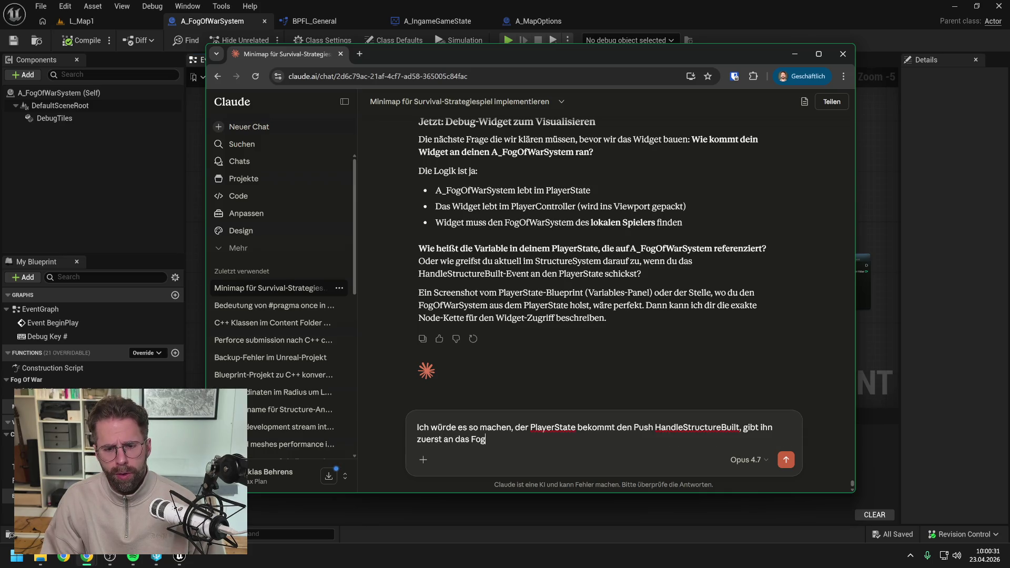
text(rSystem weiter. )
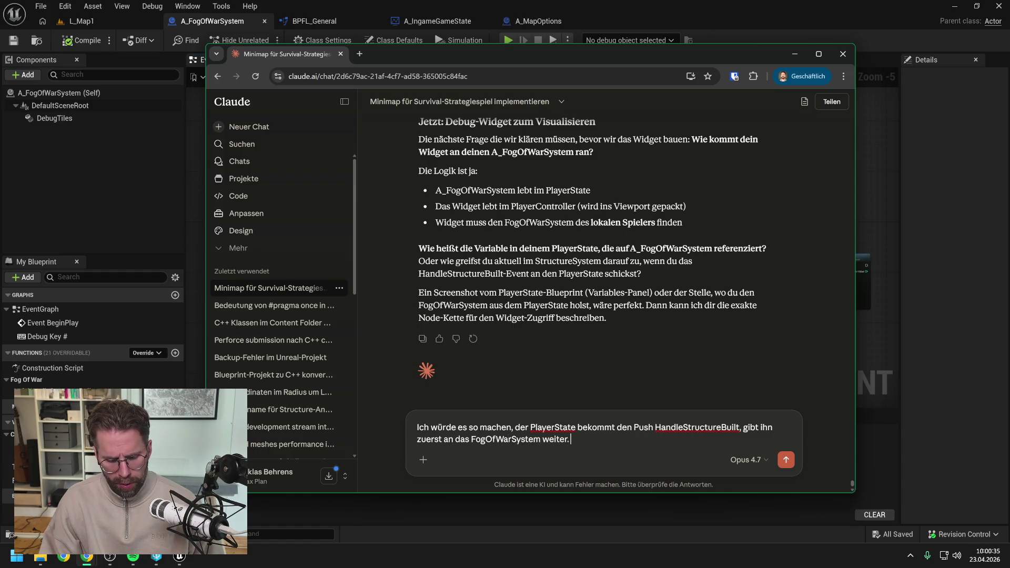
text(Dieses updated)
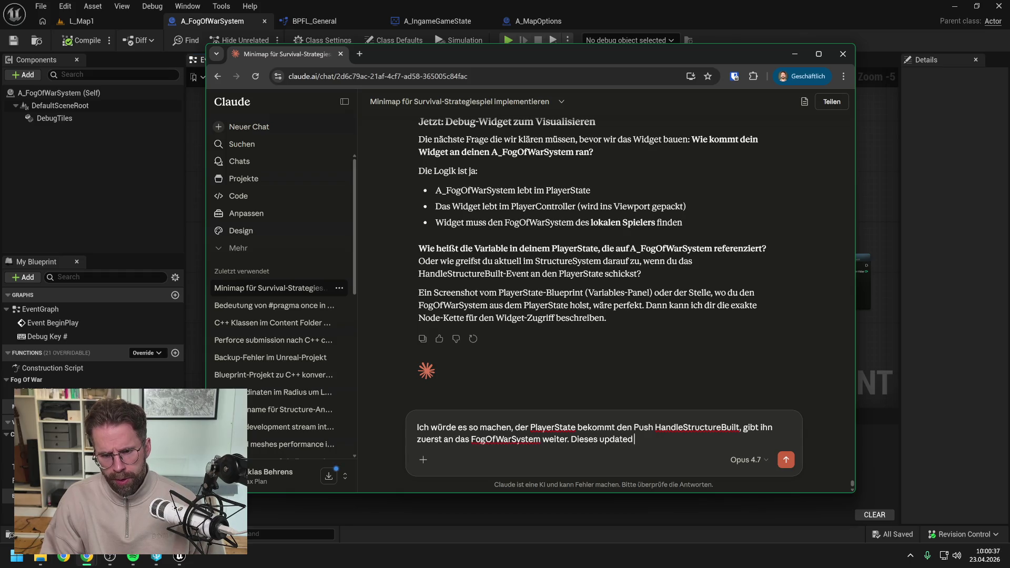
text( sich. PlayerState)
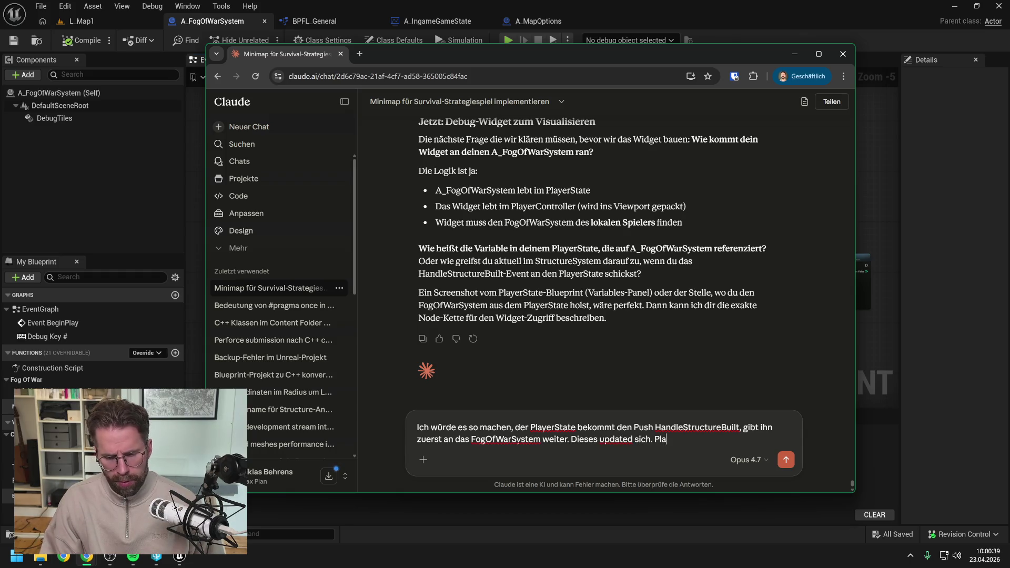
text( gibt )
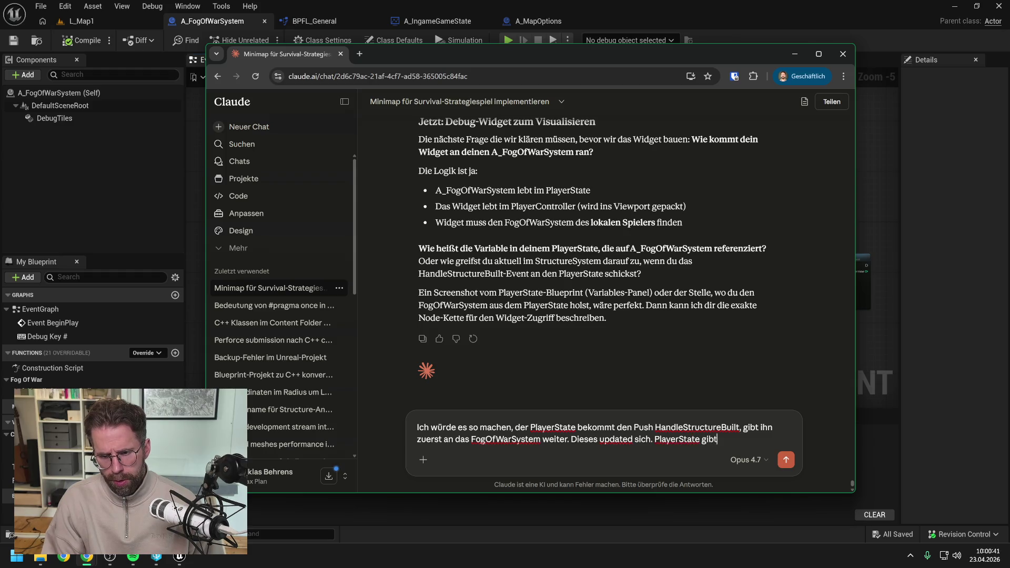
text(dann den P)
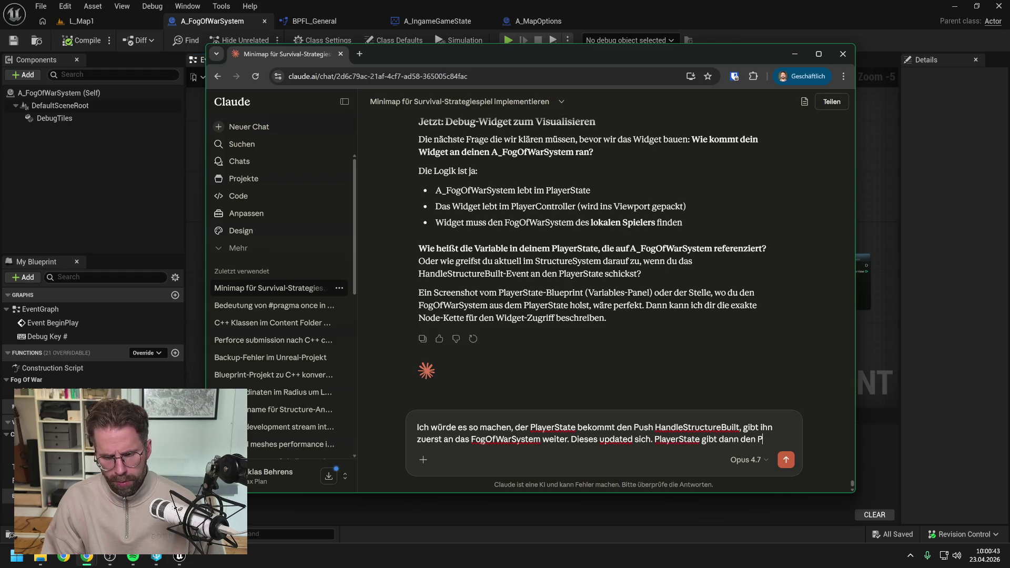
text(ush an)
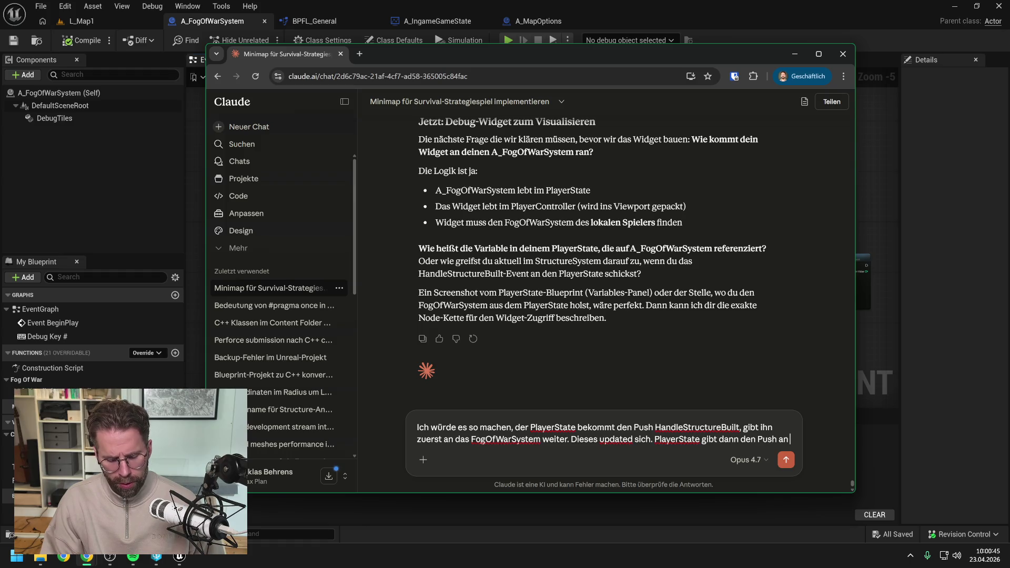
text( PlayerControl)
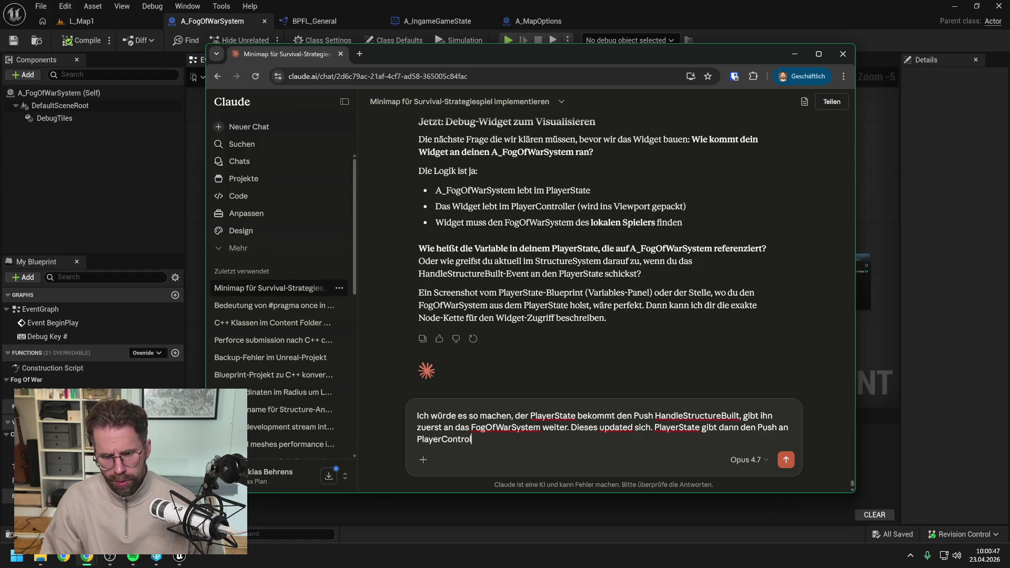
text(ler weiter.)
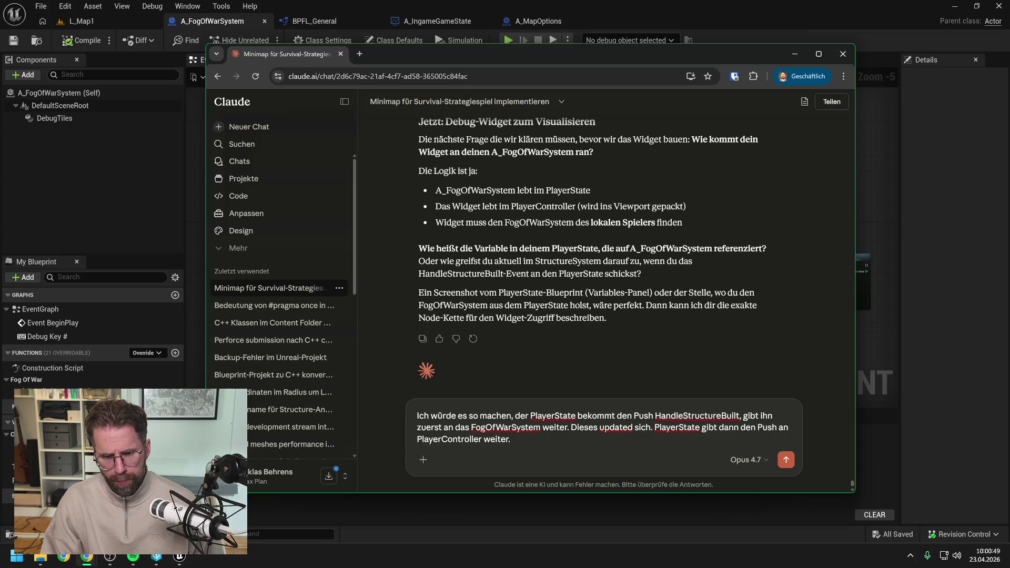
- Add that PlayerController is the UI interface that pushes updates on to the visualisation
key(shift+Return)
text(laye)
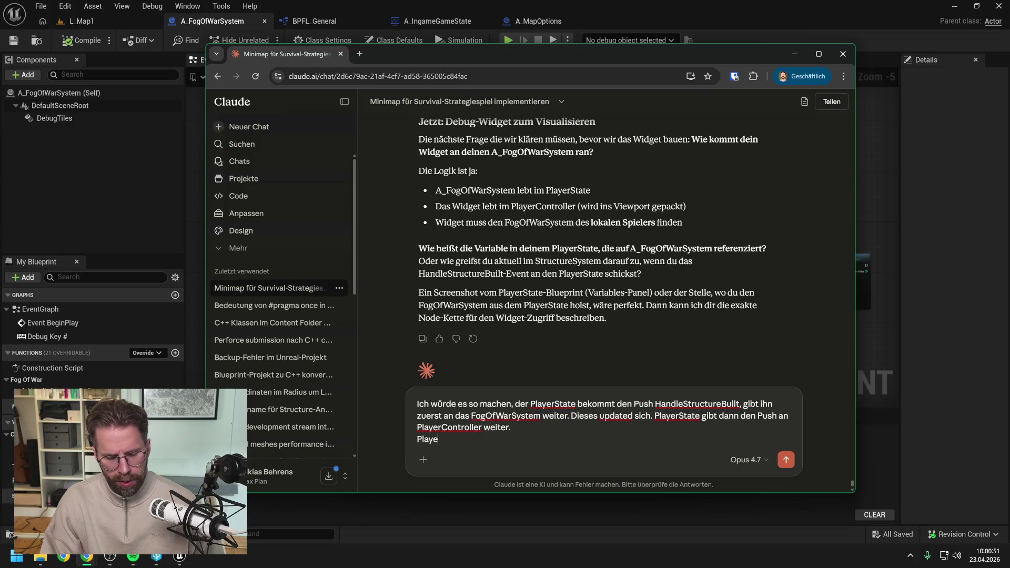
text(rController)
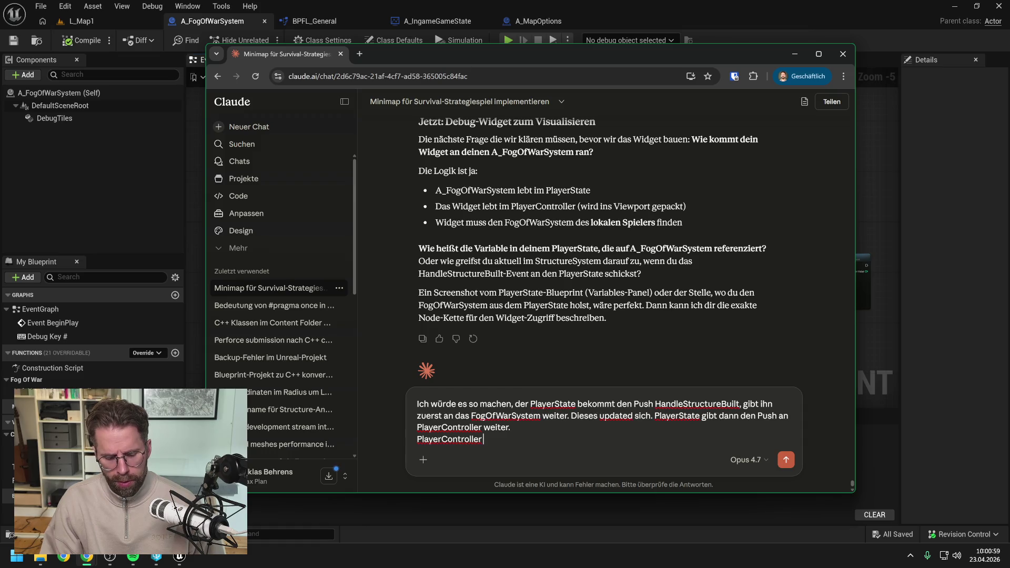
text(ist di)
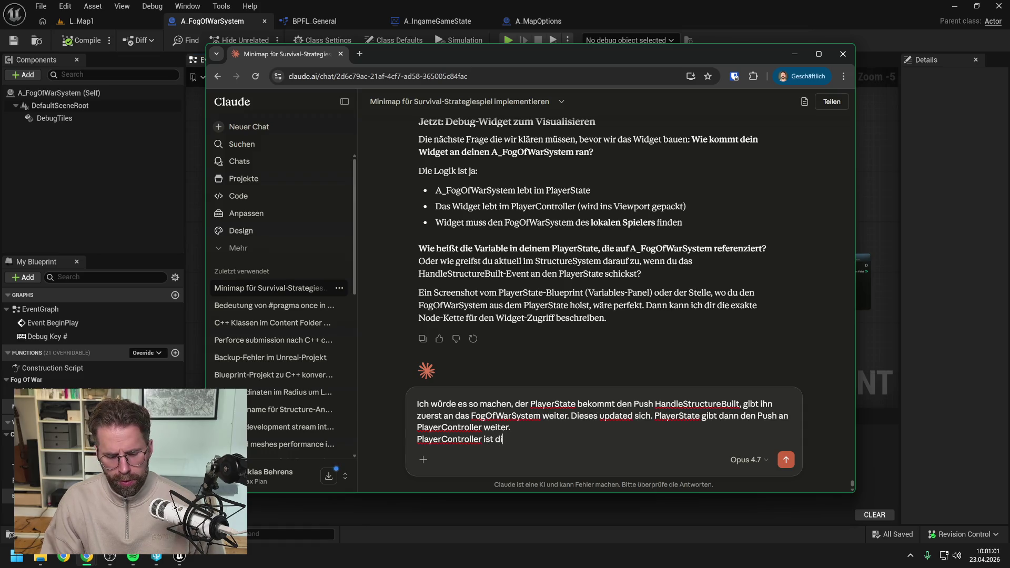
text(e Schnittstelle)
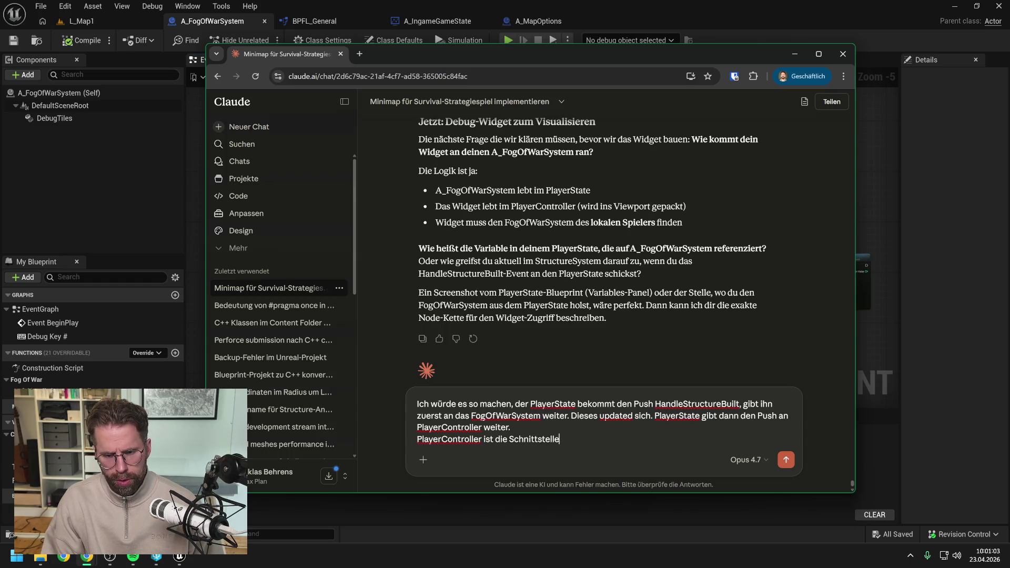
text( zum )
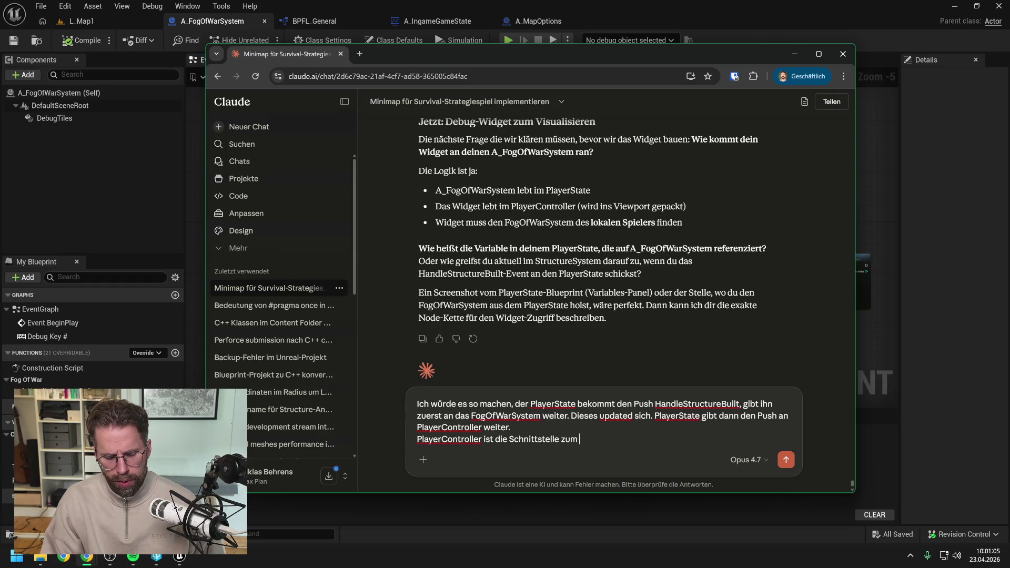
text(Ui. P)
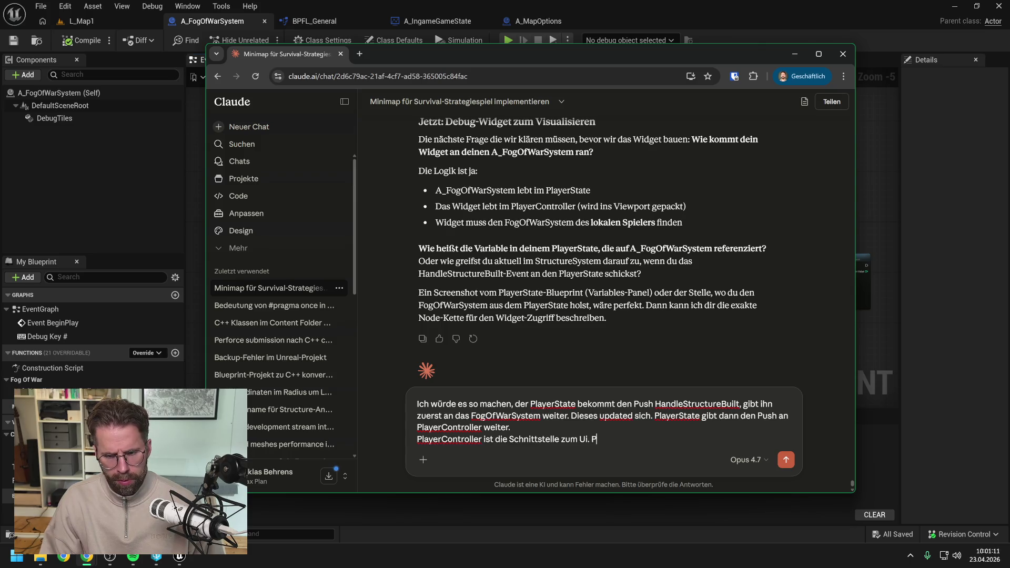
text(usht es von dort also)
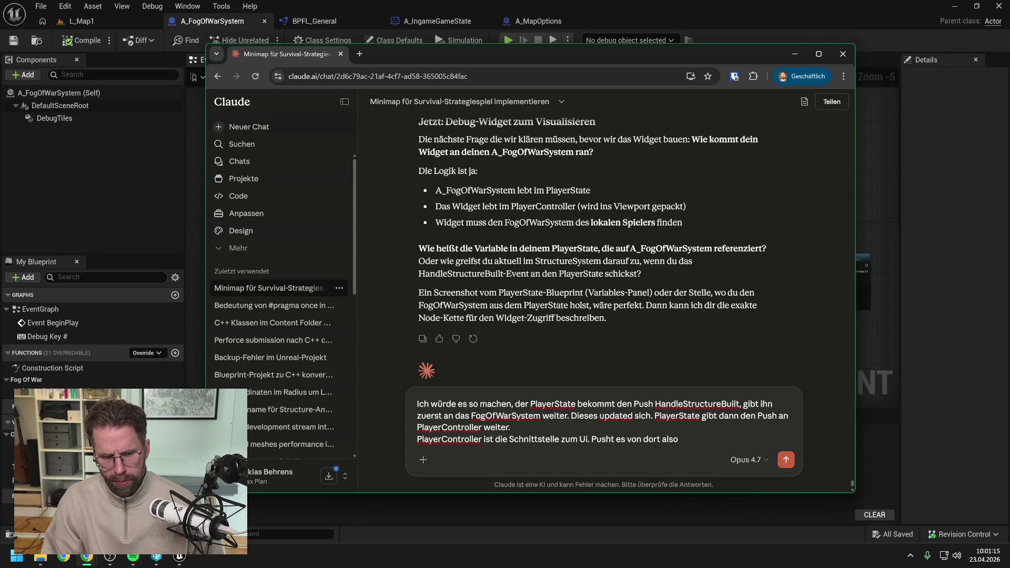
text( auf unsere A)
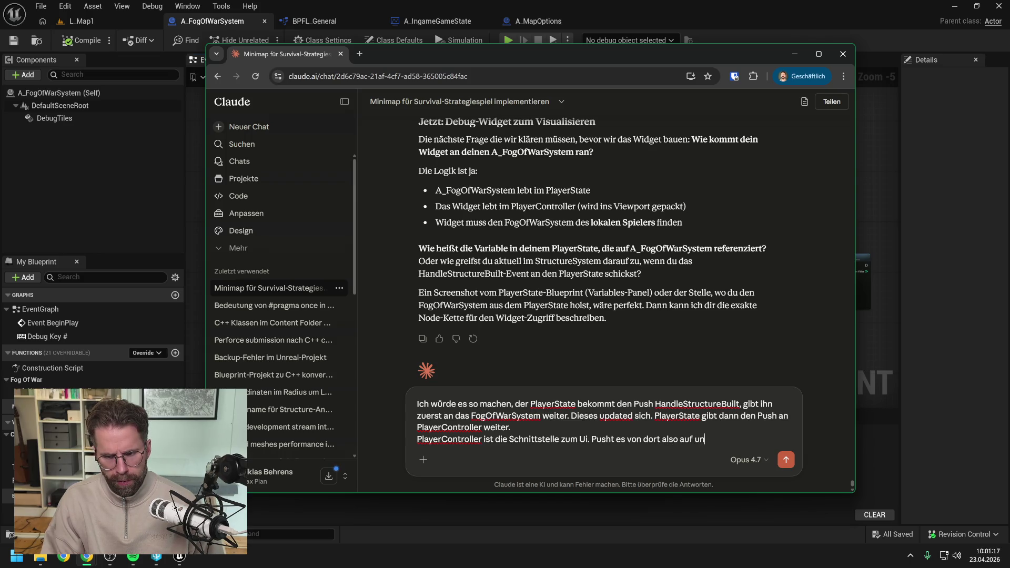
key(BackSpace)
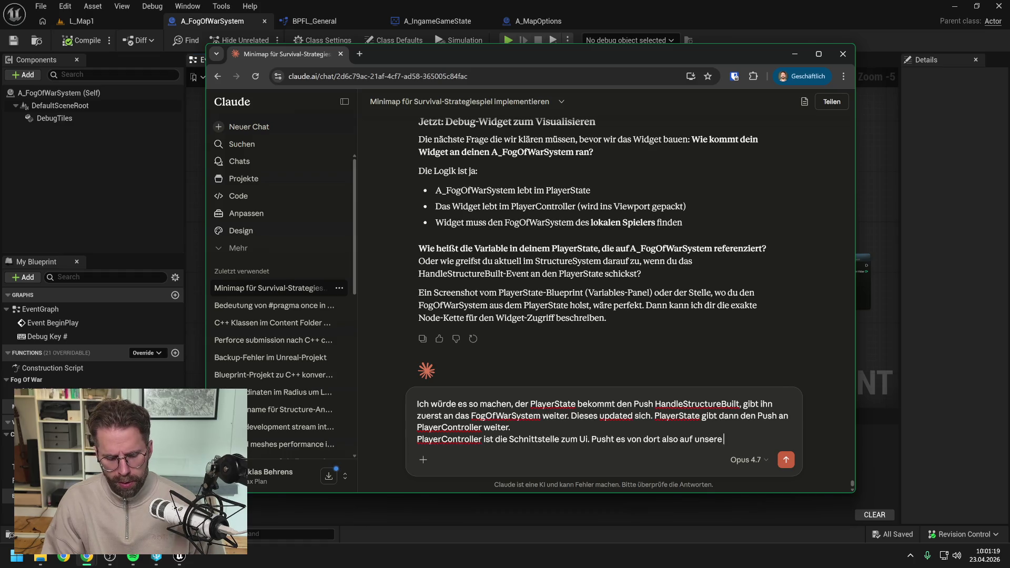
text(Visualisierung weiter)
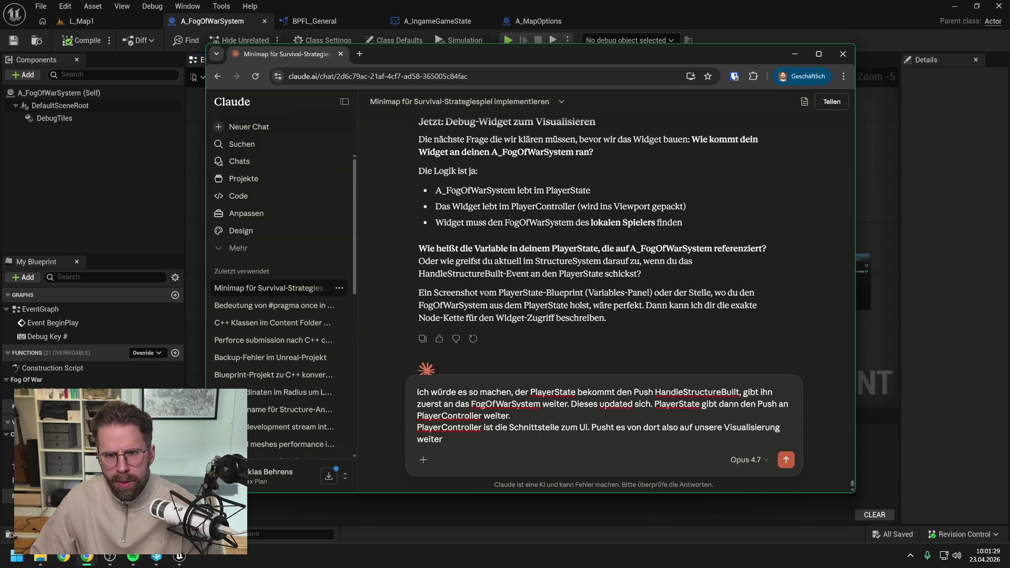
key(alt+Tab)
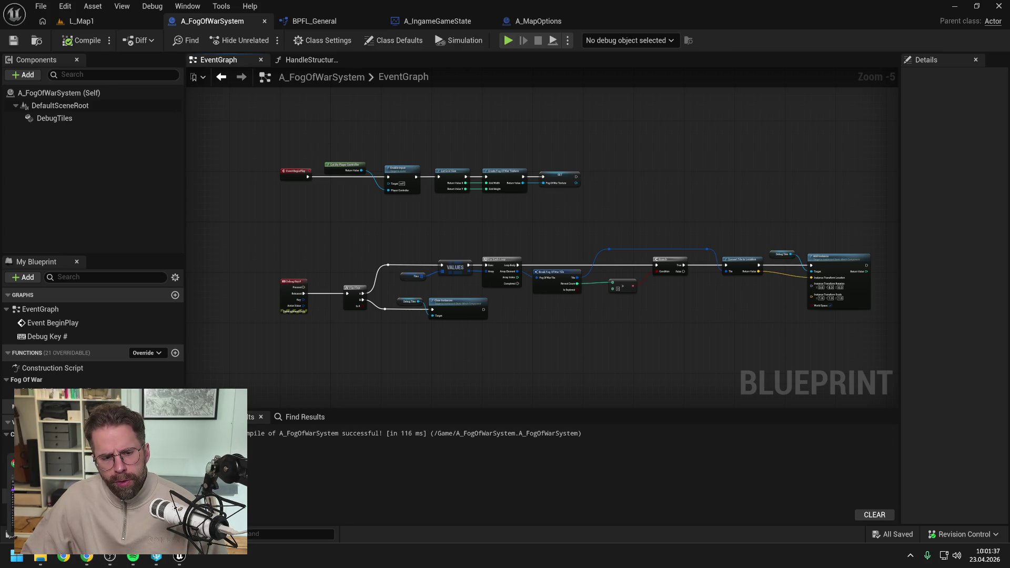
- Restore the Claude chat window from the taskbar over the A_FogOfWarSystem blueprint
click(87, 556)
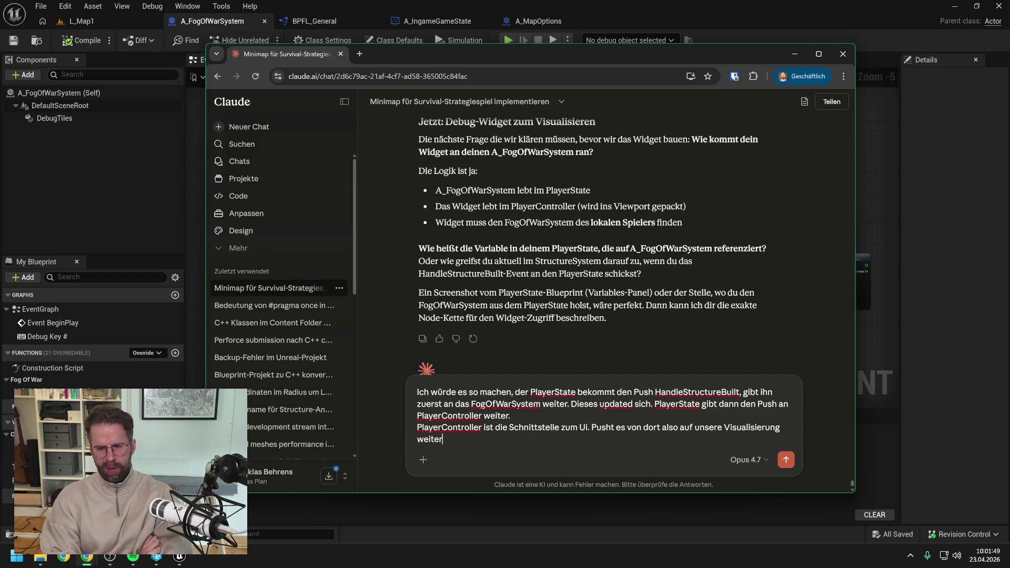
- Send the drafted PlayerState → FogOfWarSystem → PlayerController → UI pipeline proposal to Claude
key(Return)
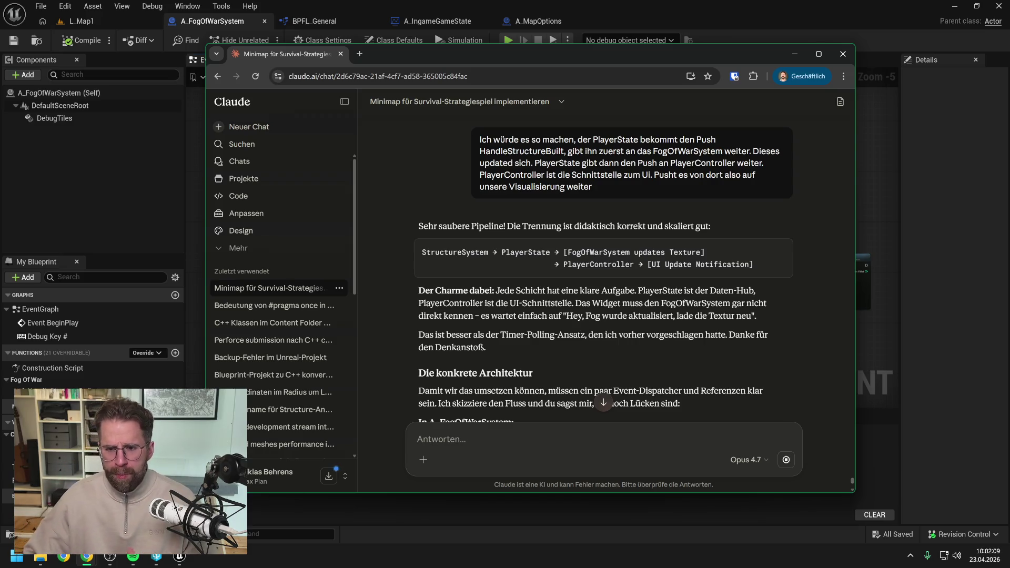
scroll(583, 349, down, 1)
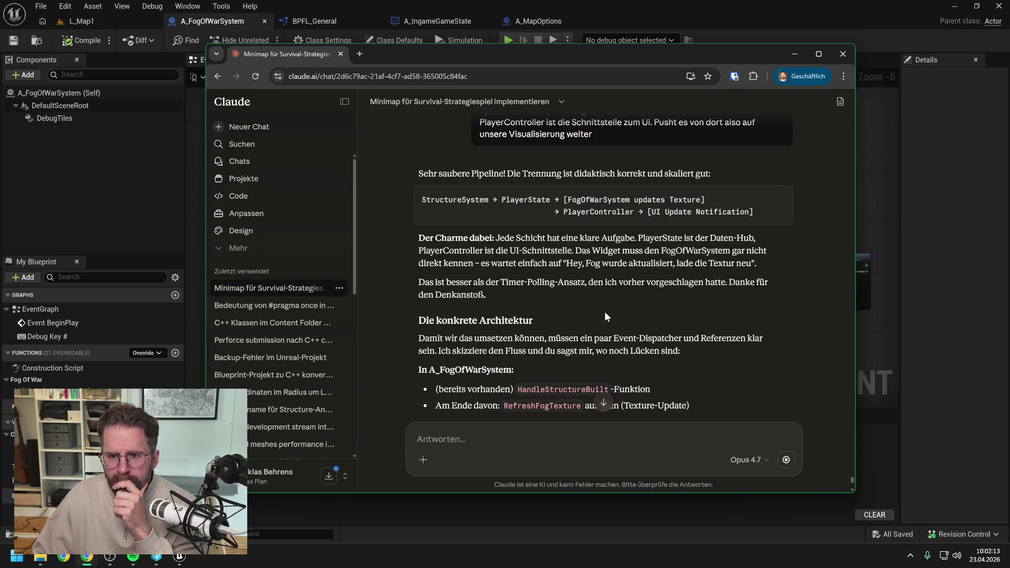
scroll(602, 315, down, 2)
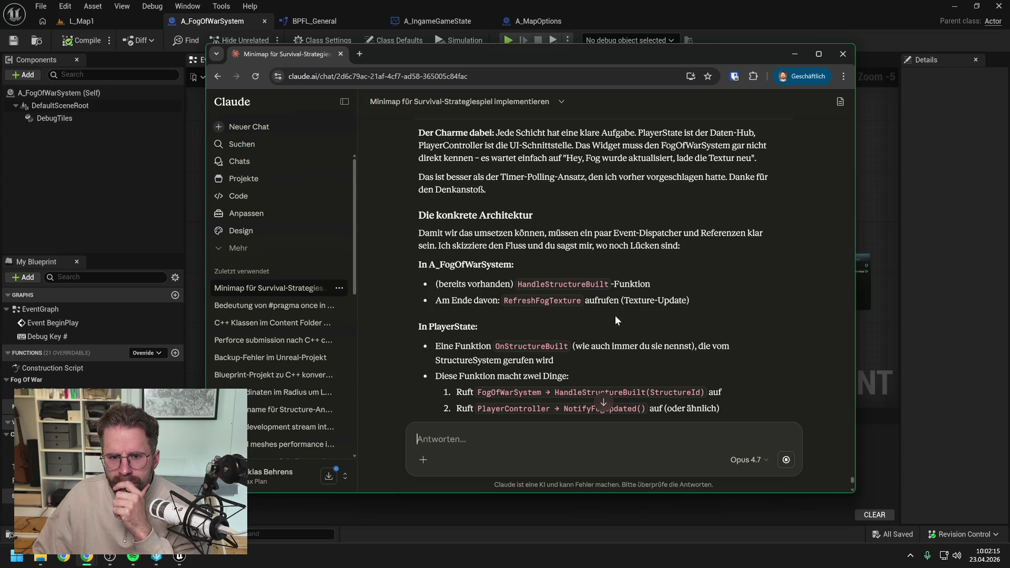
scroll(616, 318, down, 3)
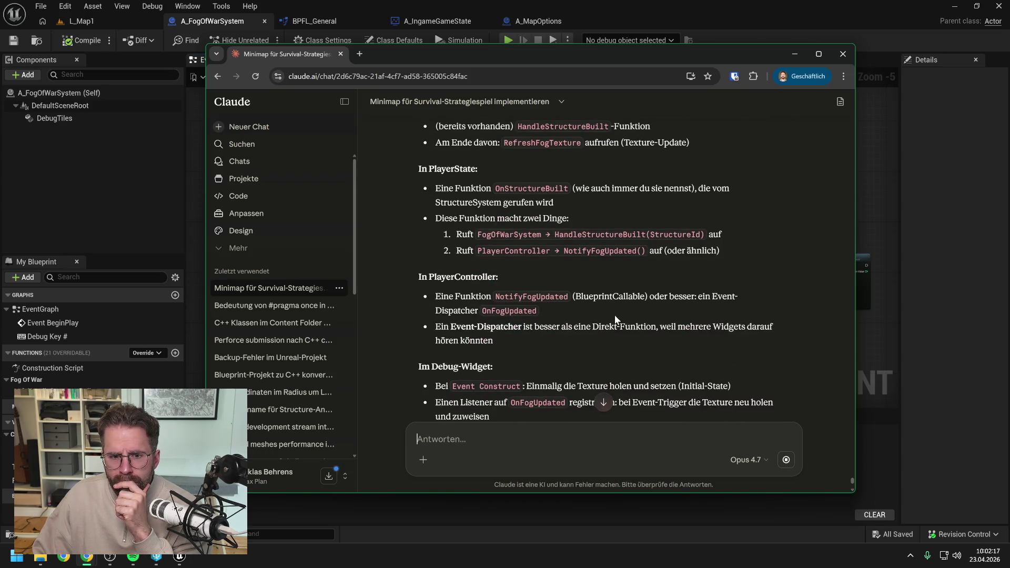
scroll(615, 319, down, 1)
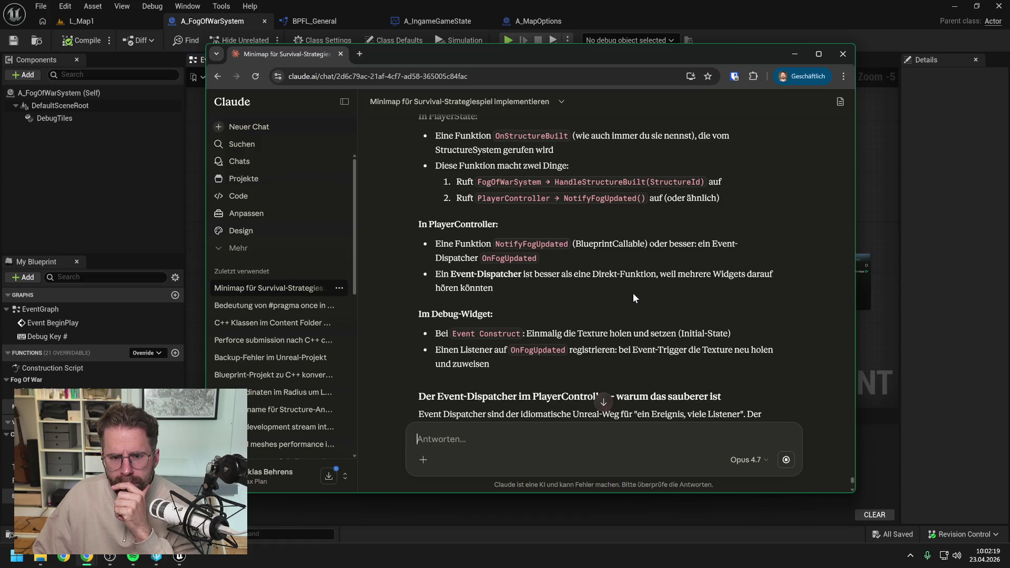
scroll(633, 298, down, 3)
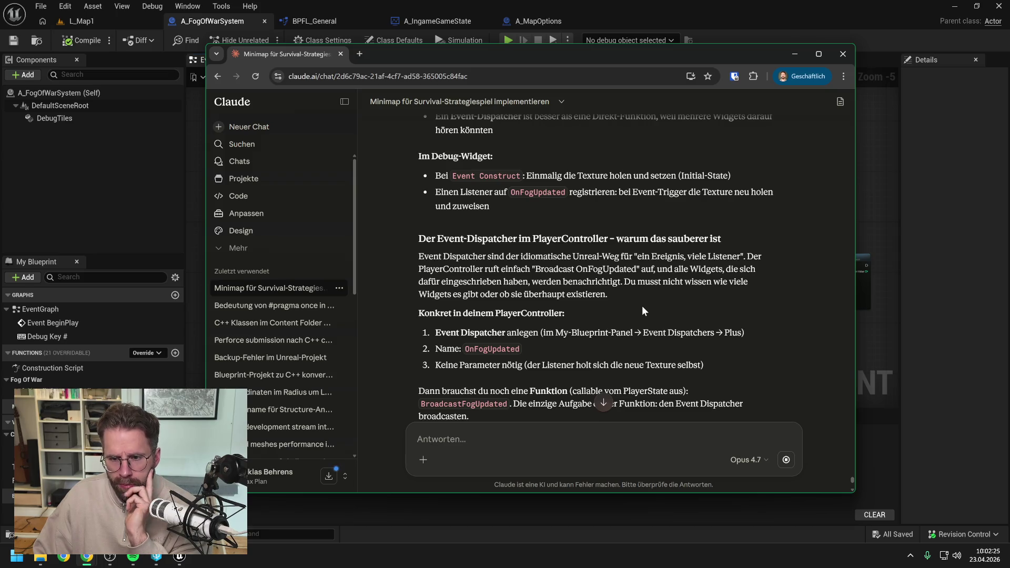
scroll(642, 311, down, 1)
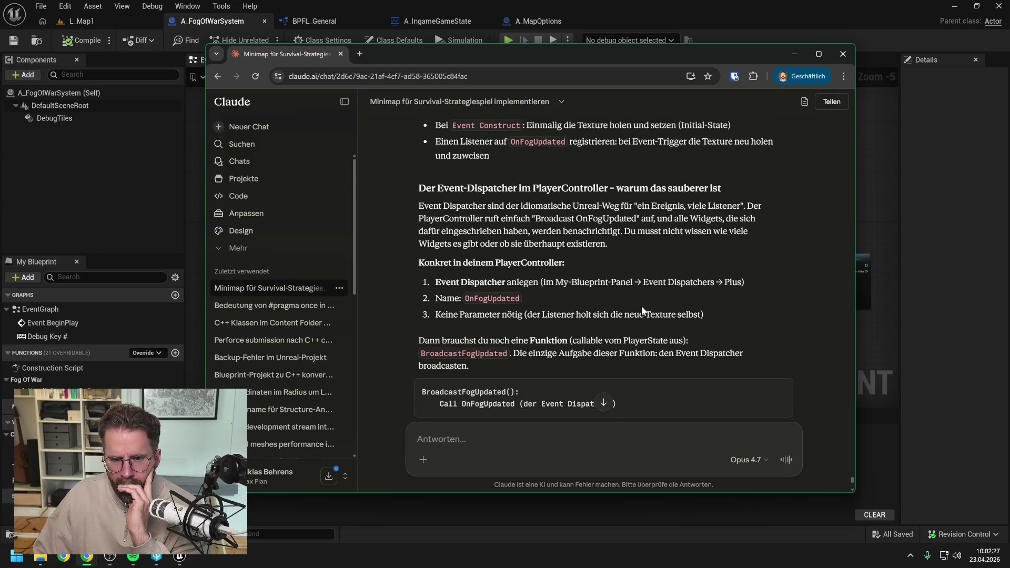
scroll(662, 237, down, 1)
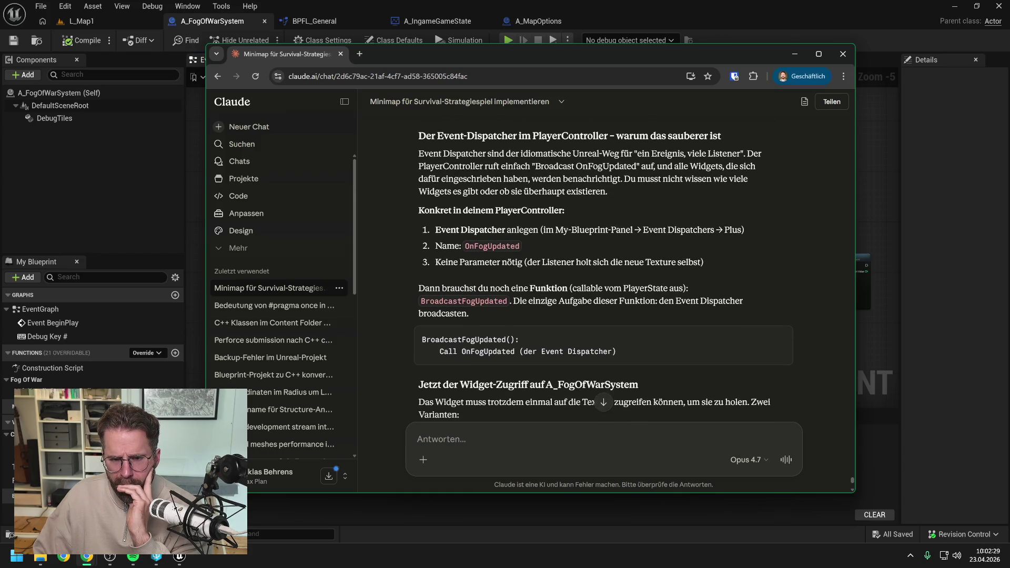
scroll(662, 237, down, 2)
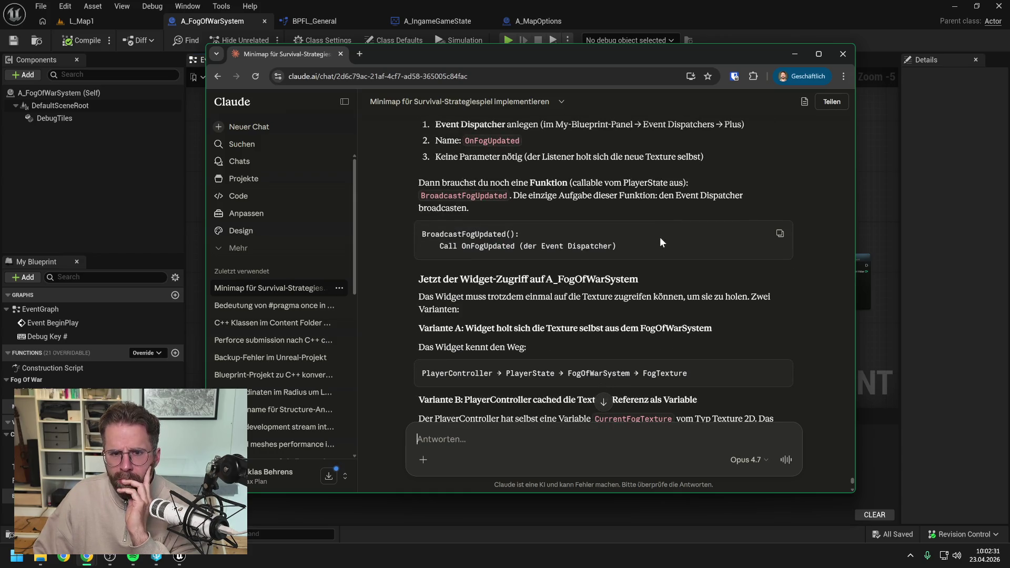
scroll(661, 238, down, 1)
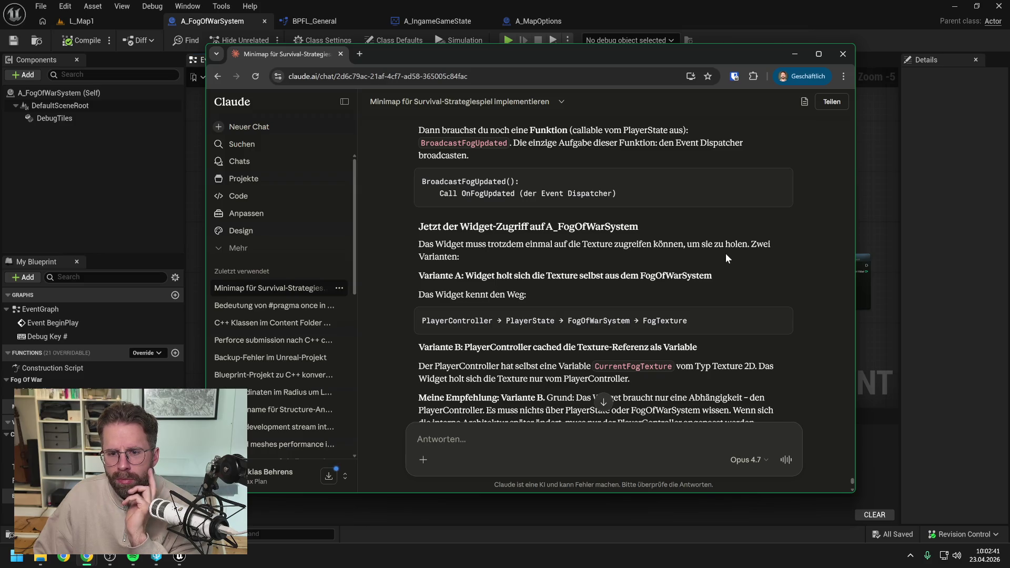
scroll(726, 253, down, 2)
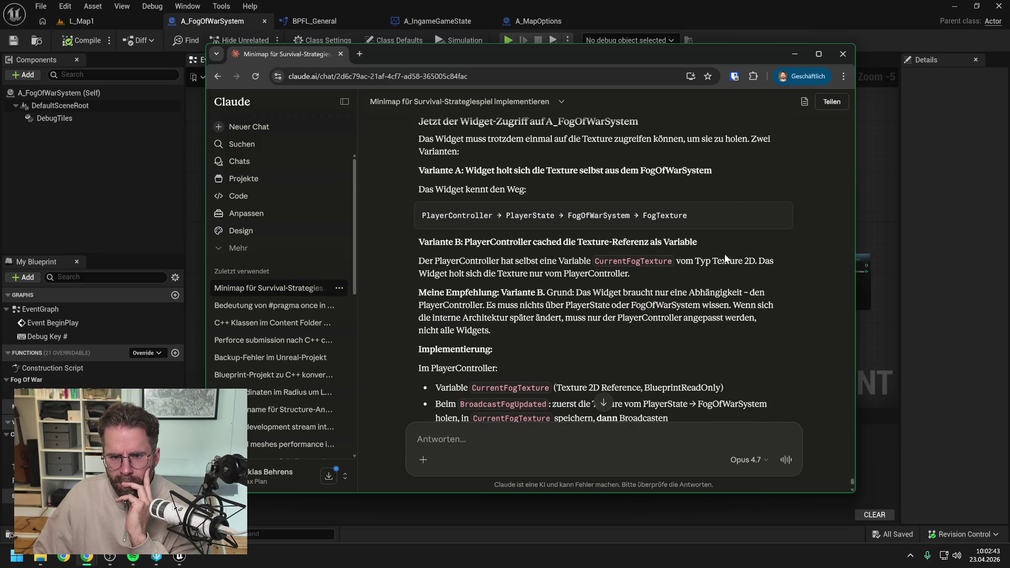
scroll(725, 254, down, 3)
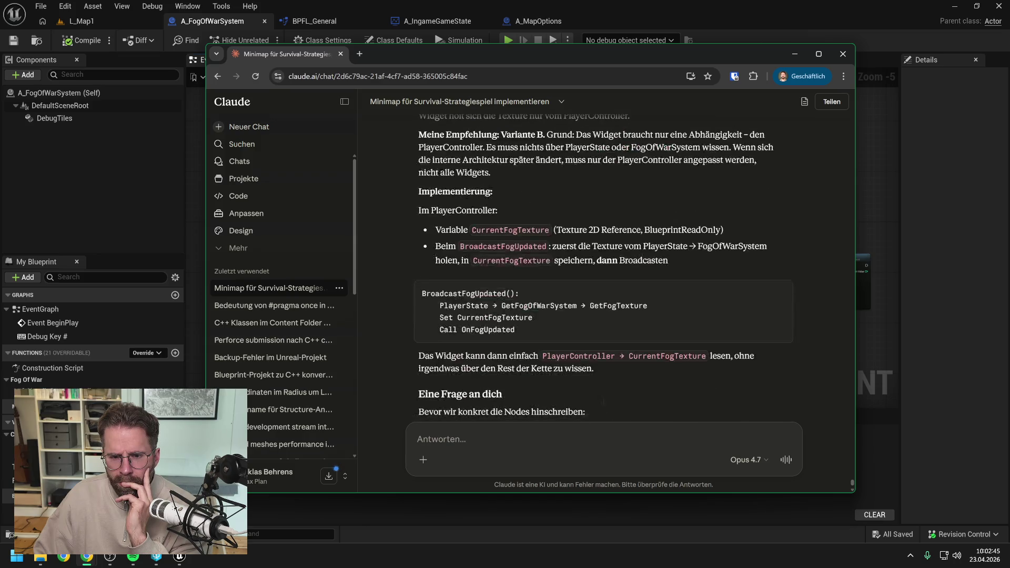
scroll(713, 252, down, 2)
scroll(706, 258, down, 1)
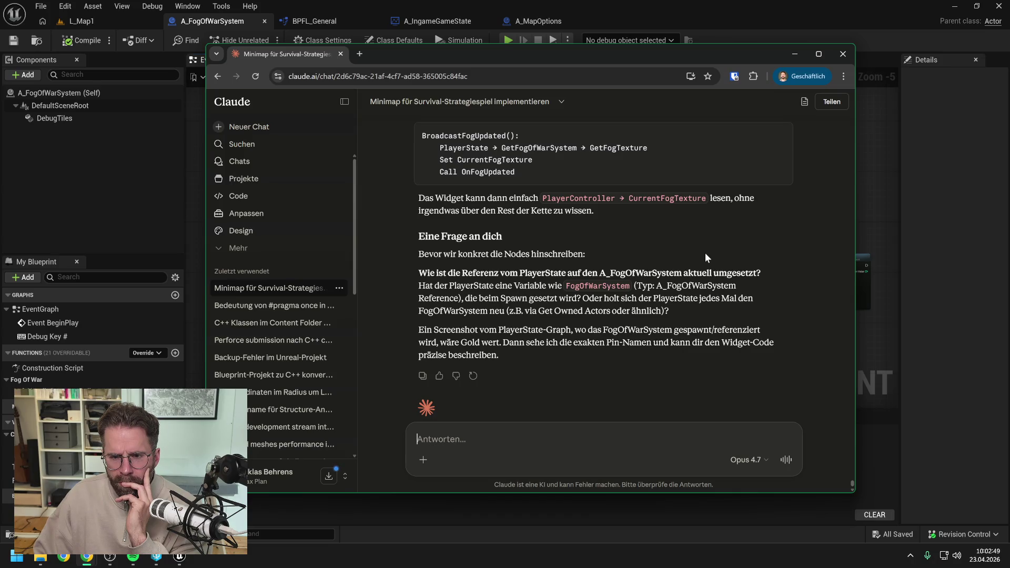
scroll(706, 253, down, 1)
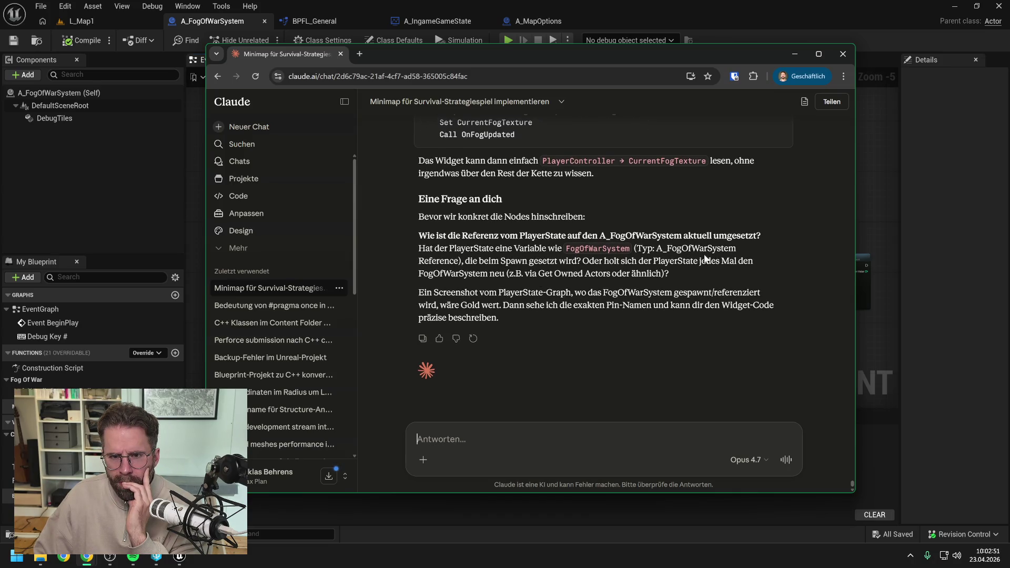
scroll(705, 254, up, 2)
scroll(705, 258, down, 2)
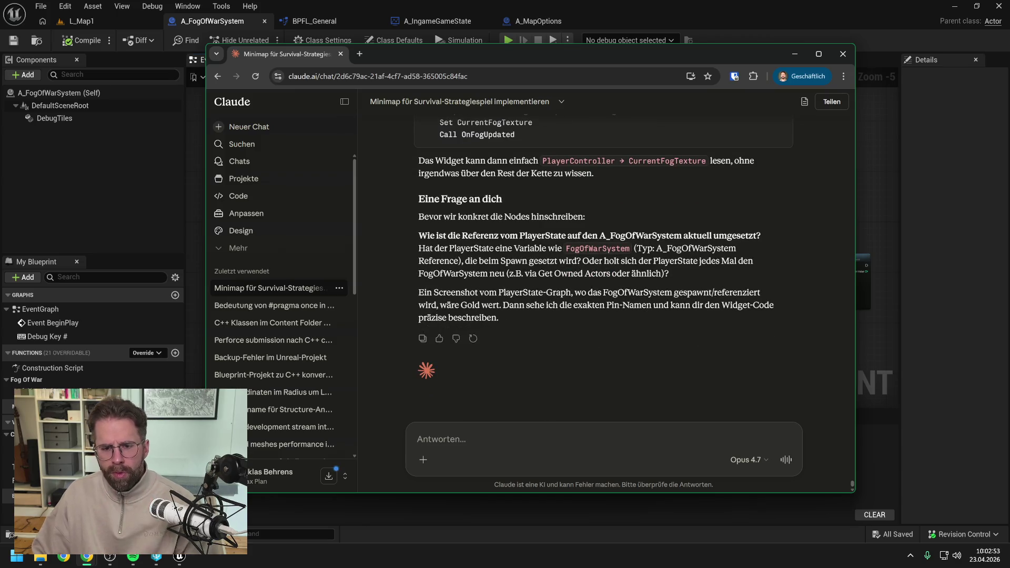
- Reply to Claude that building the paths is understood and request the next concrete visualisation step
text(Verstehe ich alles)
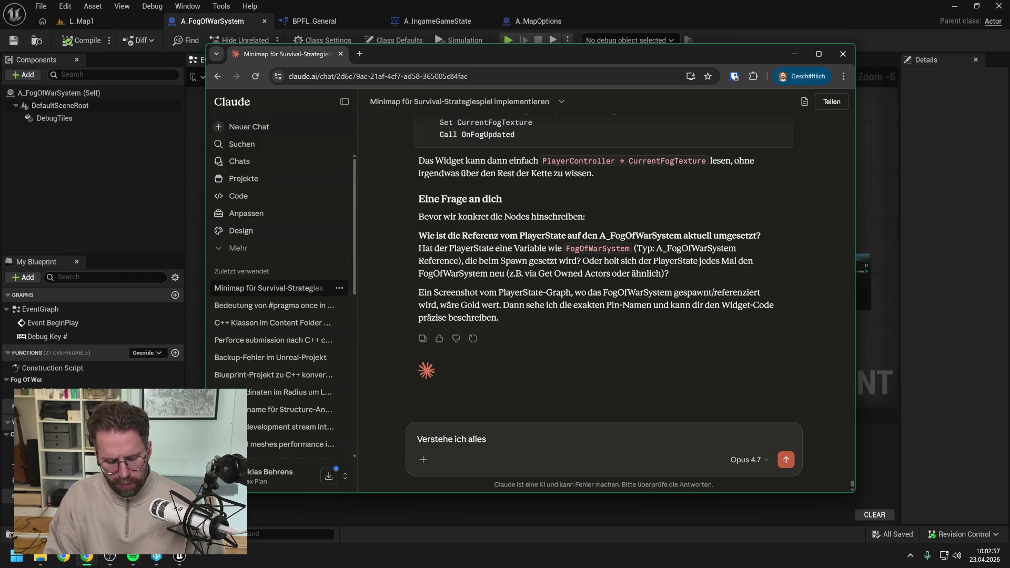
text(,)
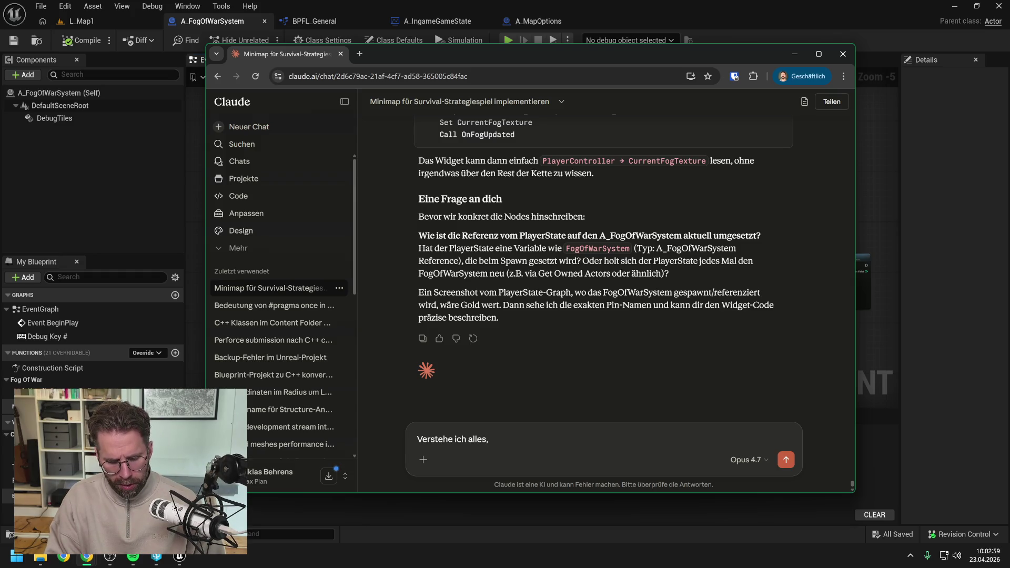
text( die Wege)
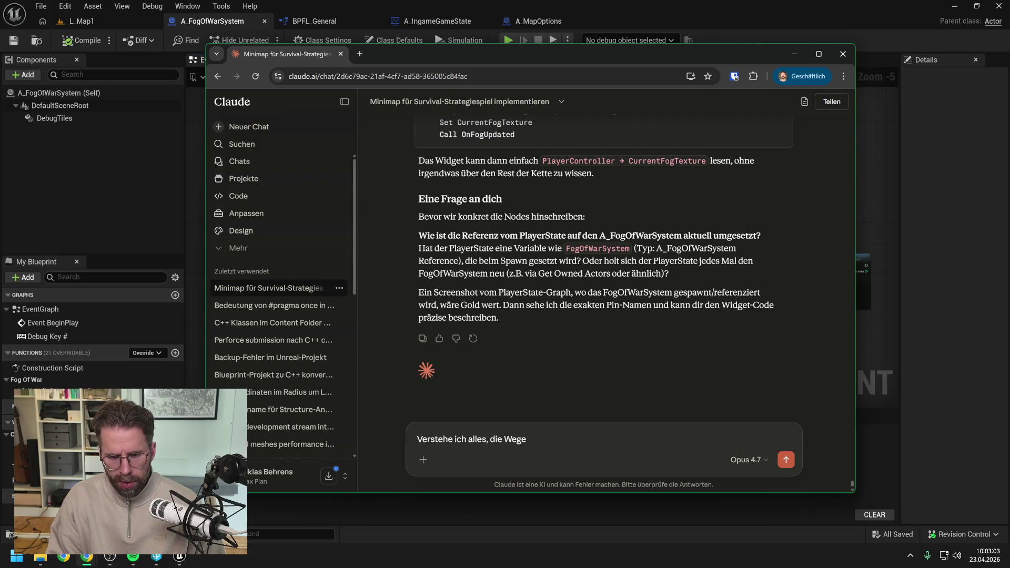
key(BackSpace)
key(BackSpace)
key(BackSpace)
key(BackSpace)
key(BackSpace)
key(BackSpace)
key(BackSpace)
key(BackSpace)
text(wie )
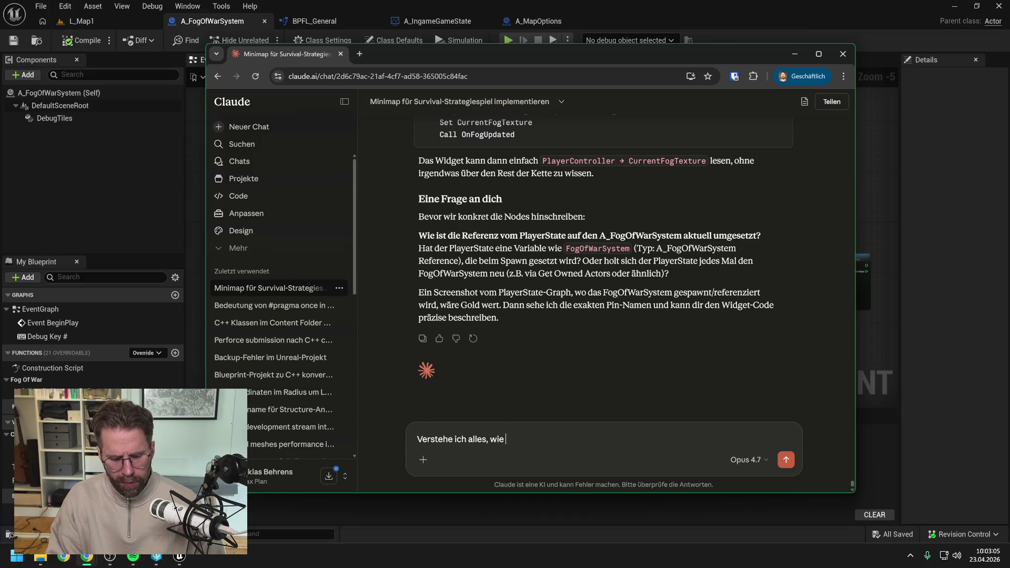
text(ich die Wege ba)
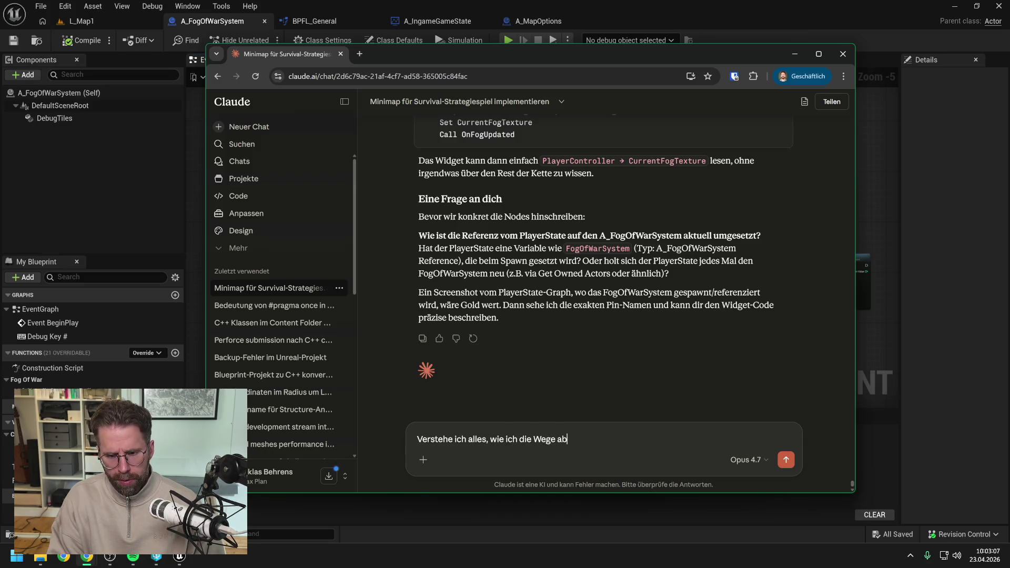
text(ue, weiß ic)
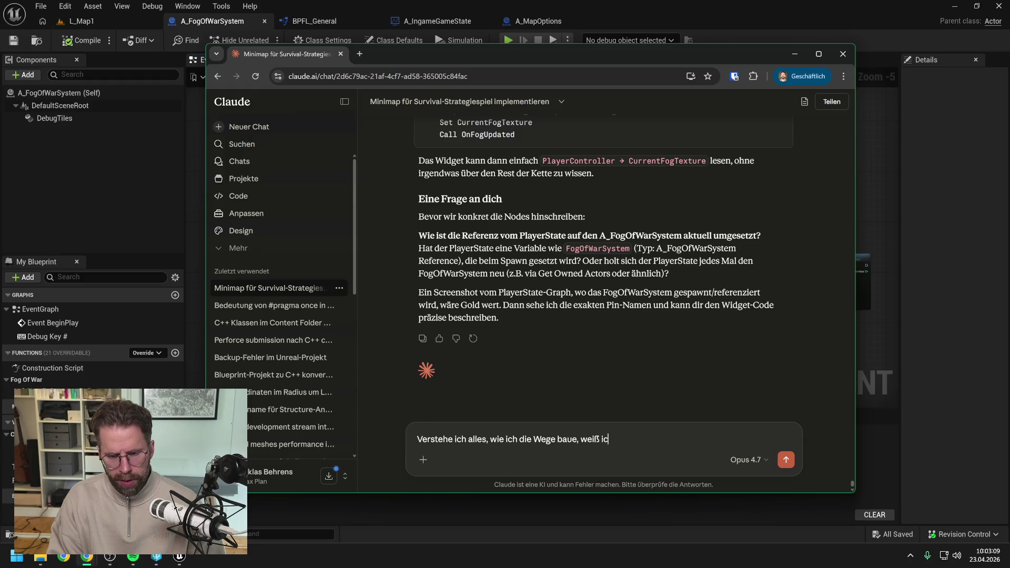
text(h, brauche nun den n)
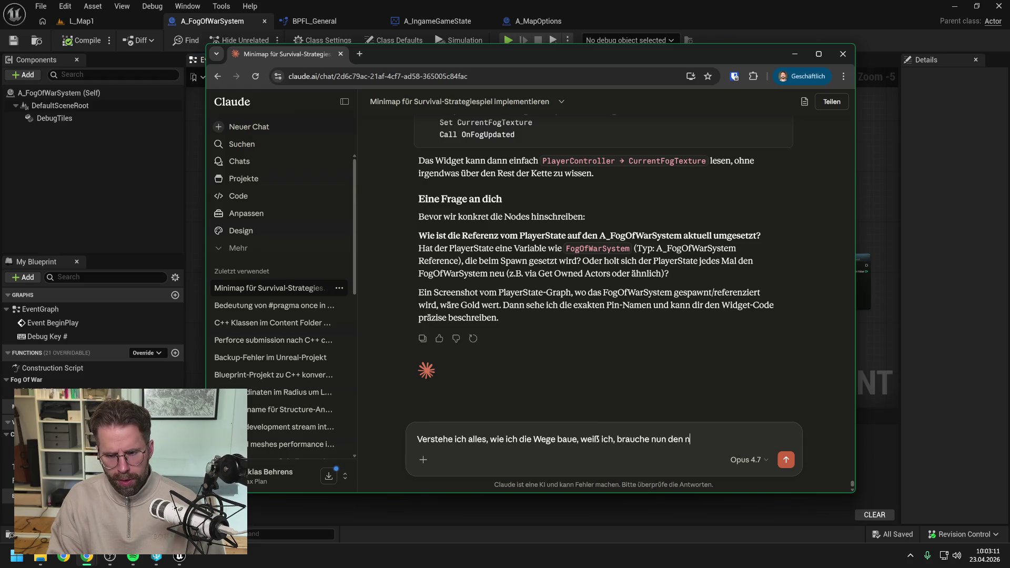
text(ächsten konkret)
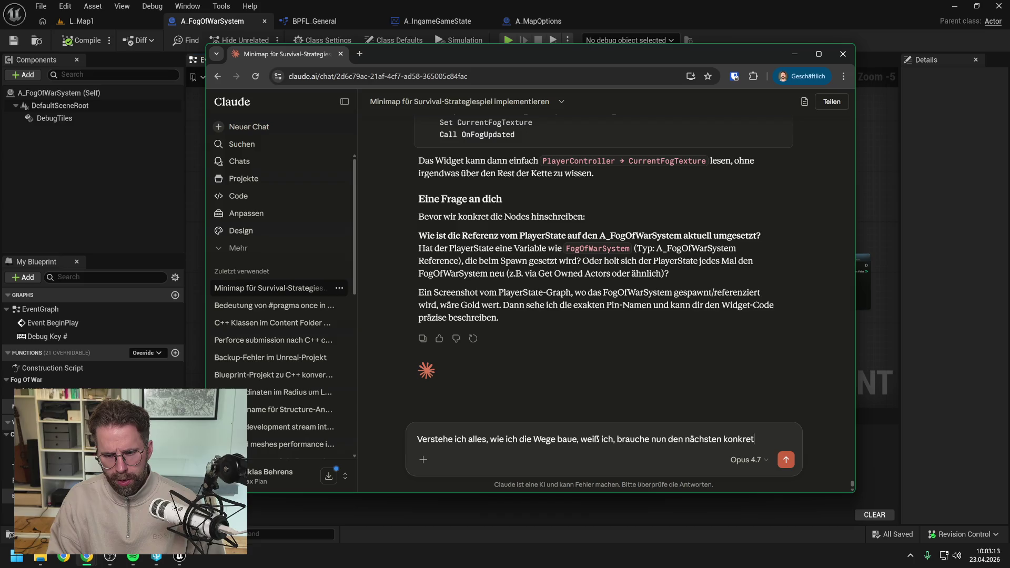
text(en Schritt f)
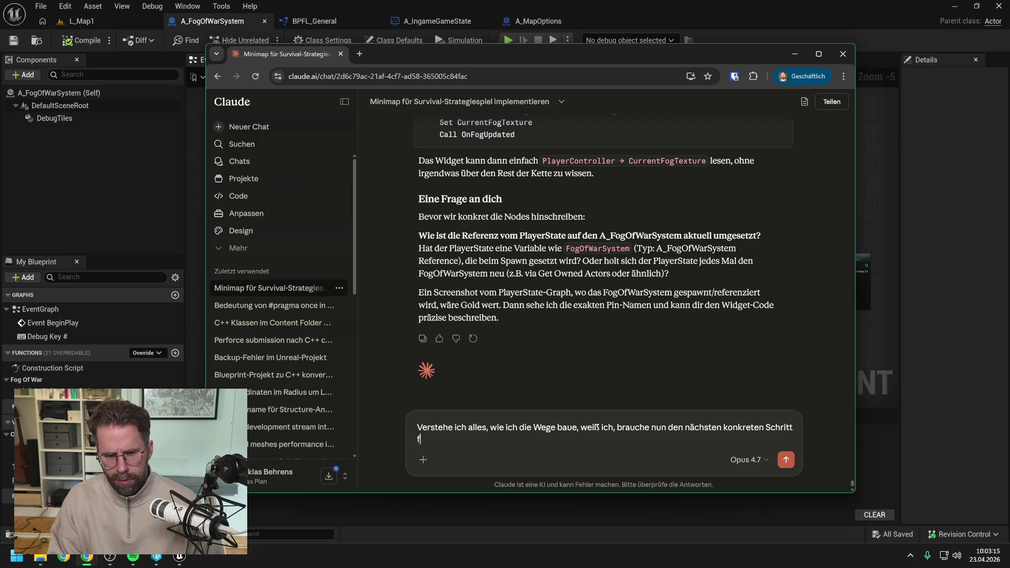
text(ür die Visual)
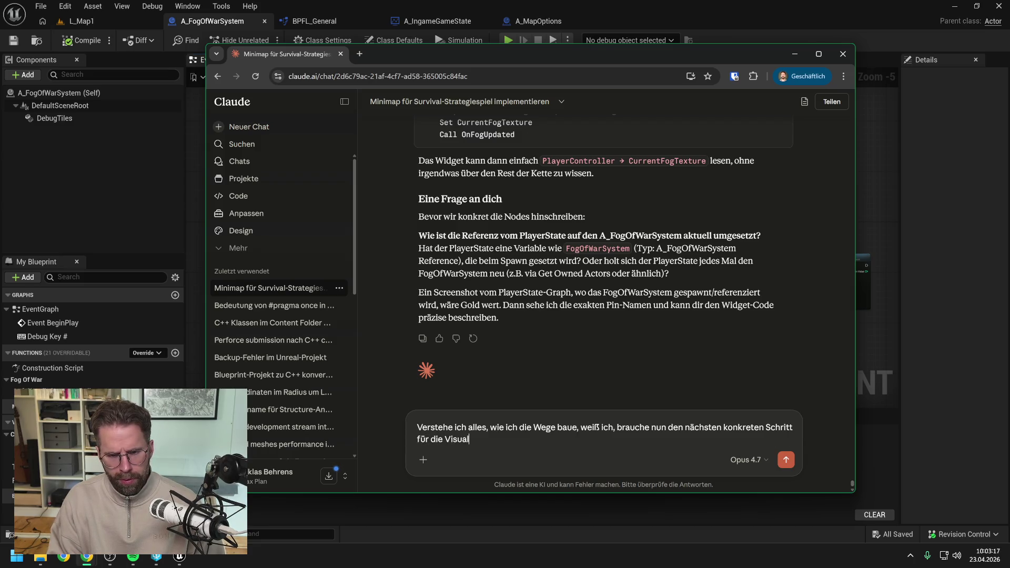
text(isierung)
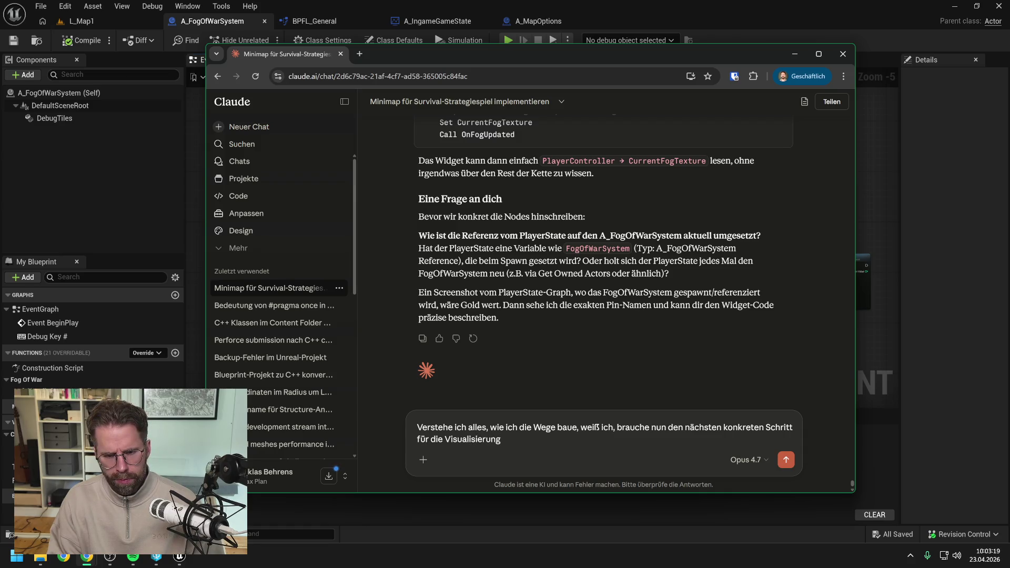
key(Return)
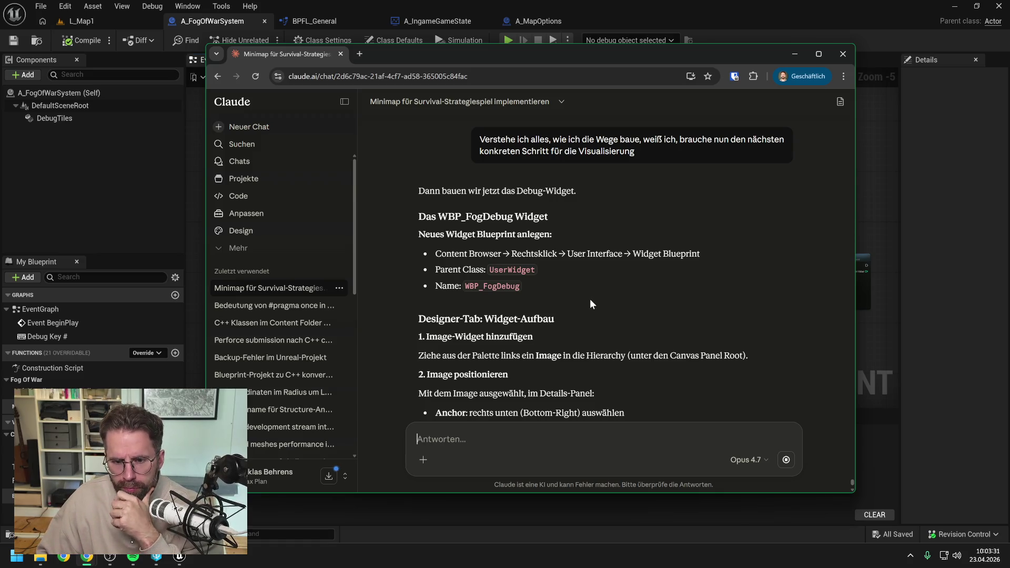
scroll(590, 299, down, 2)
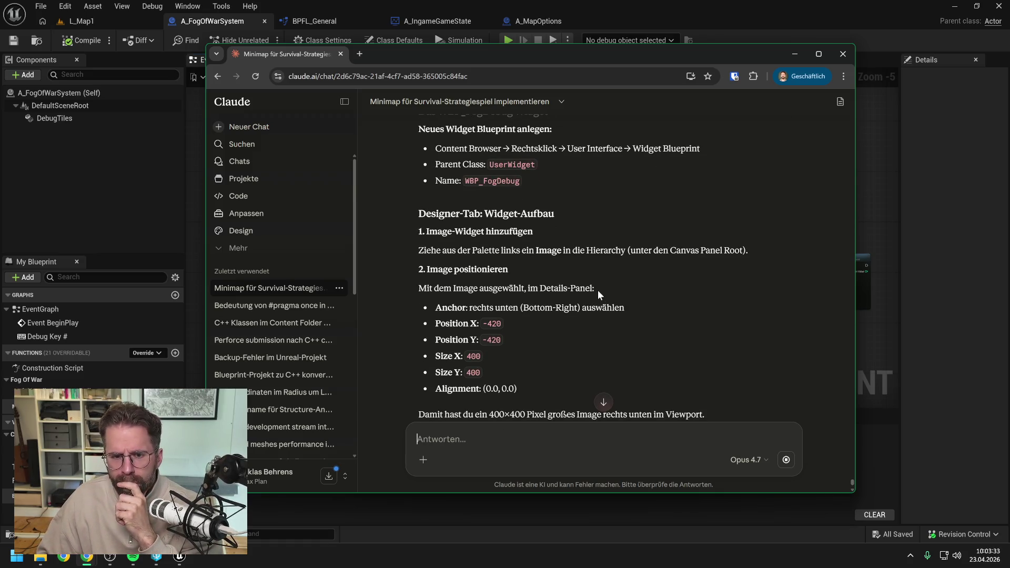
scroll(600, 287, down, 2)
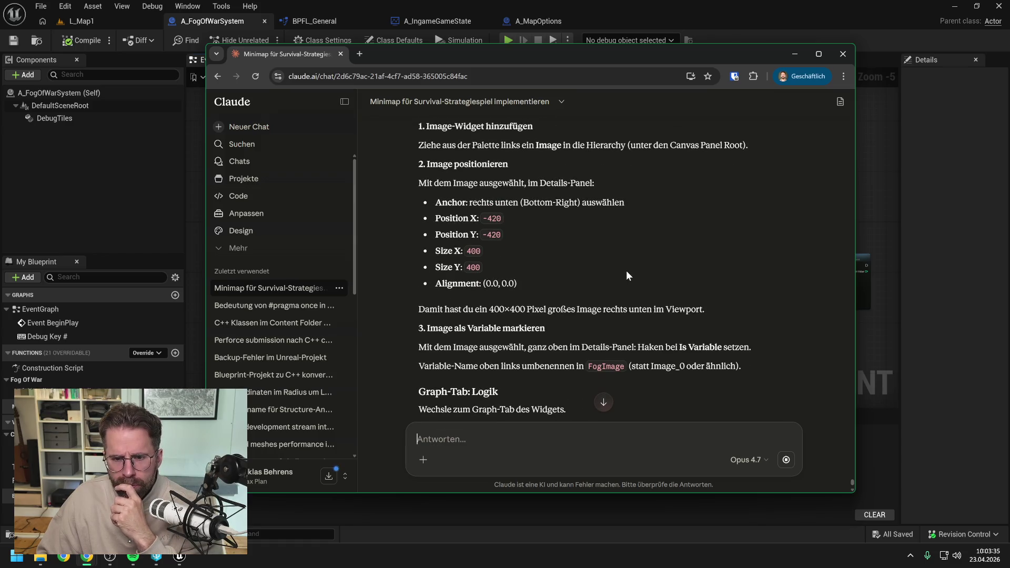
scroll(626, 270, down, 5)
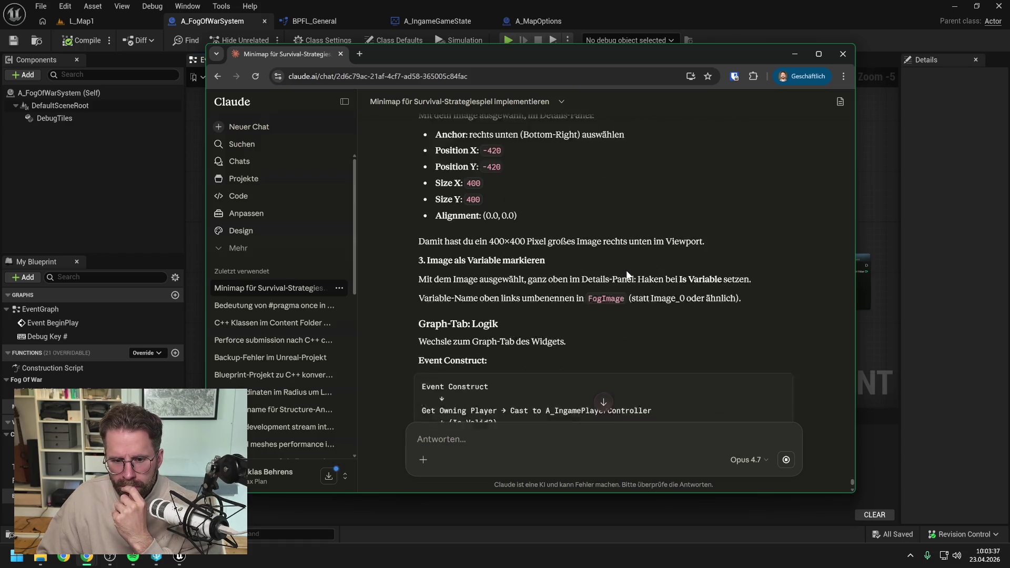